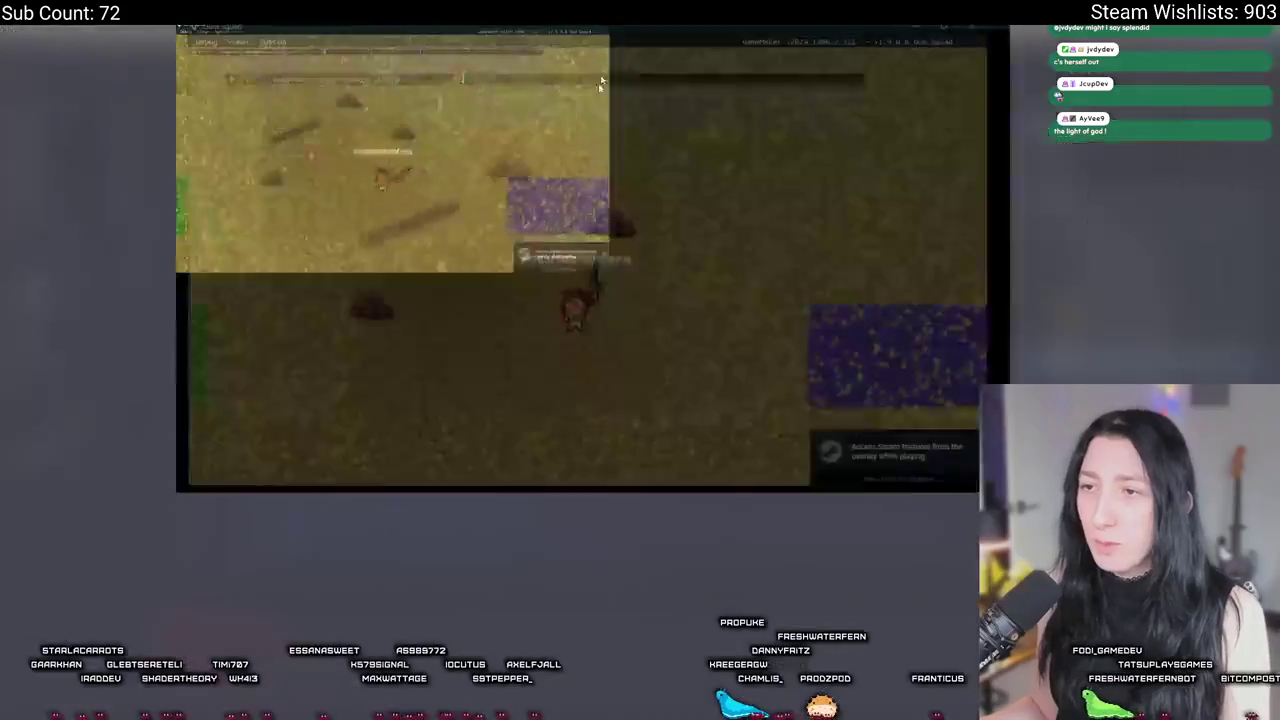
Step: Walk the character left, up and then right across the field
key(a)
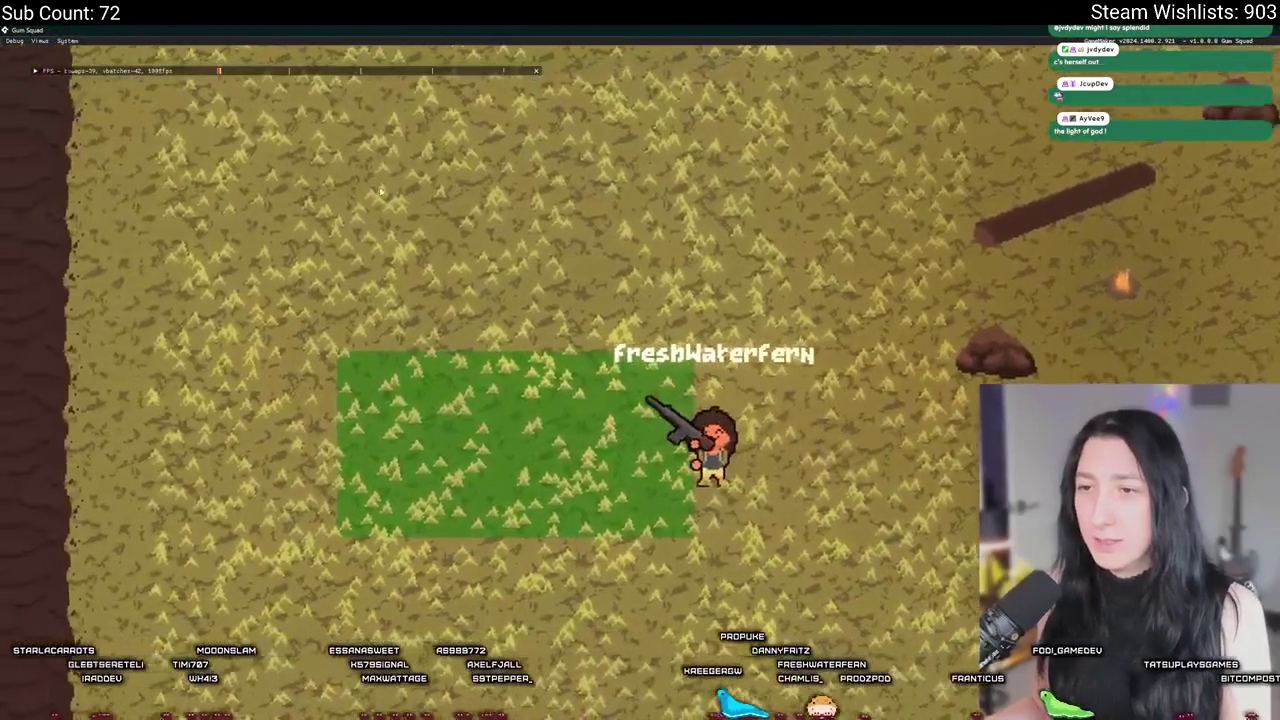
key(w)
key(d)
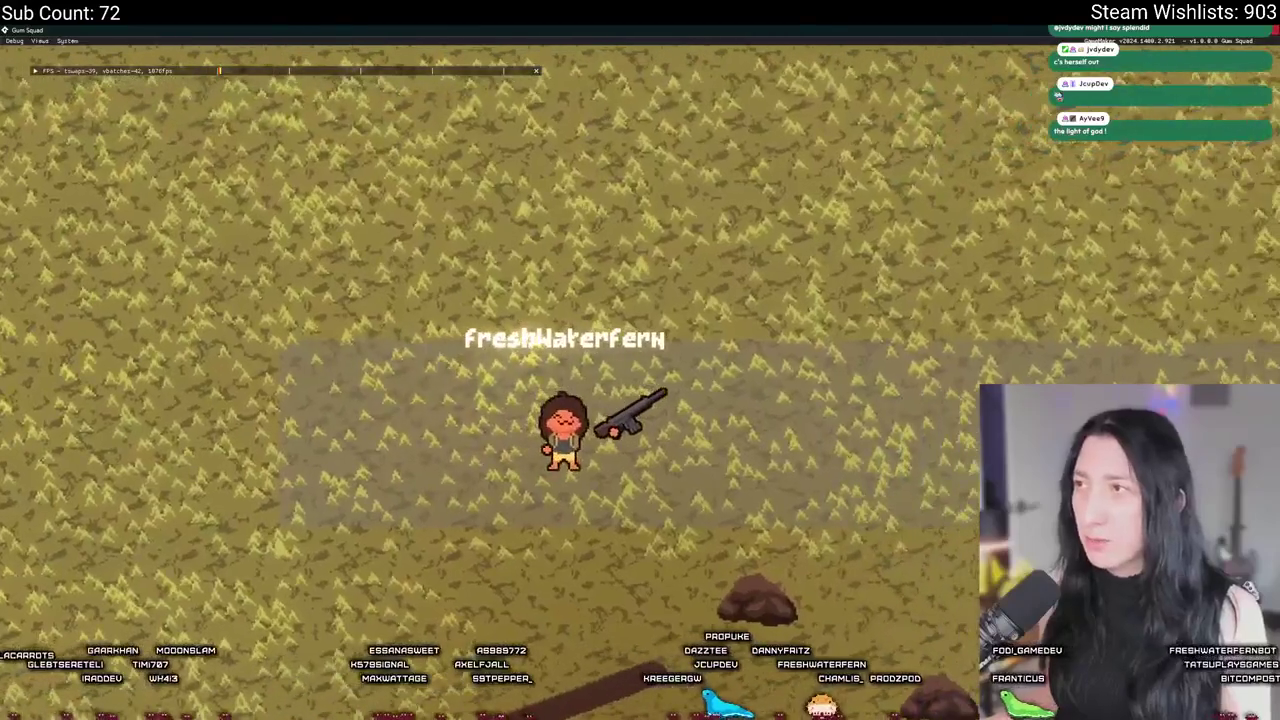
Step: Close the running game and bring up the obj_vertexgrass object editor
key(Escape)
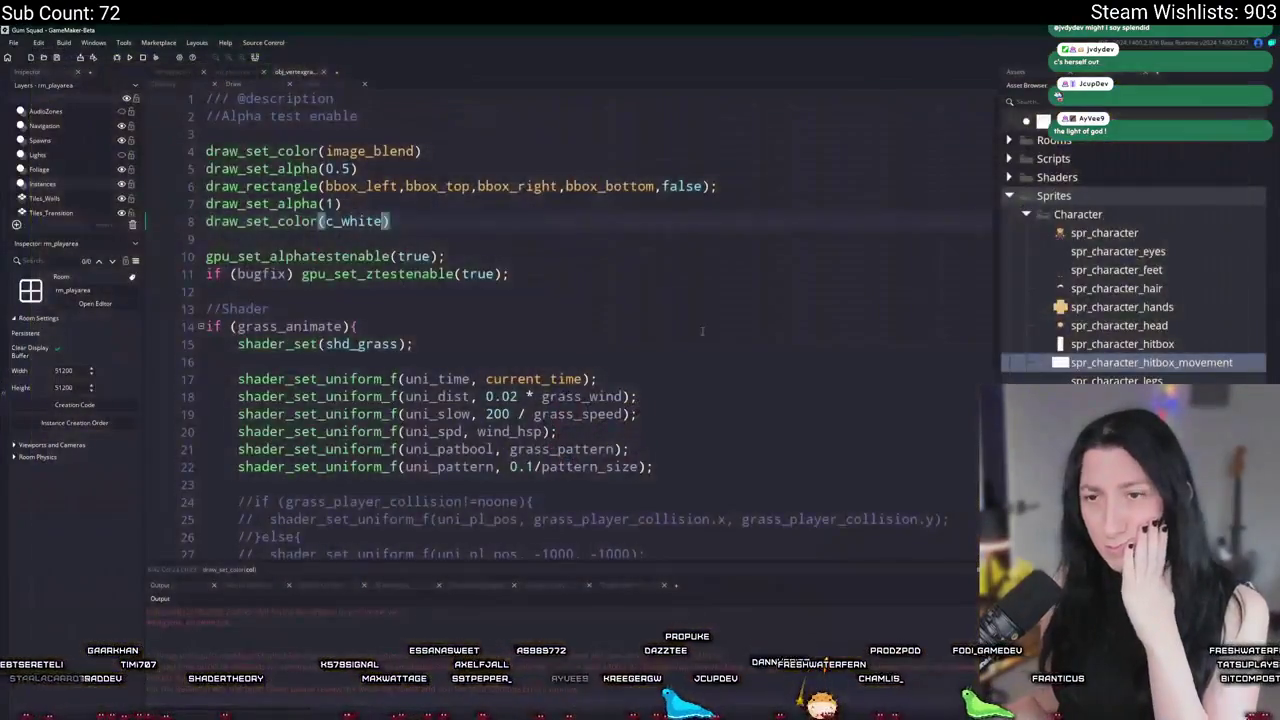
mouse_move(356, 181)
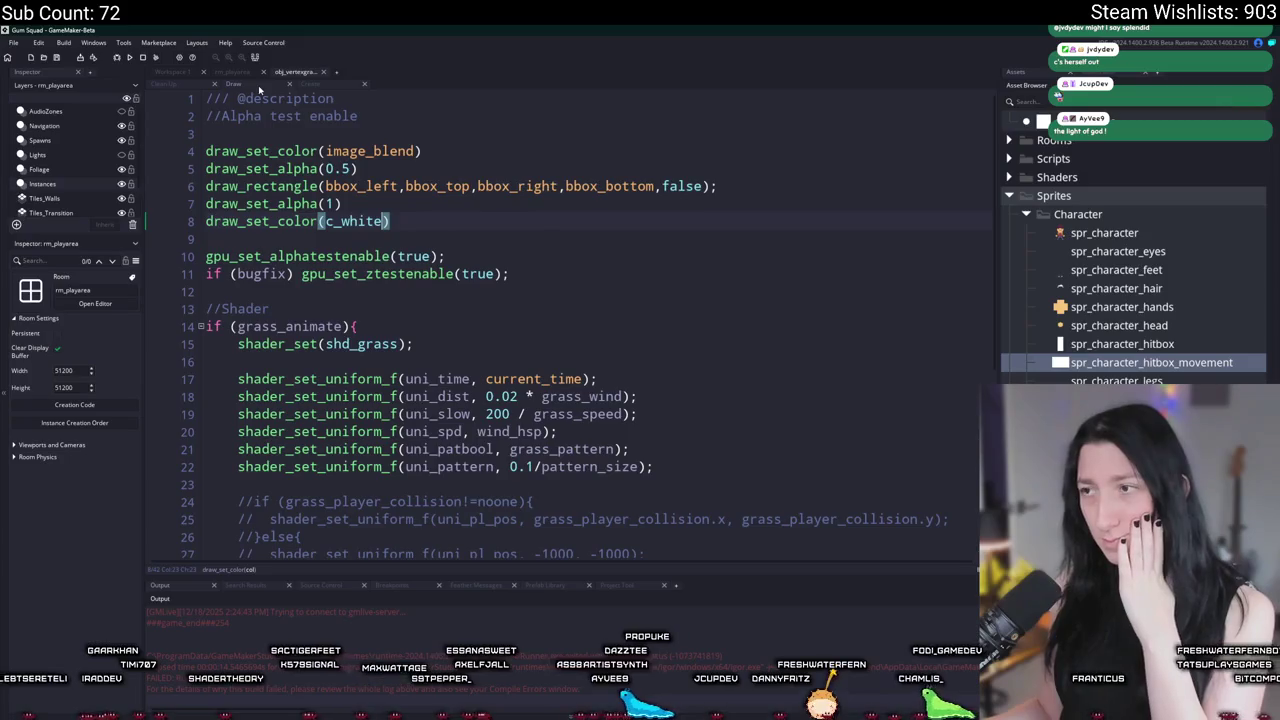
click(185, 74)
Step: Give spr_debug_grass a Full Image collision mask, close the sprite editor, and run the game
click(441, 284)
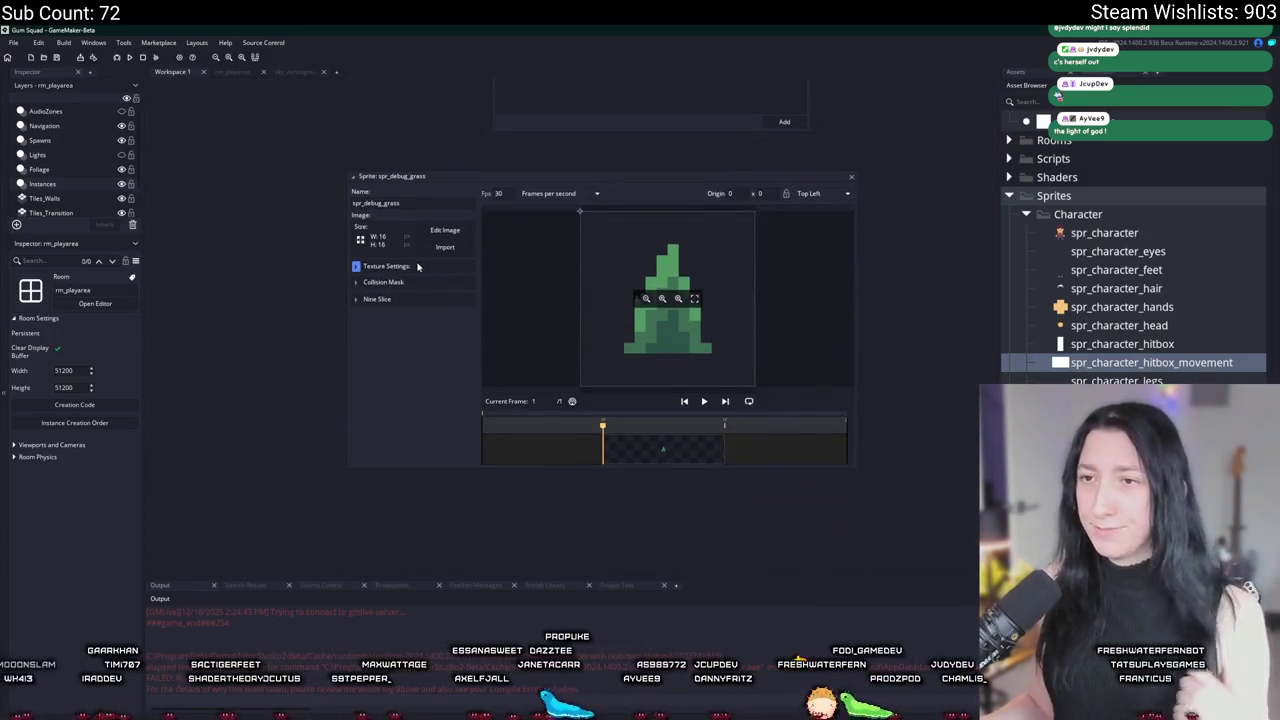
click(396, 281)
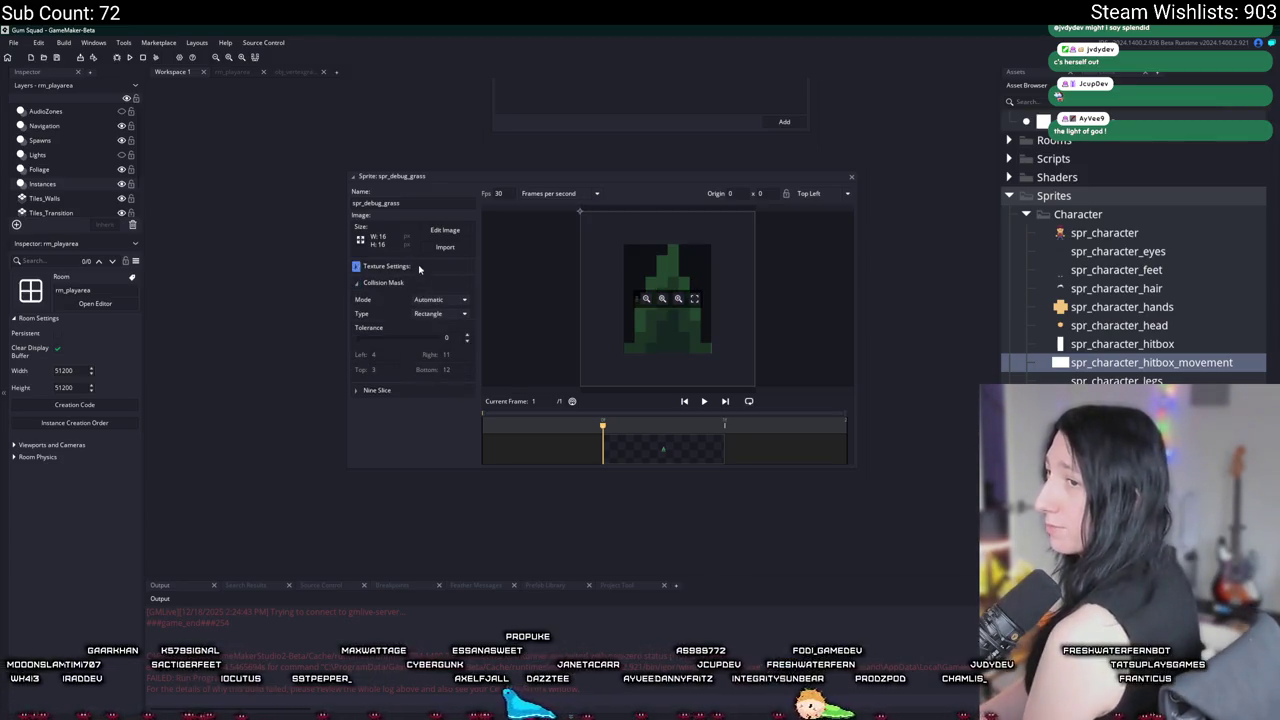
click(438, 320)
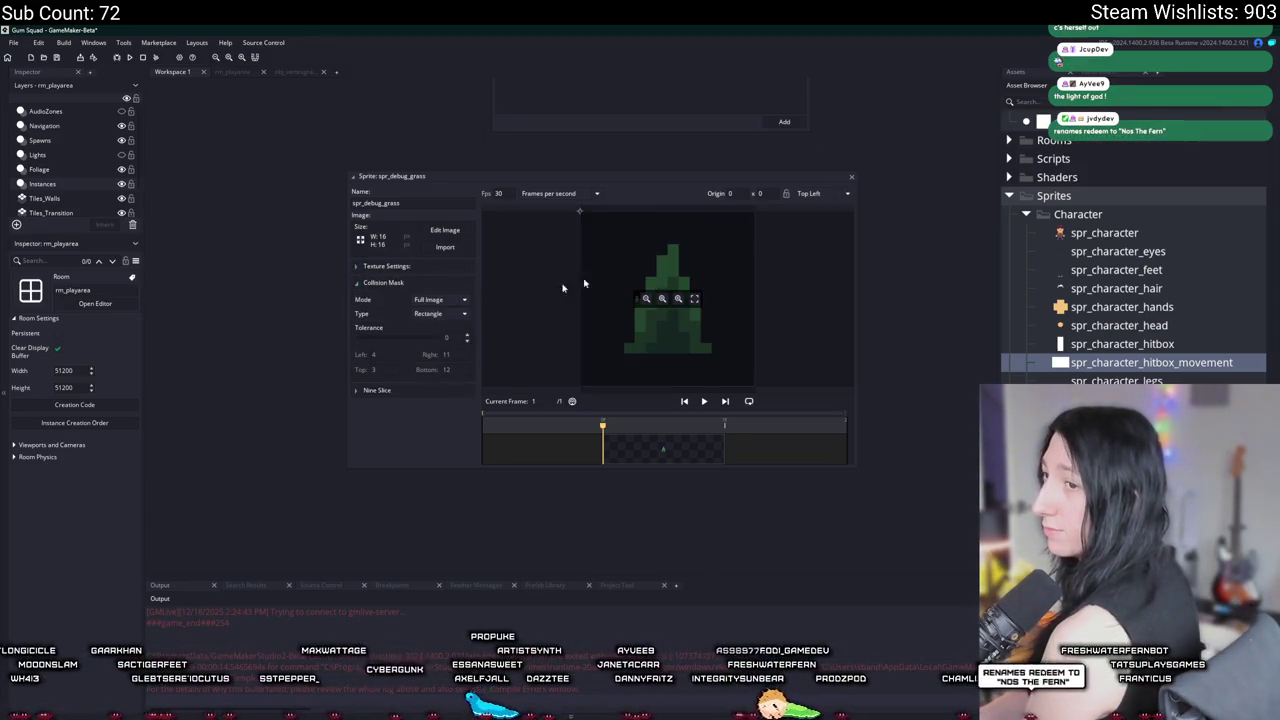
click(851, 177)
click(129, 58)
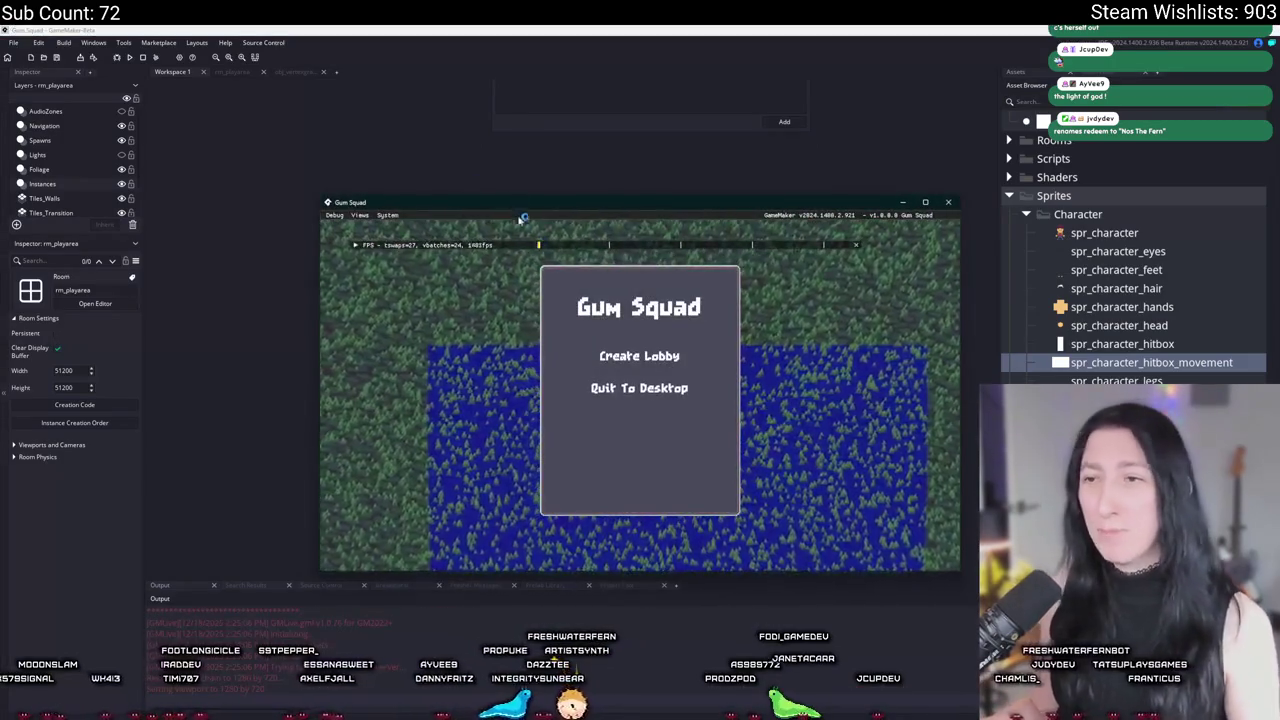
Step: Maximize the game, create a lobby, walk around the grass, then quit with Alt+F4
double_click(578, 214)
click(648, 300)
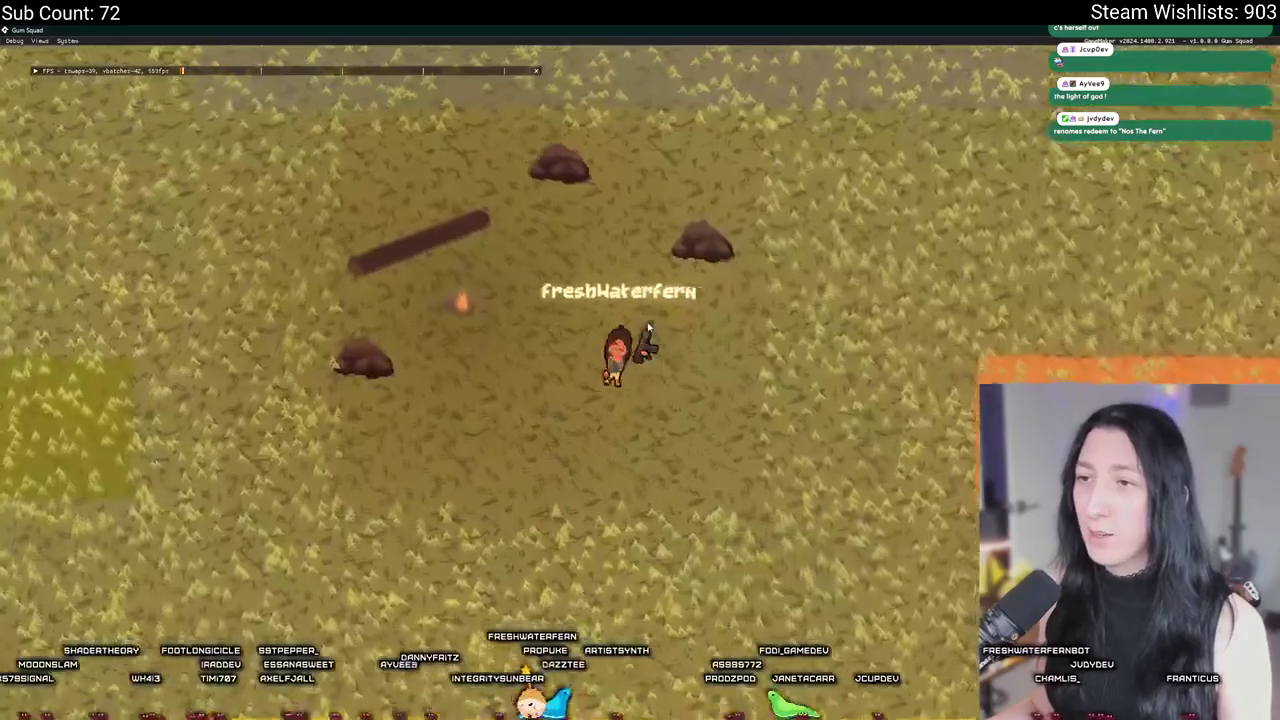
key(a)
key(s)
key(d)
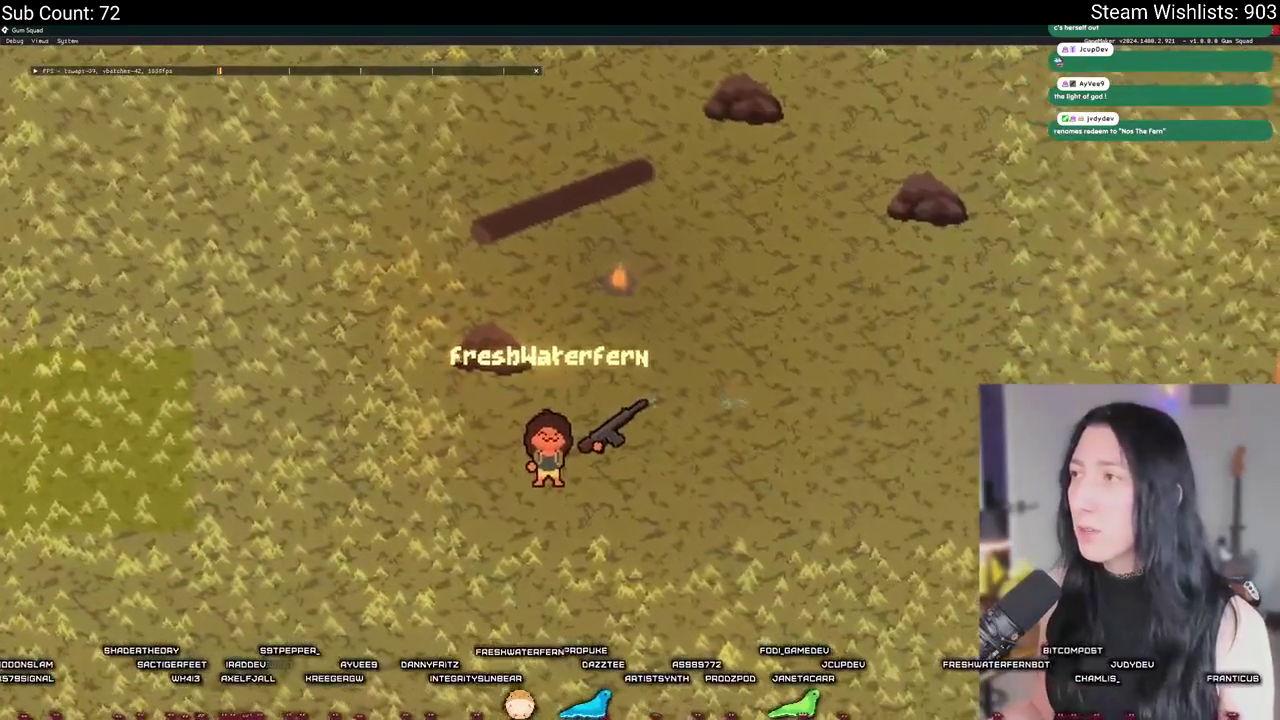
key(a)
key(alt+F4)
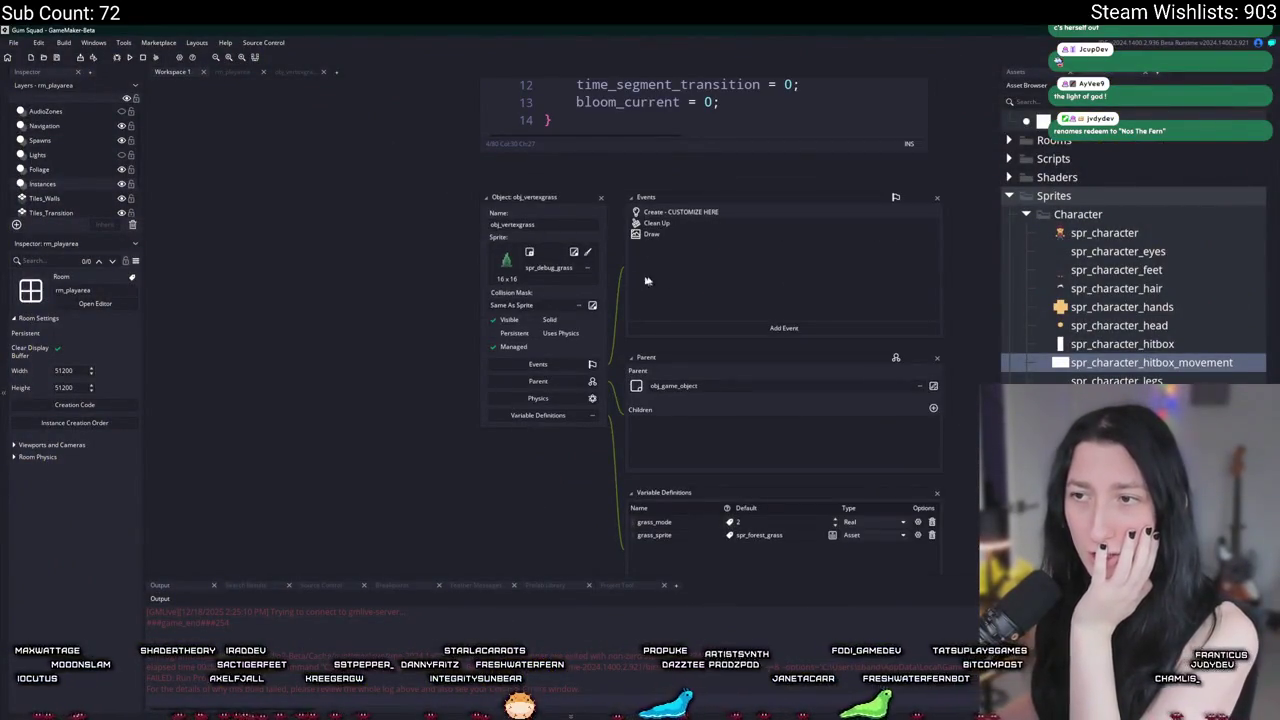
Step: Check the grass sprite's collision mask and nine-slice settings, then view the Create and Draw event code
drag(646, 281, 517, 289)
click(456, 268)
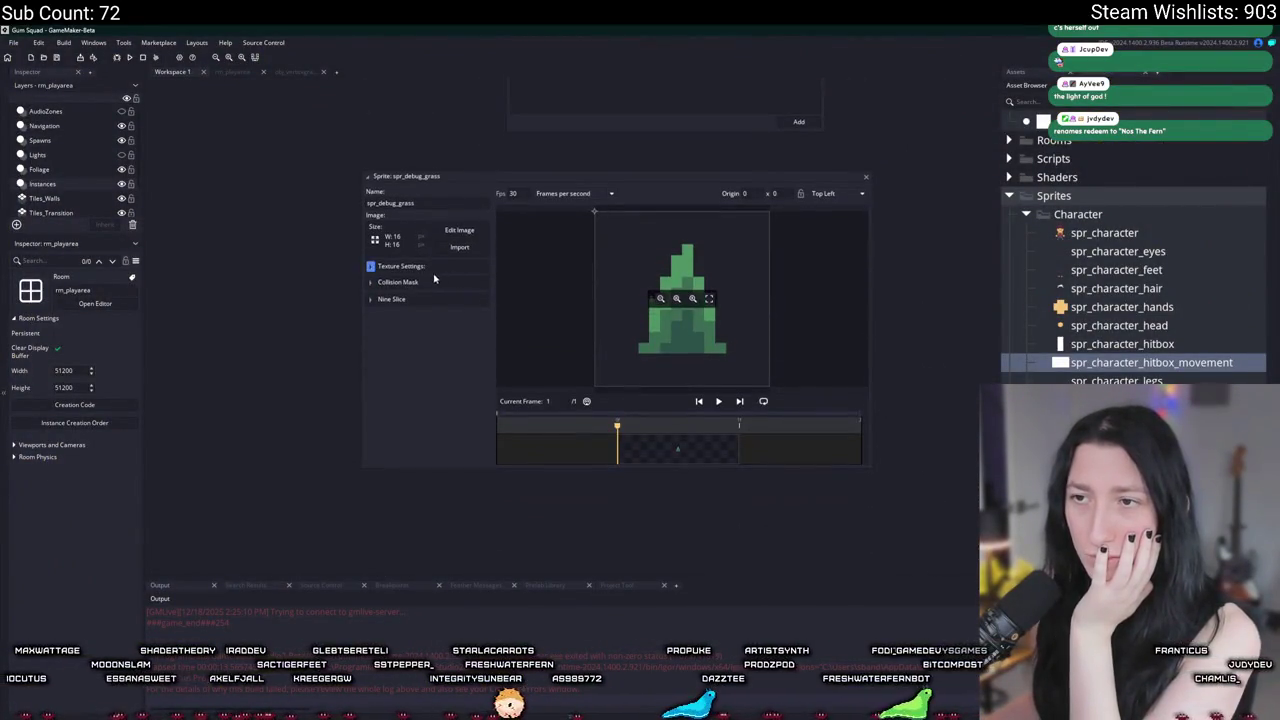
click(419, 283)
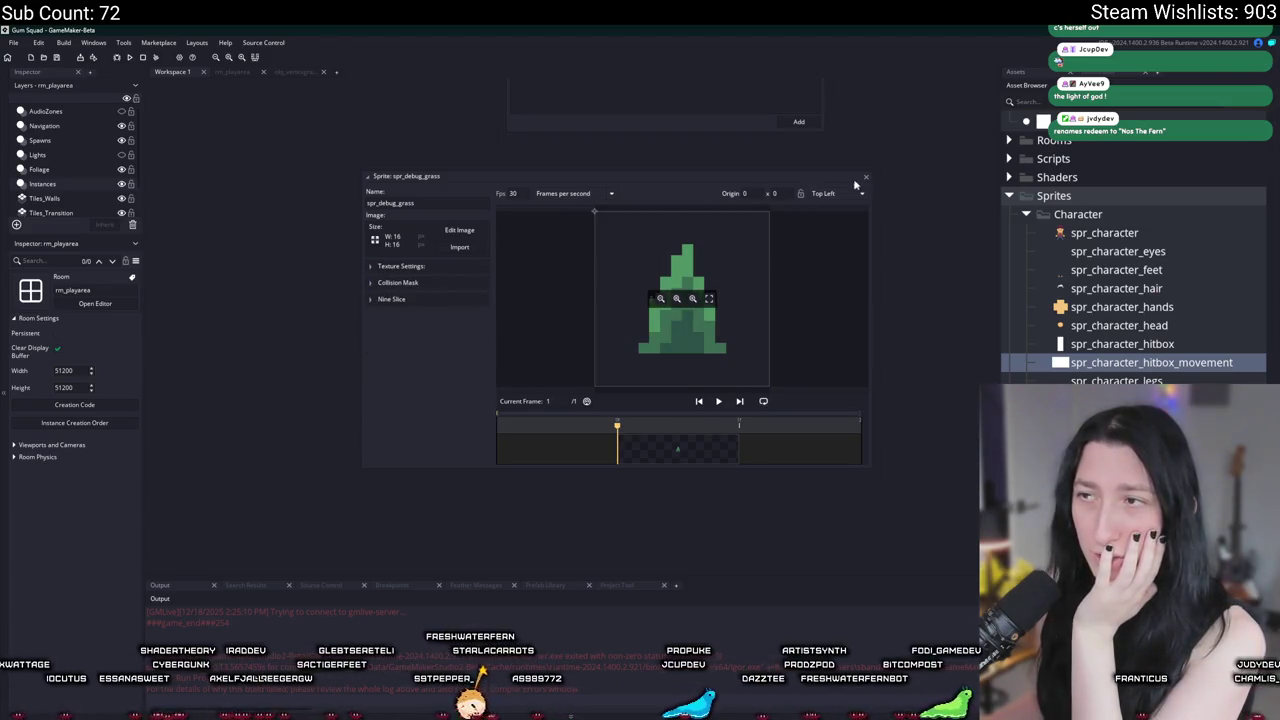
click(417, 301)
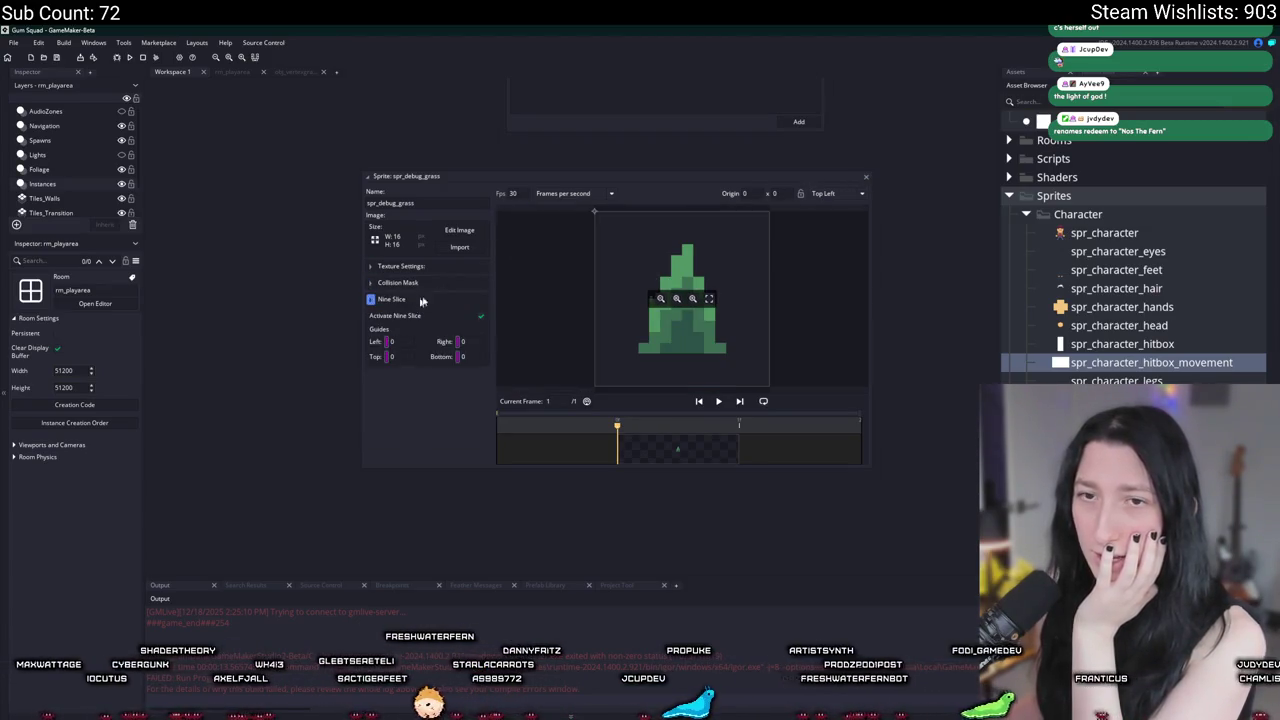
click(867, 178)
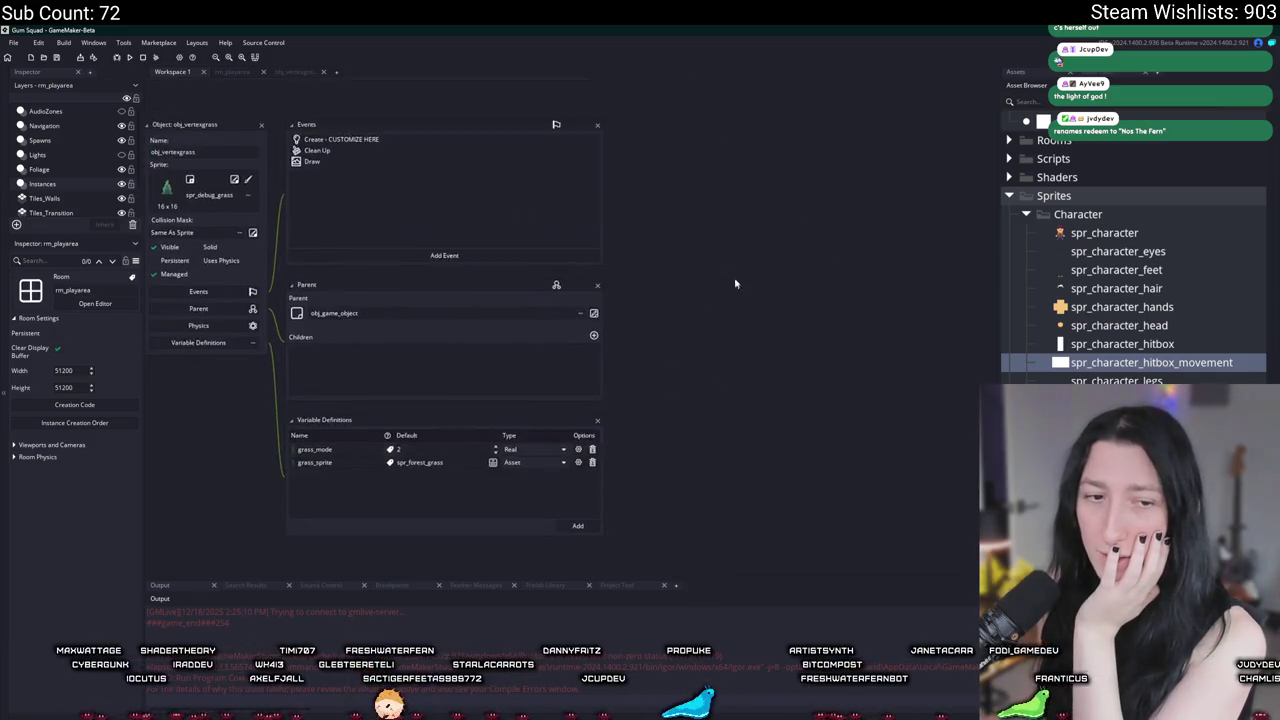
click(410, 216)
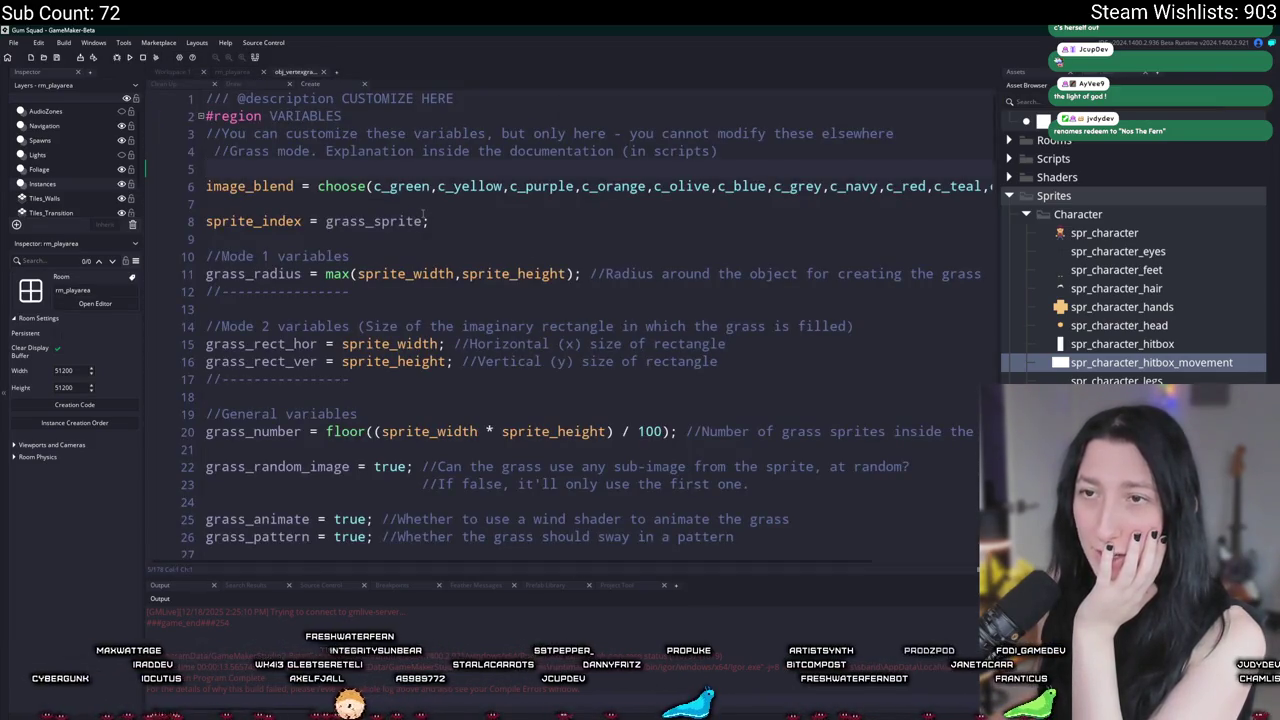
click(231, 85)
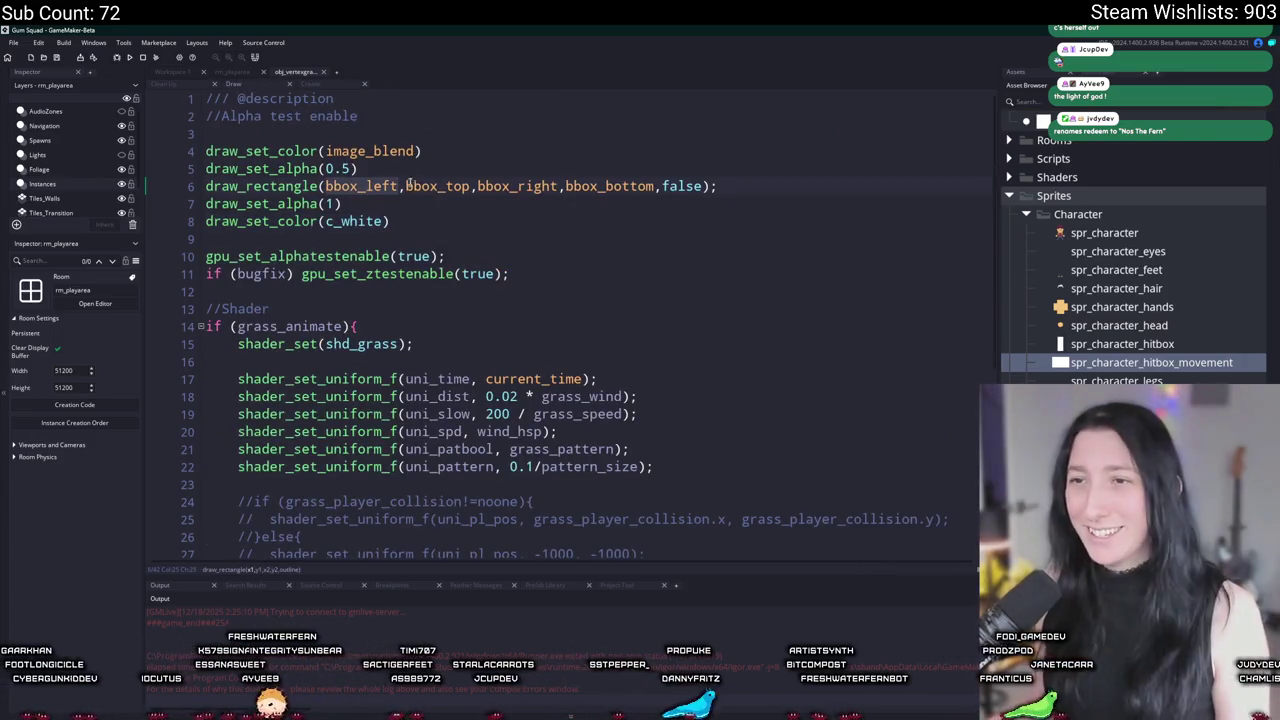
Step: Change the rectangle's arguments to x, y and x + image_xscale * sprite_width
key(ctrl+BackSpace)
text(x)
double_click(380, 186)
text(y)
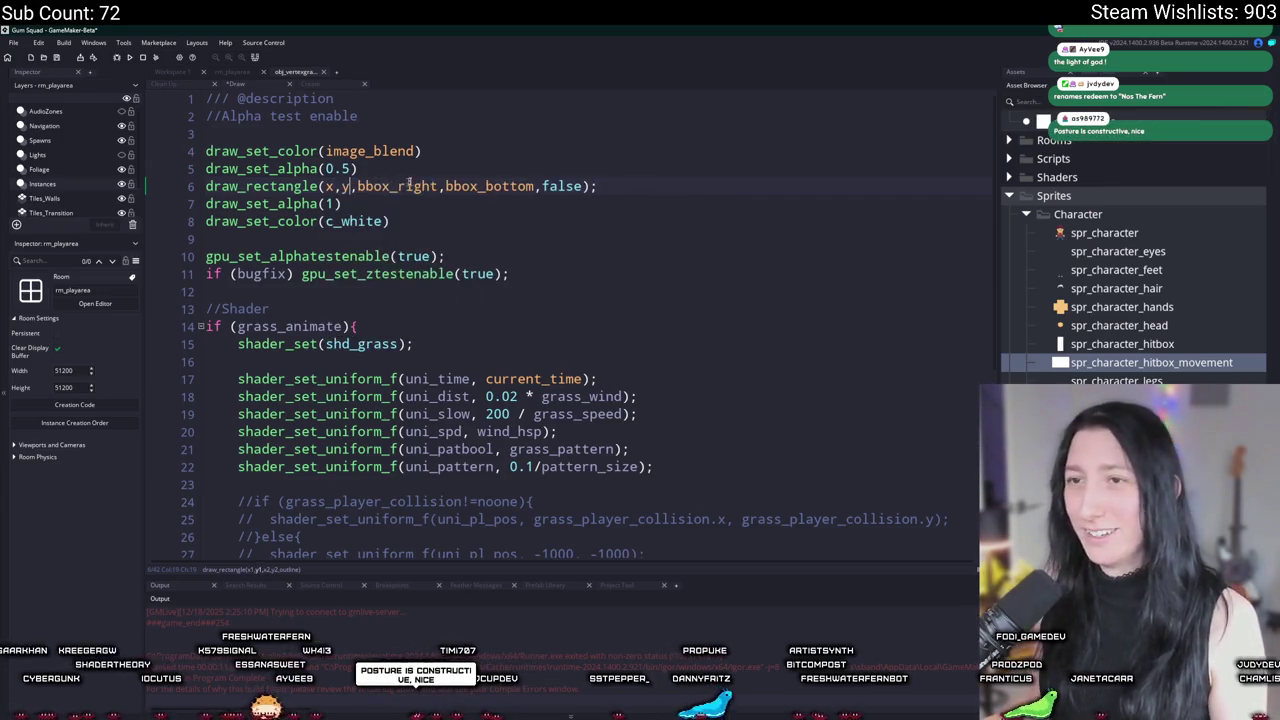
key(ctrl+BackSpace)
text(x )
text(te_width)
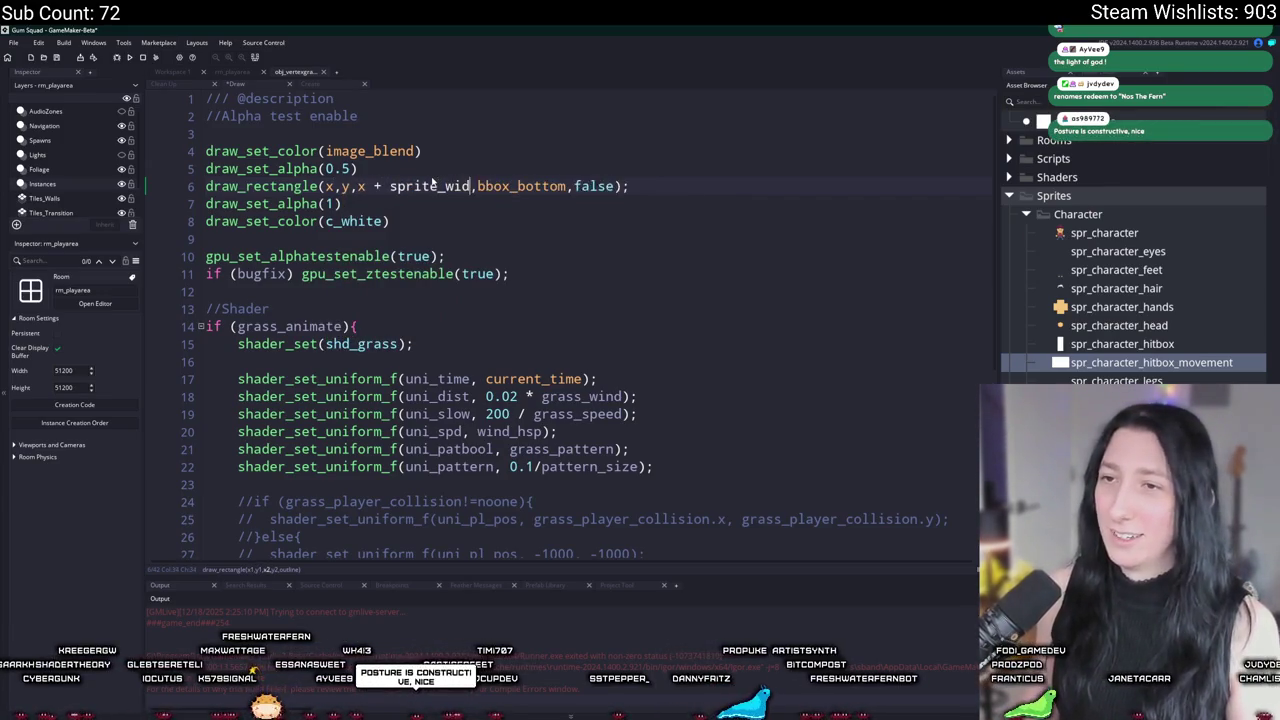
key(BackSpace)
key(BackSpace)
key(BackSpace)
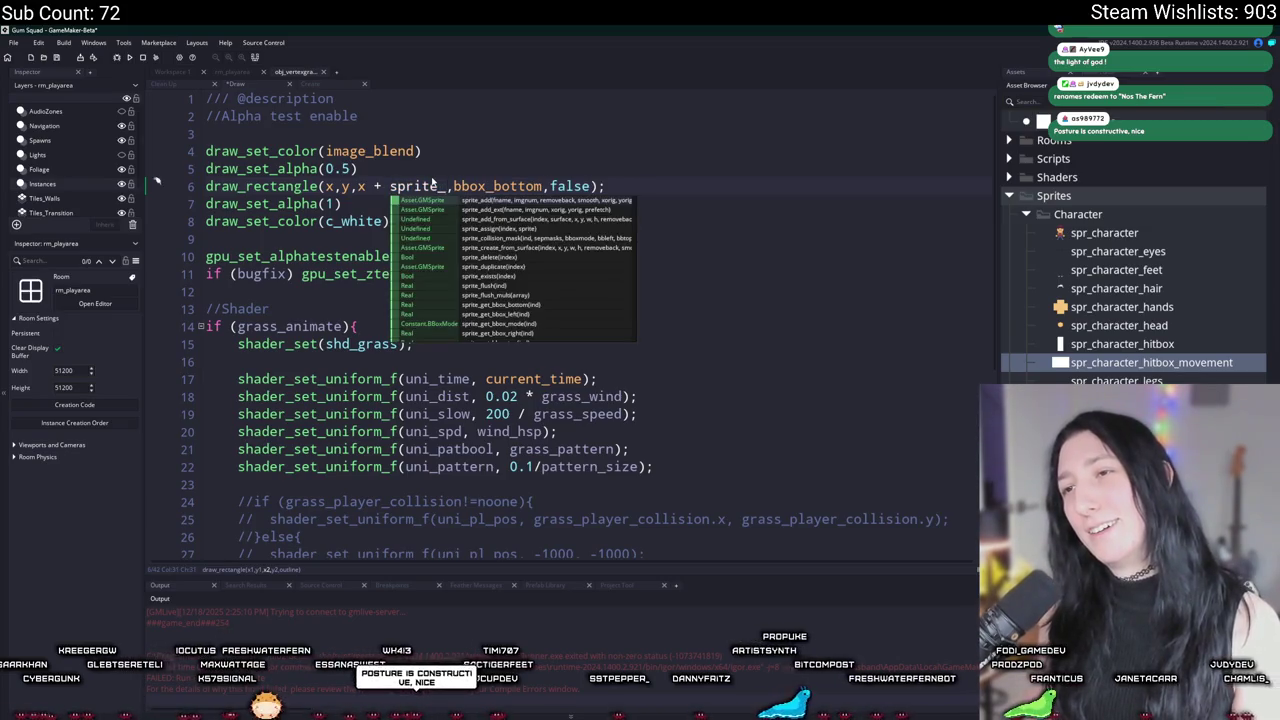
text(width)
key(BackSpace)
key(ctrl+BackSpace)
text(image_xcsa)
key(BackSpace)
key(BackSpace)
key(BackSpace)
text(scale * image_)
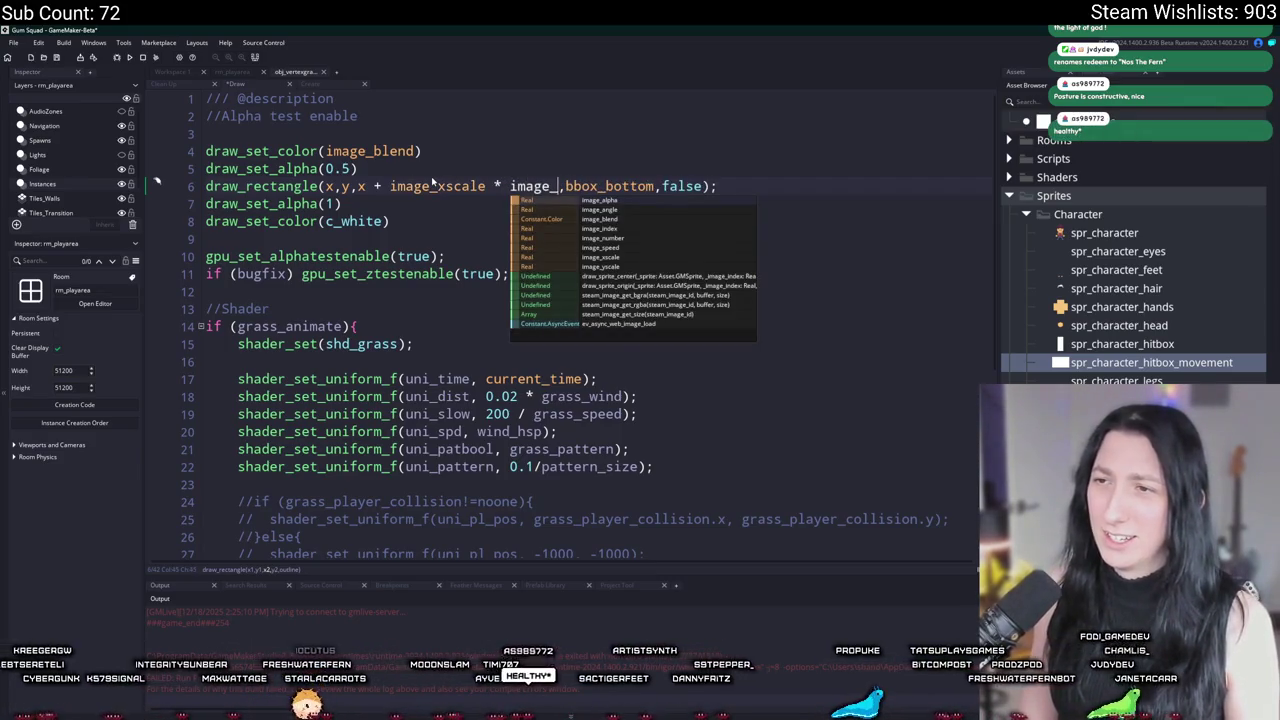
key(ctrl+BackSpace)
text(sprite_width)
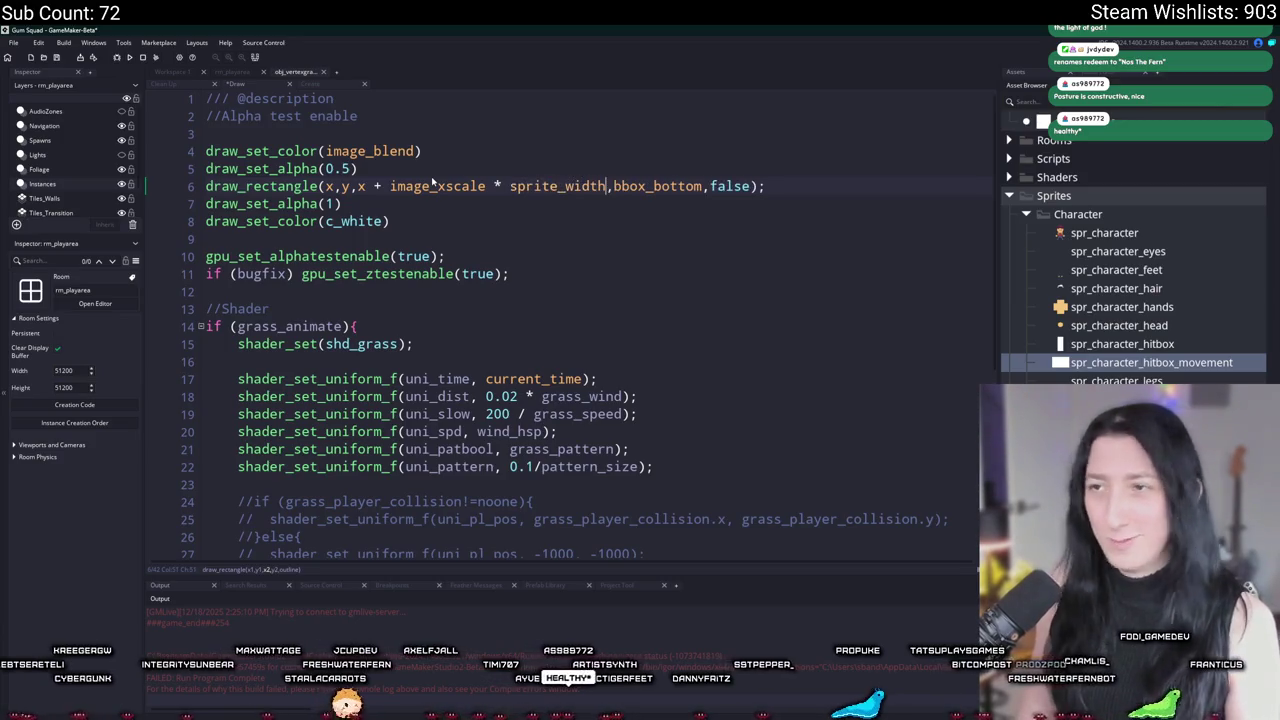
text())
text(()
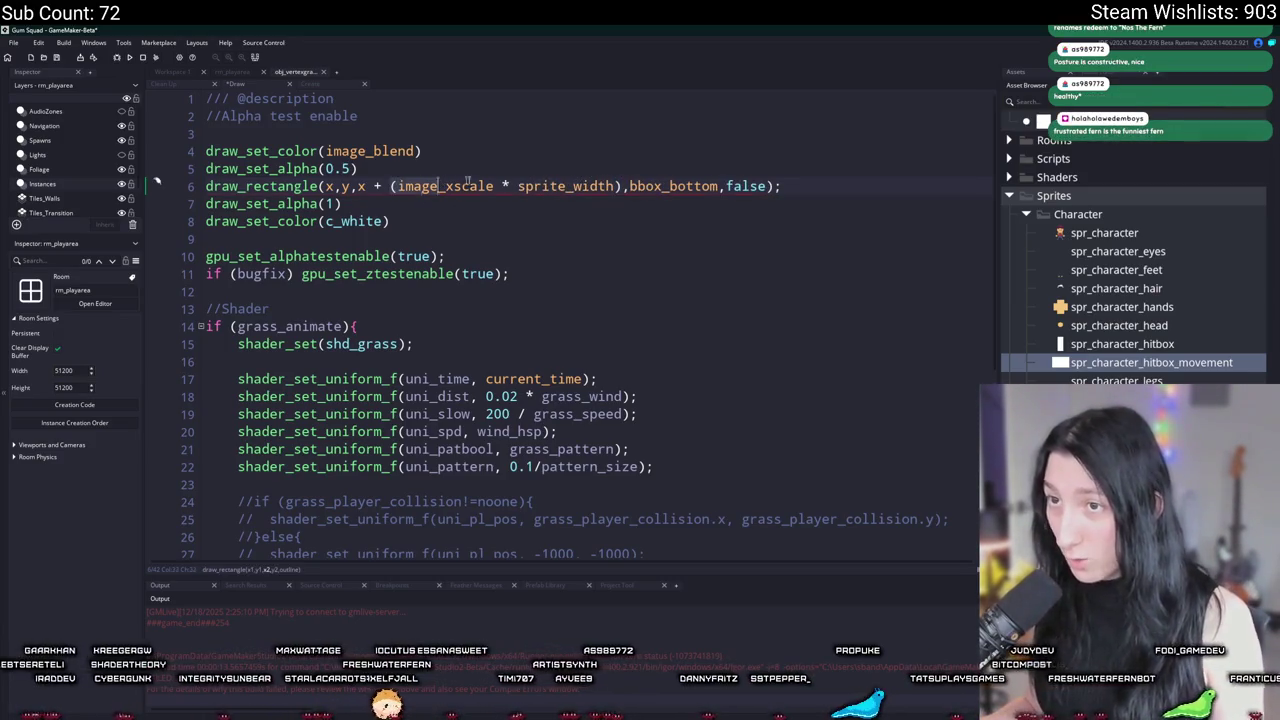
Step: Set the rectangle's bottom argument to y + image_yscale * sprite_height
click(363, 204)
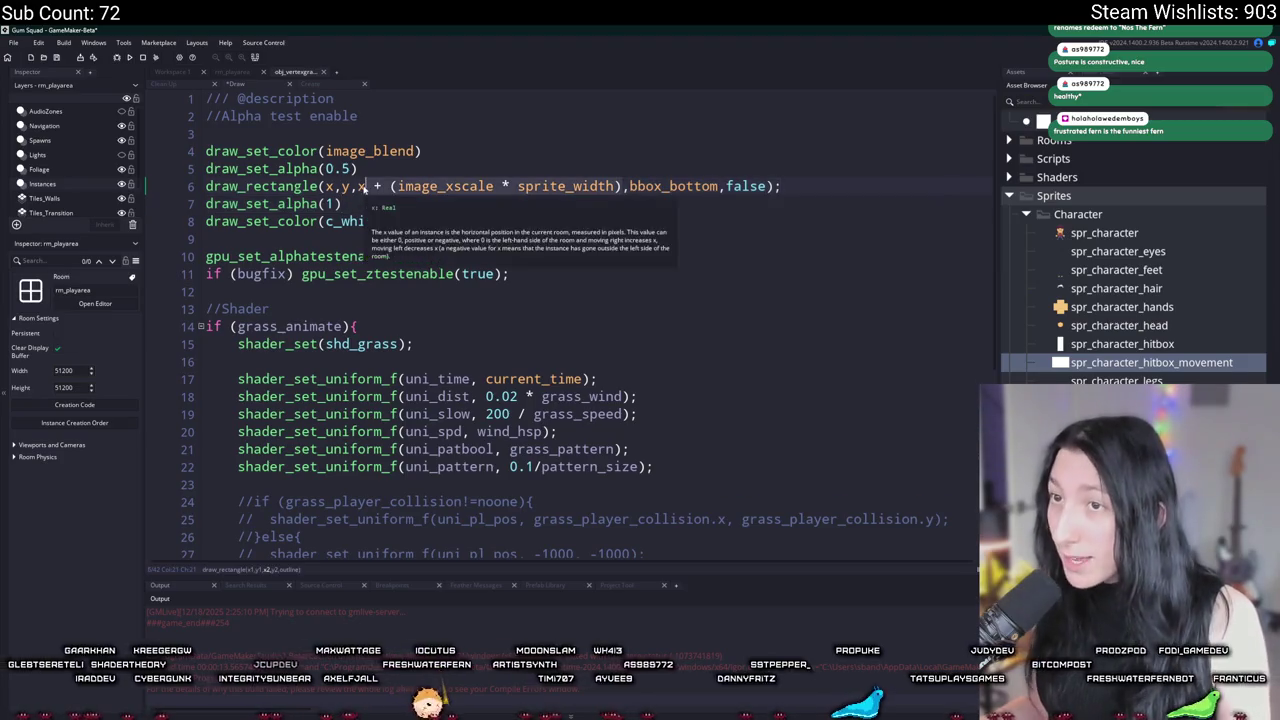
double_click(660, 186)
text(y +)
text(+ (image_xscale * sprite_width))
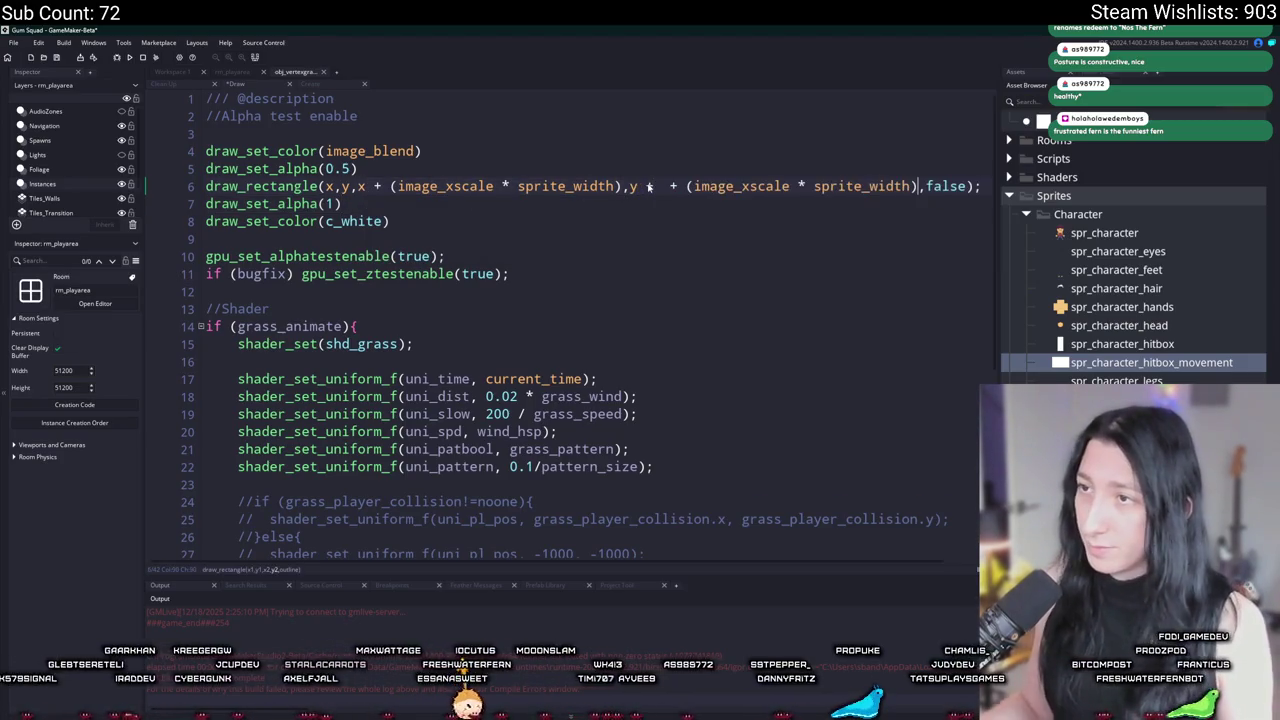
click(871, 186)
key(Delete)
key(Delete)
key(Delete)
text(heigh)
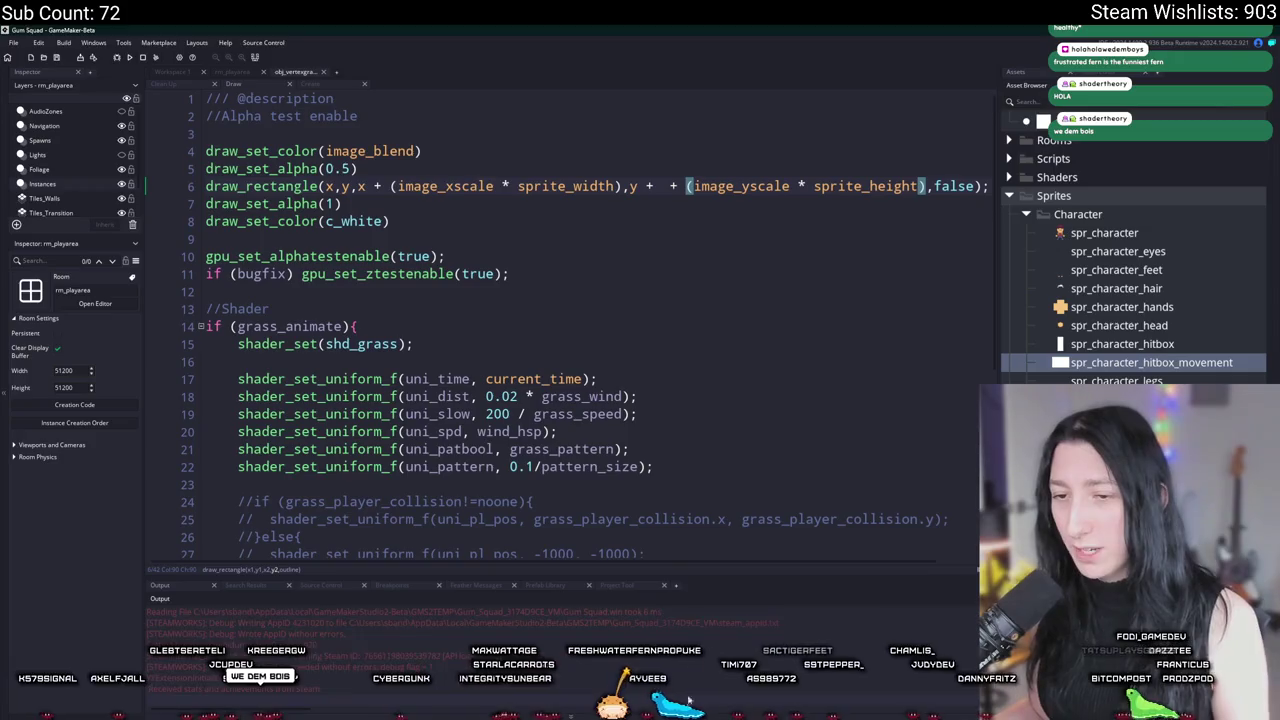
Step: Test-run the game with the new rectangle, walk upward, then close the game window
click(628, 358)
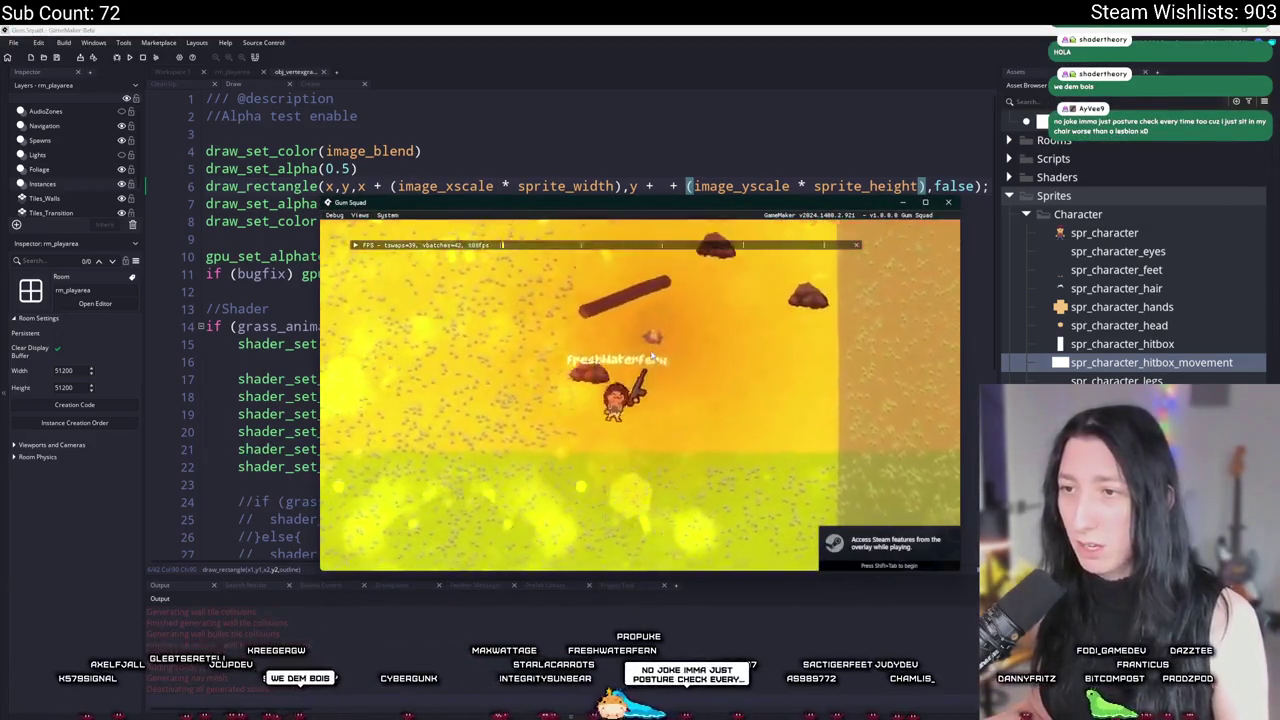
key(w)
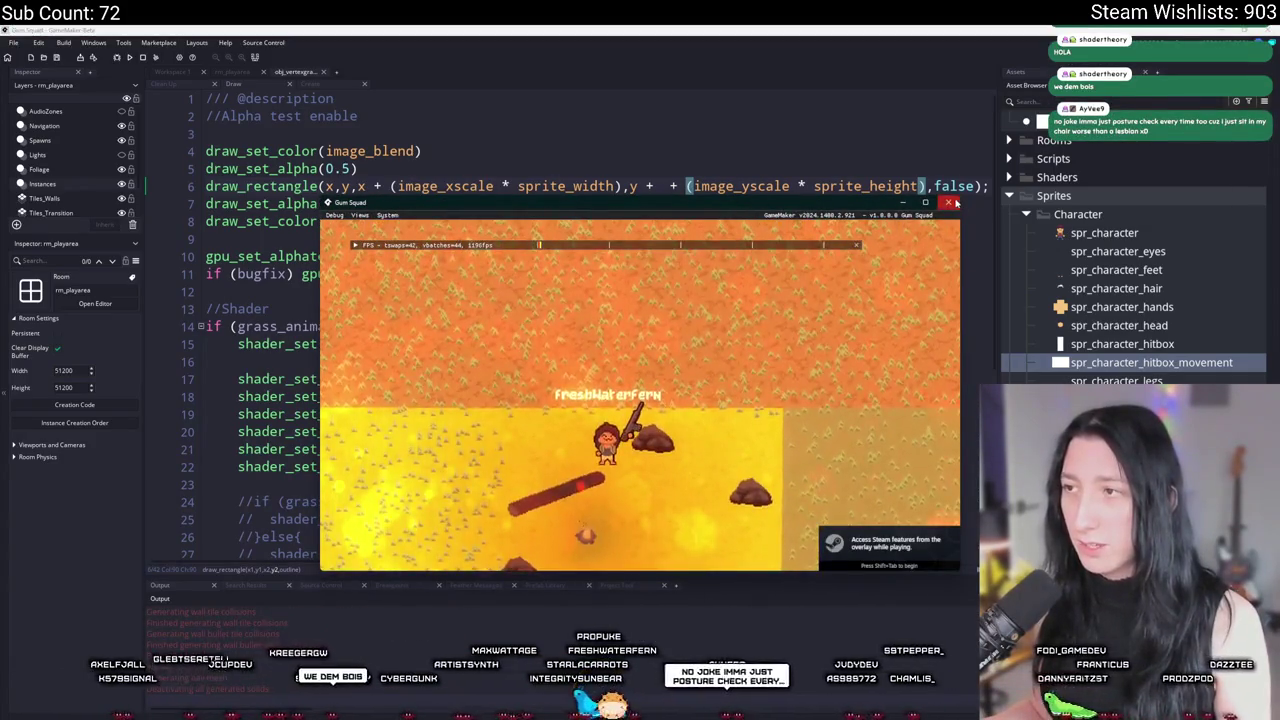
click(948, 202)
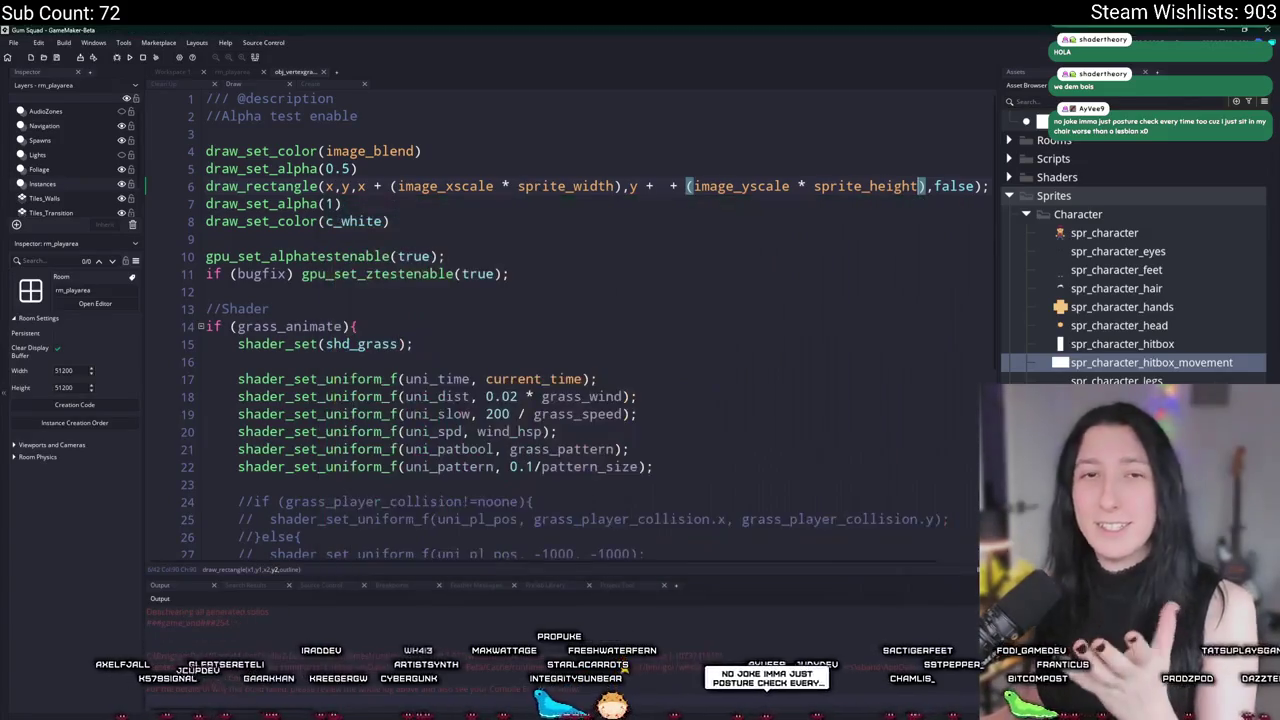
Step: Revert the rectangle arguments to bbox_left, bbox_top, bbox_right and bbox_bottom
text(bbox_bottom)
key(BackSpace)
key(BackSpace)
key(BackSpace)
key(ctrl+BackSpace)
text(image)
key(BackSpace)
key(BackSpace)
key(BackSpace)
text(c)
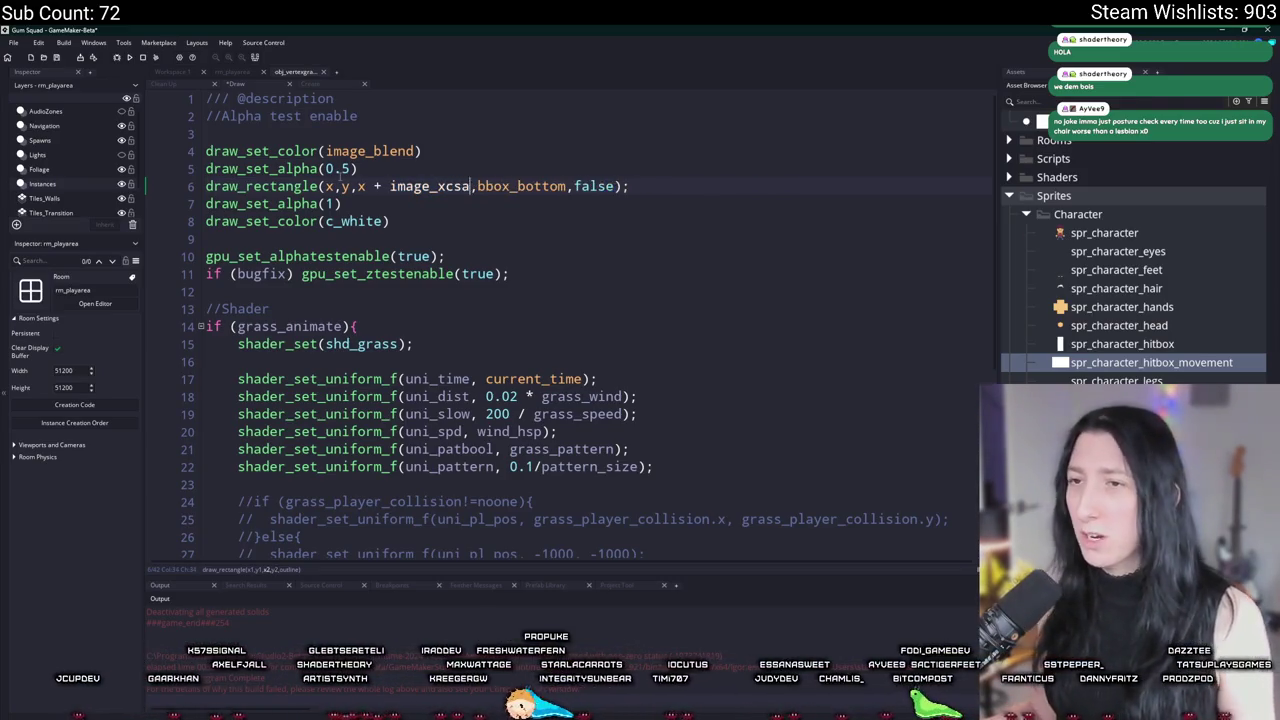
key(ctrl+BackSpace)
text(sprite_wid)
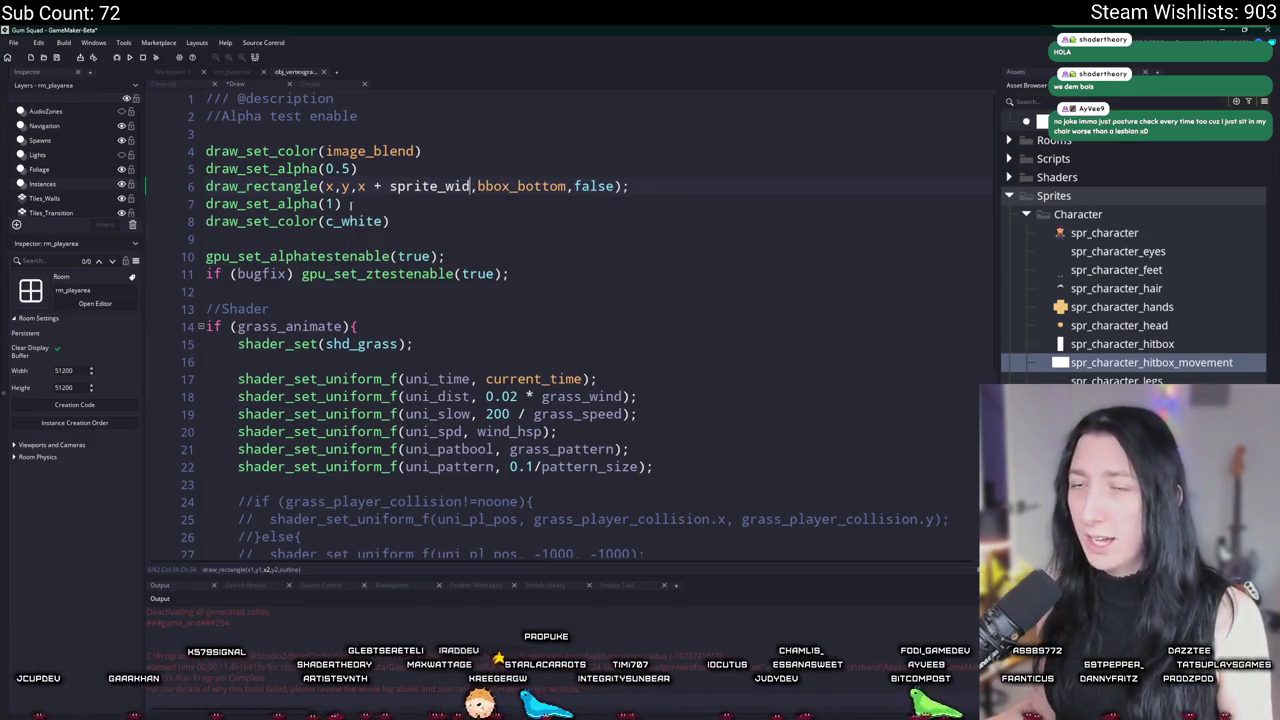
drag(358, 186, 472, 186)
text(bbox_right)
double_click(342, 186)
text(bbox_top)
double_click(331, 186)
text(bbox_left)
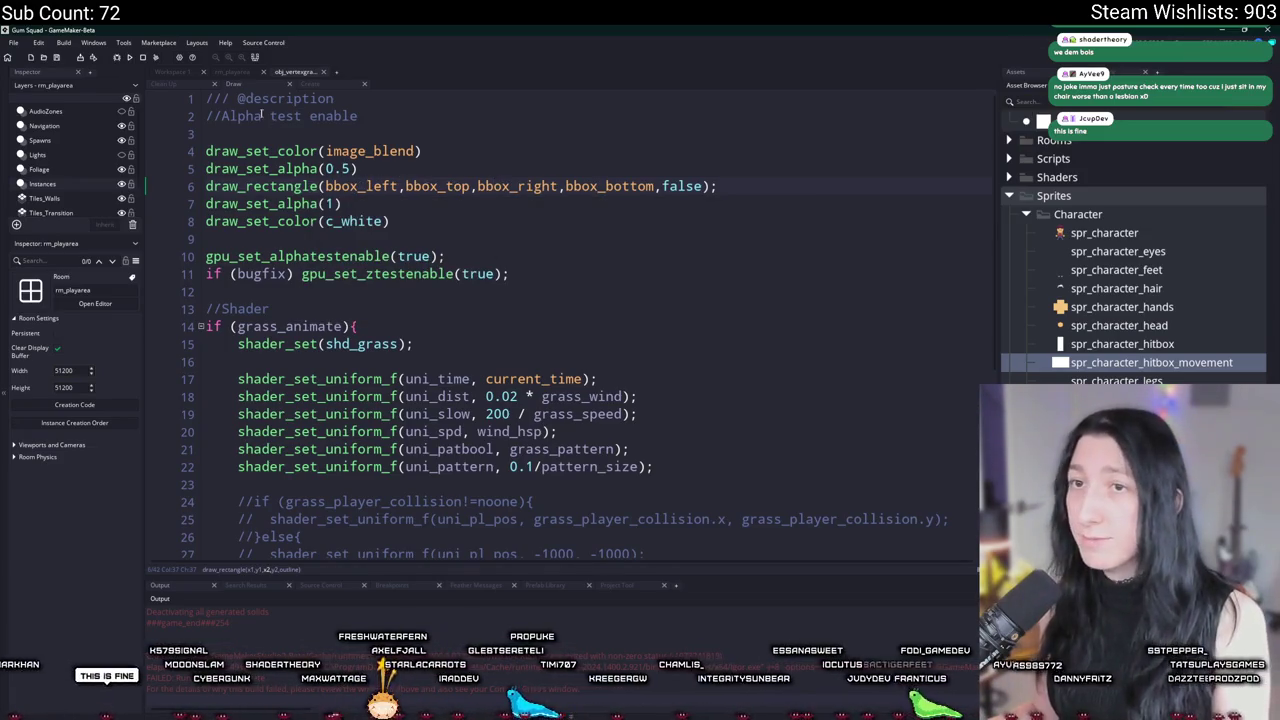
Step: Copy the grass_rect_hor variable name from the Create event code
click(328, 88)
scroll(425, 366, down, 5)
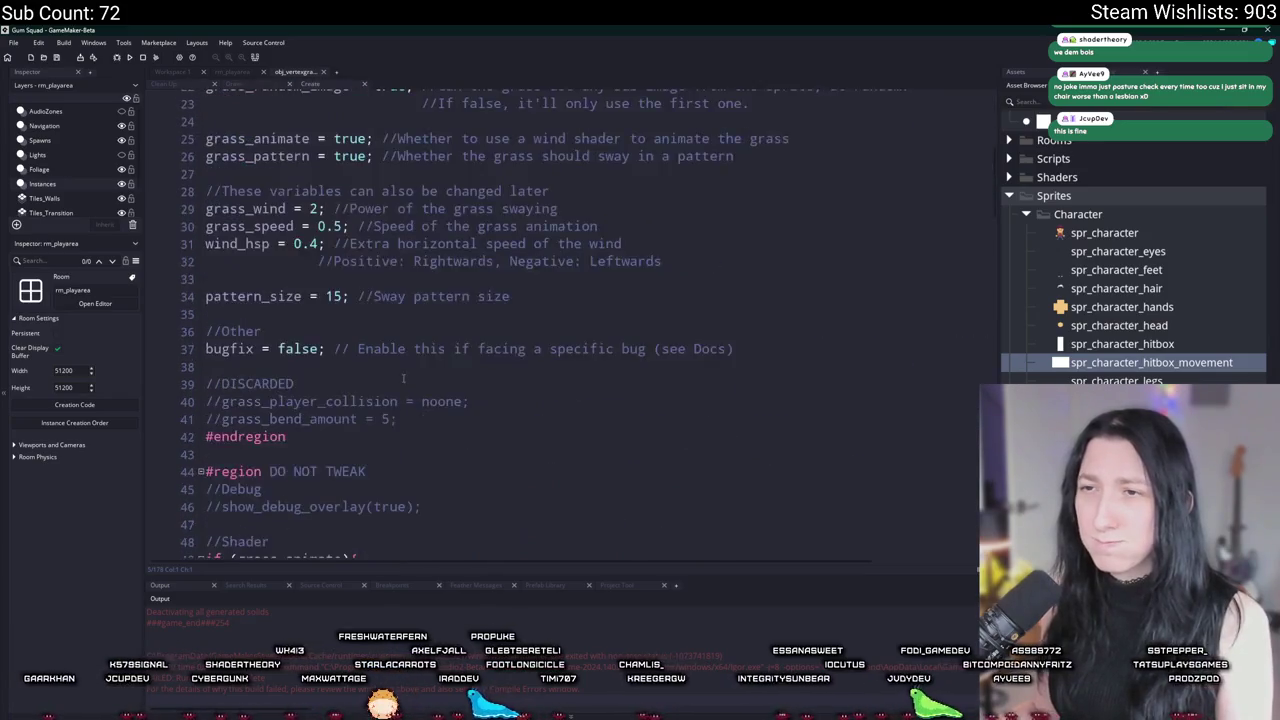
scroll(425, 366, up, 1)
scroll(400, 340, down, 6)
scroll(331, 288, up, 5)
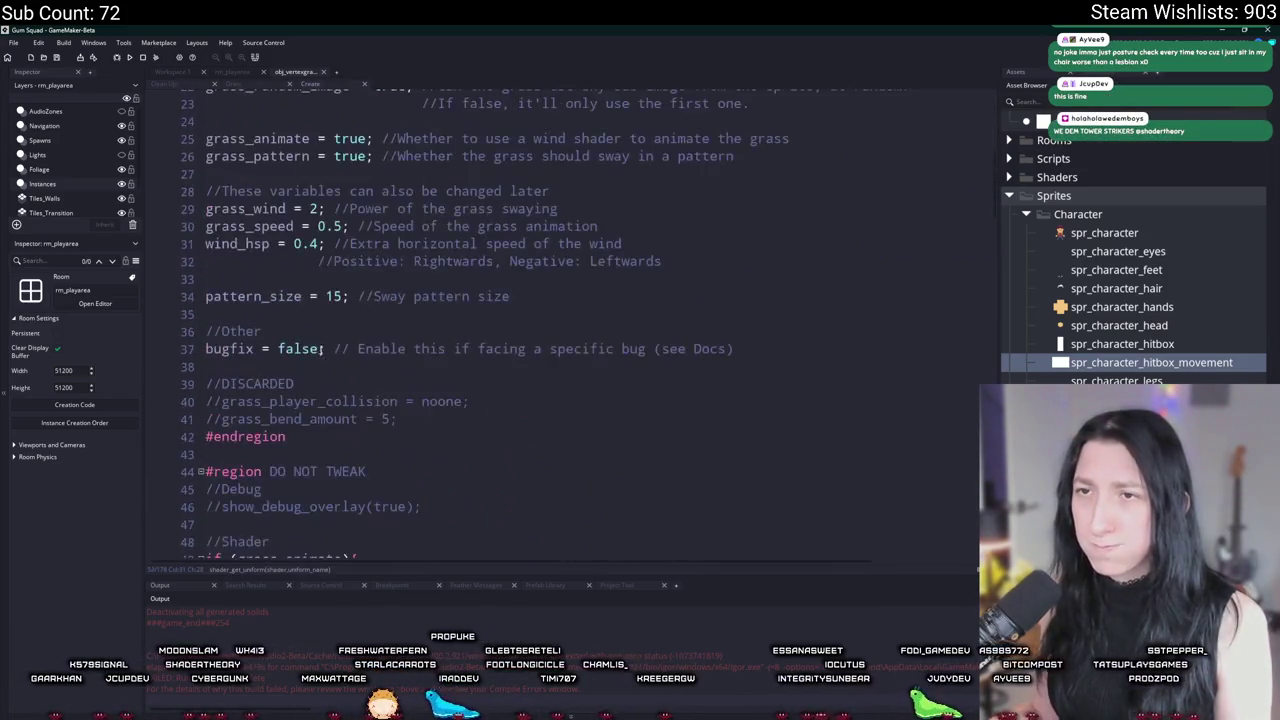
scroll(337, 248, up, 2)
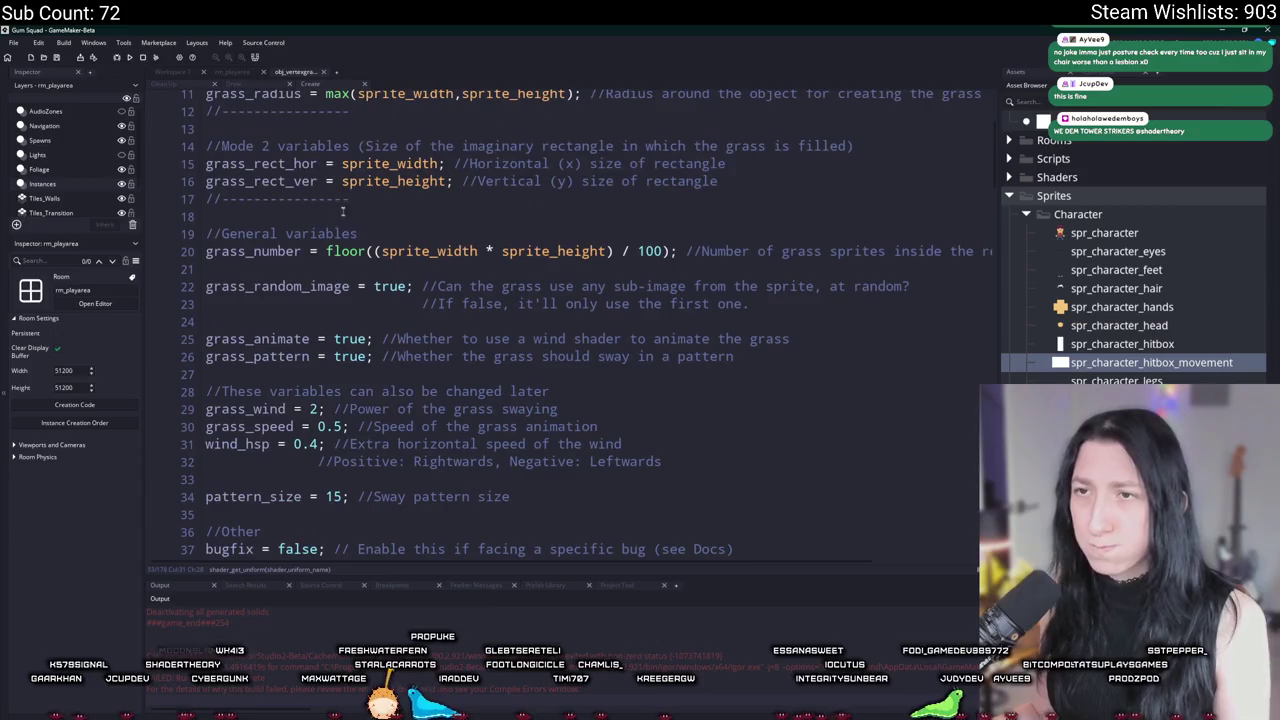
click(290, 166)
scroll(403, 113, up, 2)
click(263, 84)
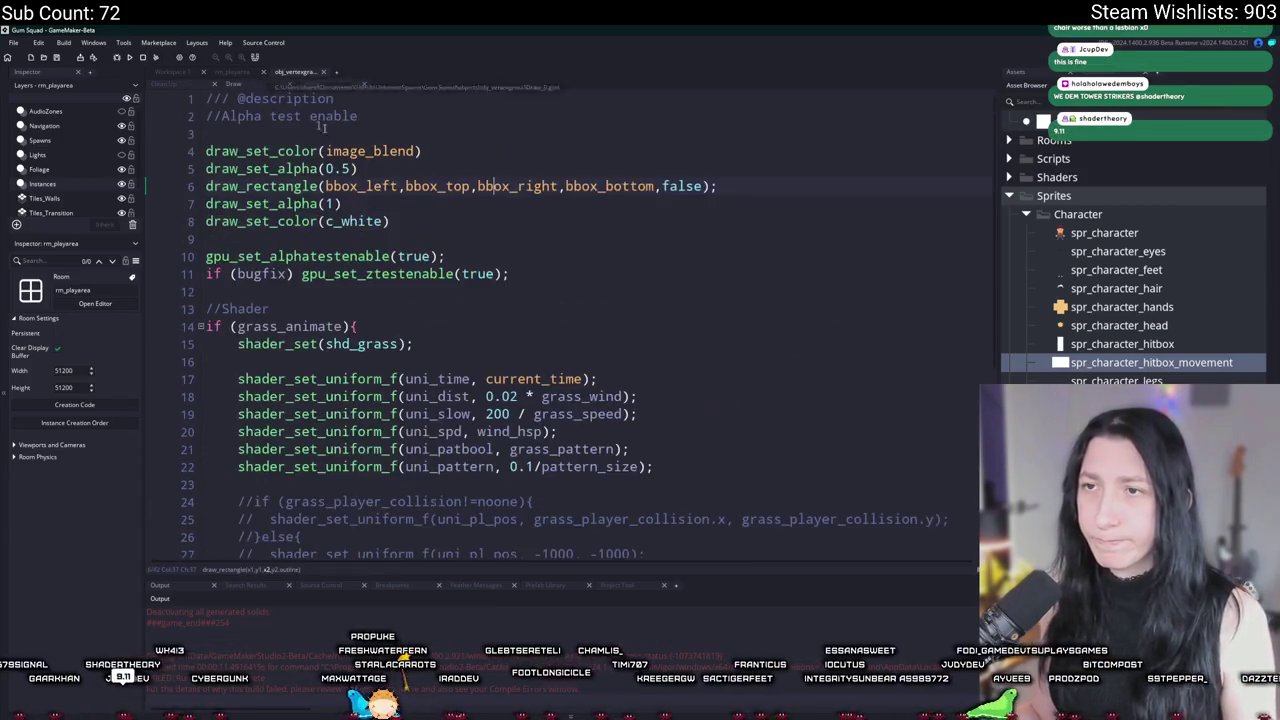
Step: Rewrite line 6 as draw_rectangle(x, y, x + grass_rect_hor, y + grass_rect_ver, false) and run with F5
key(ctrl+g)
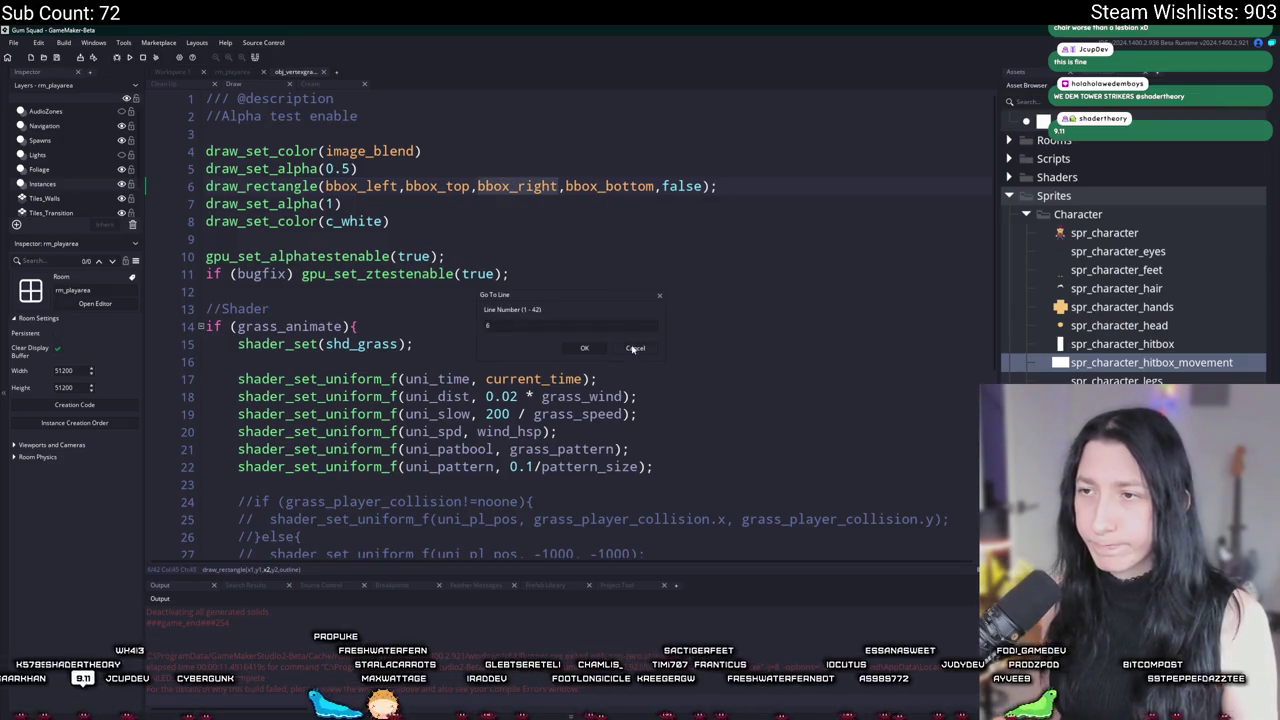
double_click(520, 192)
text(x +)
text(grass_rect_hor)
key(ctrl+z)
text(grass_rect_hor)
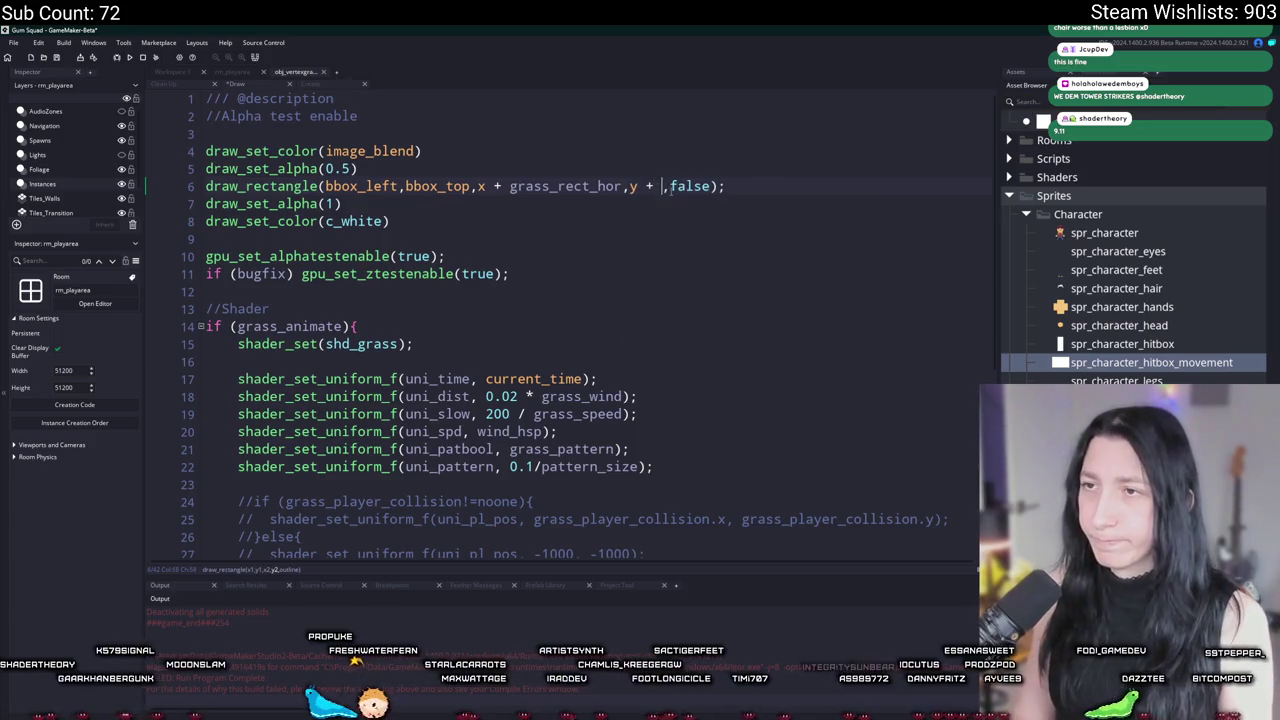
key(BackSpace)
text(ver)
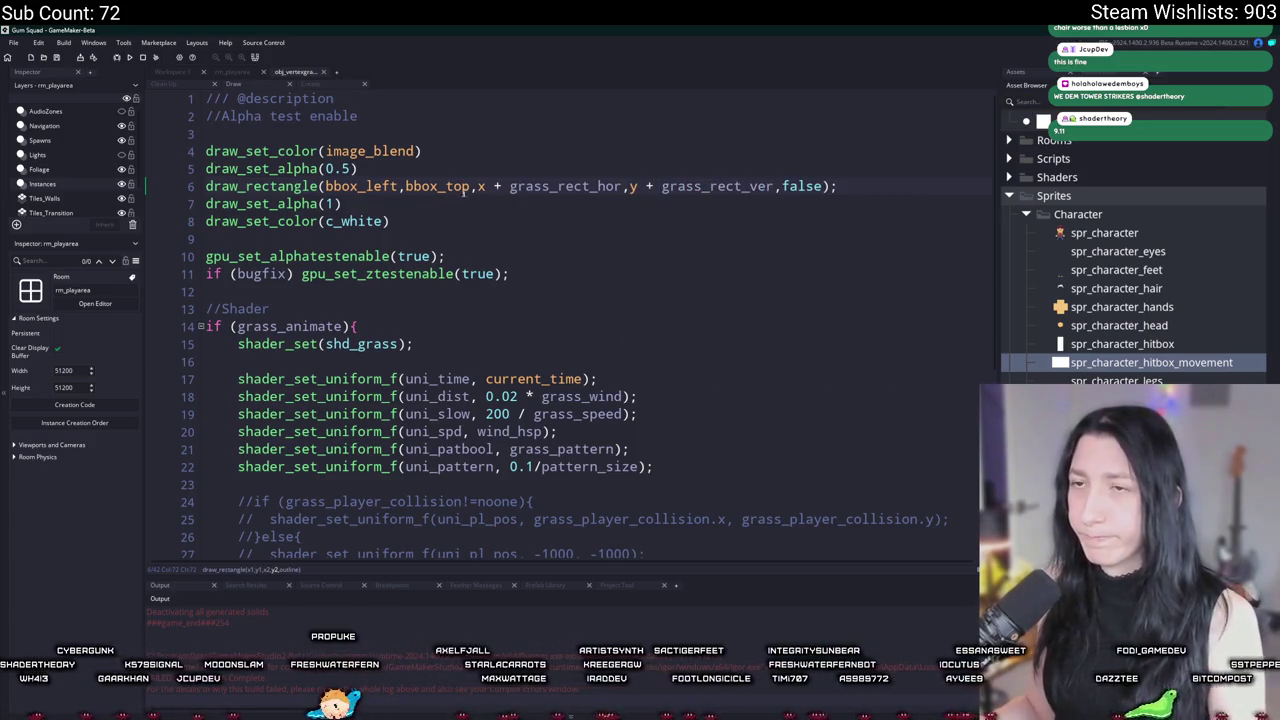
text(x)
key(ctrl+BackSpace)
text(yprevious,)
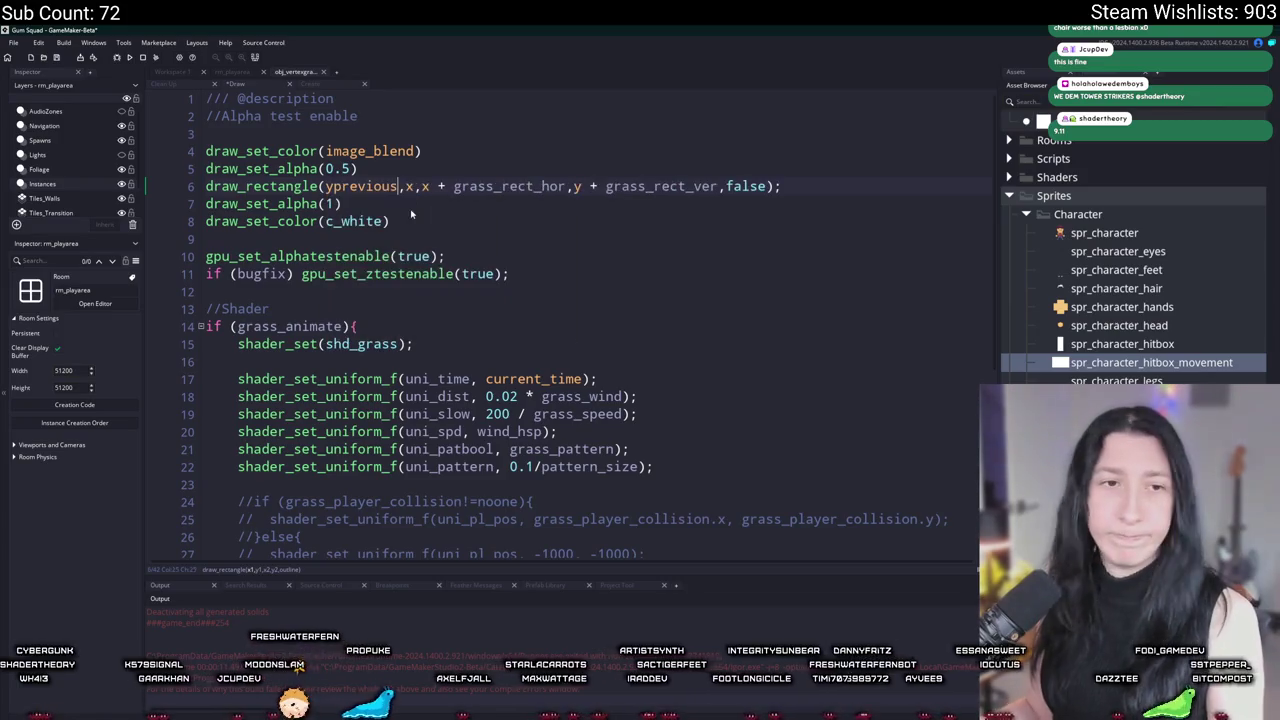
key(BackSpace)
key(BackSpace)
key(BackSpace)
click(327, 189)
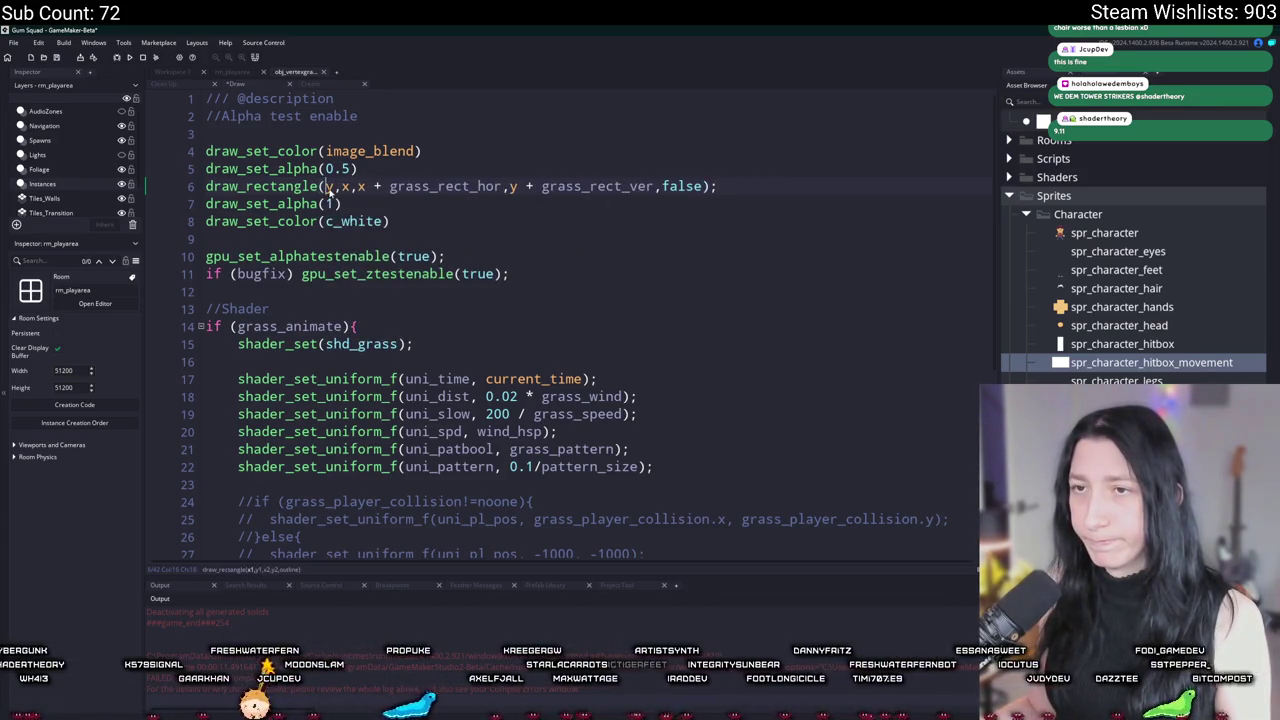
text(xy)
click(378, 168)
key(F5)
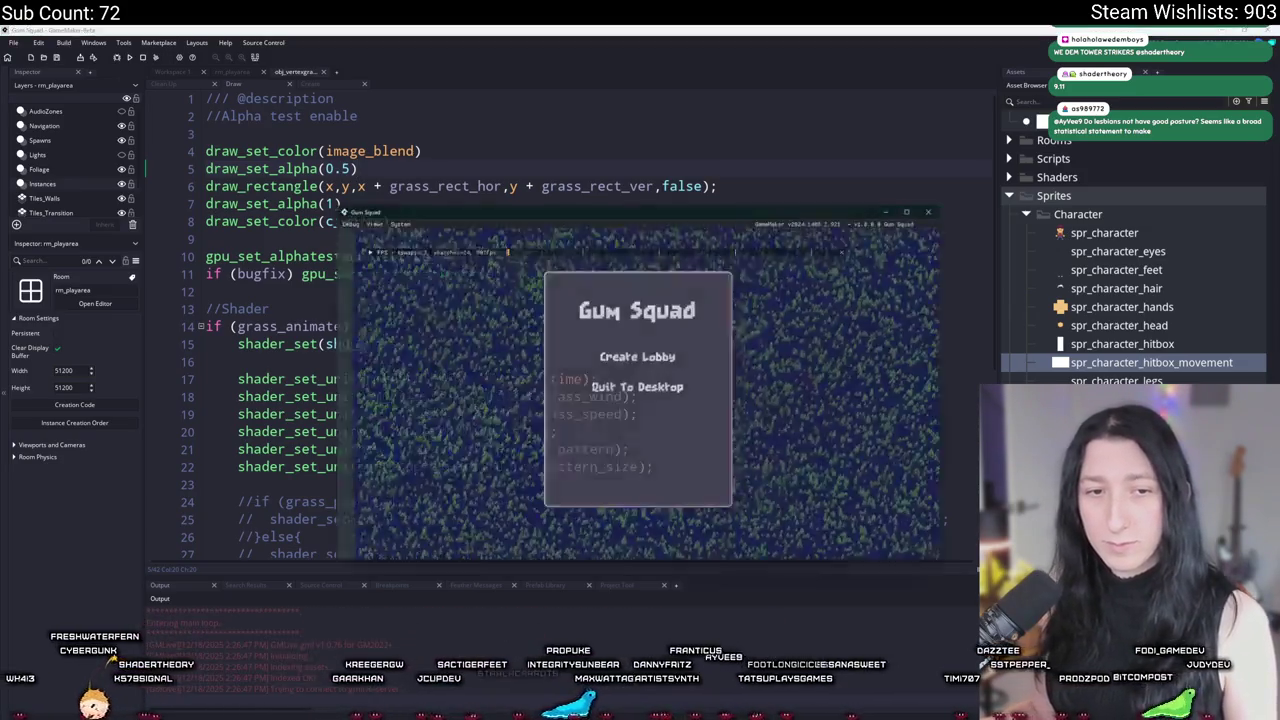
Step: Create a lobby, go full screen, and walk through the yellow zone, grass and dirt
click(640, 354)
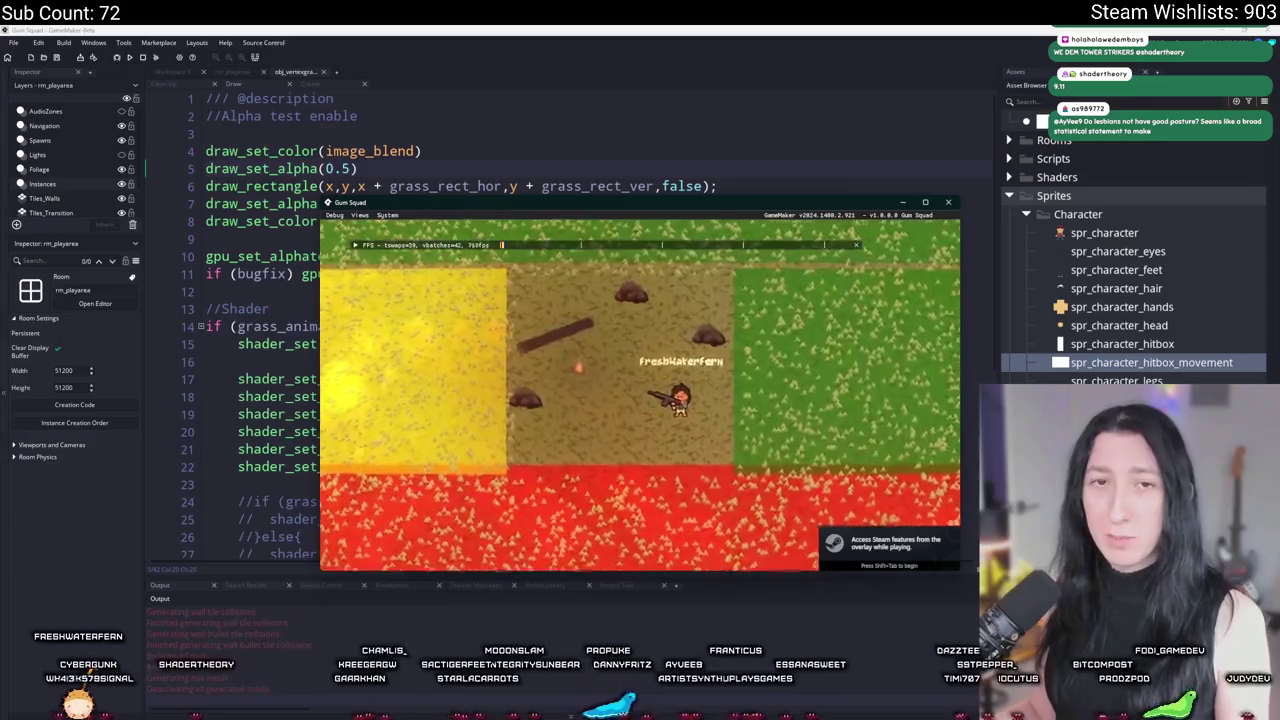
double_click(511, 207)
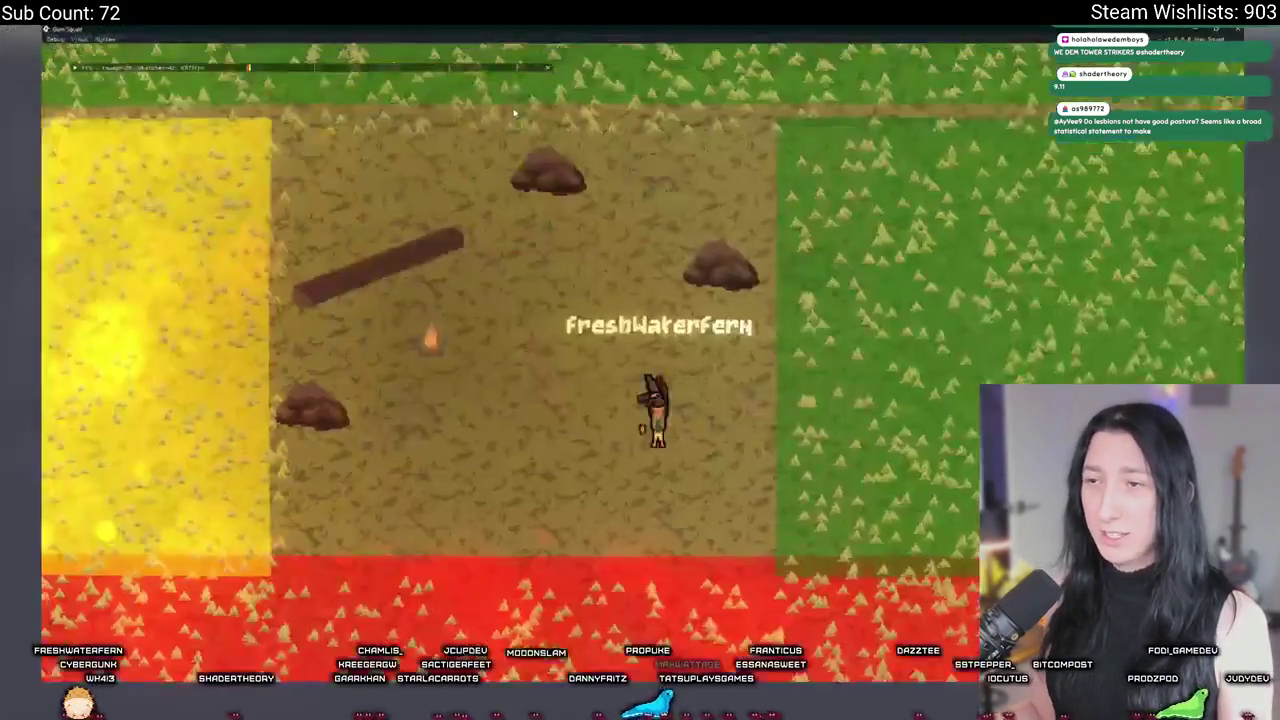
key(a)
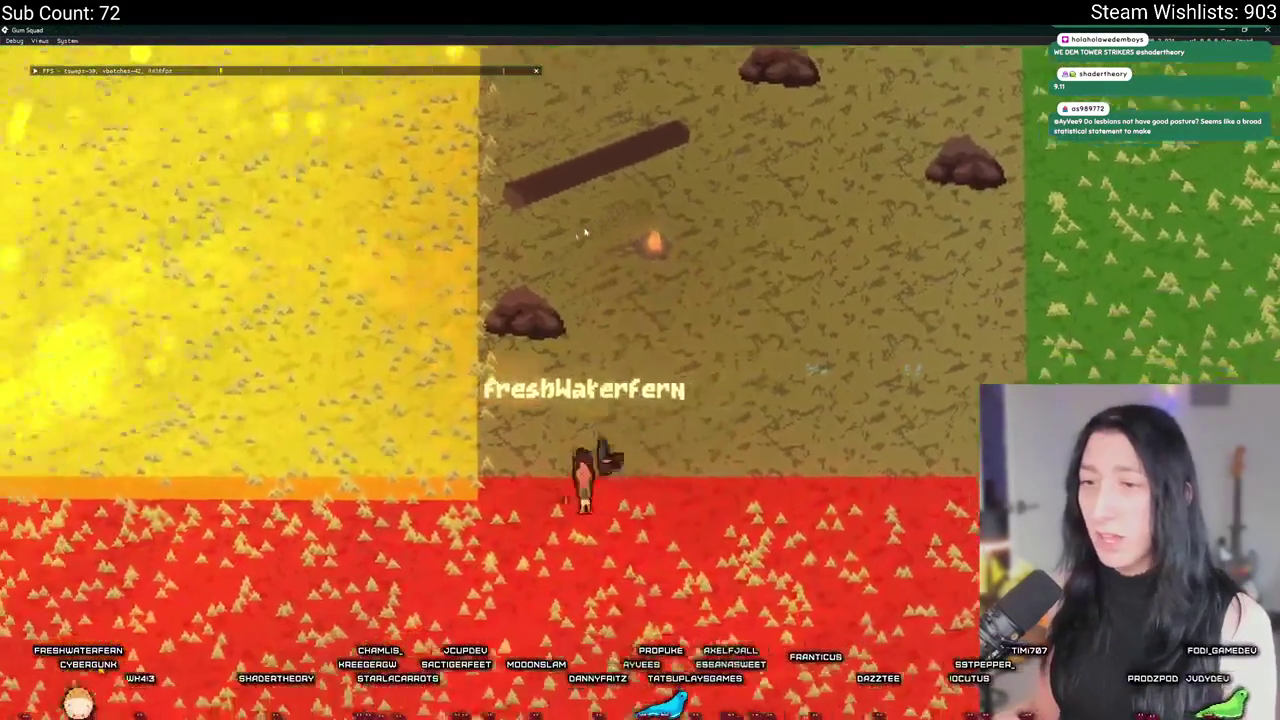
key(w)
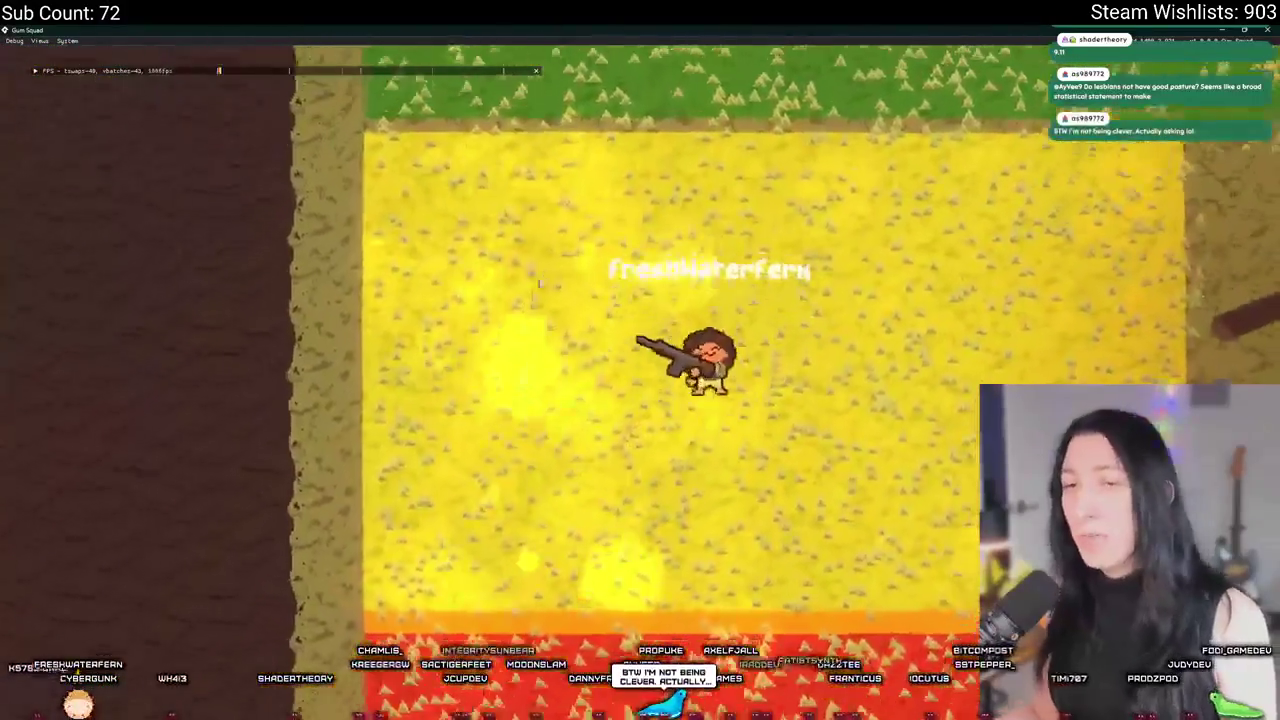
key(d)
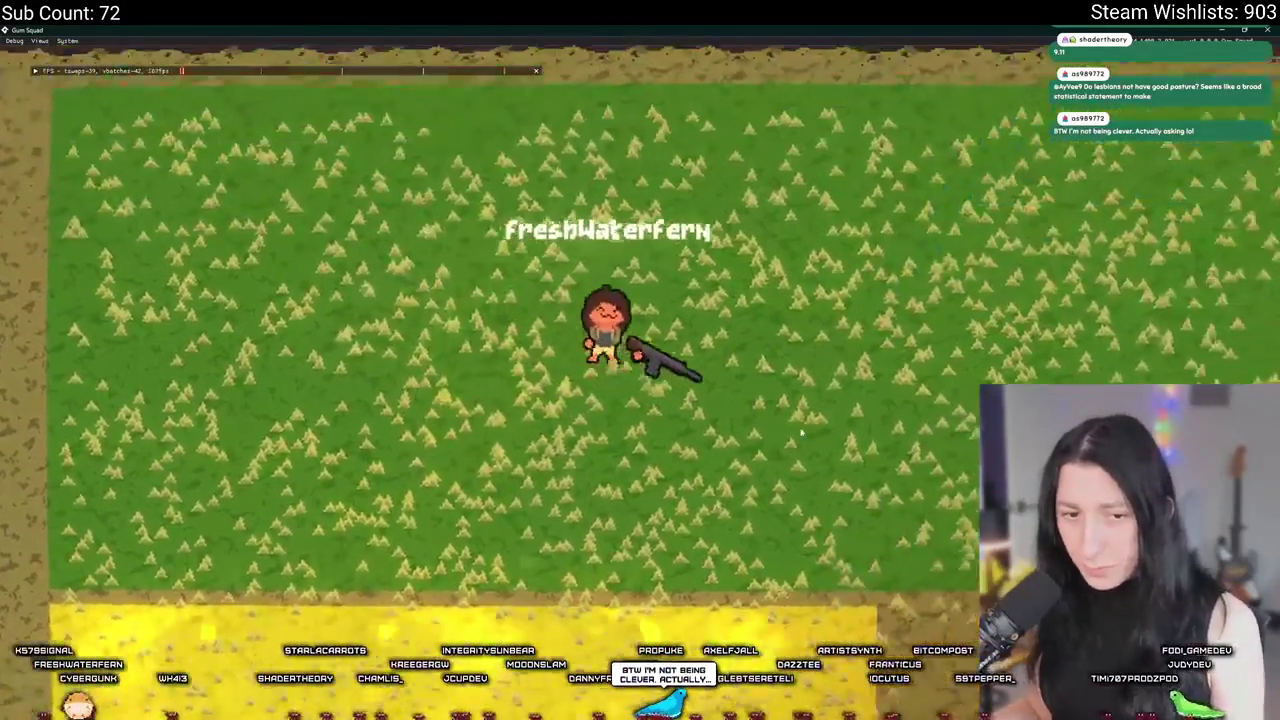
key(s)
key(d)
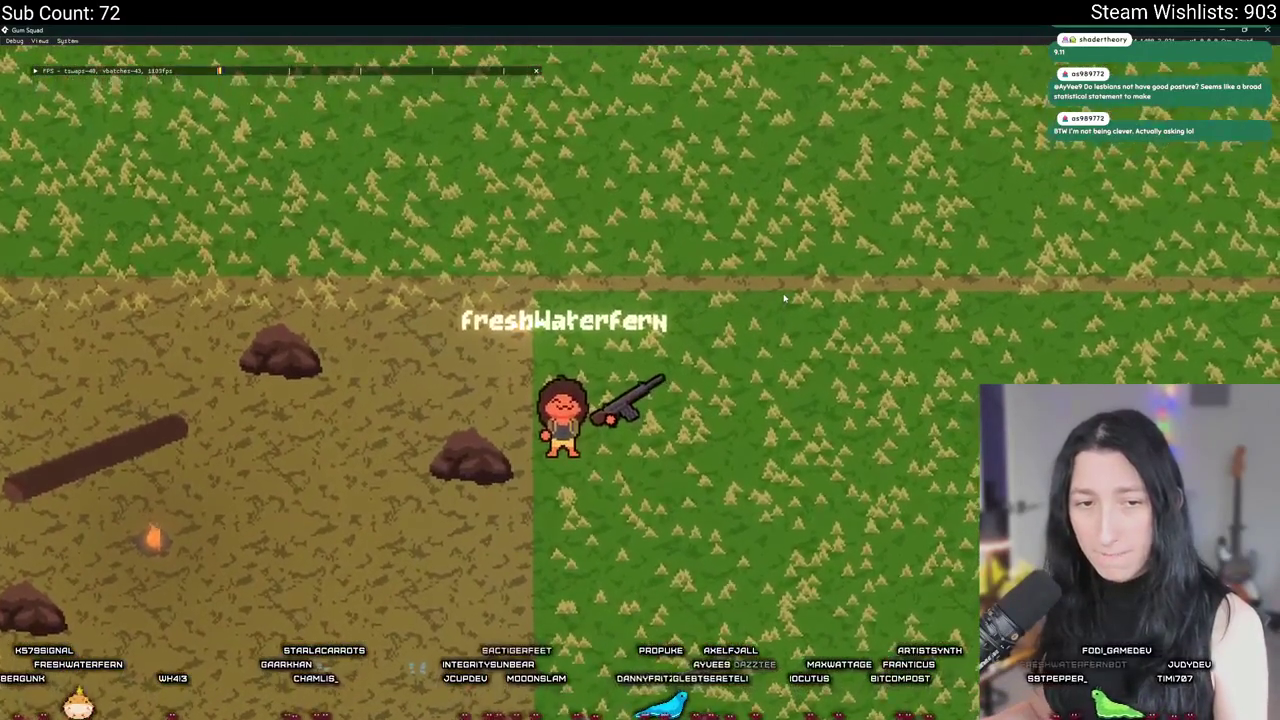
Step: Walk back through the dirt toward the yellow zone and unequip the gun in the inventory
key(a)
key(s)
key(a)
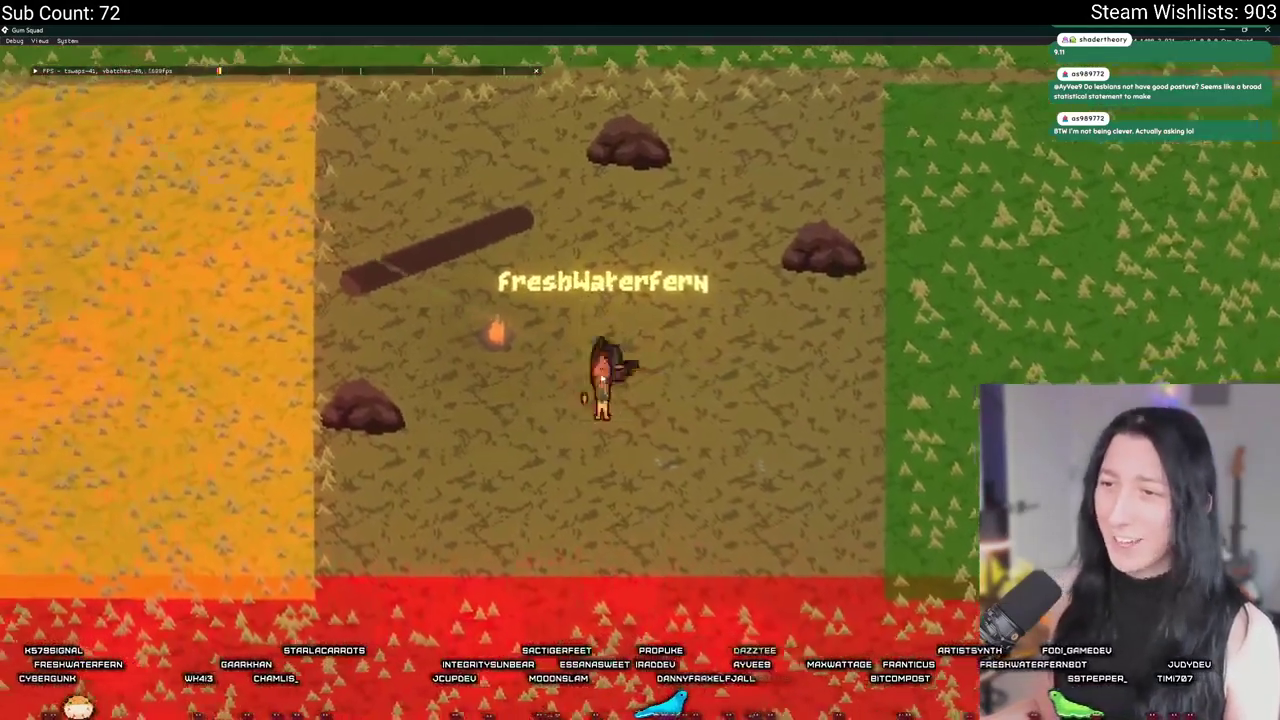
key(w)
key(a)
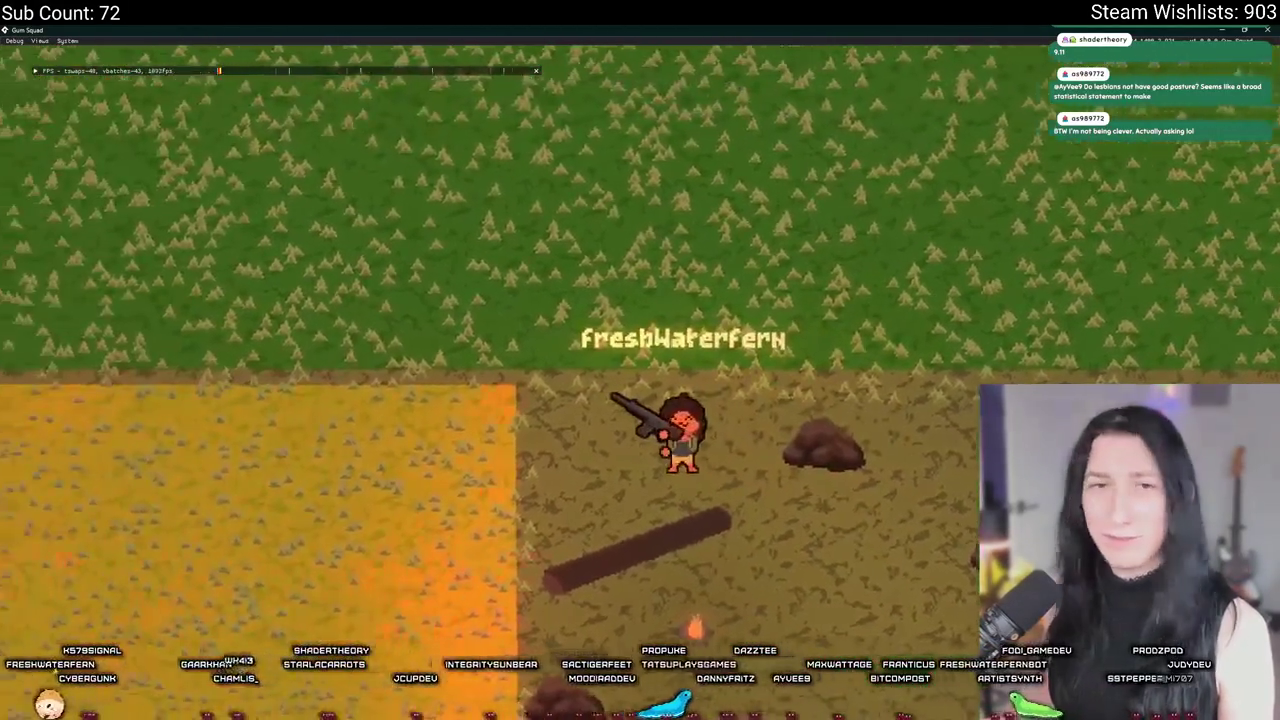
key(i)
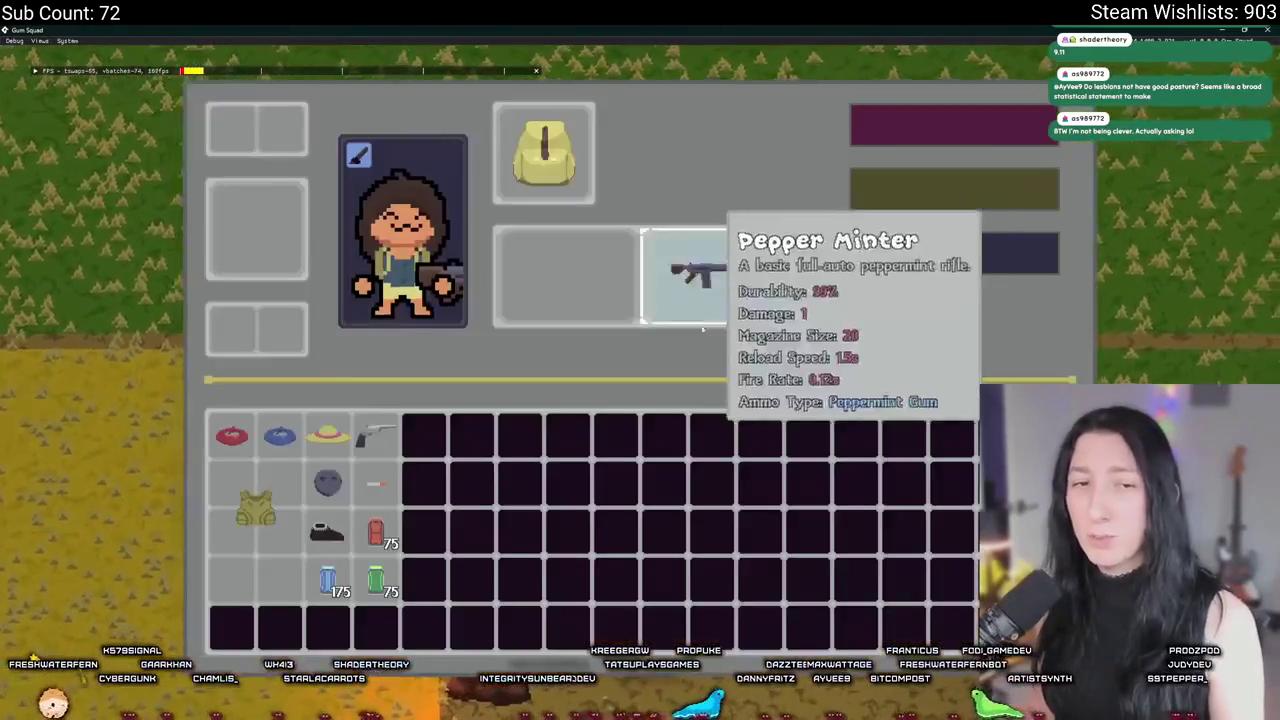
click(712, 263)
Step: Close the inventory, cross the yellow field, then walk north, east and south across the grass
key(i)
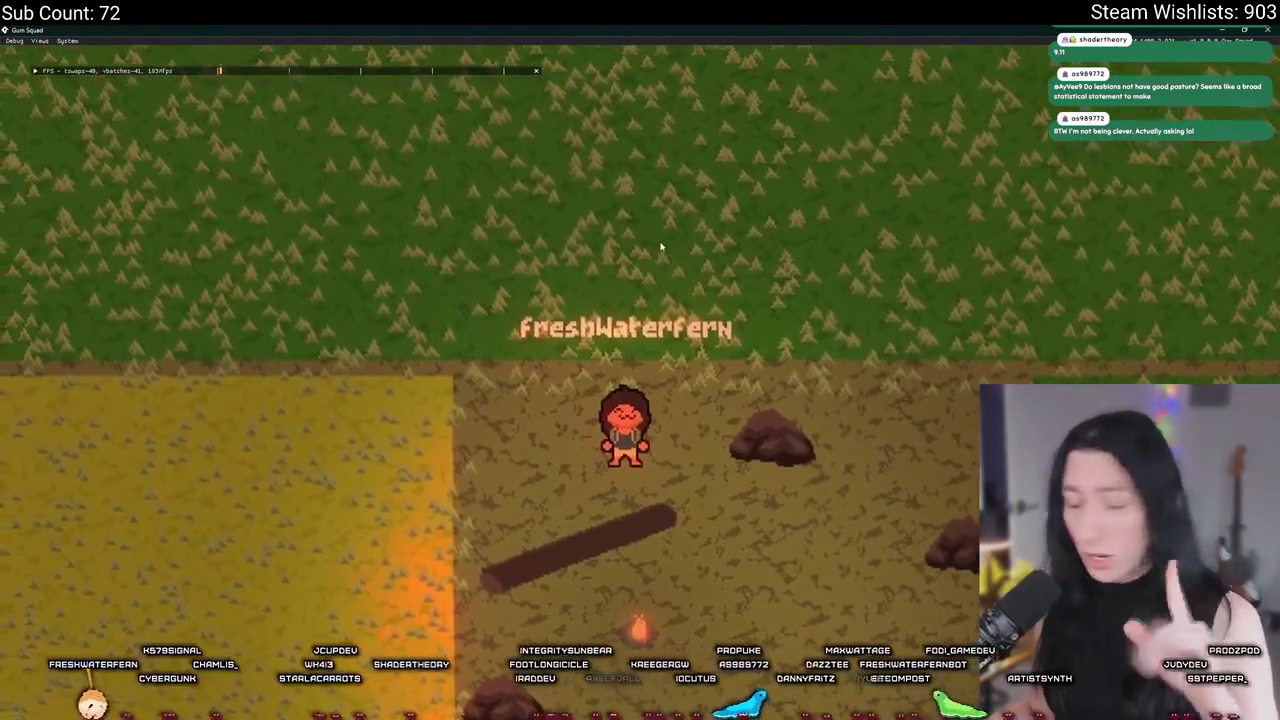
key(a)
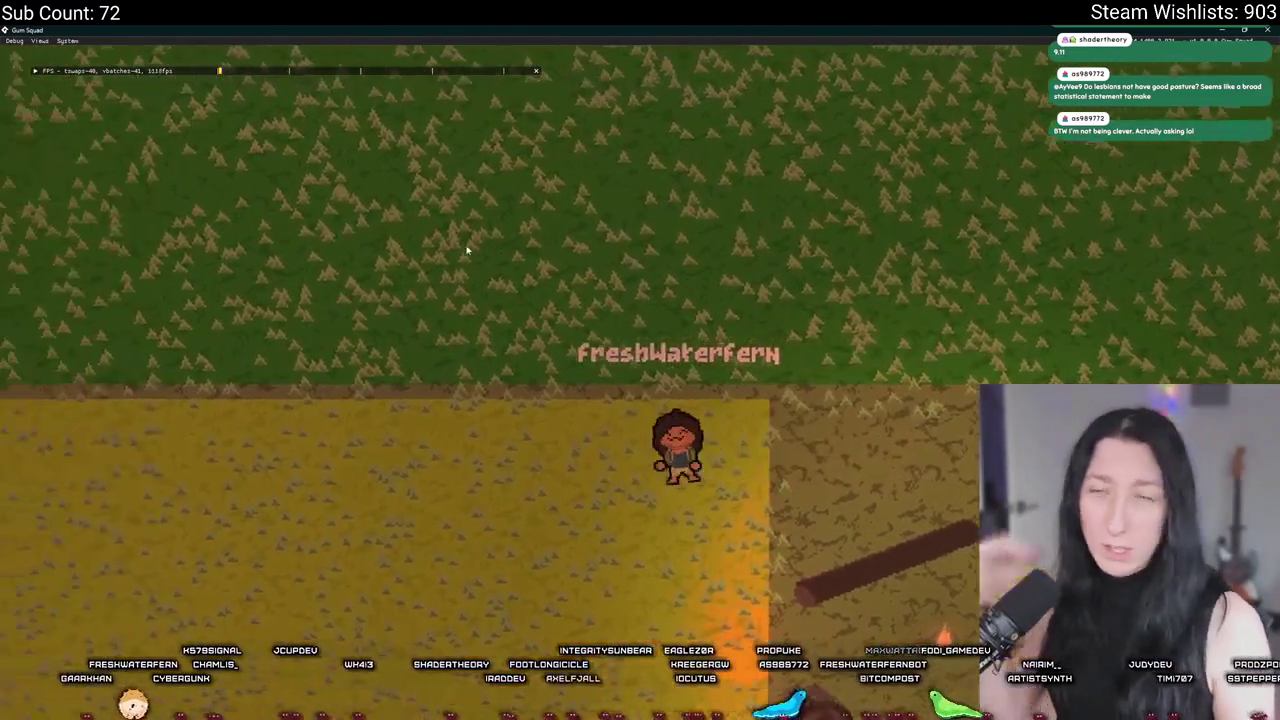
key(s)
key(d)
key(w)
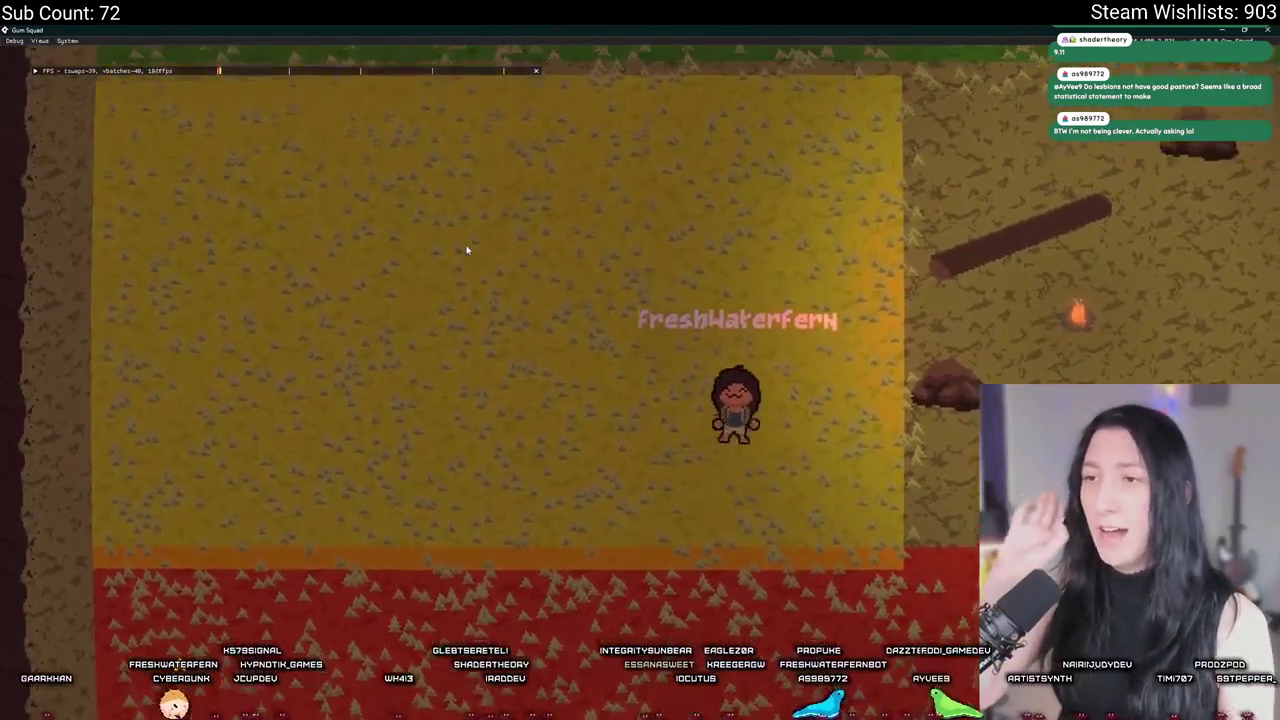
key(w)
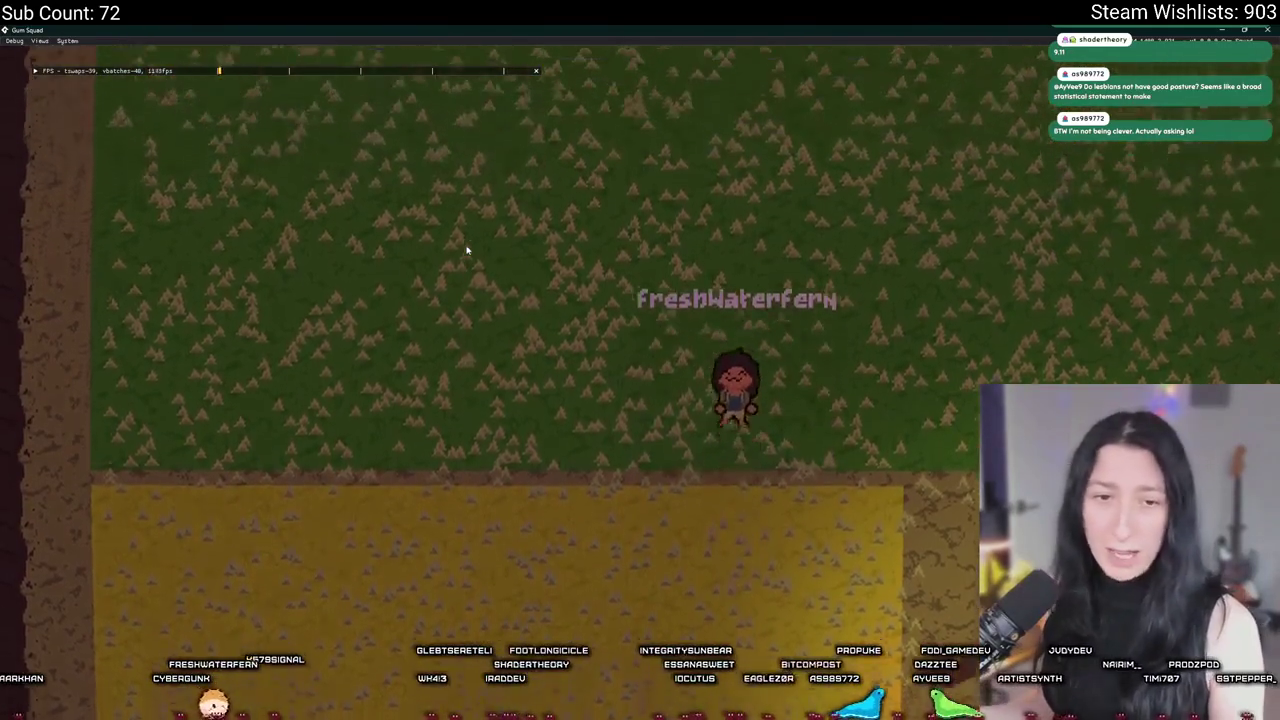
key(d)
key(d)
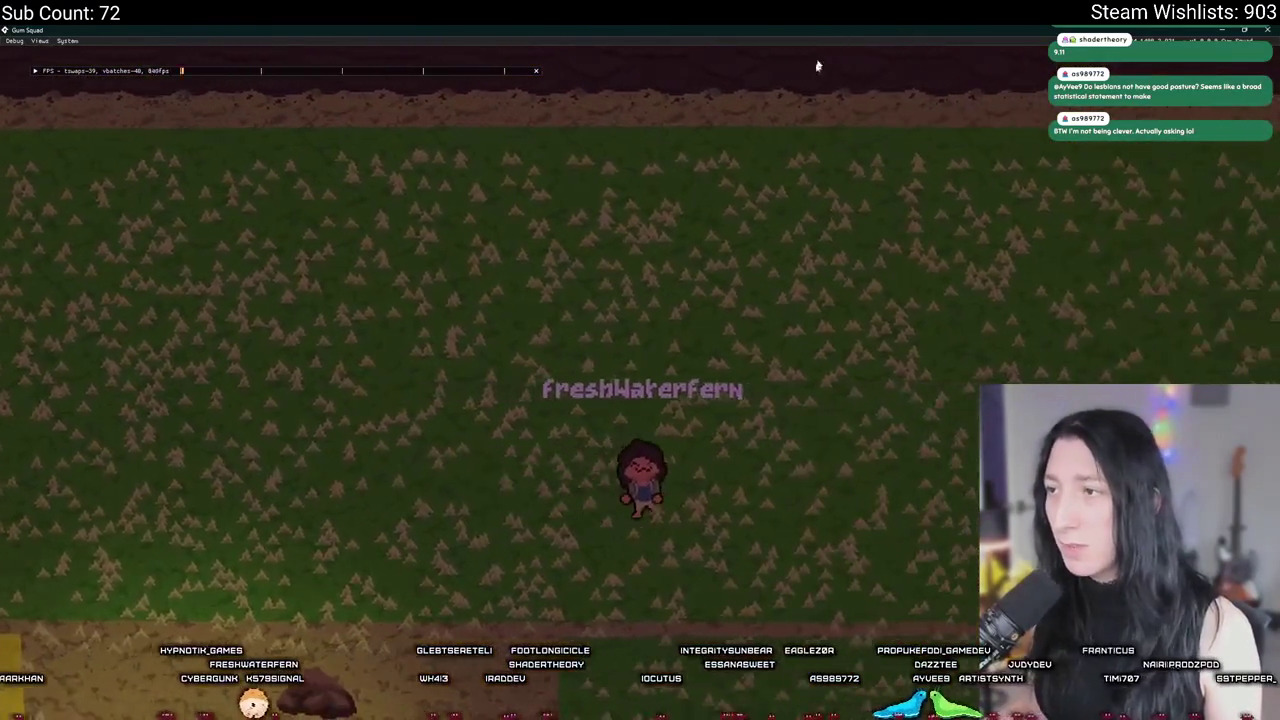
key(s)
key(s)
key(d)
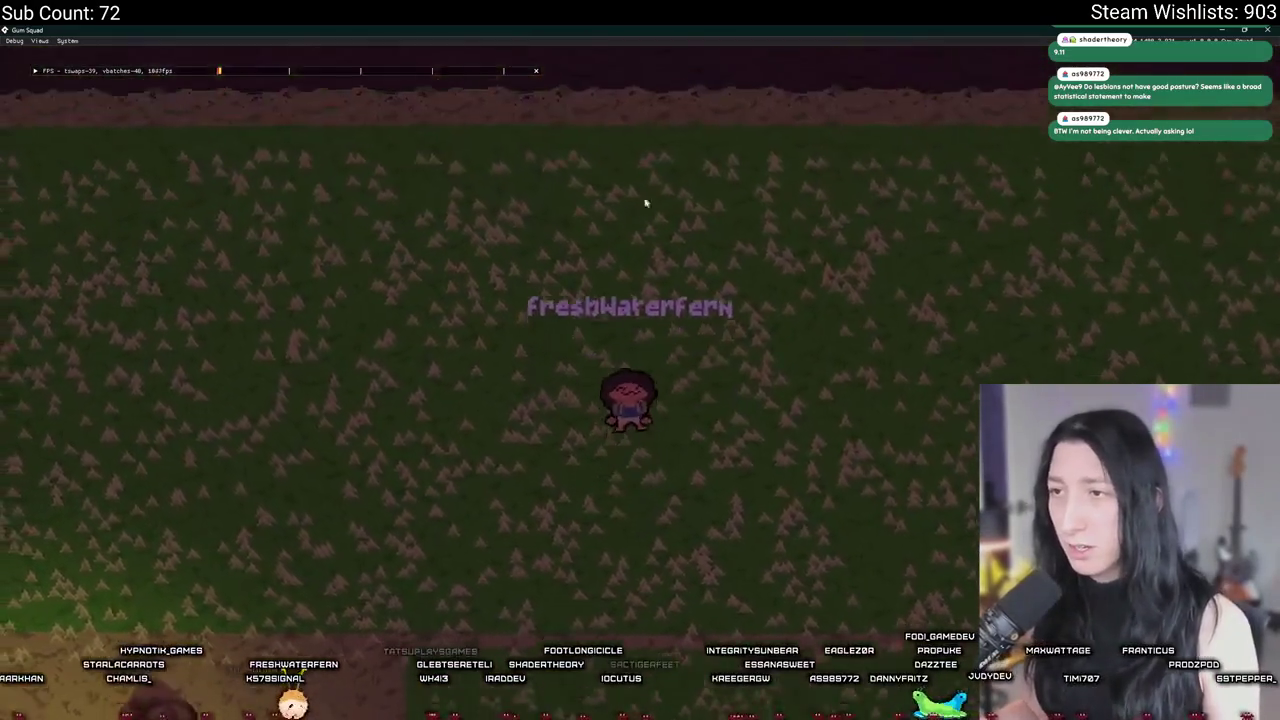
key(w)
key(w)
key(d)
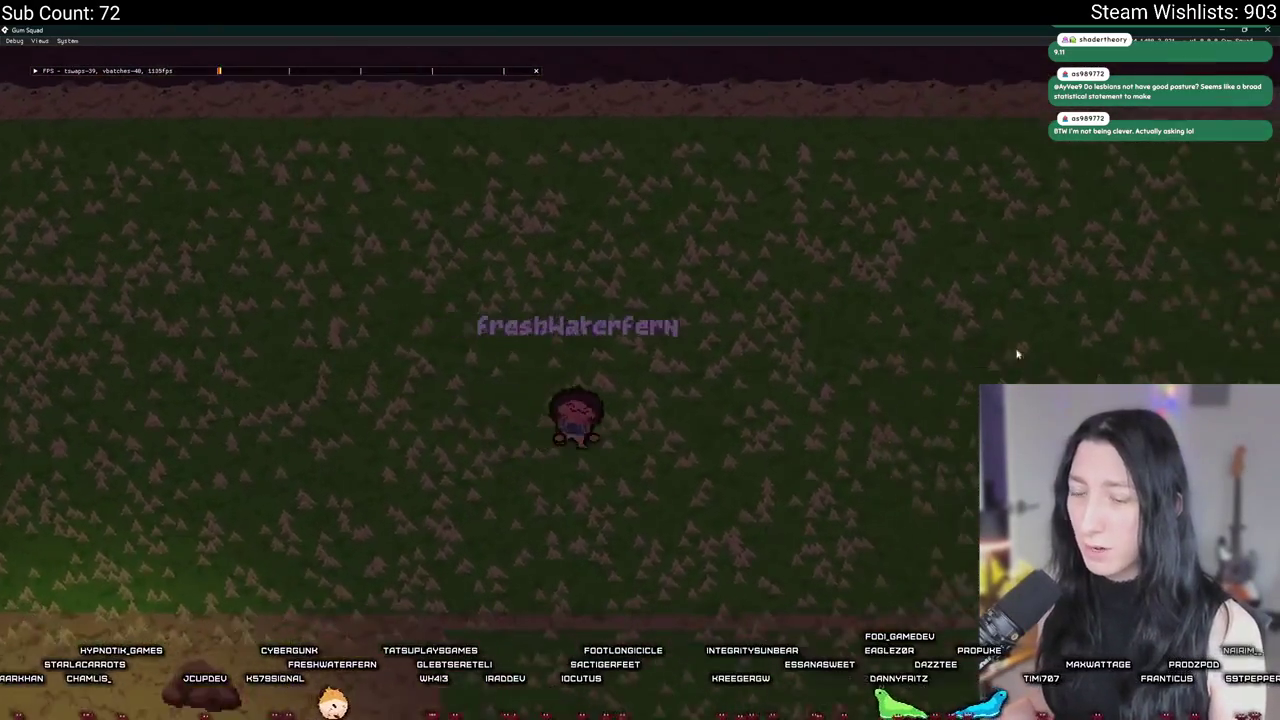
key(s)
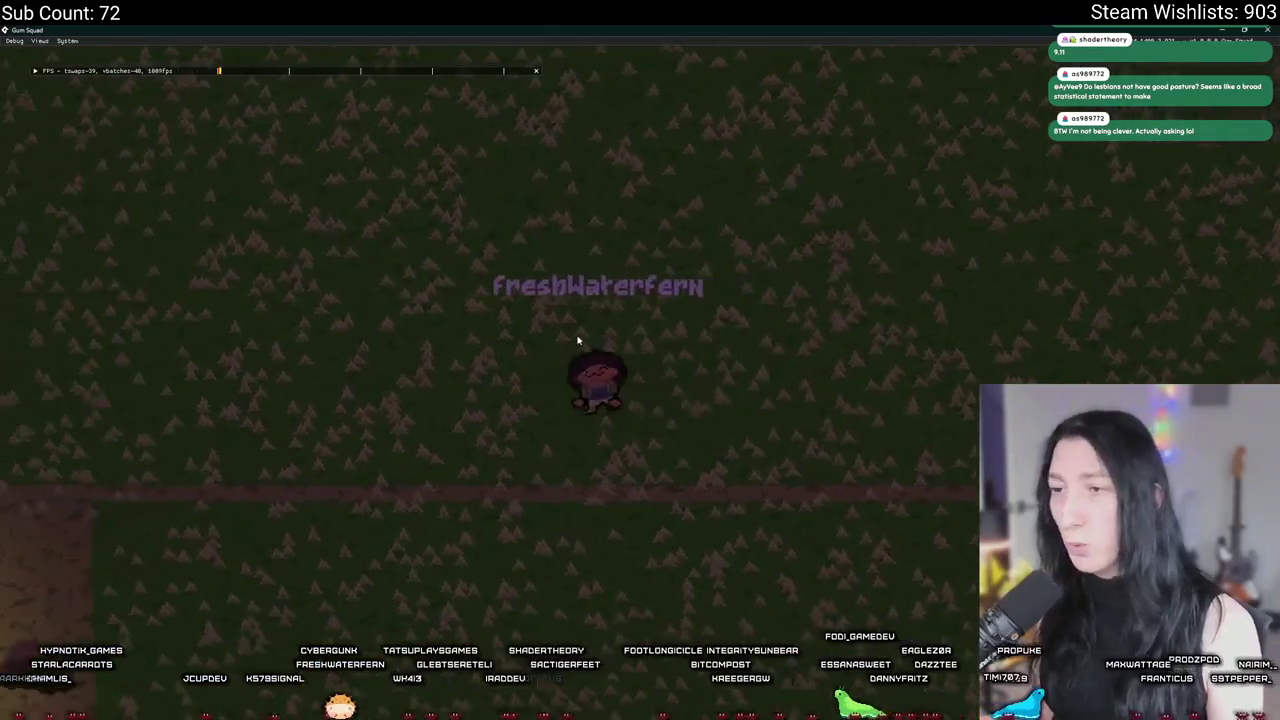
key(a)
key(a)
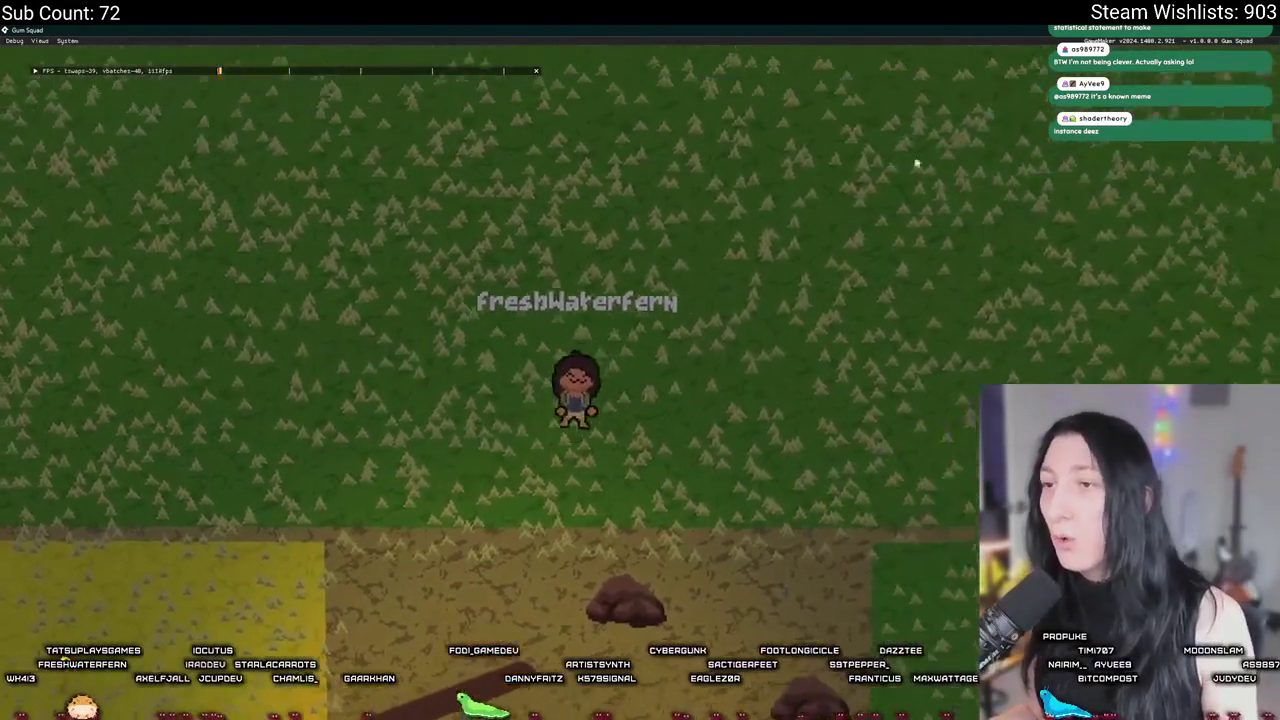
Step: Walk down-right into the dirt clearing beside the campfire
key(s)
key(d)
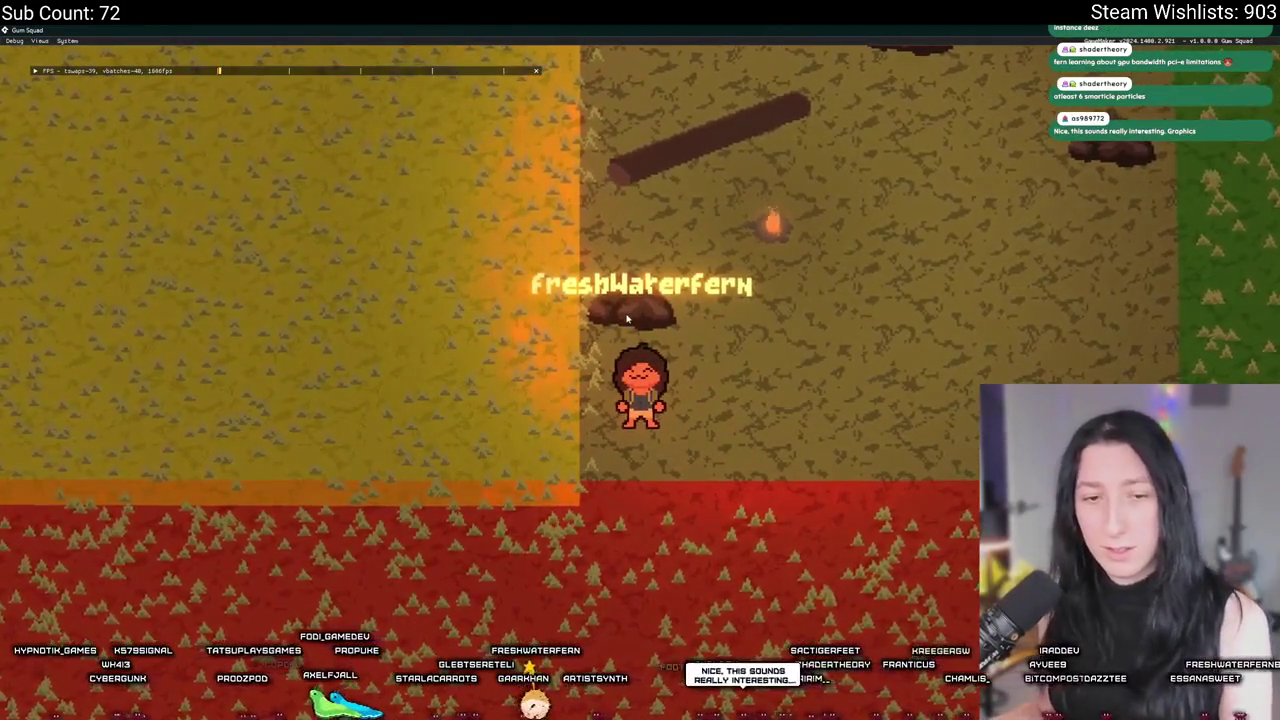
key(d)
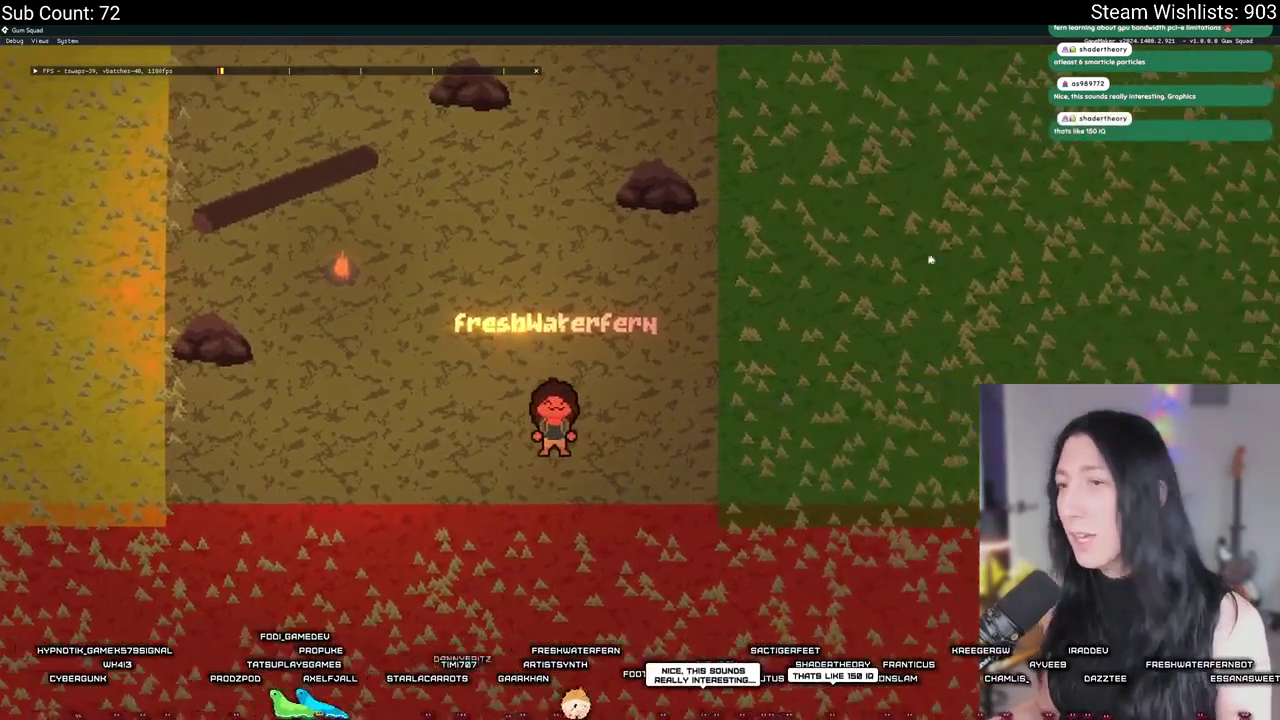
key(d)
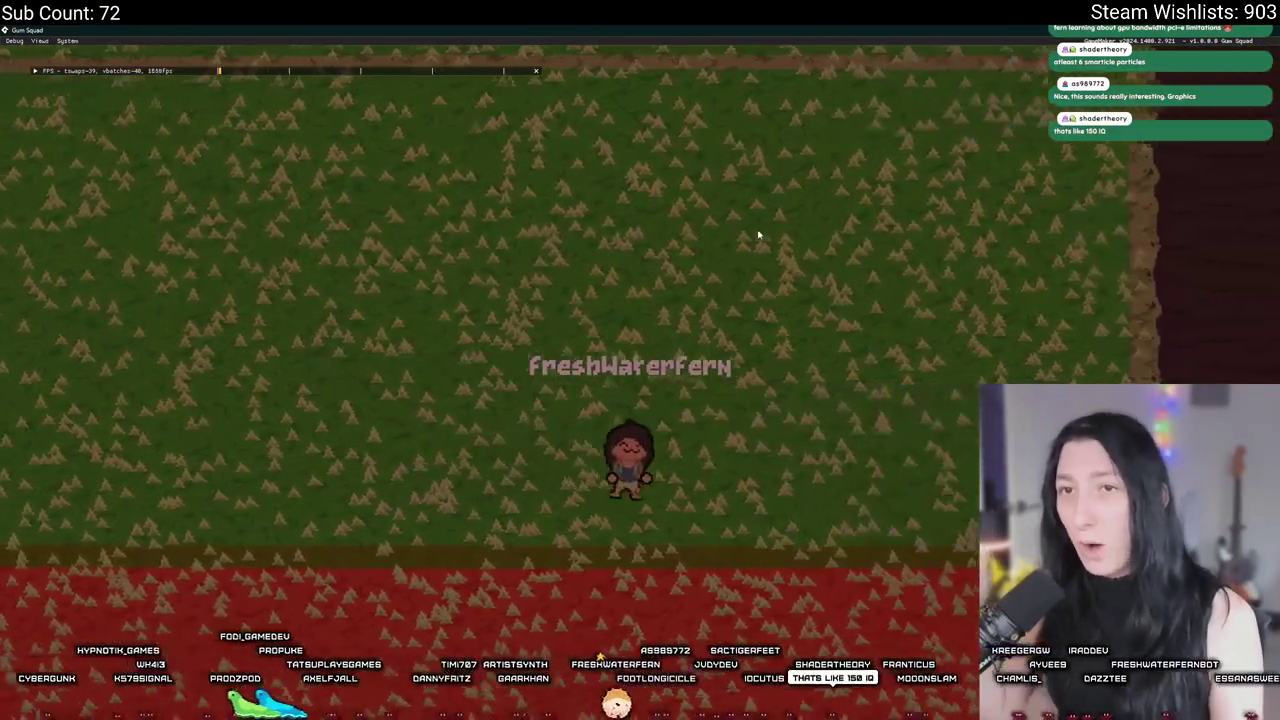
key(d)
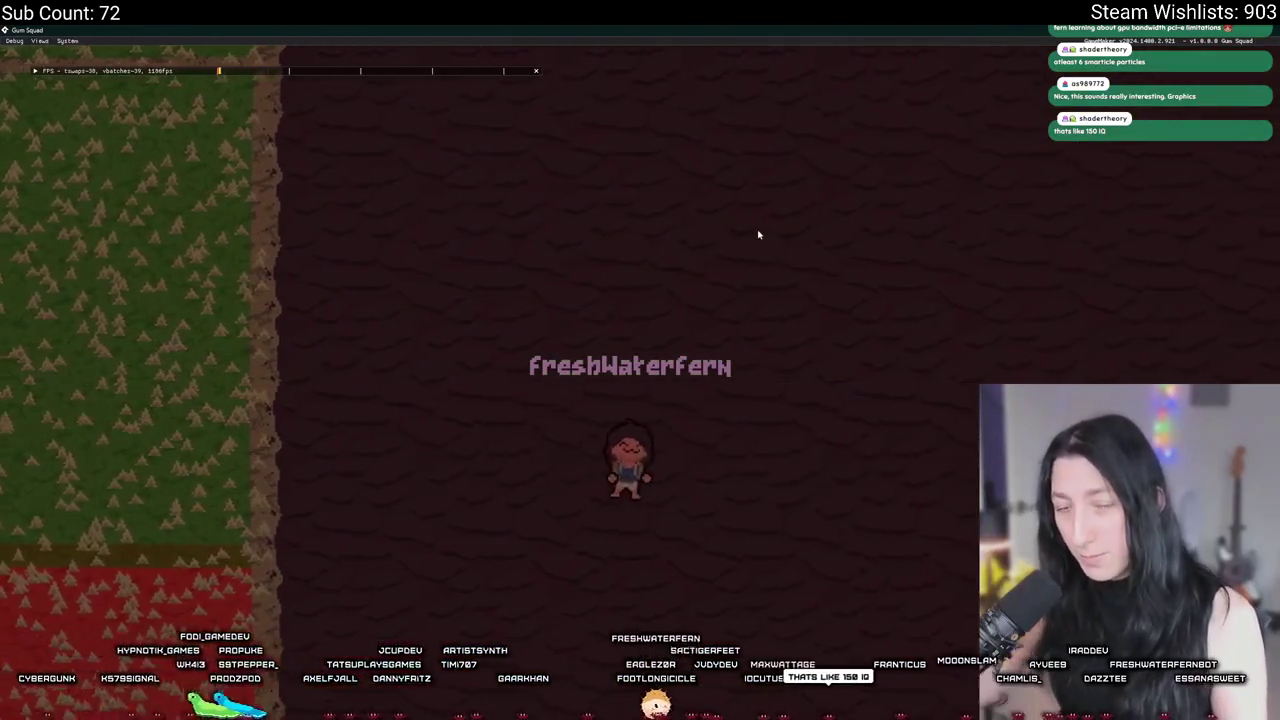
key(d)
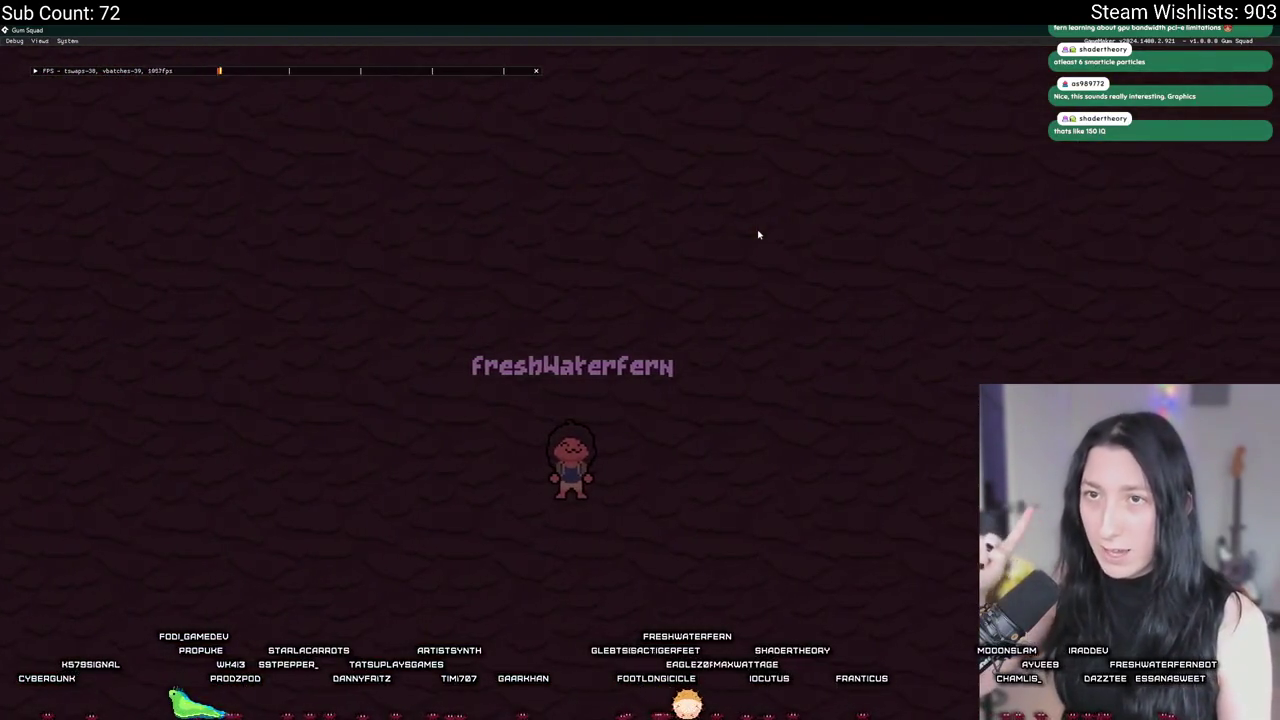
key(a)
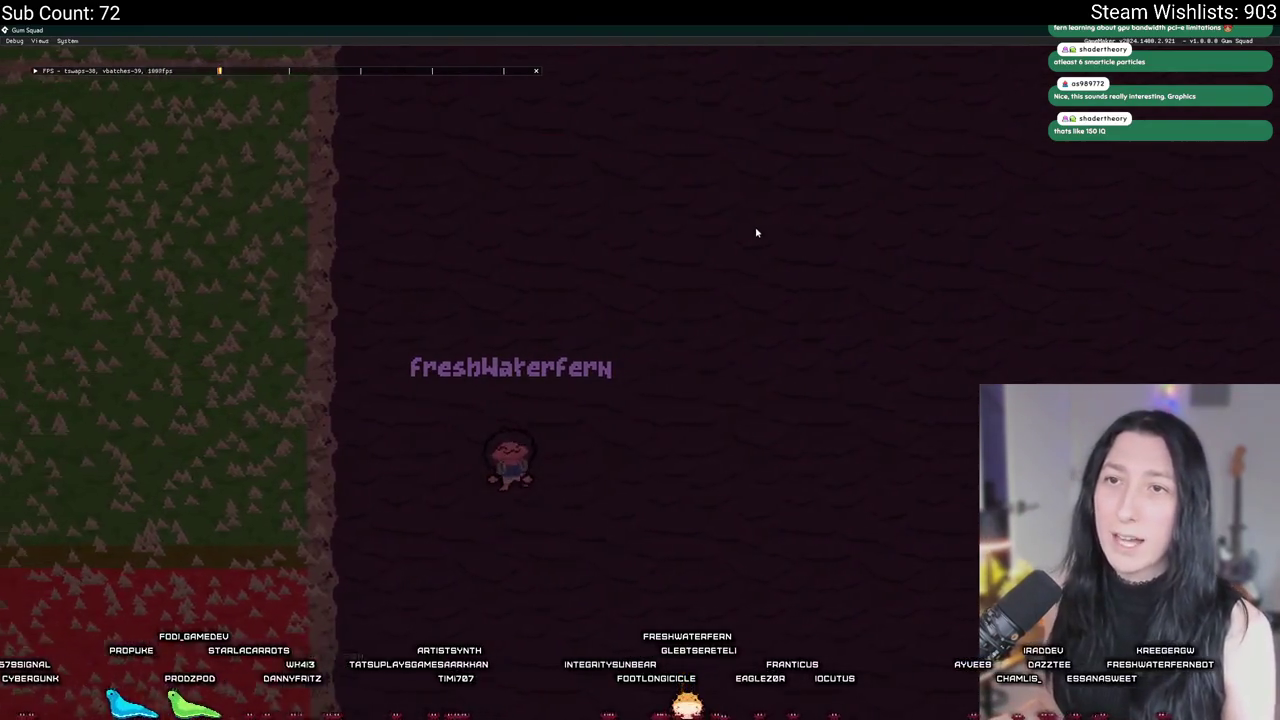
key(a)
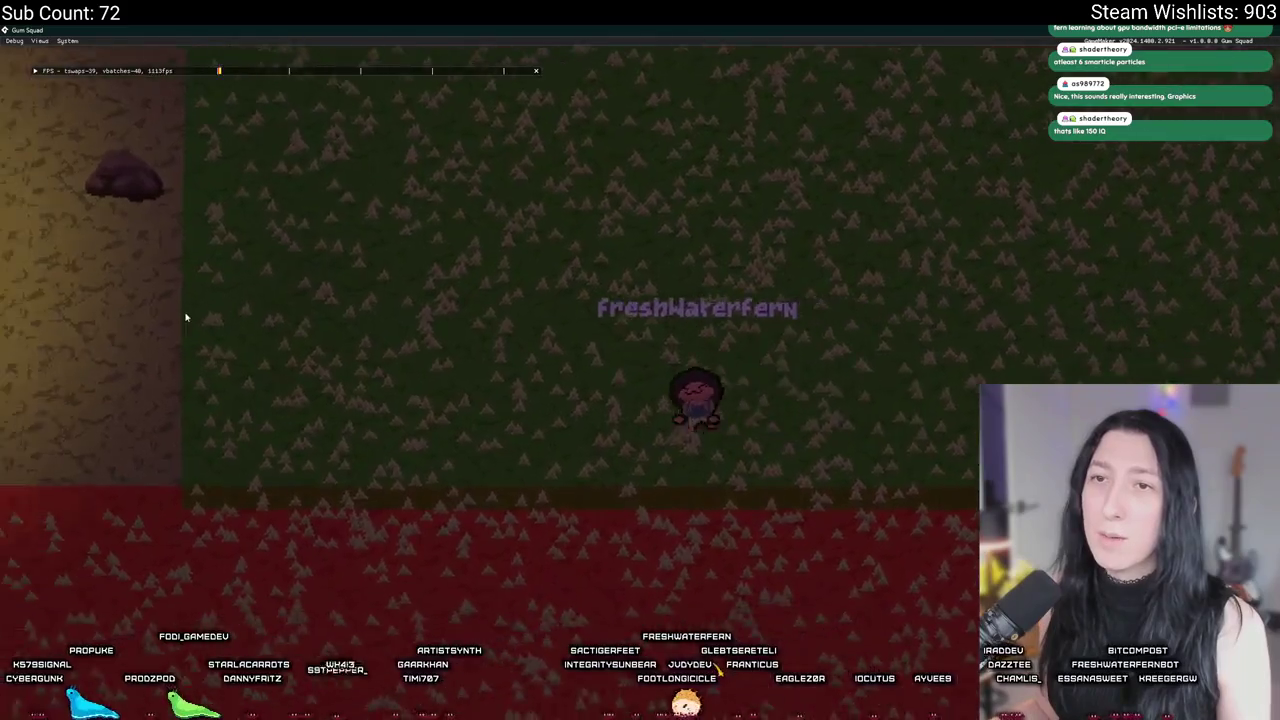
key(a)
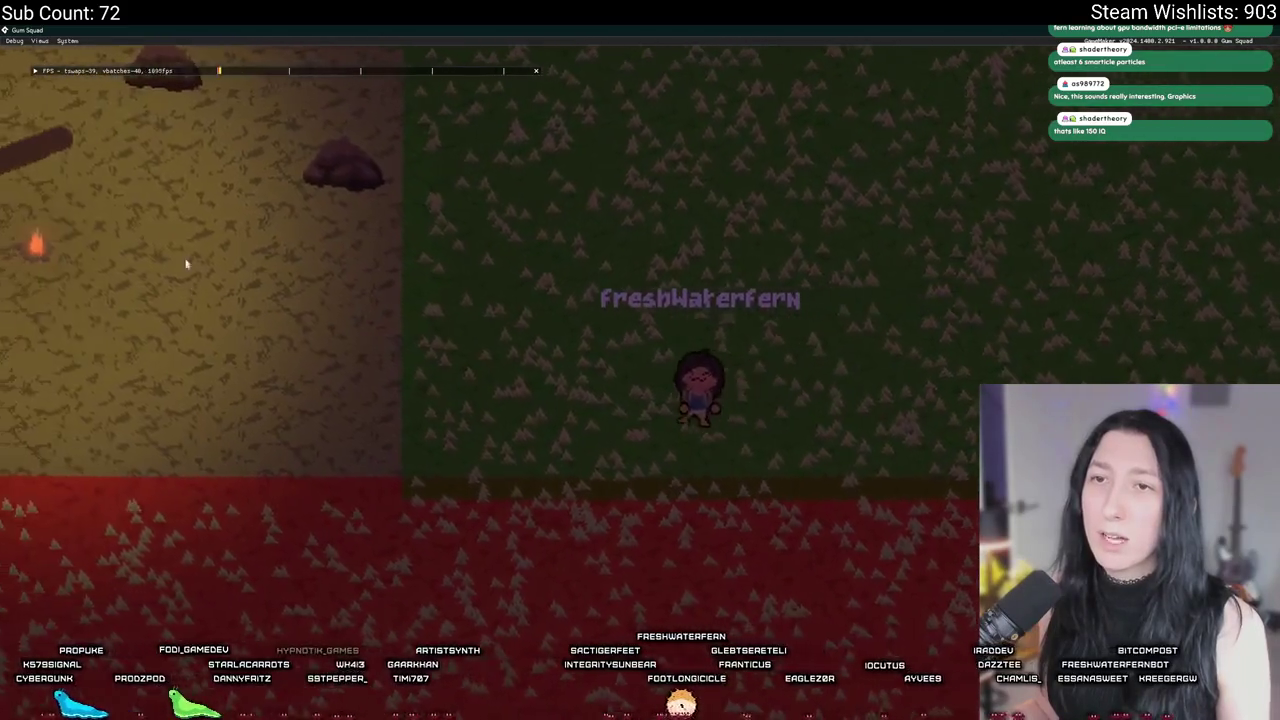
key(w)
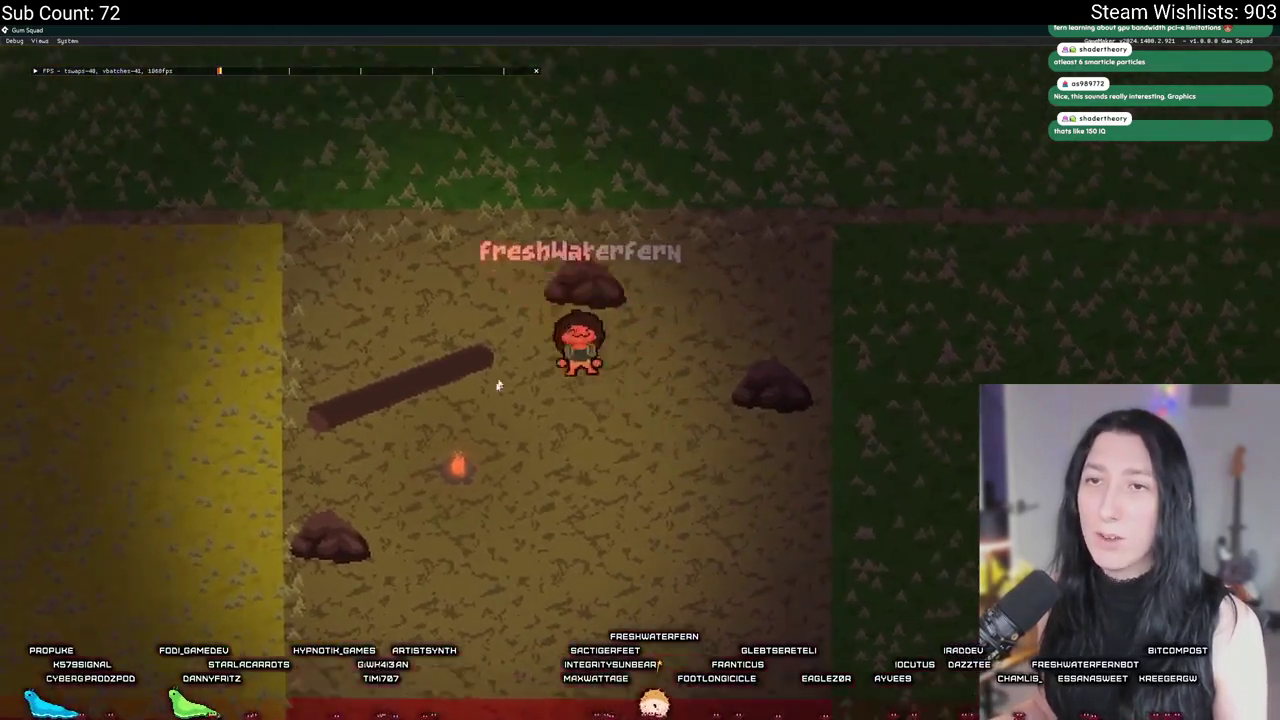
key(s)
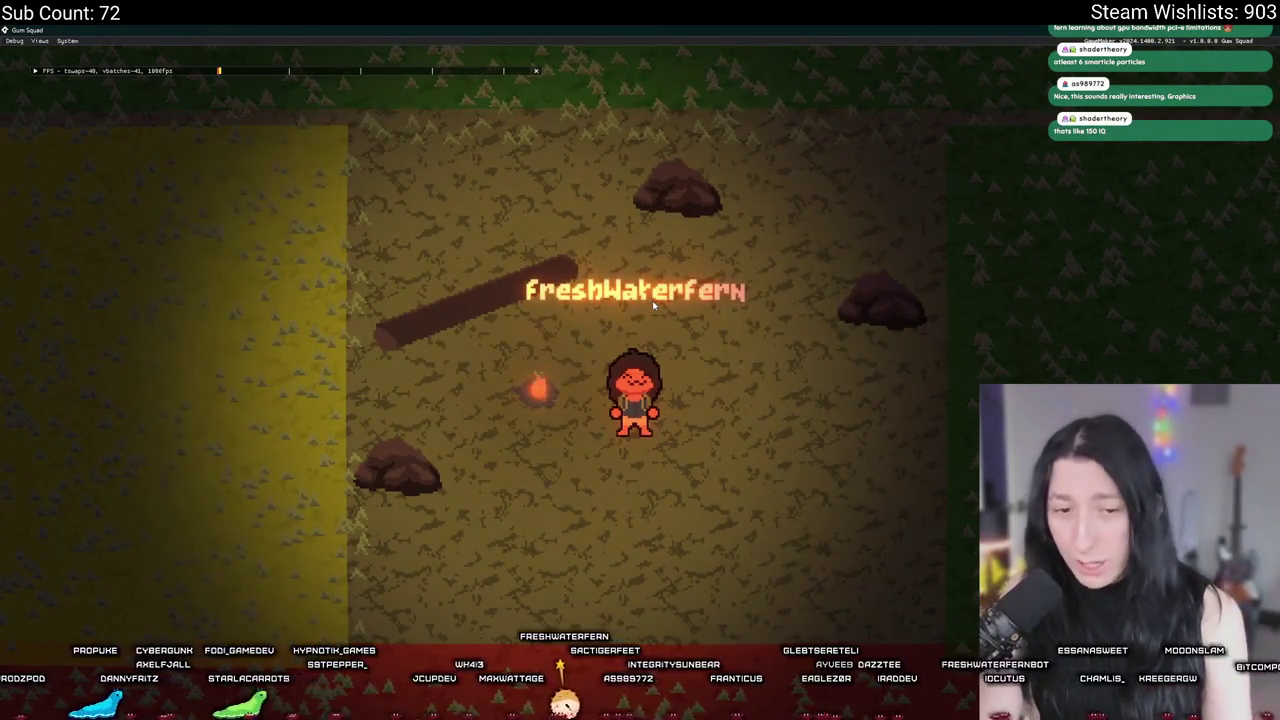
key(s)
key(a)
key(w)
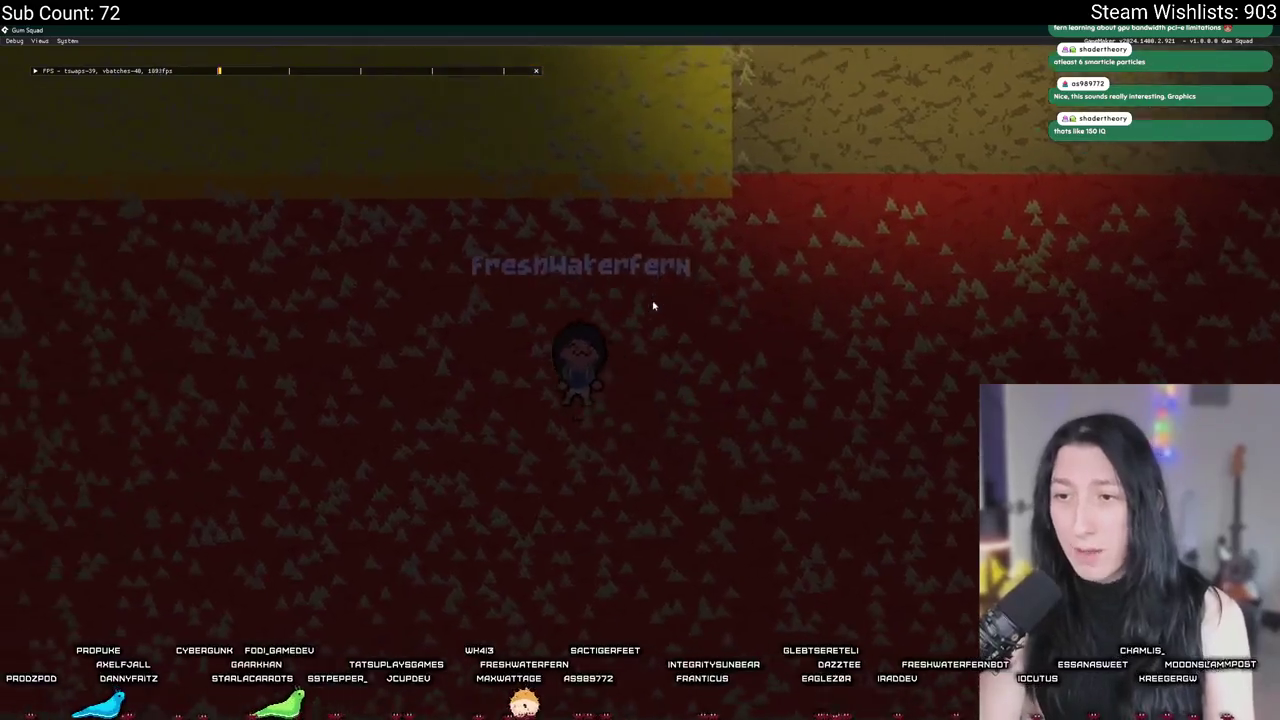
key(w)
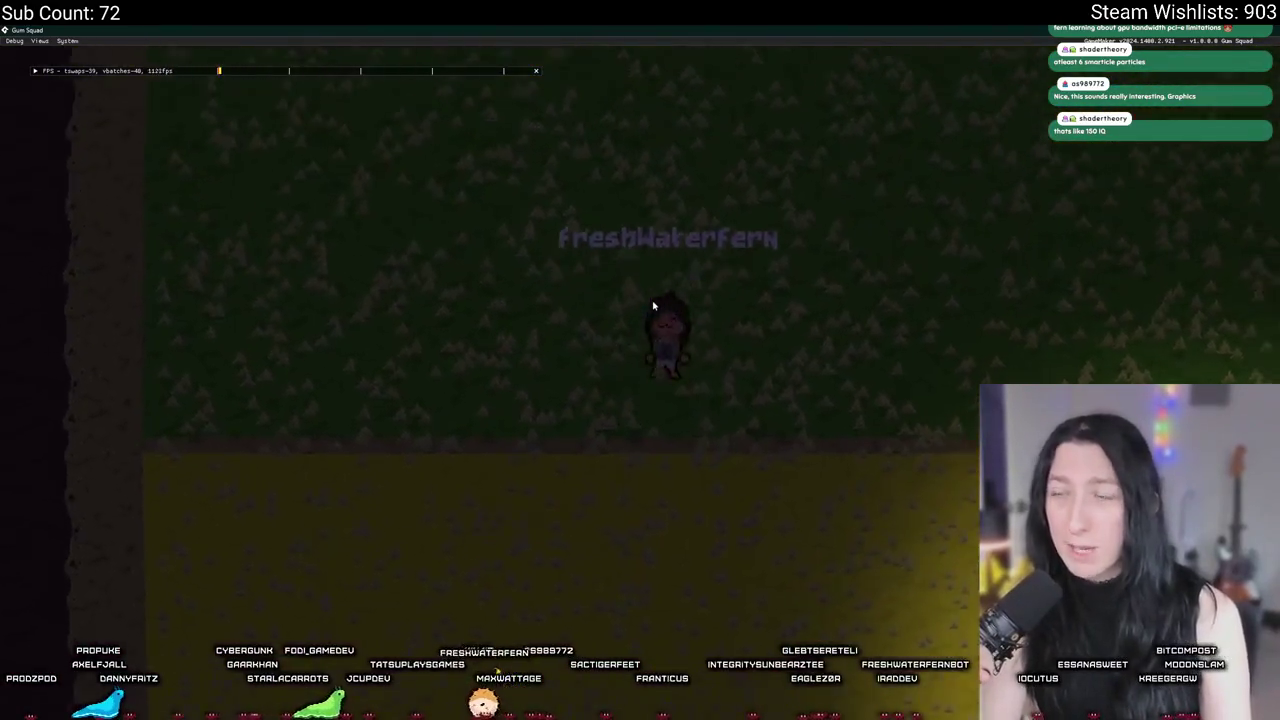
key(d)
key(s)
key(s)
key(d)
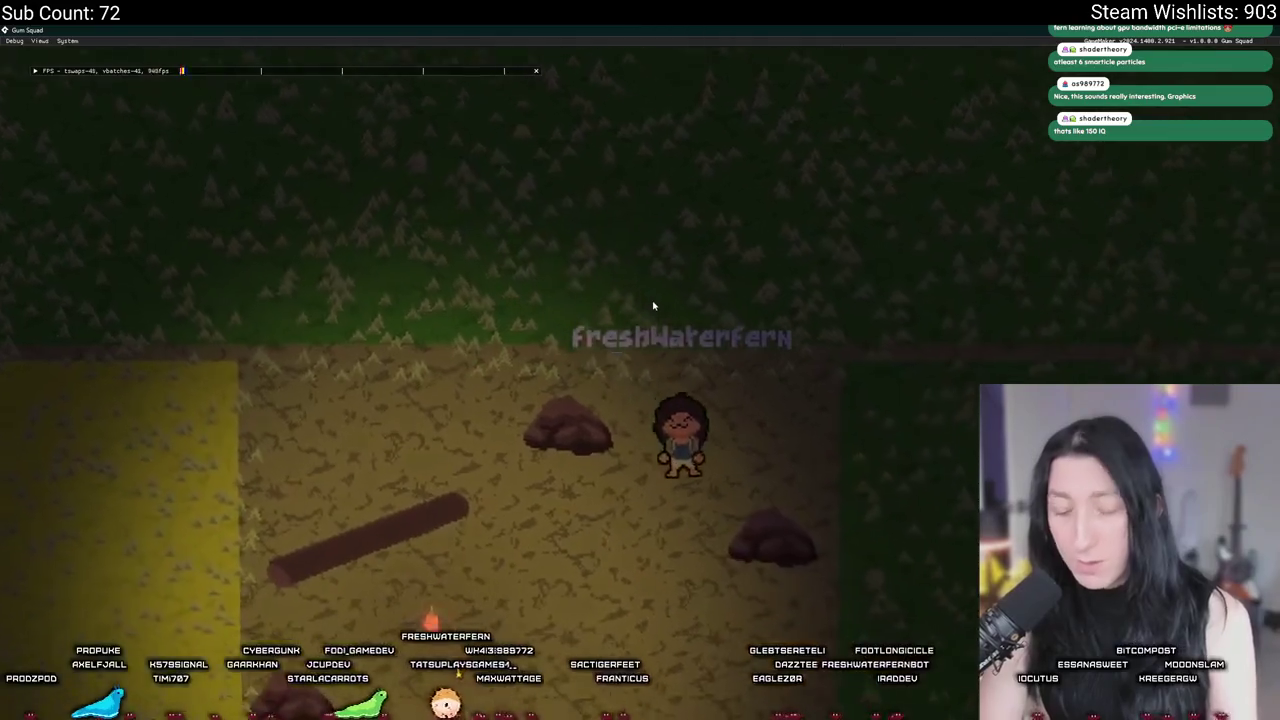
key(a)
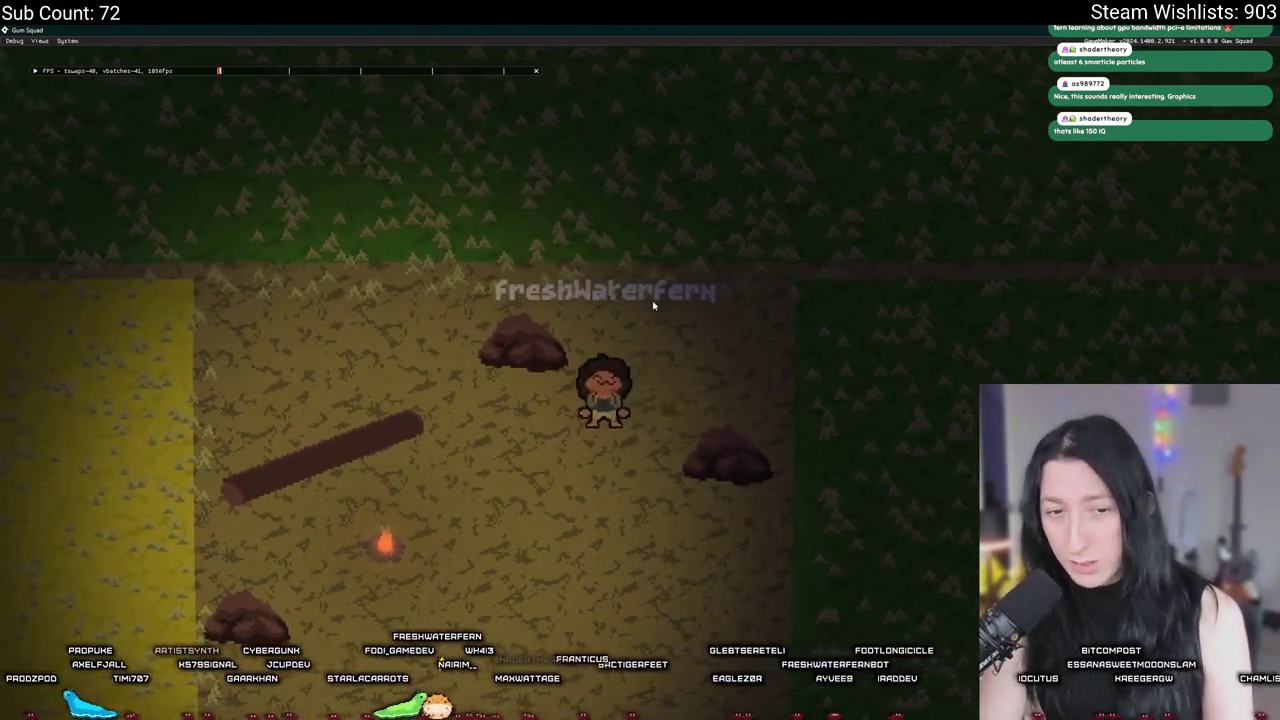
key(s)
key(s)
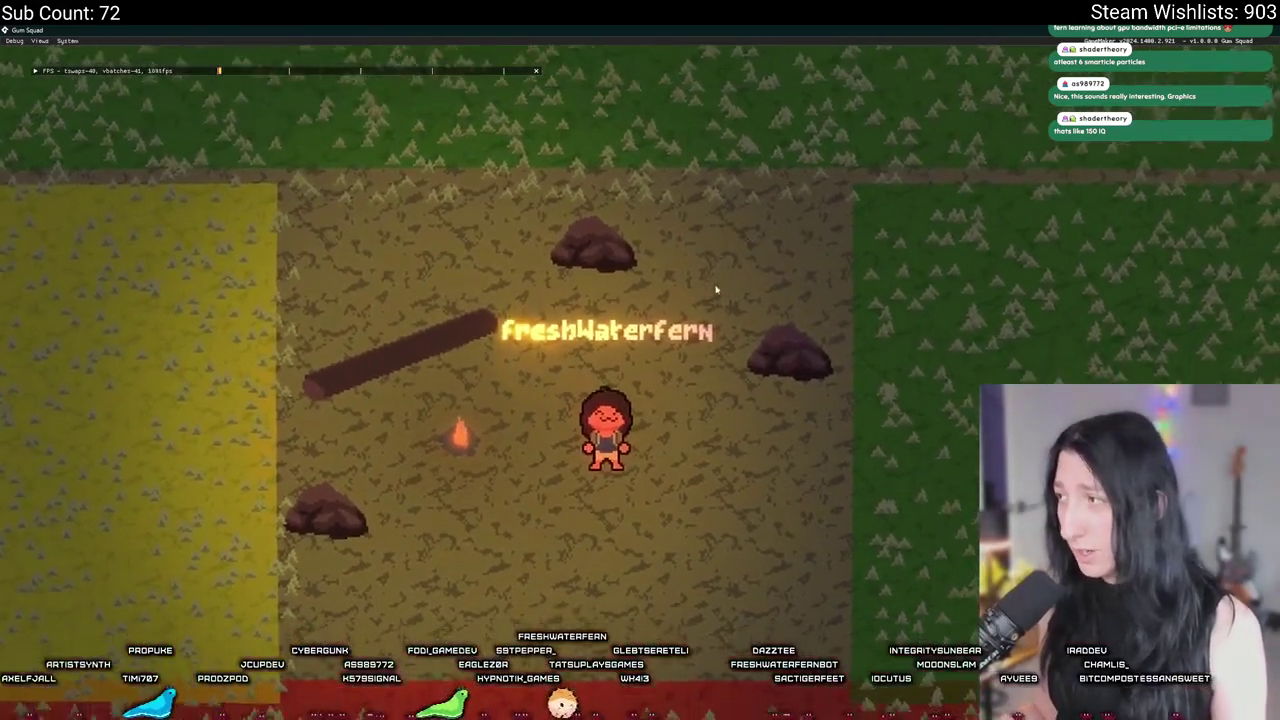
key(d)
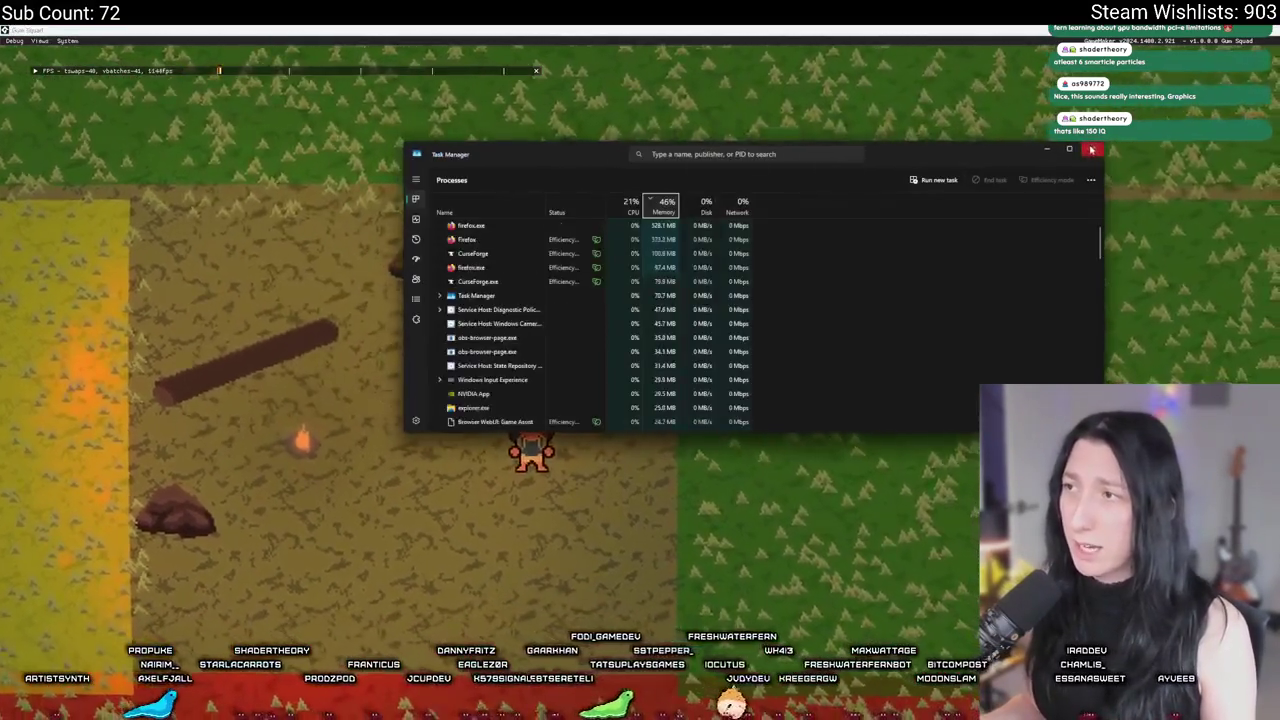
click(66, 41)
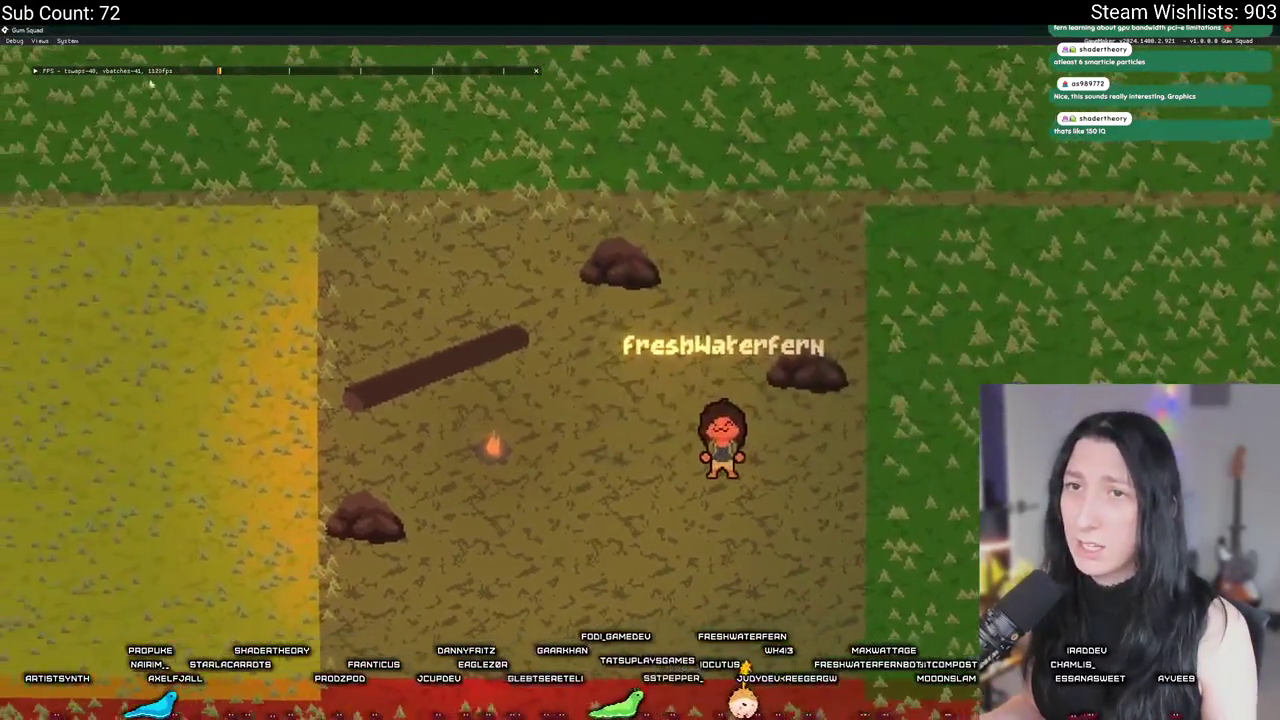
click(14, 41)
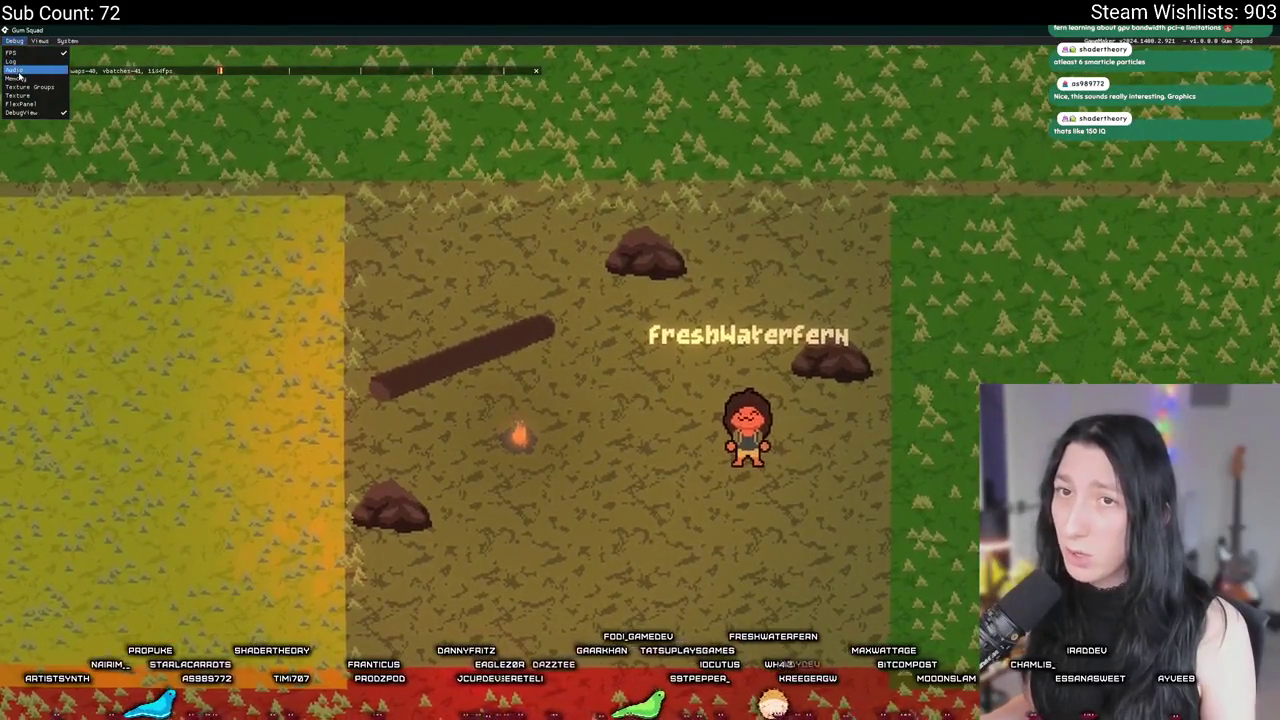
click(19, 79)
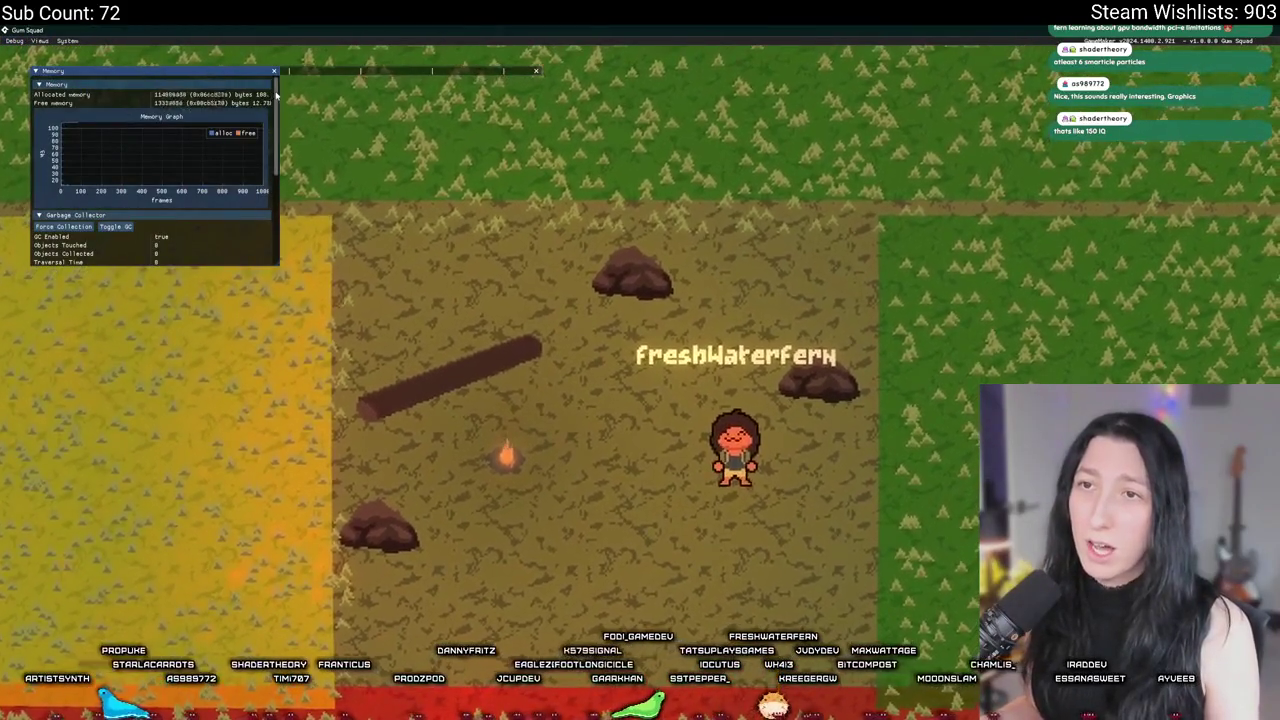
drag(279, 95, 422, 95)
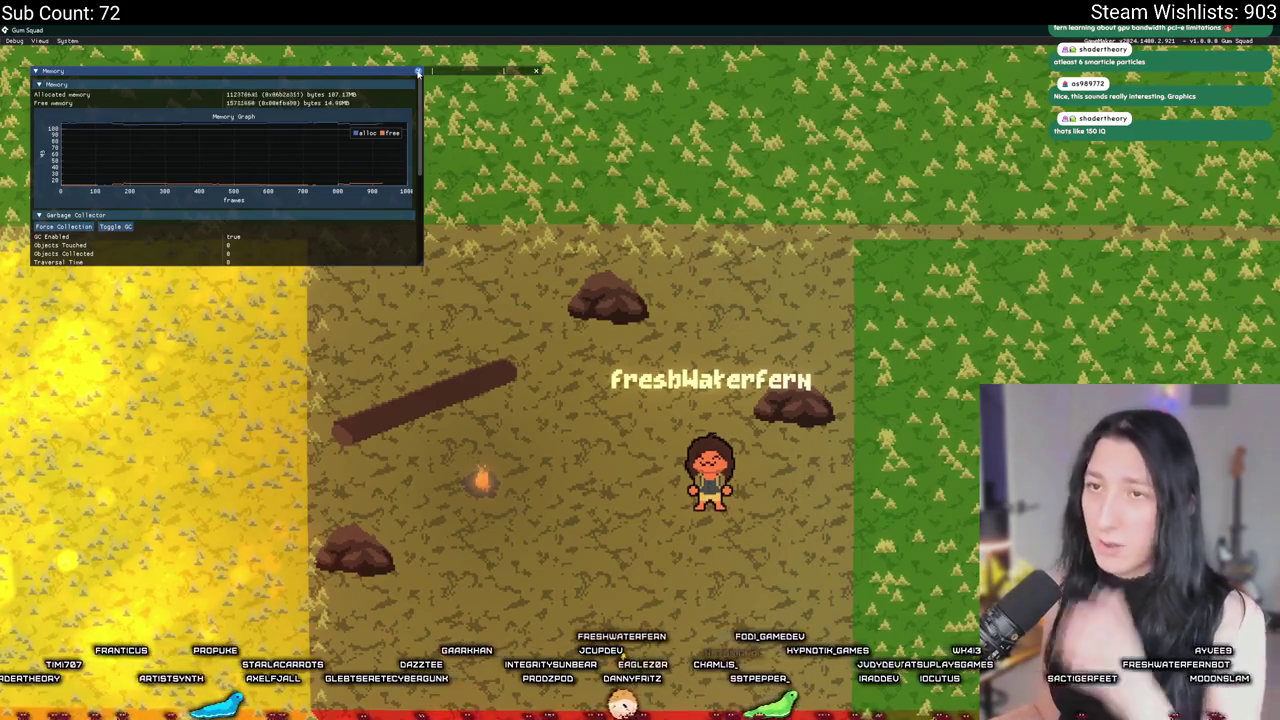
click(418, 72)
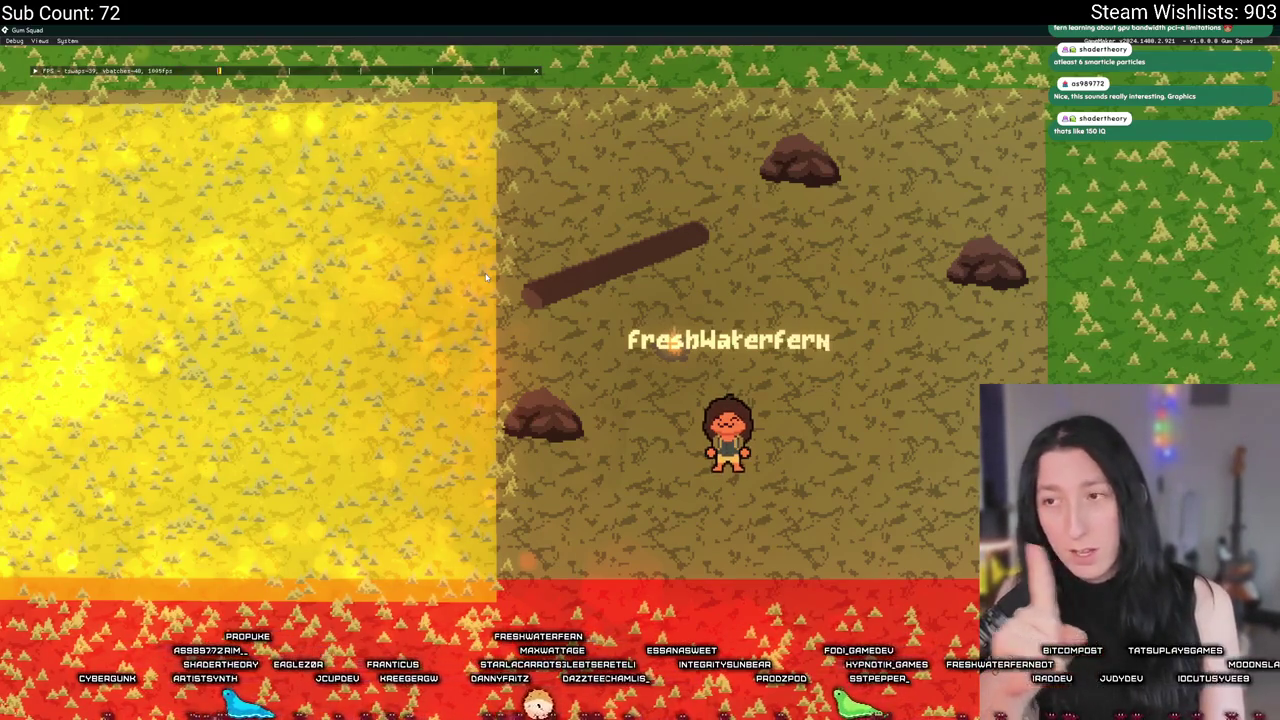
Step: Walk the character up, down and left around the dirt clearing
key(a)
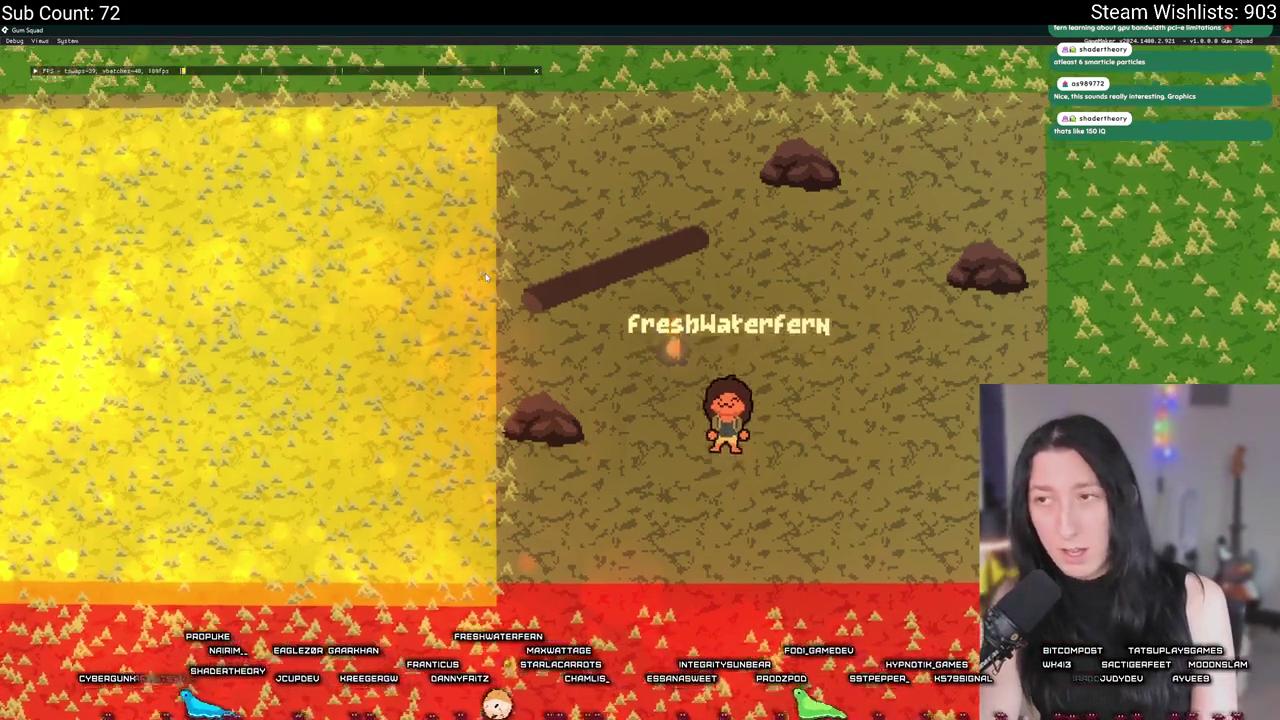
key(w)
key(s)
key(d)
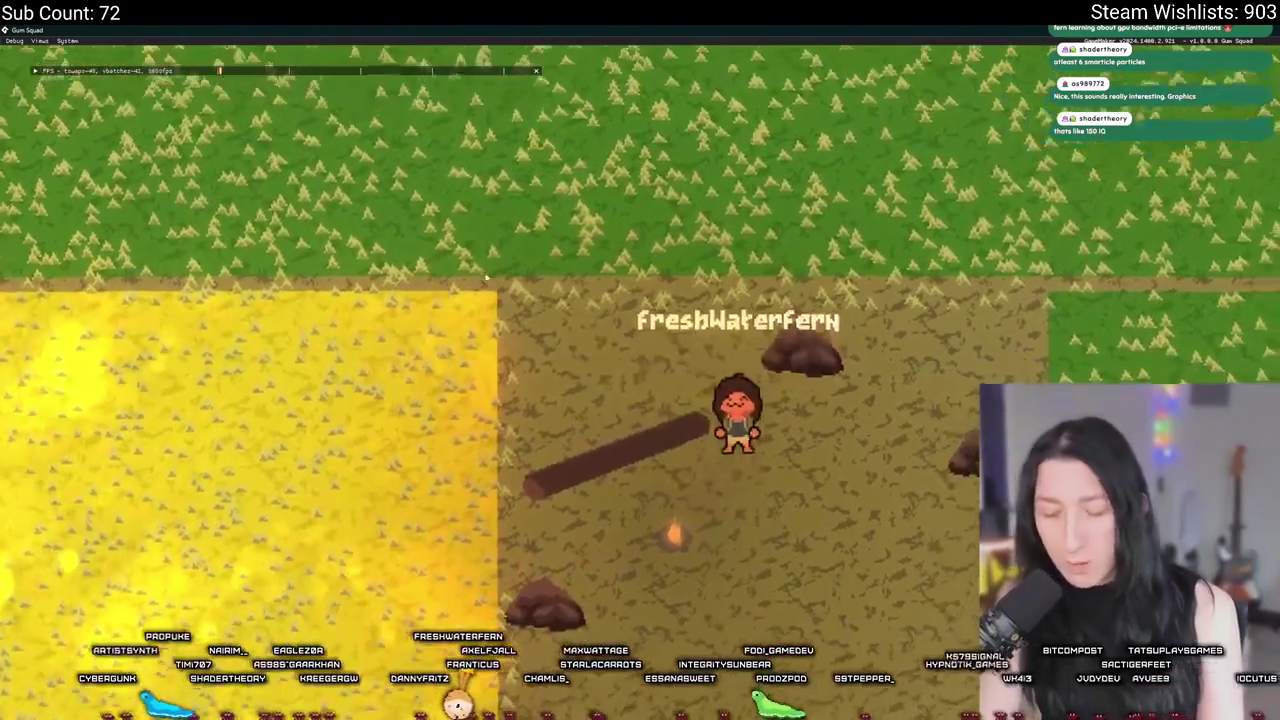
key(s)
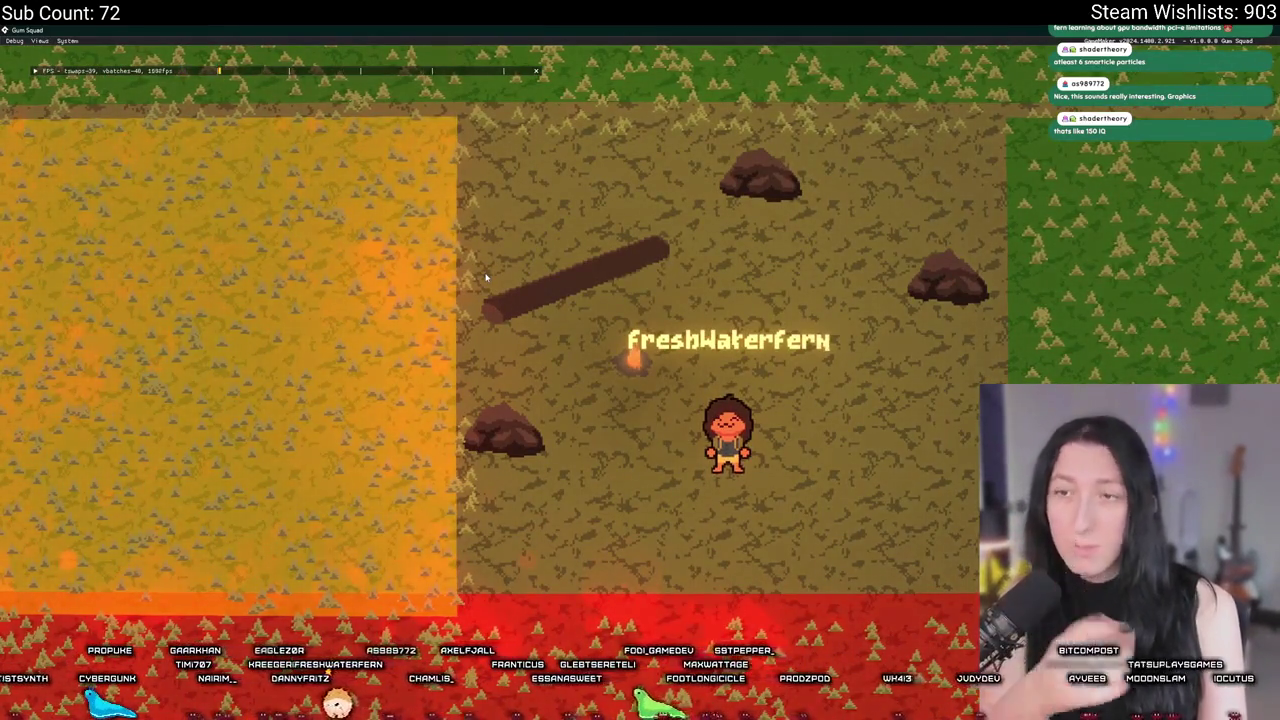
key(a)
key(w)
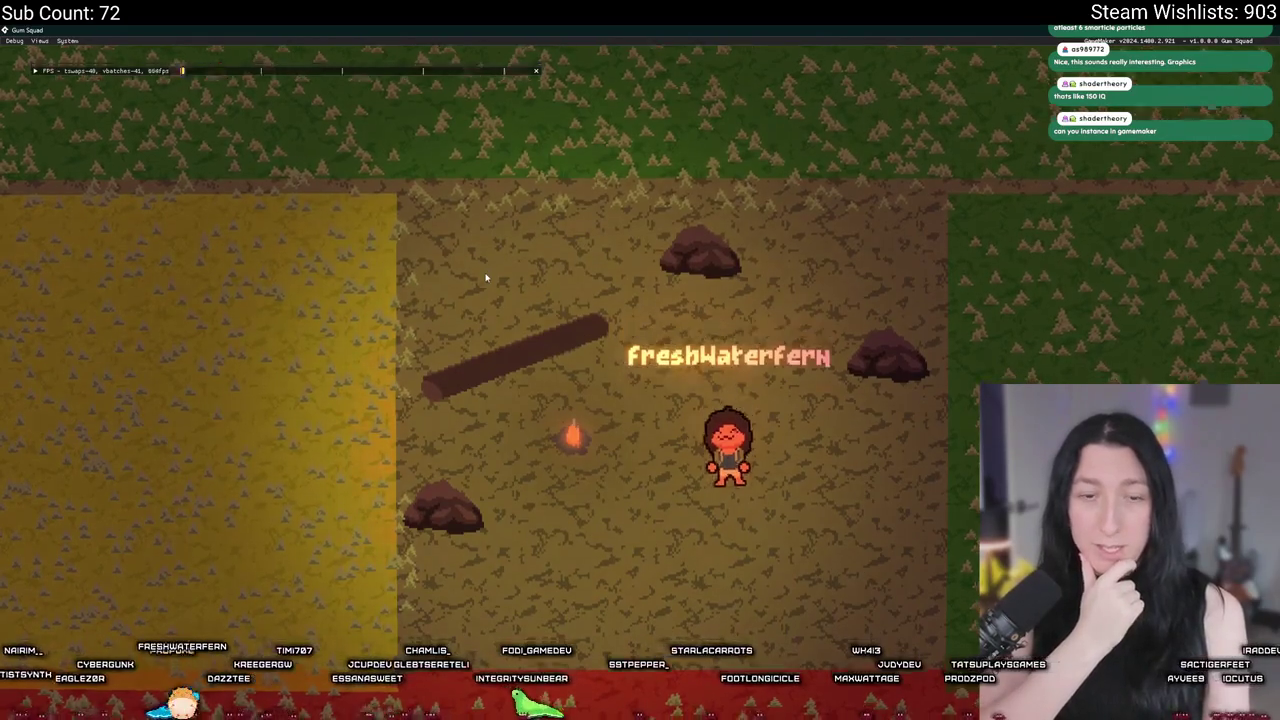
key(s)
key(w)
key(a)
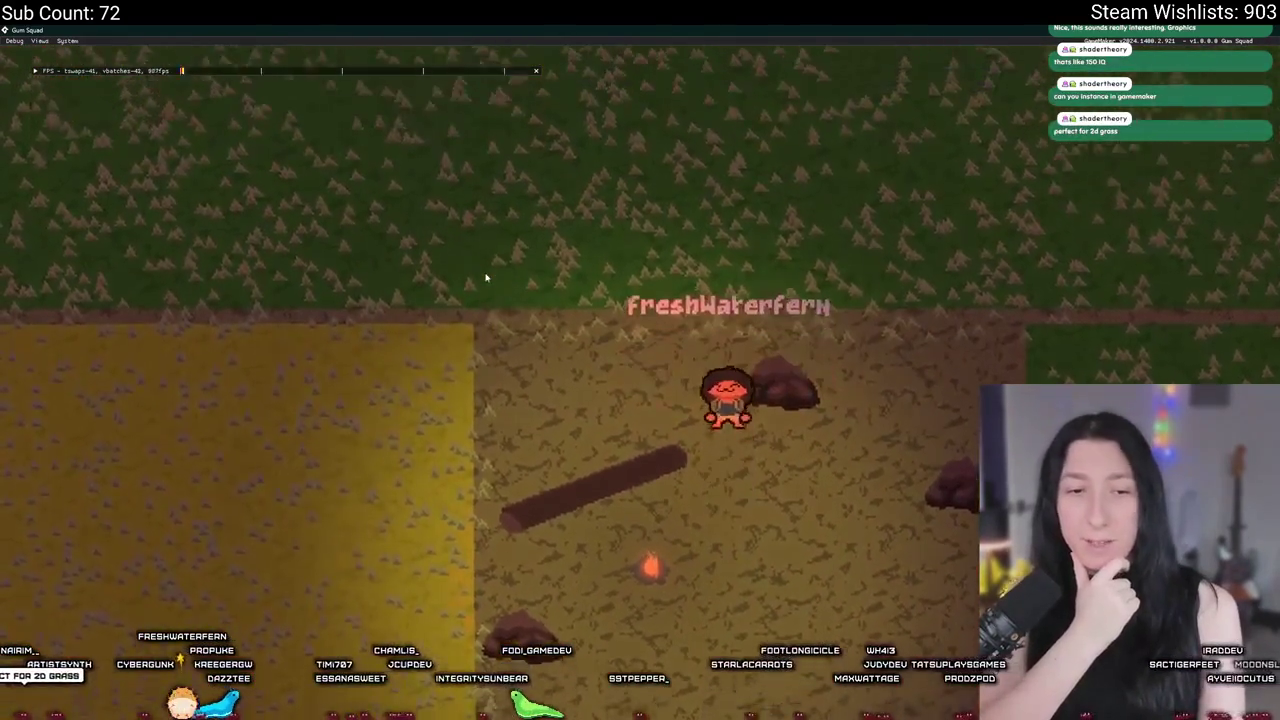
Step: Walk right into the grass and back up-left, then end the test run with Escape
key(s)
key(d)
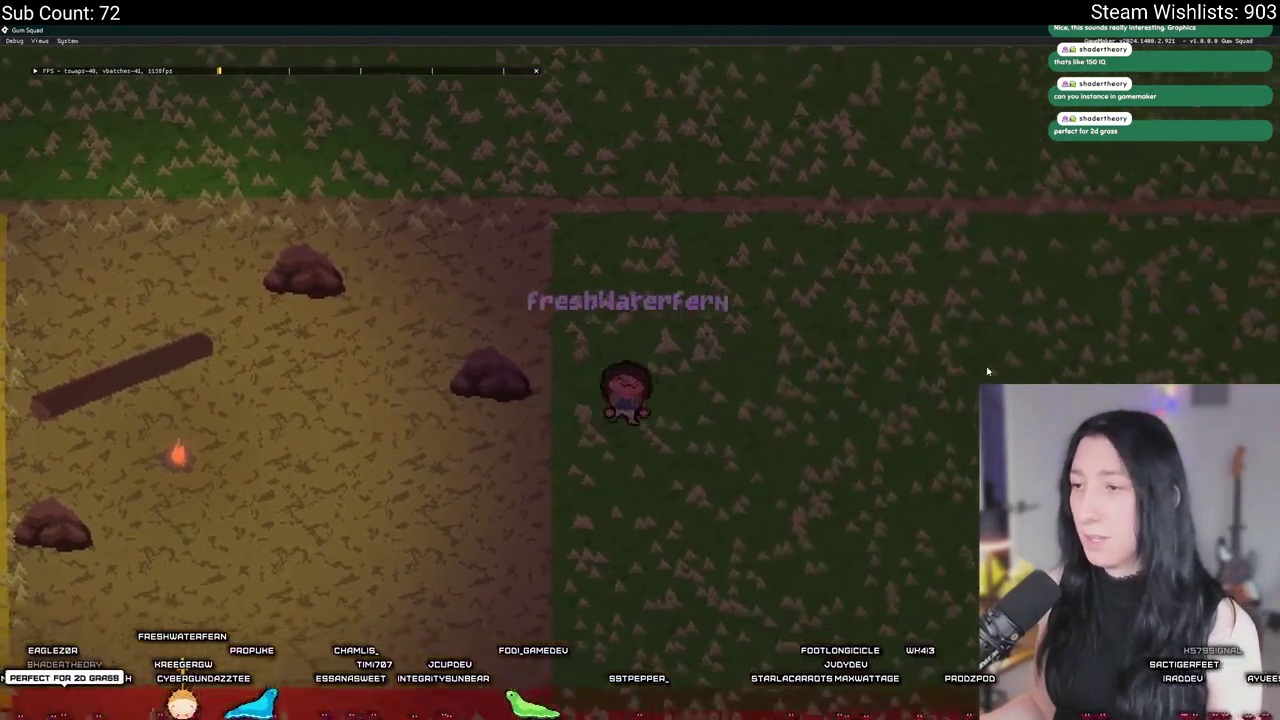
key(d)
key(s)
key(a)
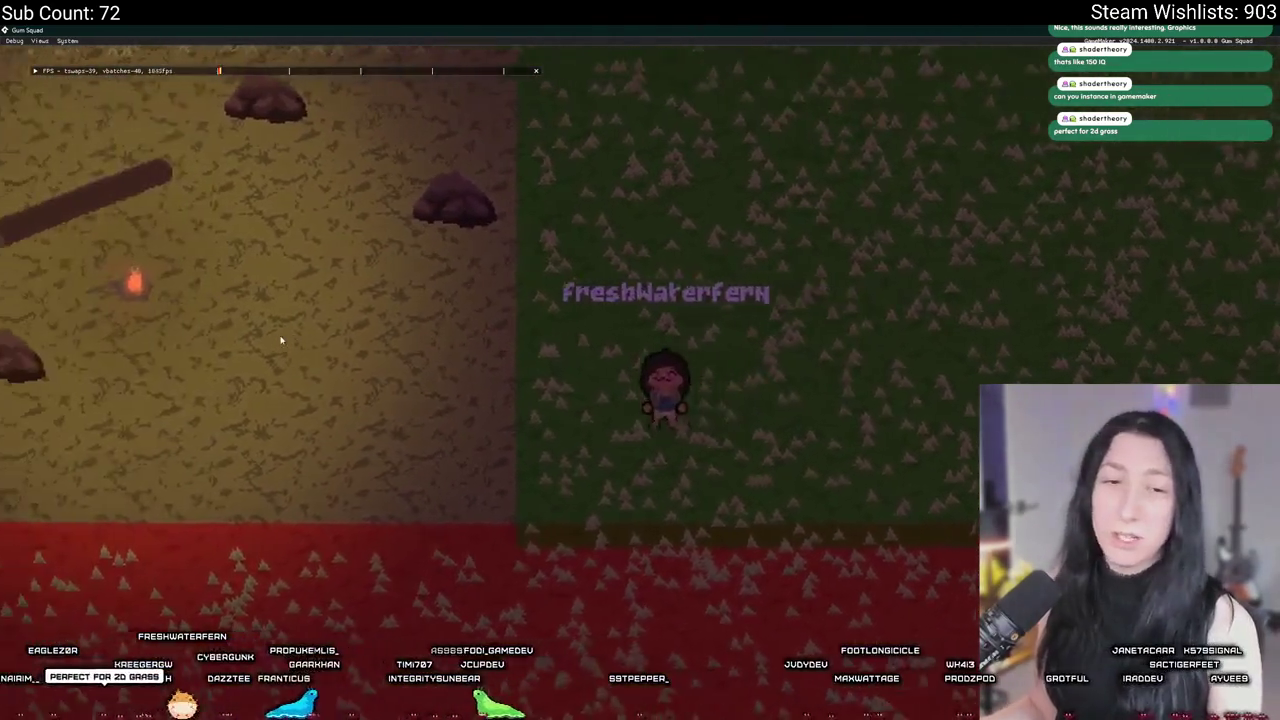
key(a)
key(w)
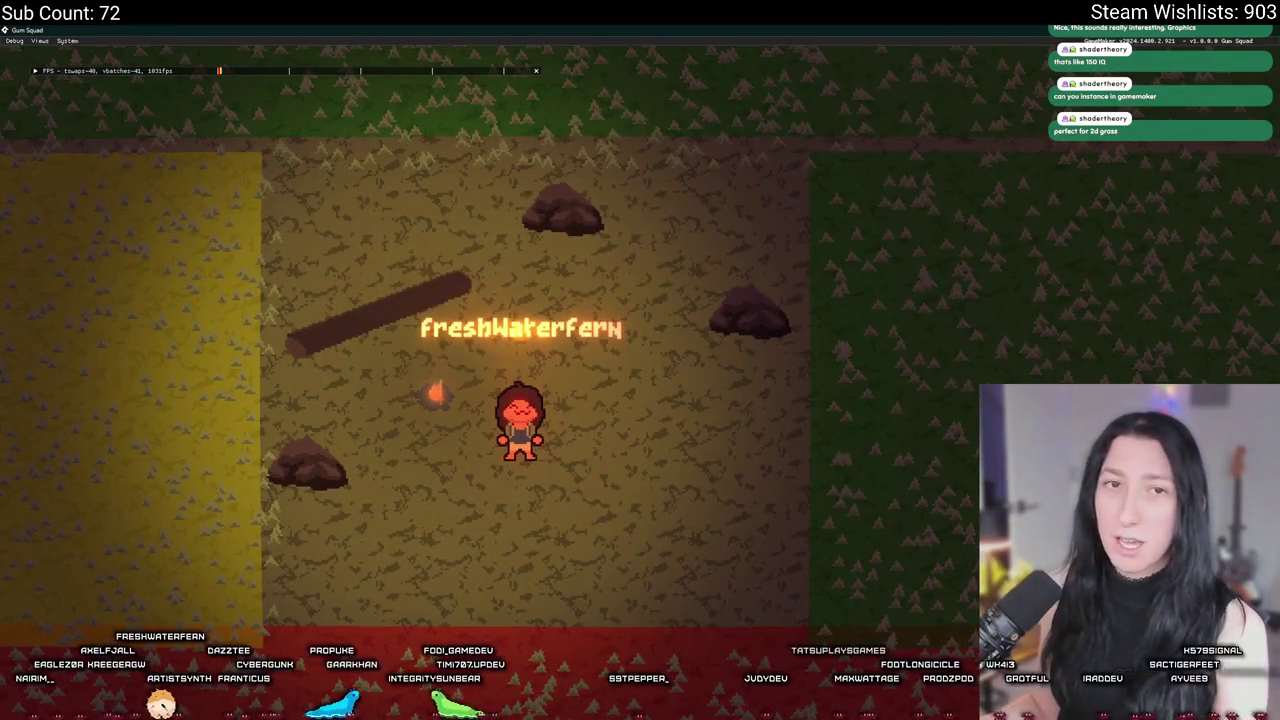
key(Escape)
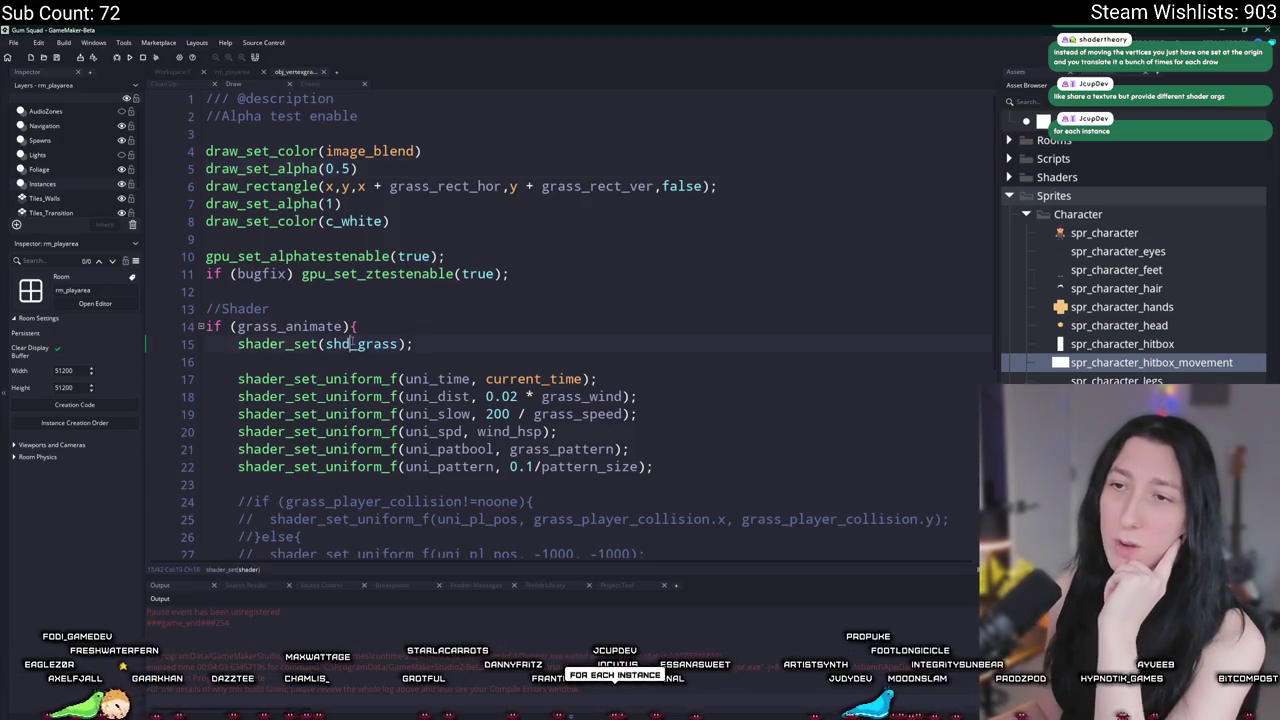
middle_click(372, 343)
click(430, 84)
scroll(504, 134, down, 2)
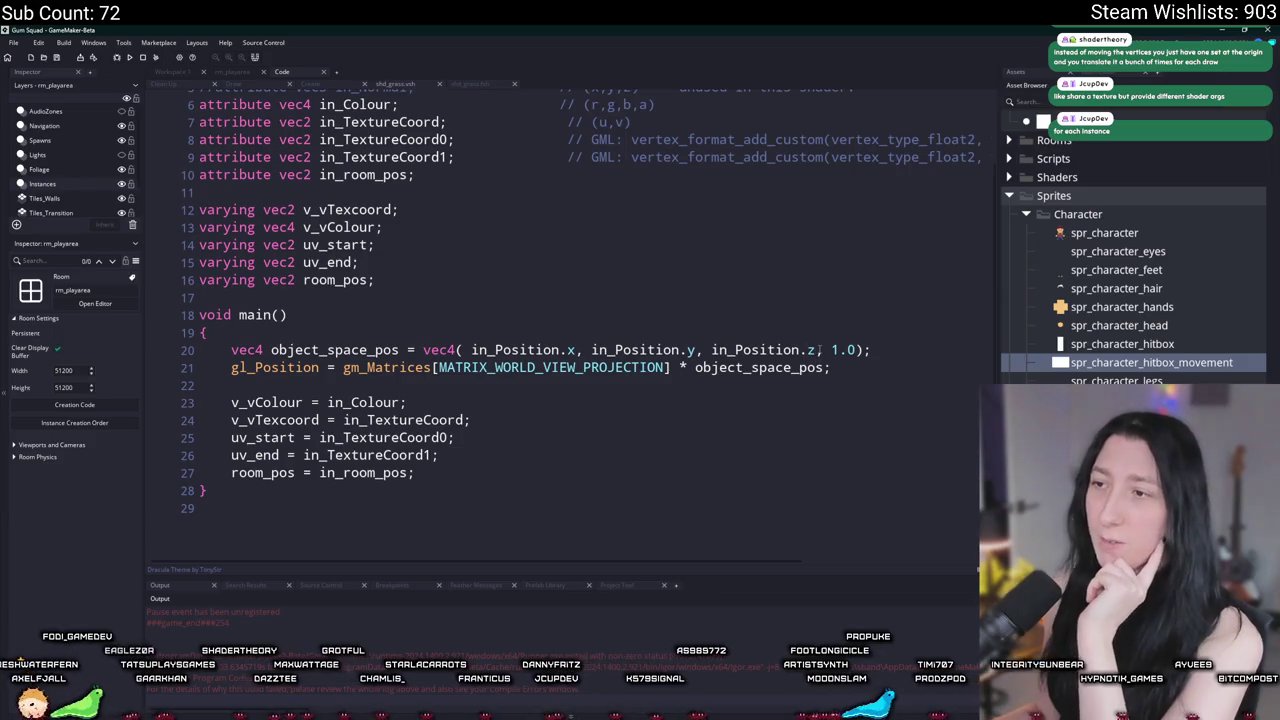
drag(816, 356, 704, 358)
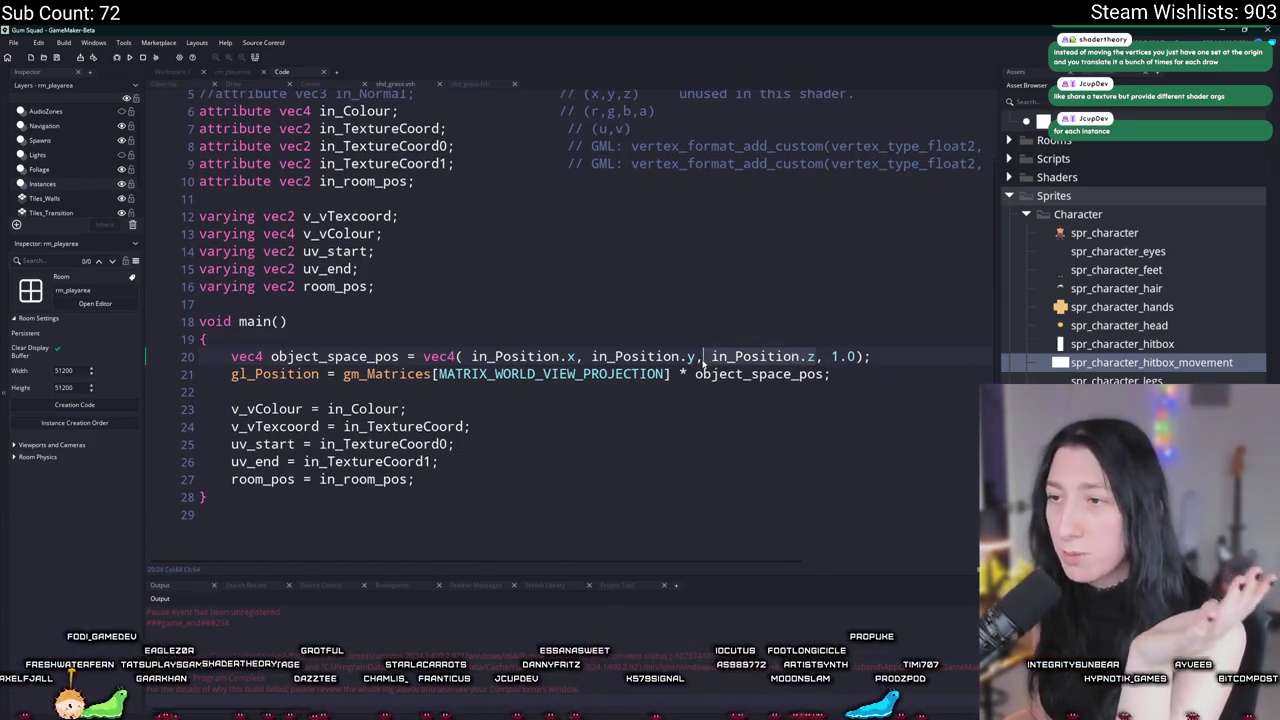
text(0.0)
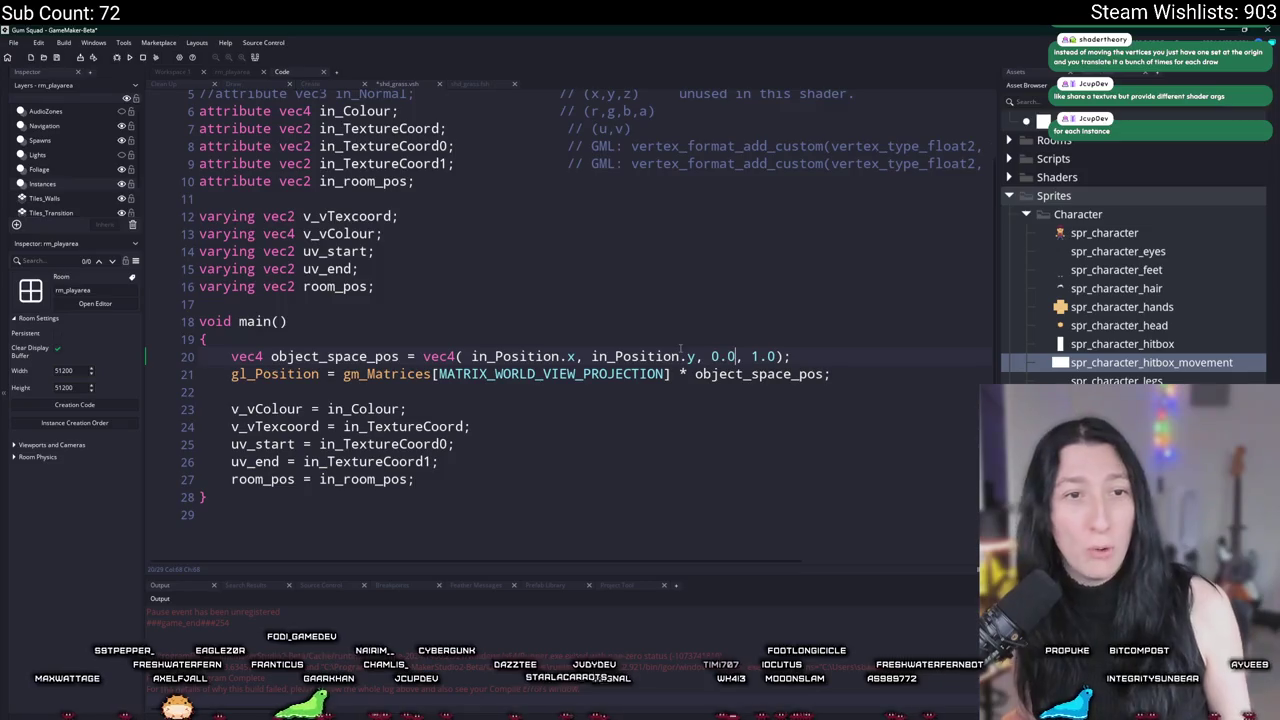
key(ctrl+z)
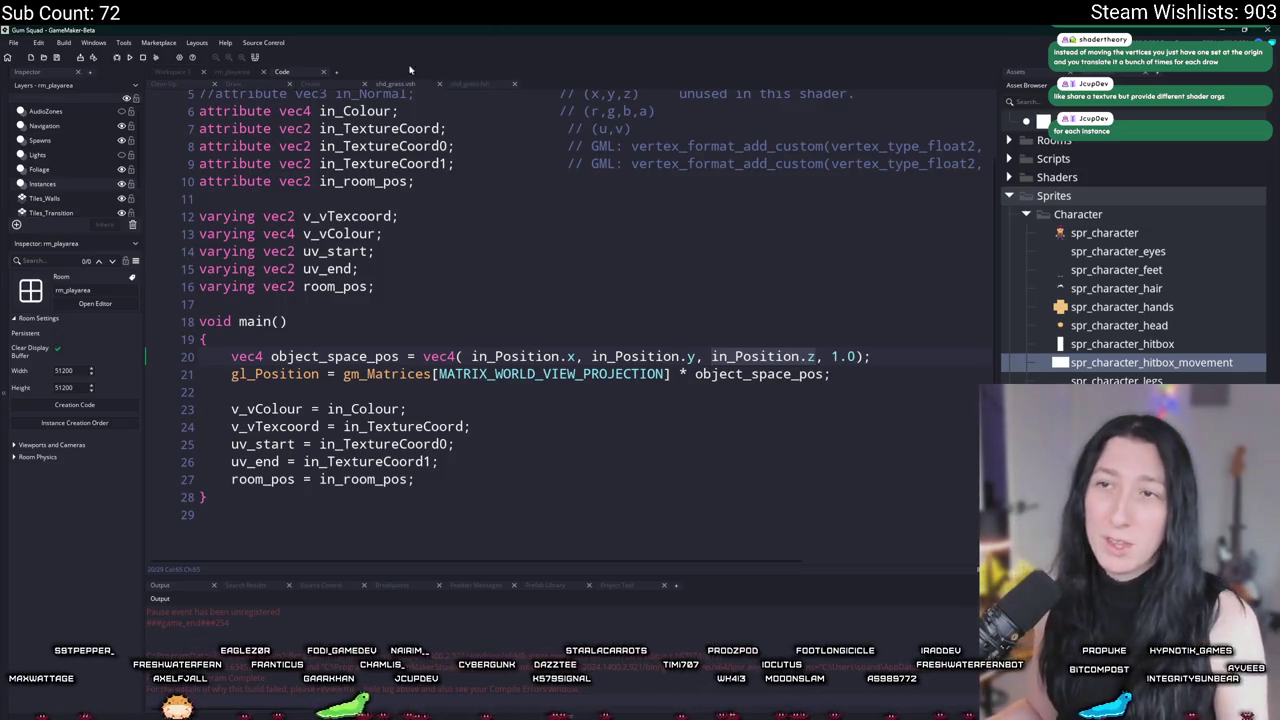
middle_click(404, 86)
middle_click(404, 86)
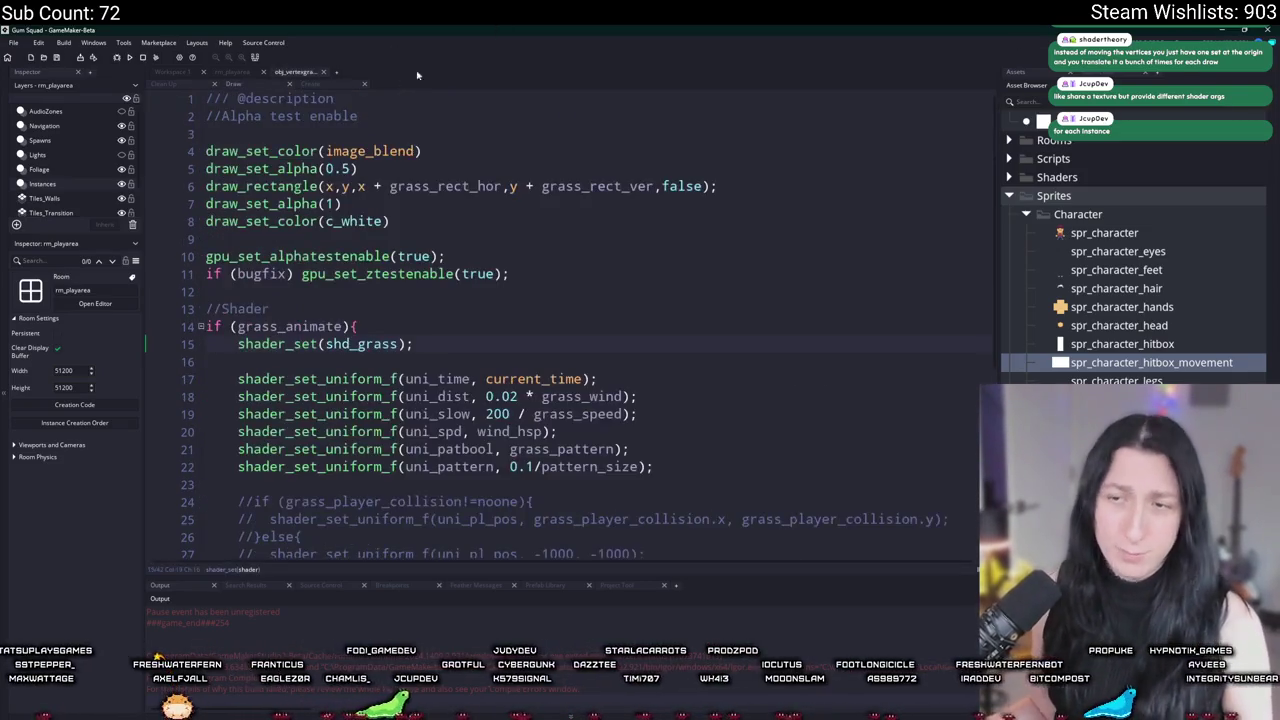
scroll(552, 286, down, 1)
scroll(552, 286, down, 5)
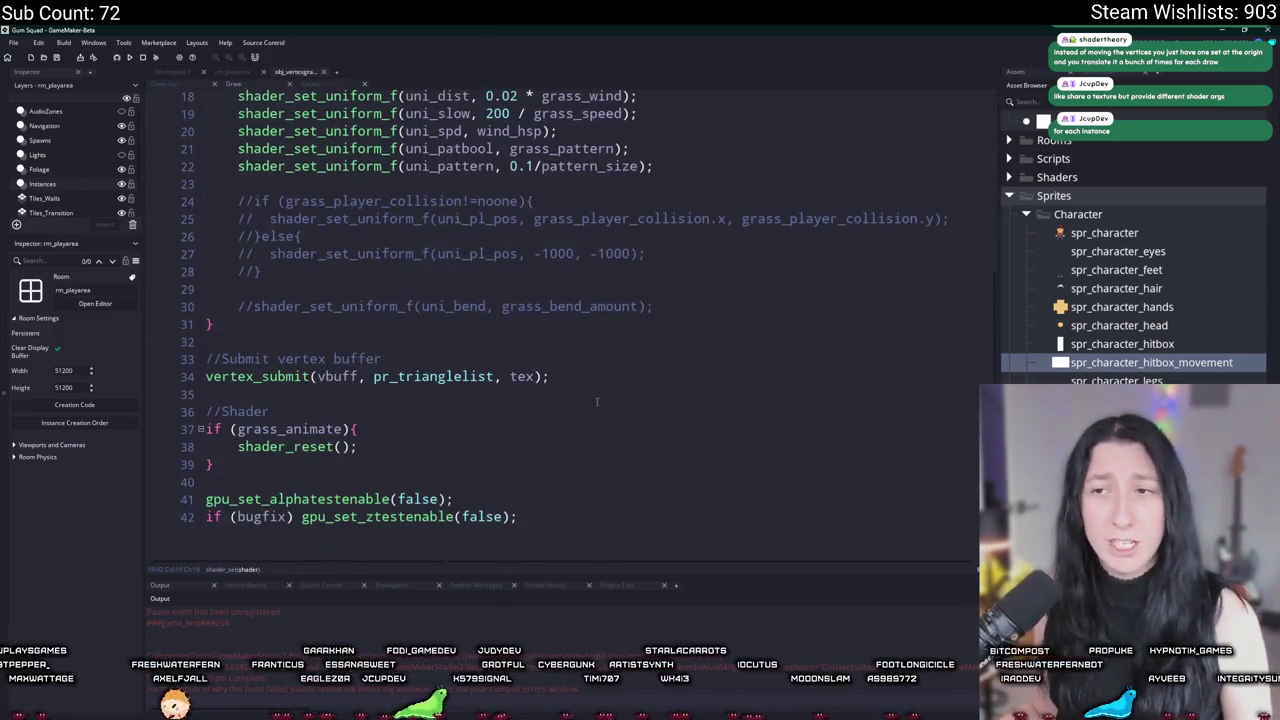
scroll(496, 290, up, 3)
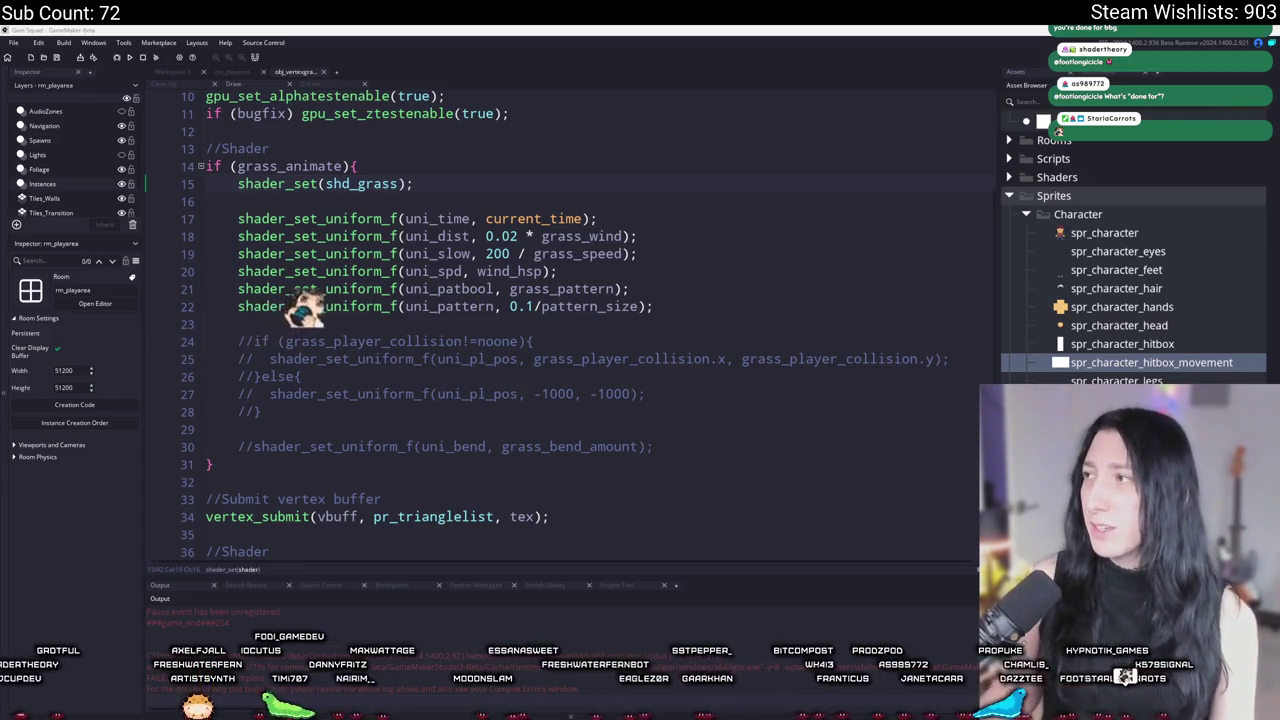
key(alt+Tab)
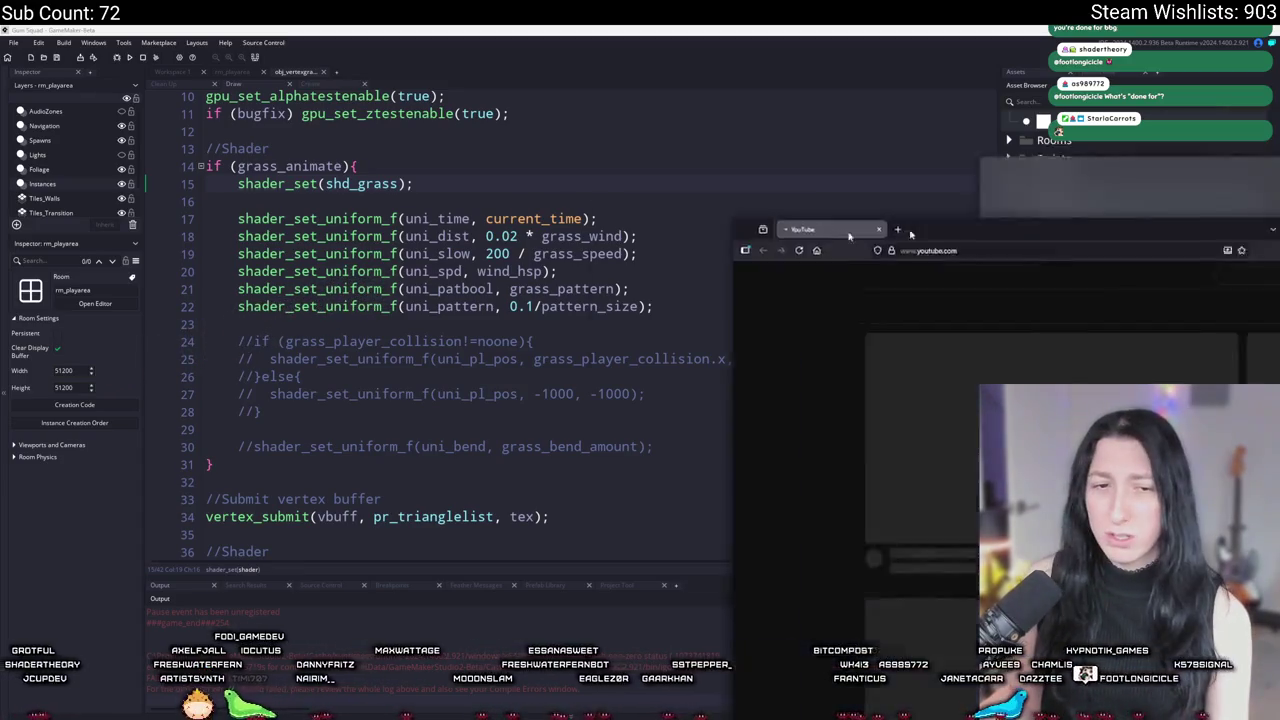
Step: Search YouTube for 'zebra running'
click(590, 76)
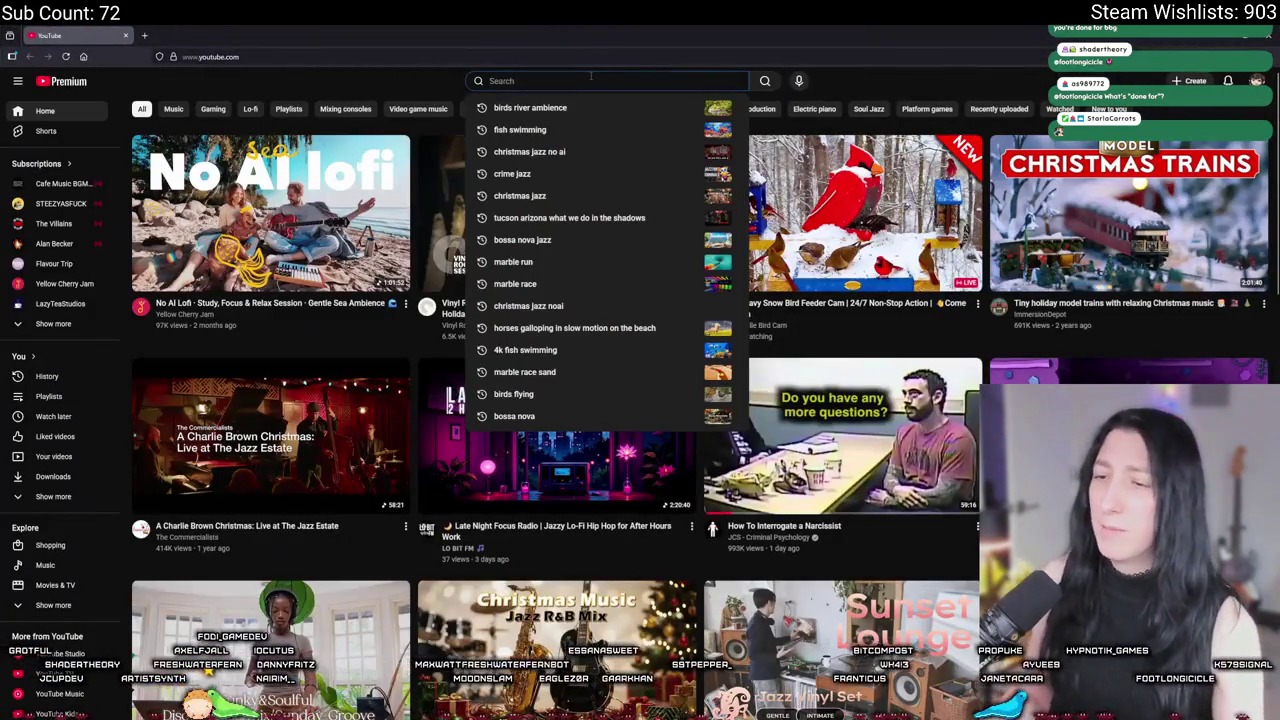
key(Escape)
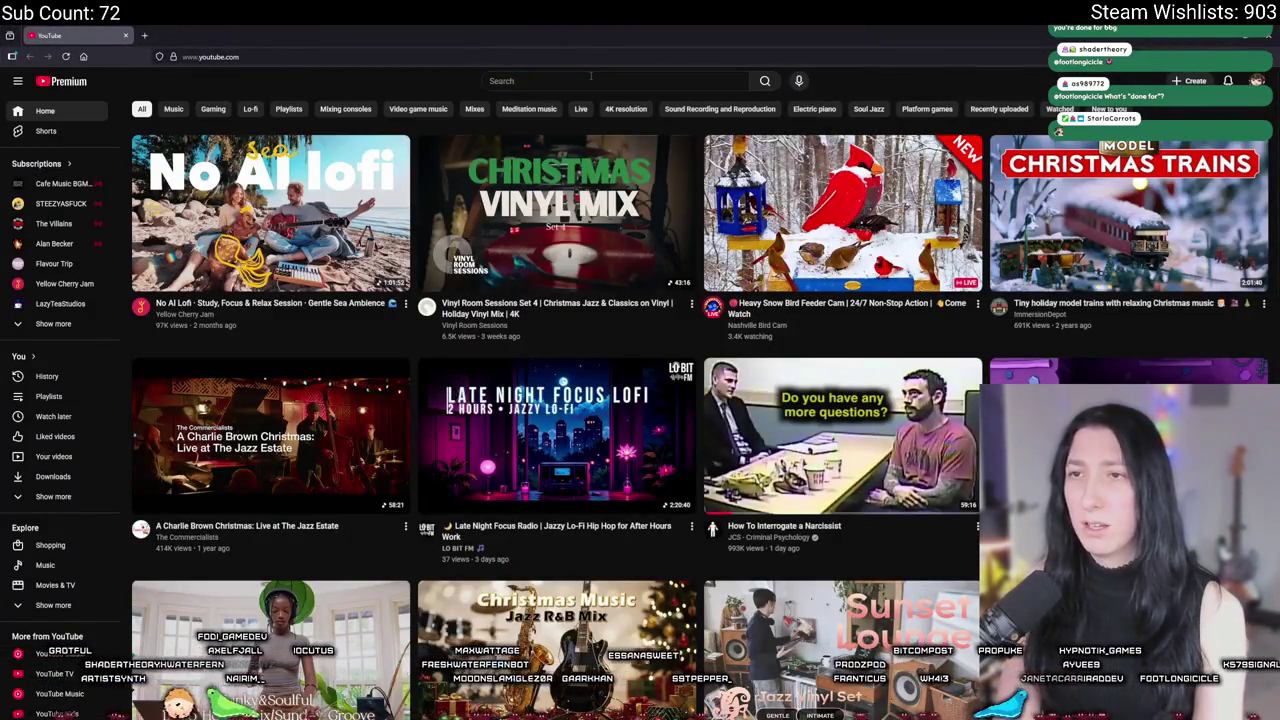
click(590, 76)
text(zebra )
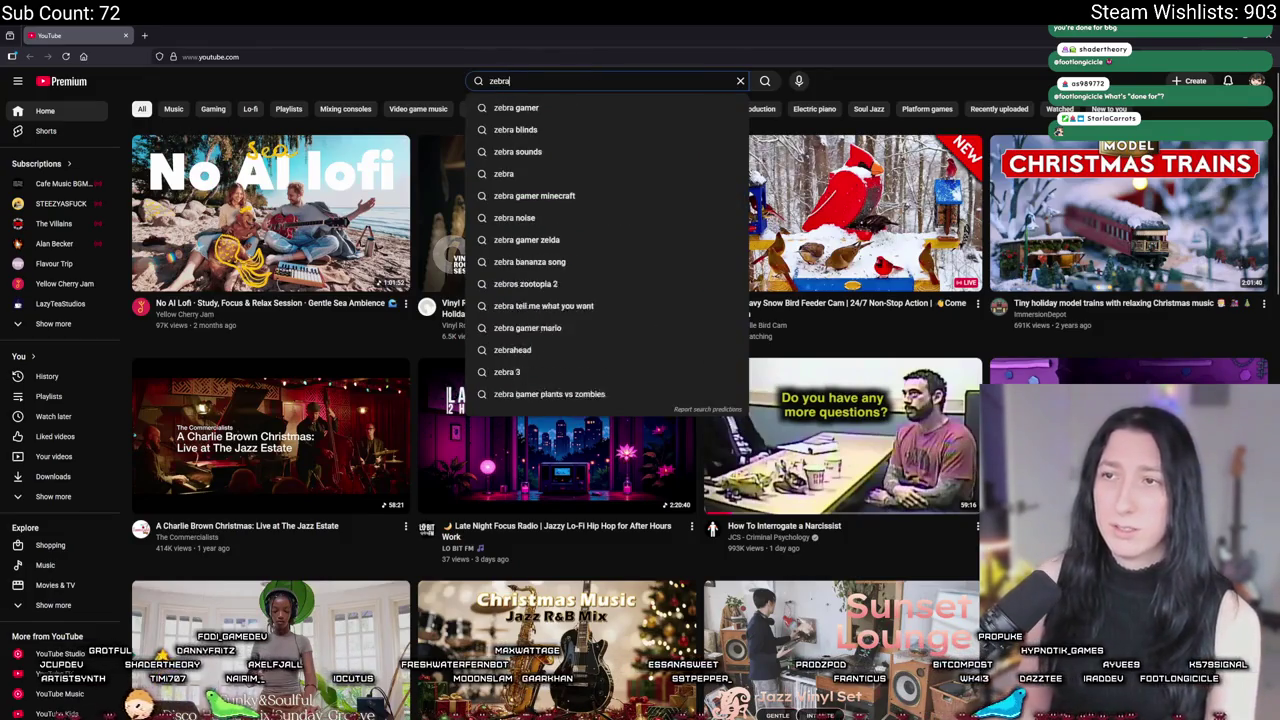
text(running)
key(Return)
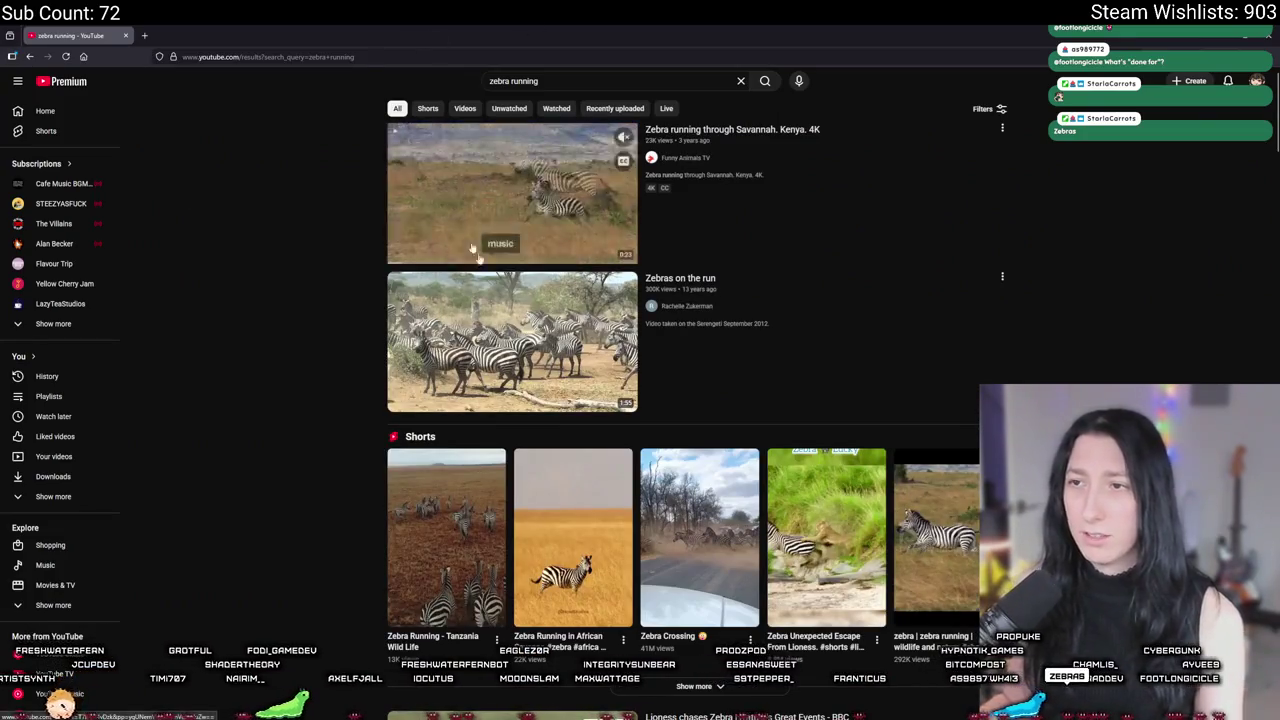
Step: Scroll the results and open the Watch Beautiful Elephant And Zebra Friendship video
mouse_move(506, 330)
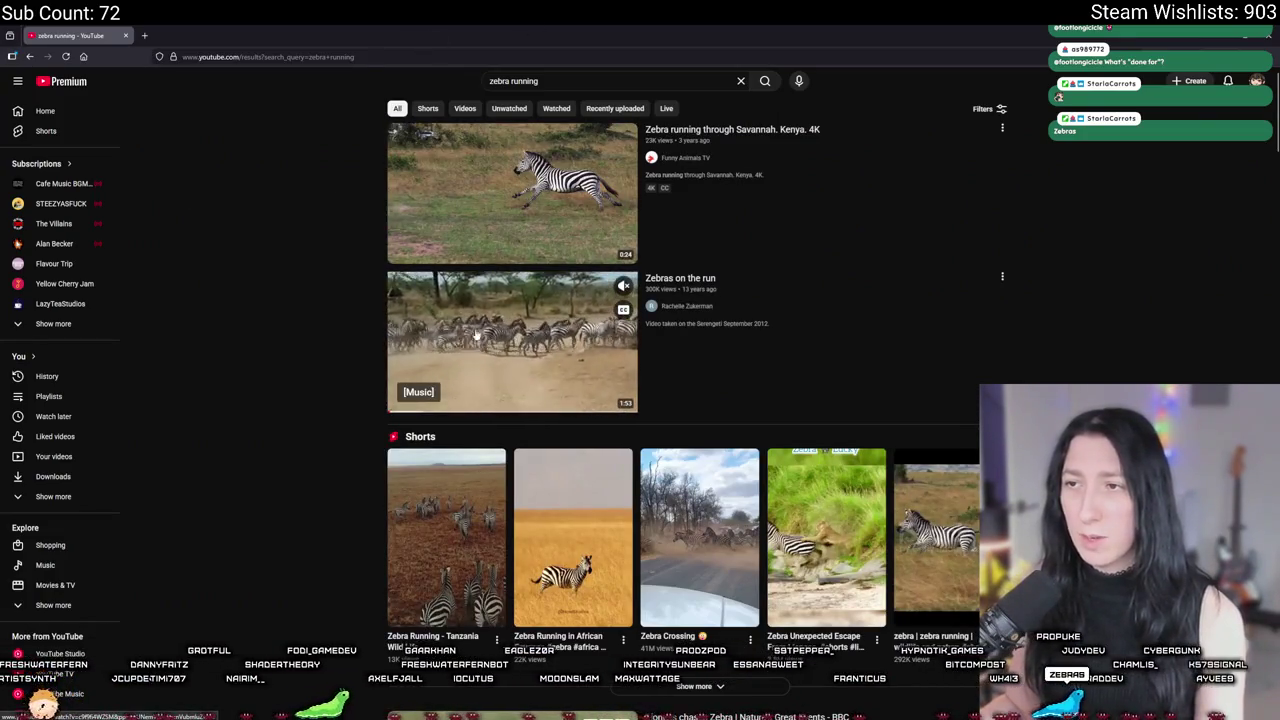
scroll(478, 330, down, 4)
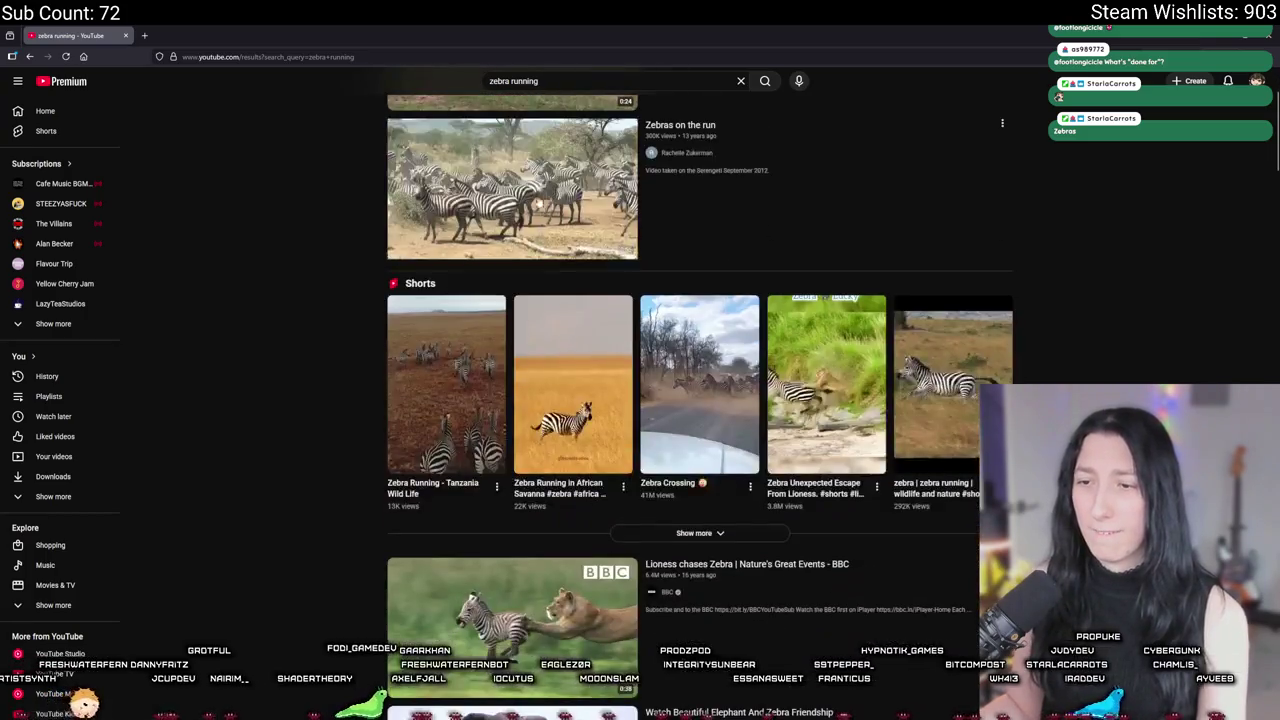
scroll(472, 335, down, 2)
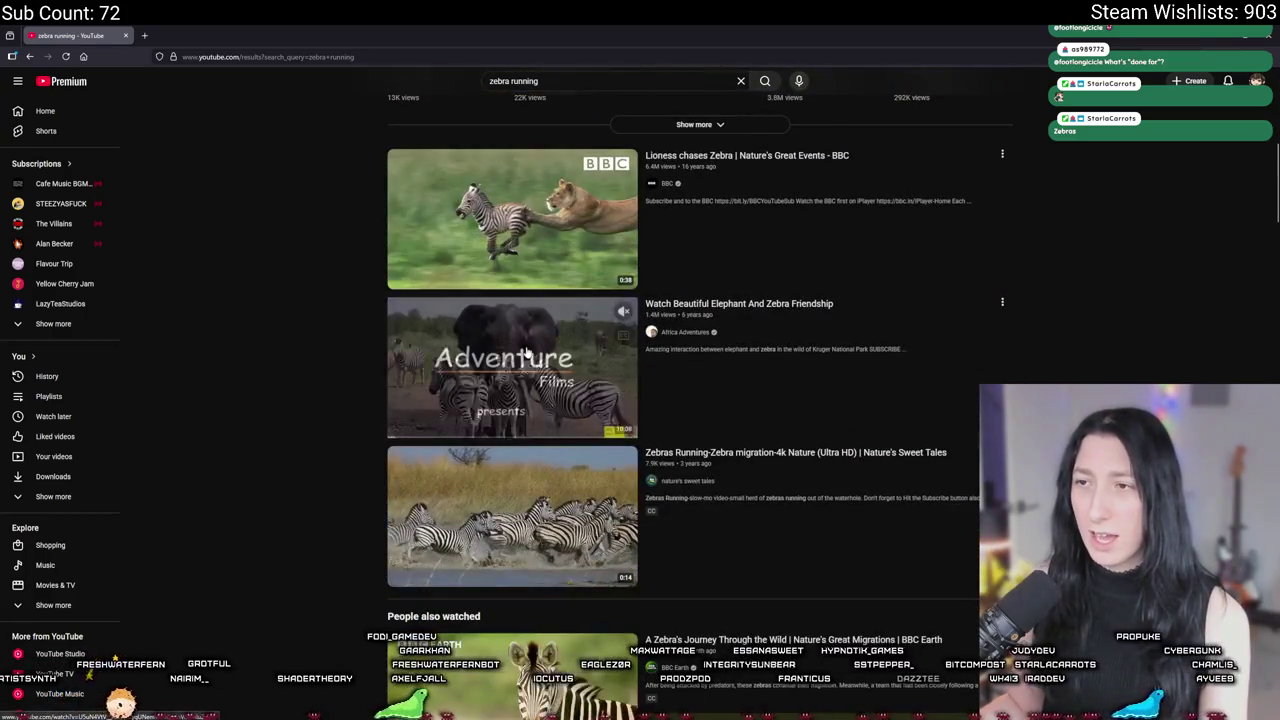
click(572, 402)
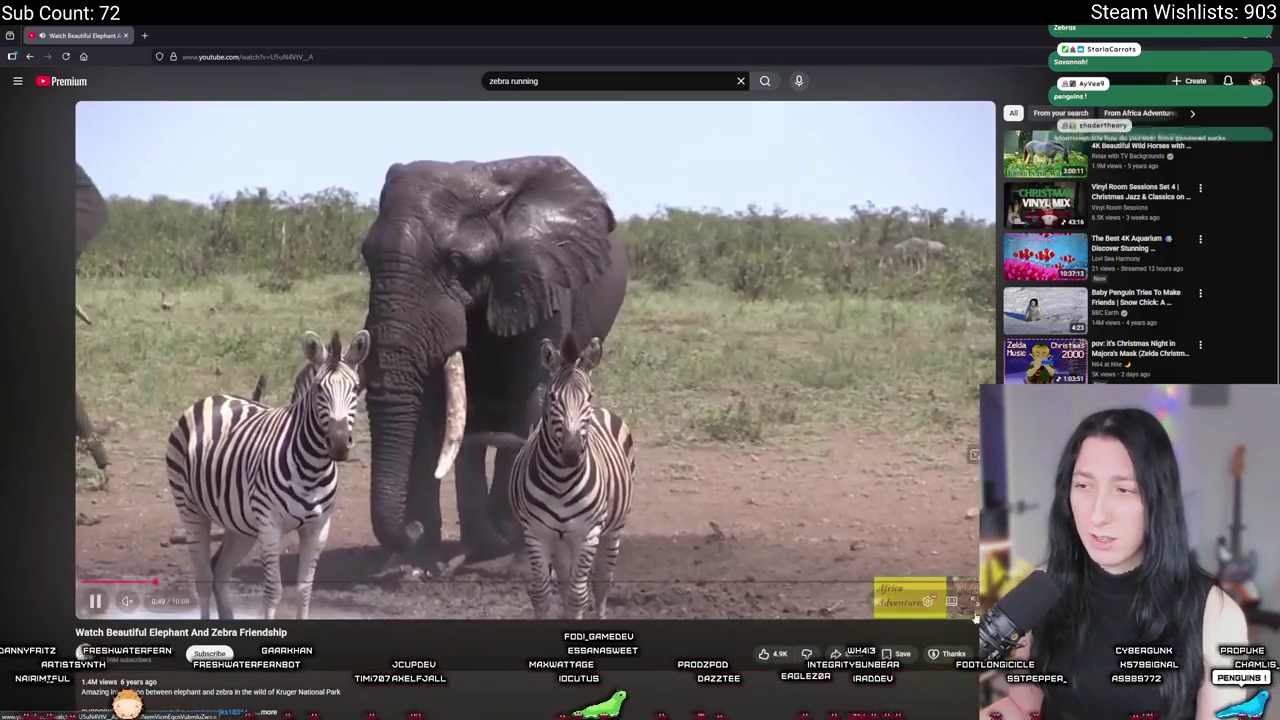
Step: Watch the elephant and zebra video fullscreen, skip ahead, then pause it and exit fullscreen
key(f)
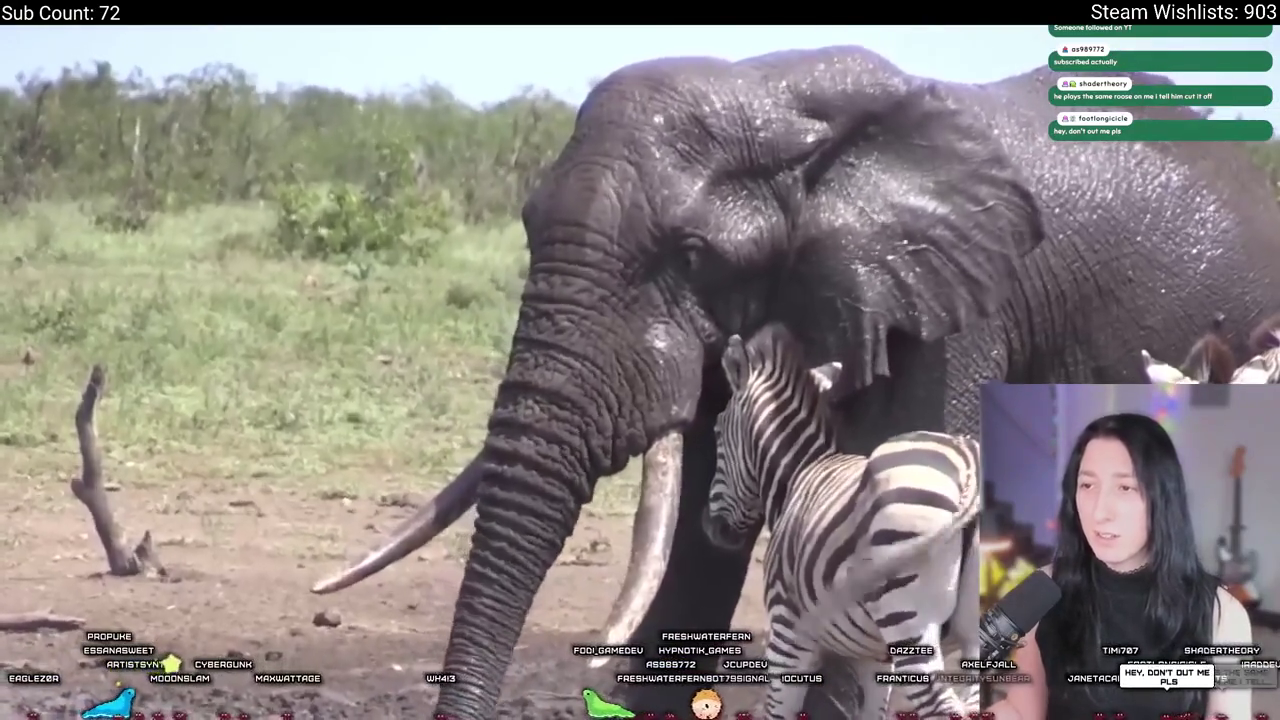
mouse_move(352, 36)
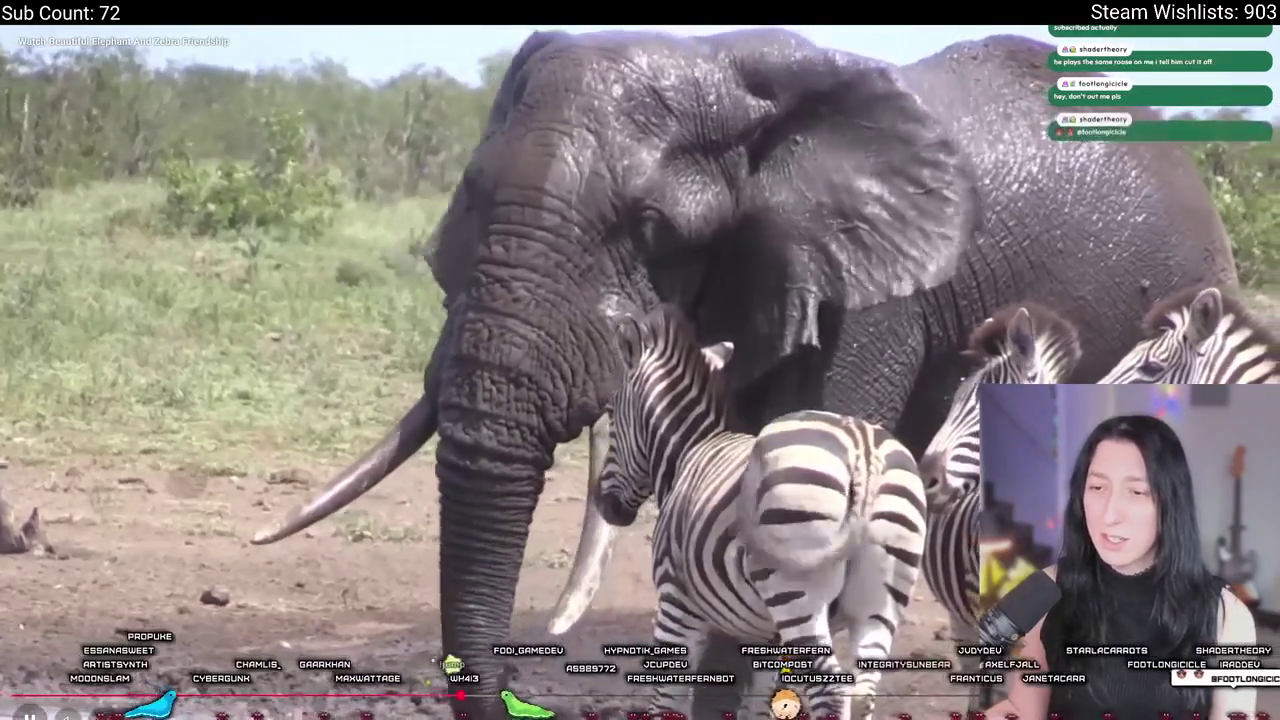
key(space)
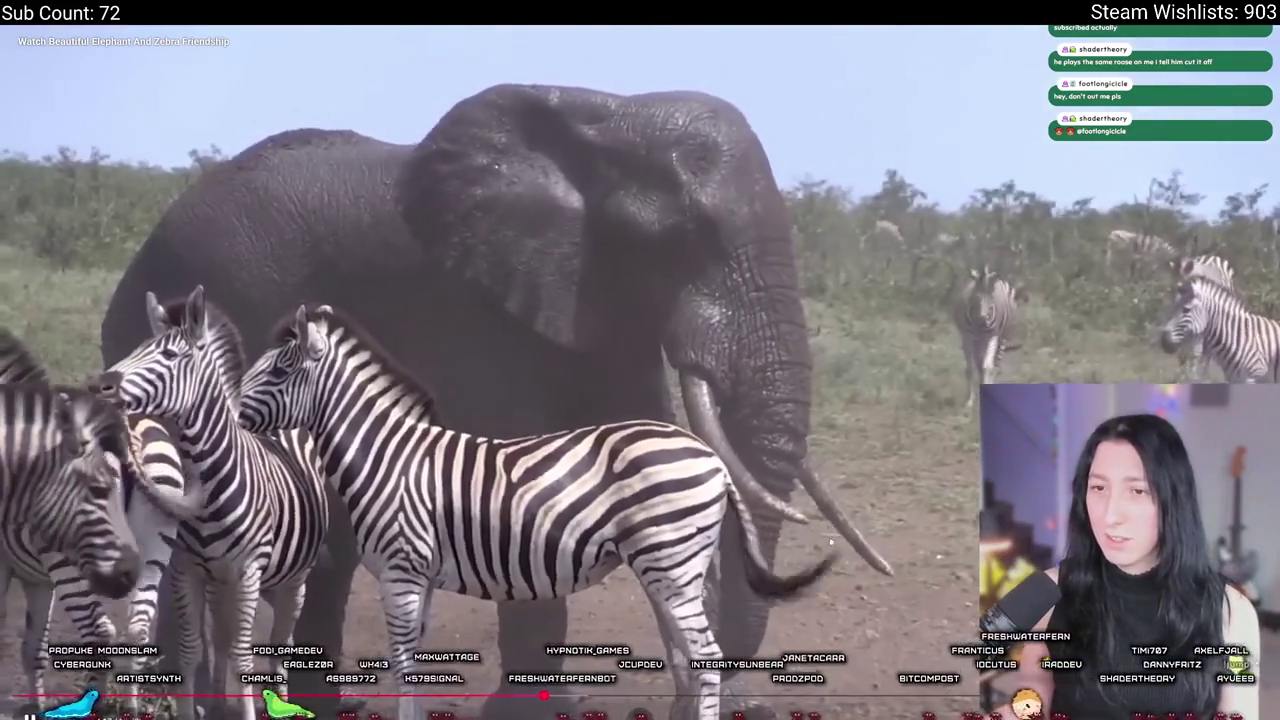
drag(716, 697, 722, 697)
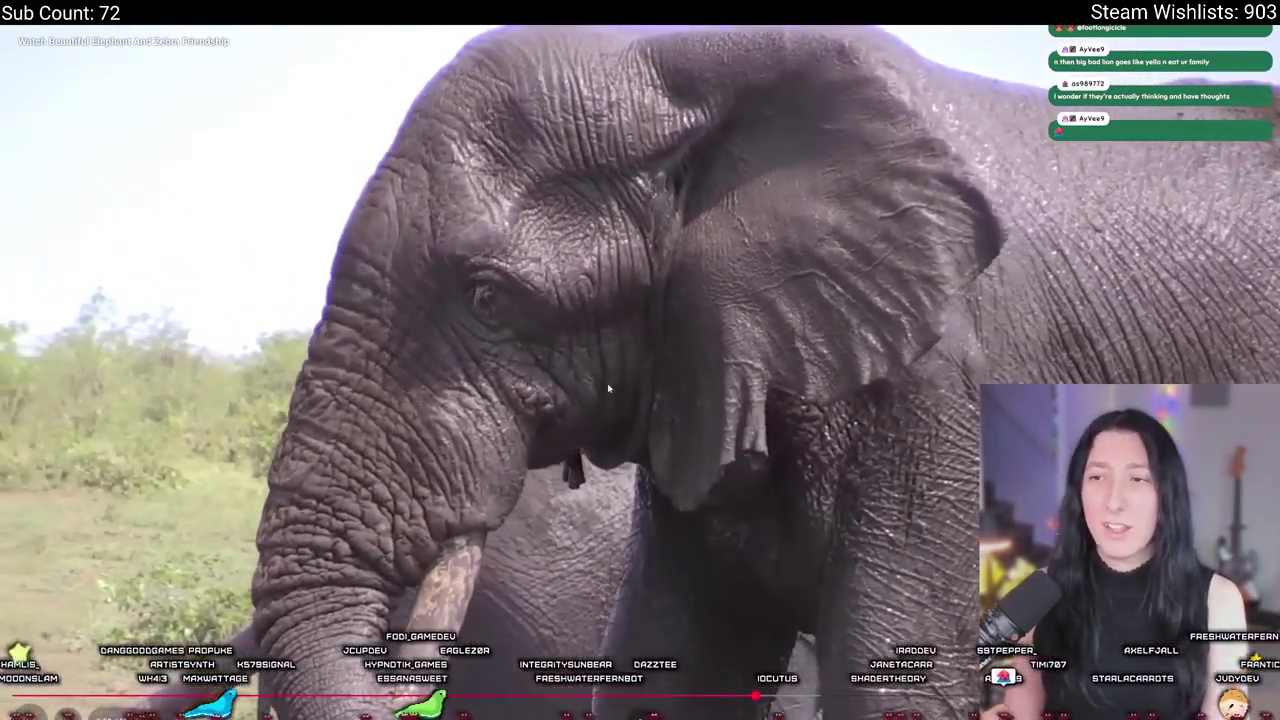
click(608, 388)
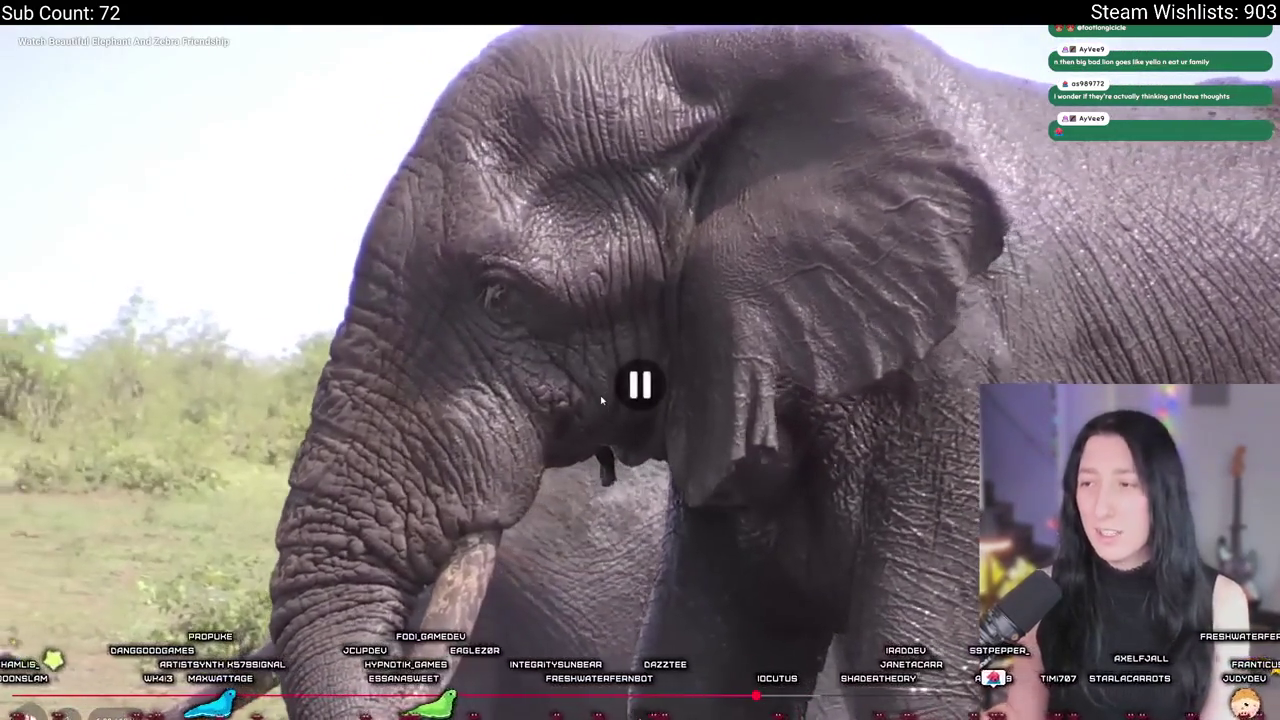
key(Escape)
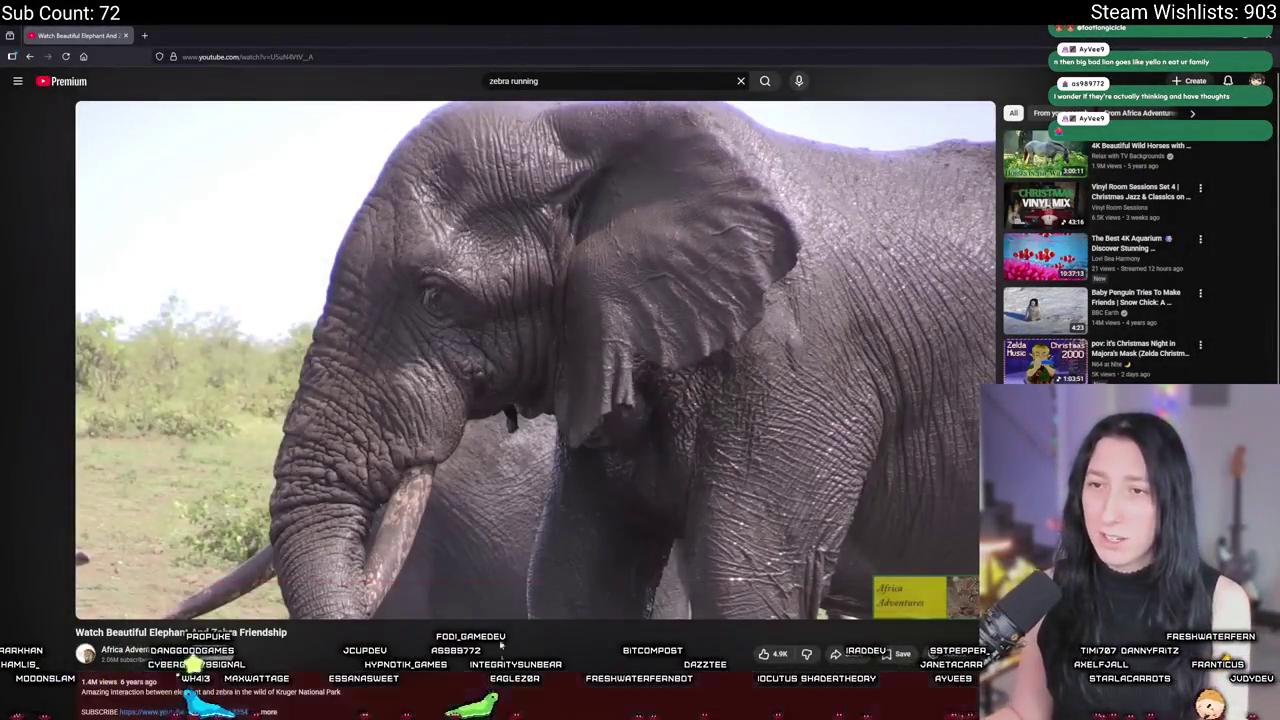
click(125, 35)
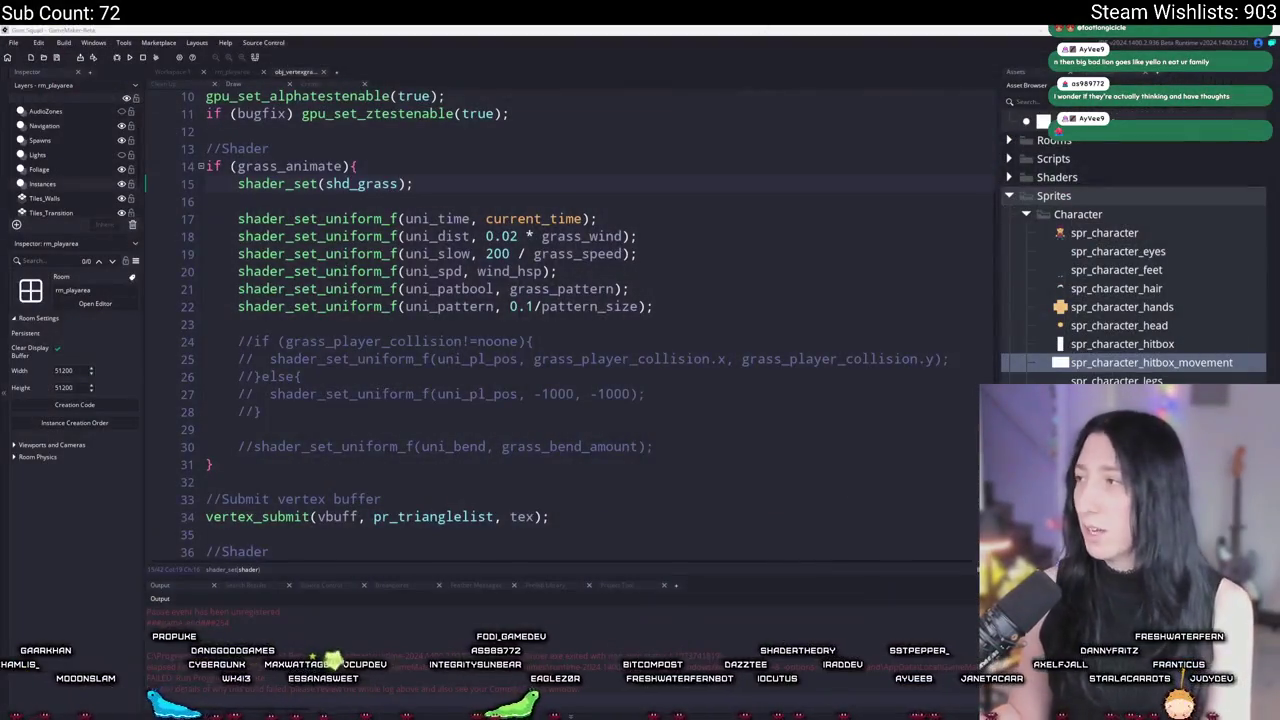
scroll(690, 232, down, 2)
scroll(690, 232, up, 2)
click(690, 230)
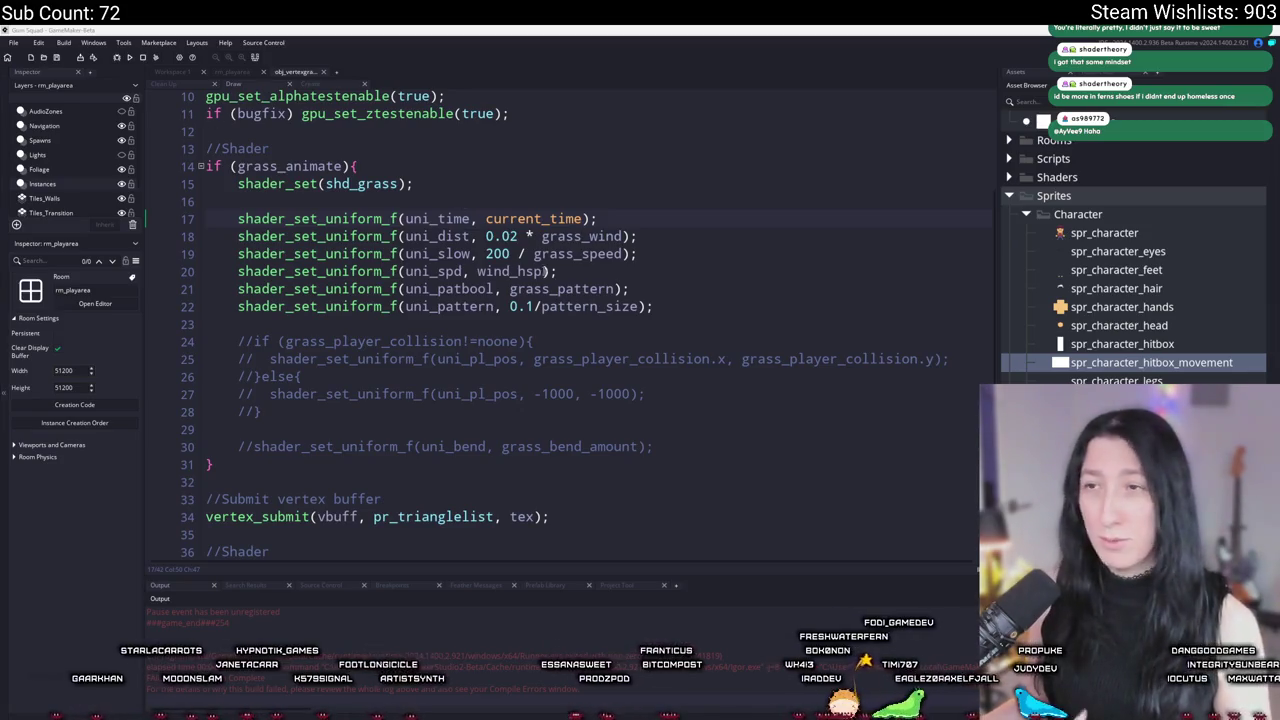
scroll(545, 271, up, 4)
click(355, 168)
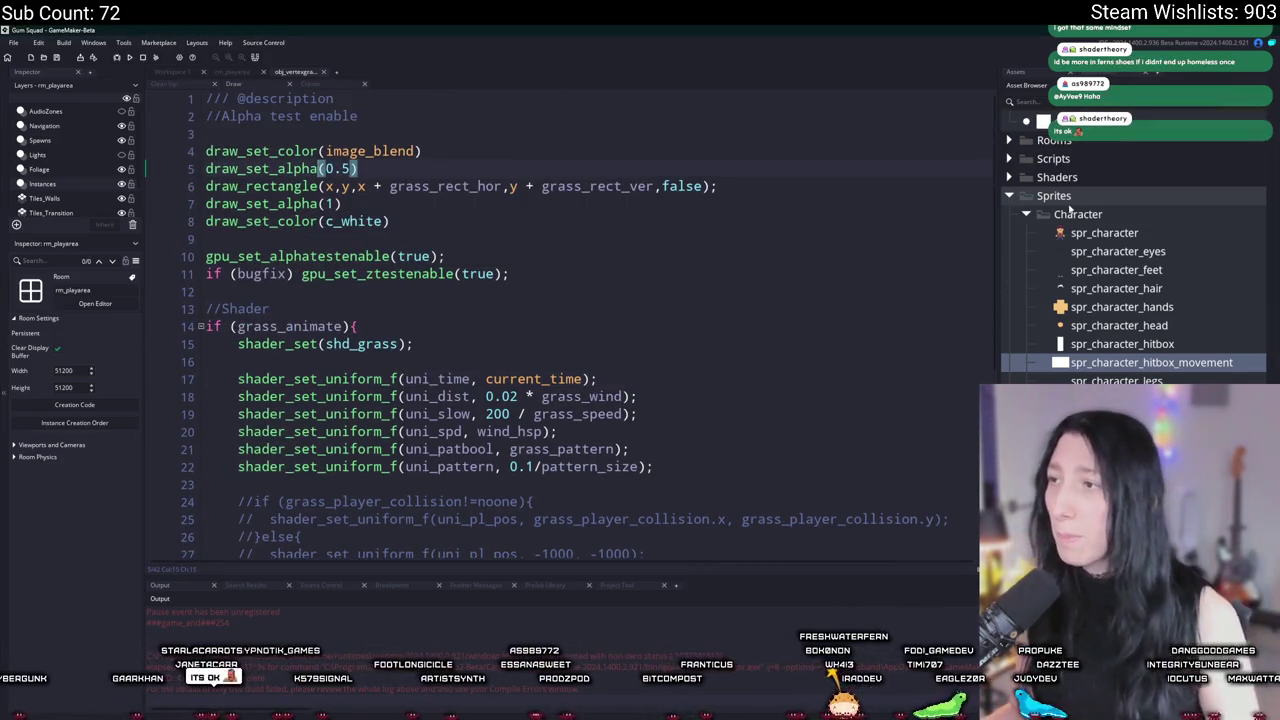
scroll(1070, 209, down, 10)
scroll(1100, 290, up, 5)
click(1105, 282)
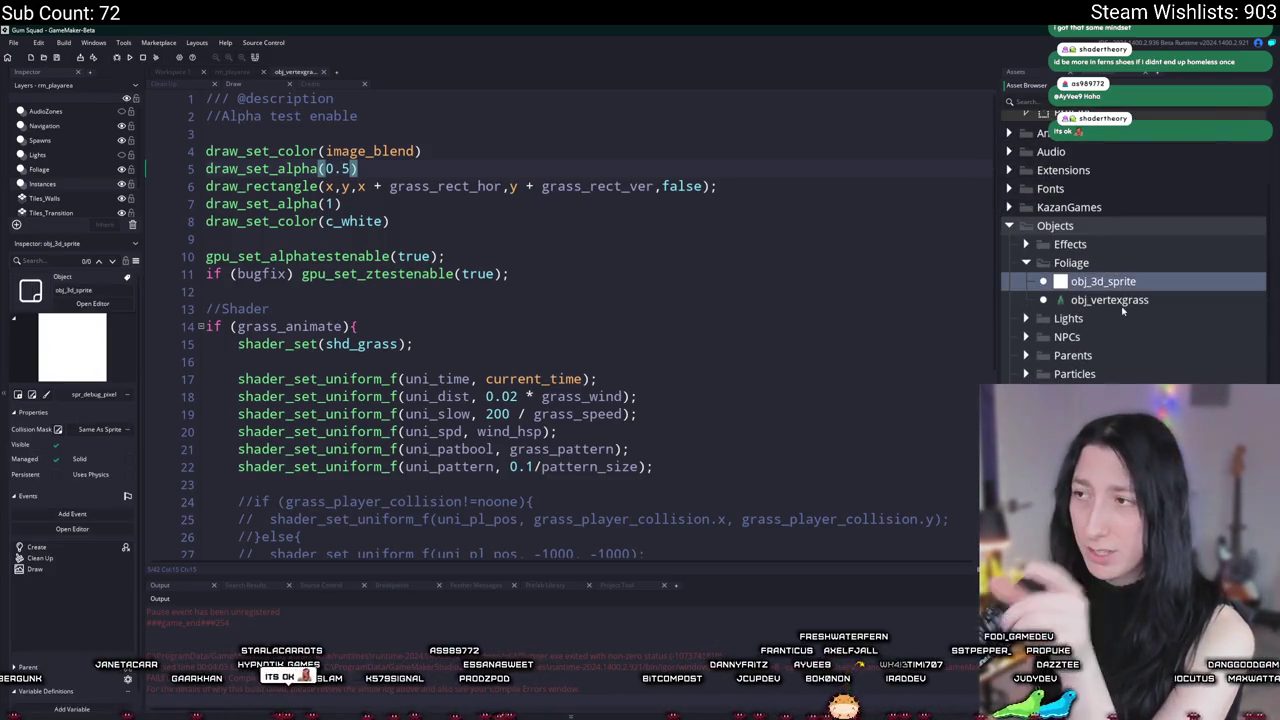
click(1118, 301)
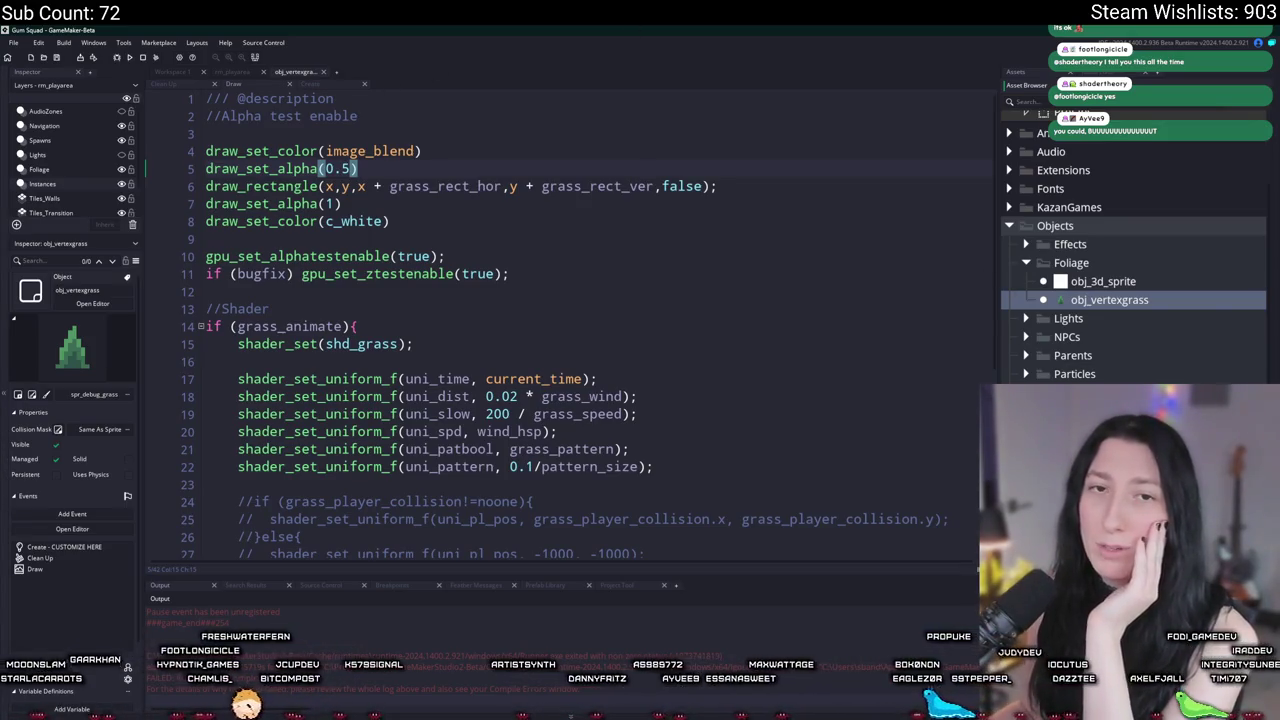
click(789, 180)
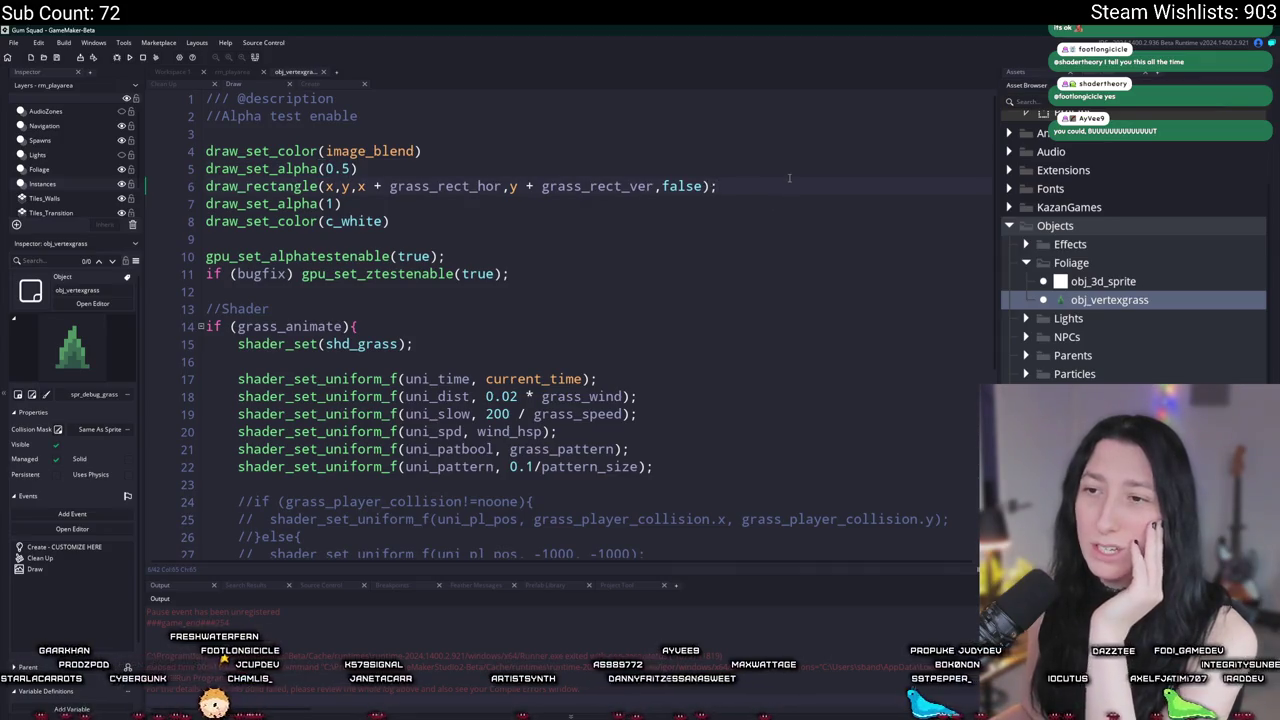
scroll(789, 180, down, 5)
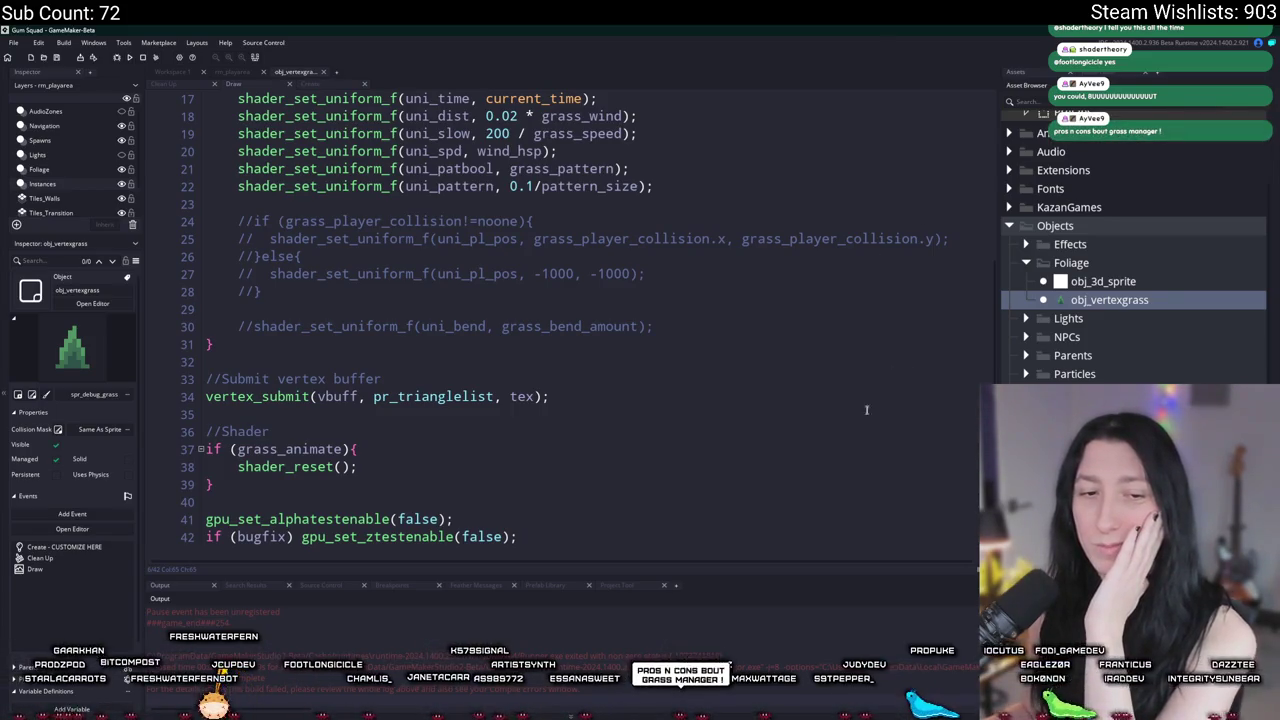
Step: Switch from GameMaker to the Aseprite Sprite-0008 window and pick the pencil tool
scroll(1068, 306, up, 3)
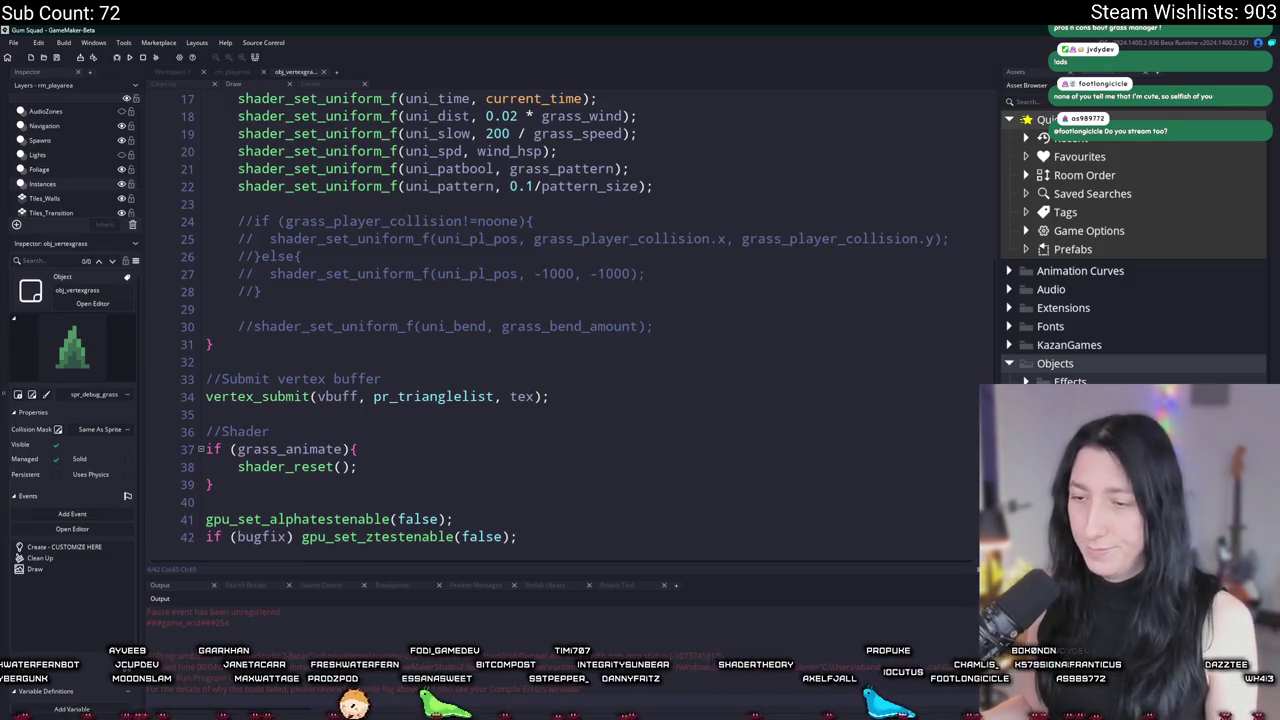
key(alt+Tab)
scroll(608, 390, up, 3)
scroll(660, 329, down, 3)
scroll(594, 512, up, 2)
scroll(591, 405, down, 2)
key(b)
scroll(509, 291, up, 3)
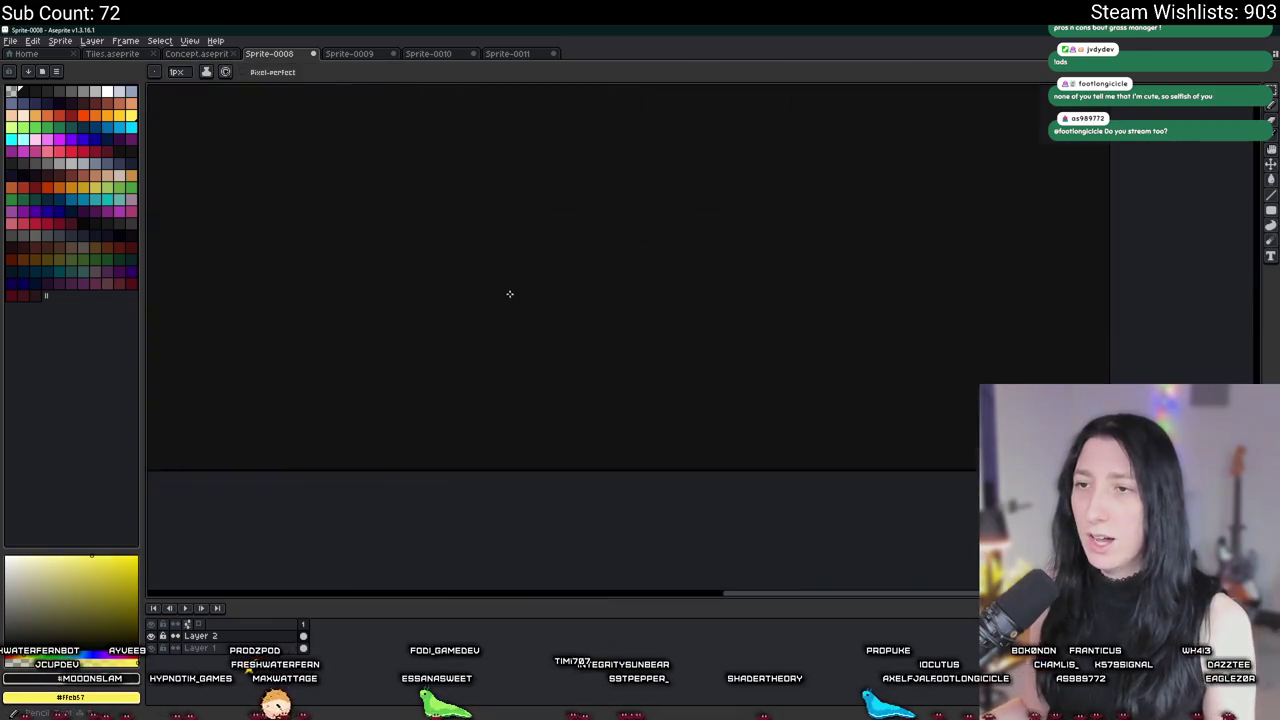
Step: Draw and undo a test stroke, set a 2px brush, and pan the canvas
scroll(466, 309, down, 2)
drag(470, 302, 450, 356)
key(plus)
key(ctrl+z)
drag(510, 395, 488, 350)
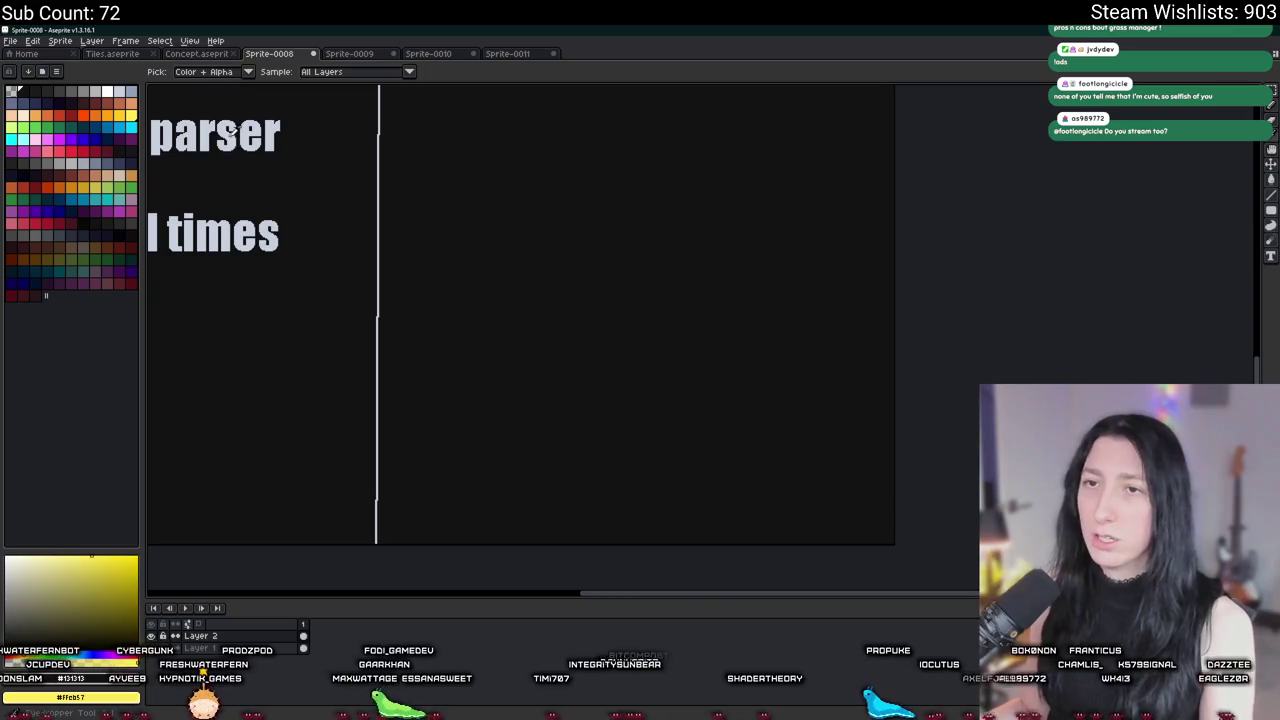
scroll(497, 318, up, 1)
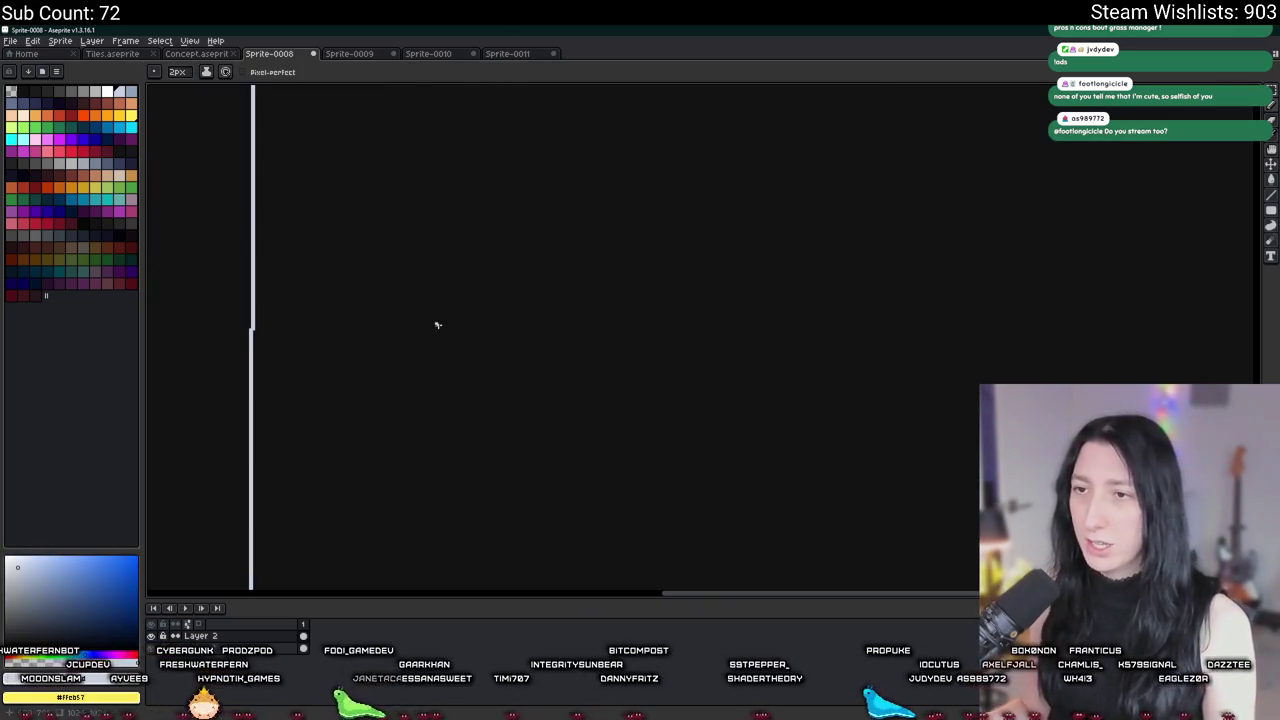
Step: Handwrite 'Grass is born !' on the canvas, redrawing the misdrawn first letters
mouse_move(425, 264)
mouse_down()
mouse_move(385, 305)
mouse_move(455, 283)
mouse_move(518, 302)
mouse_move(462, 300)
mouse_move(520, 283)
mouse_move(510, 303)
mouse_up()
key(ctrl+z)
key(ctrl+z)
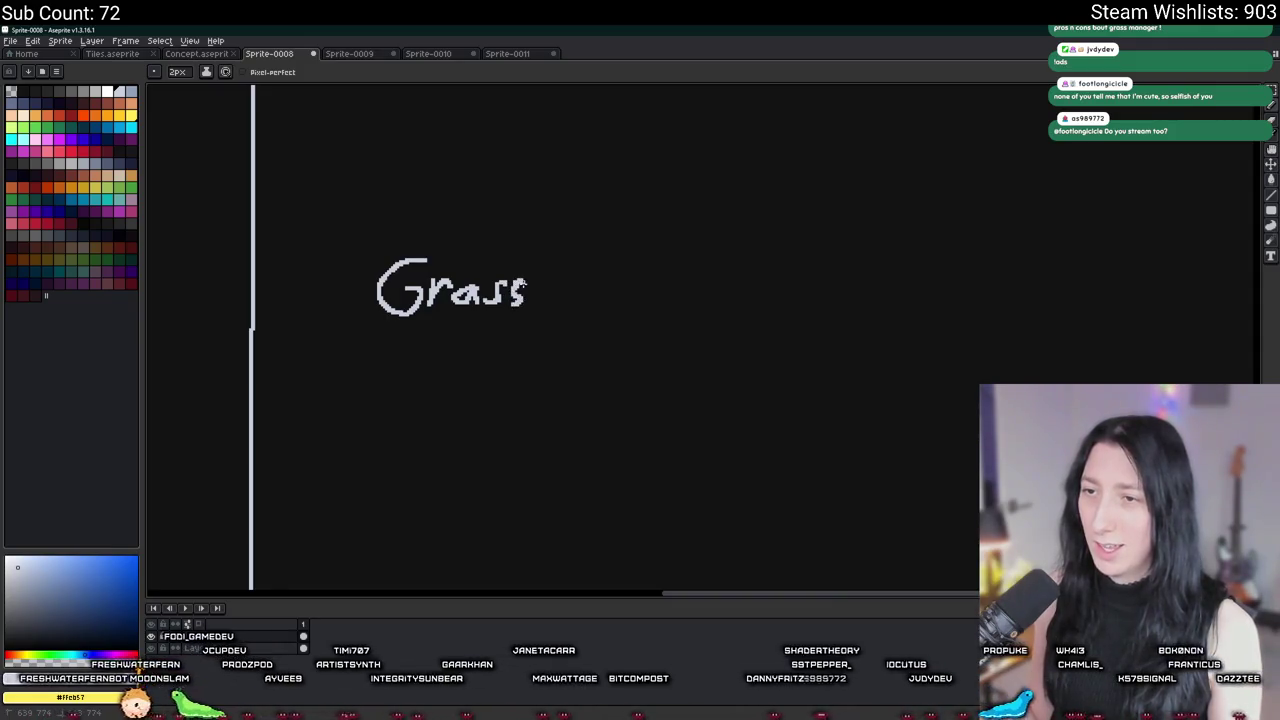
click(558, 296)
drag(558, 282, 566, 301)
mouse_move(602, 262)
mouse_down()
mouse_move(600, 301)
mouse_move(672, 284)
mouse_move(686, 300)
mouse_move(714, 298)
mouse_up()
click(714, 310)
Step: Undo the note until the canvas is blank, briefly checking GameMaker before returning to Aseprite
scroll(494, 322, down, 6)
key(ctrl+z)
key(ctrl+z)
key(ctrl+z)
scroll(497, 323, up, 3)
key(ctrl+z)
key(ctrl+z)
key(ctrl+z)
key(alt+Tab)
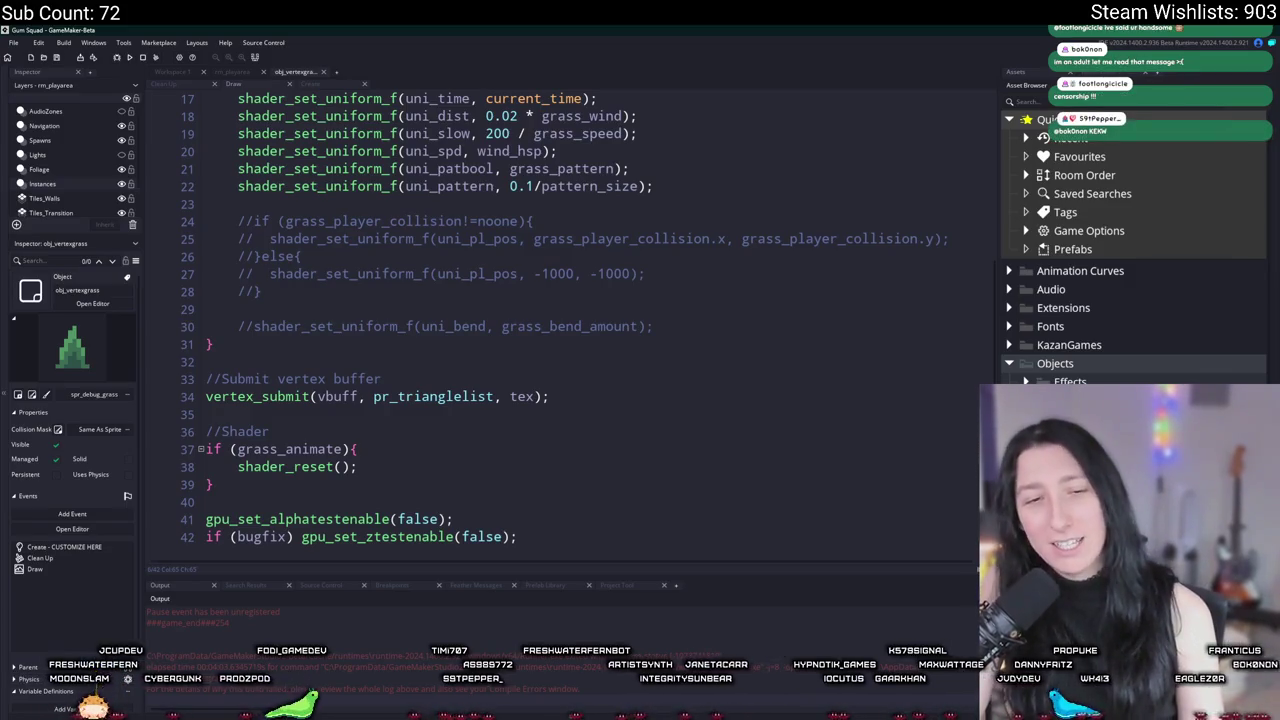
key(alt+Tab)
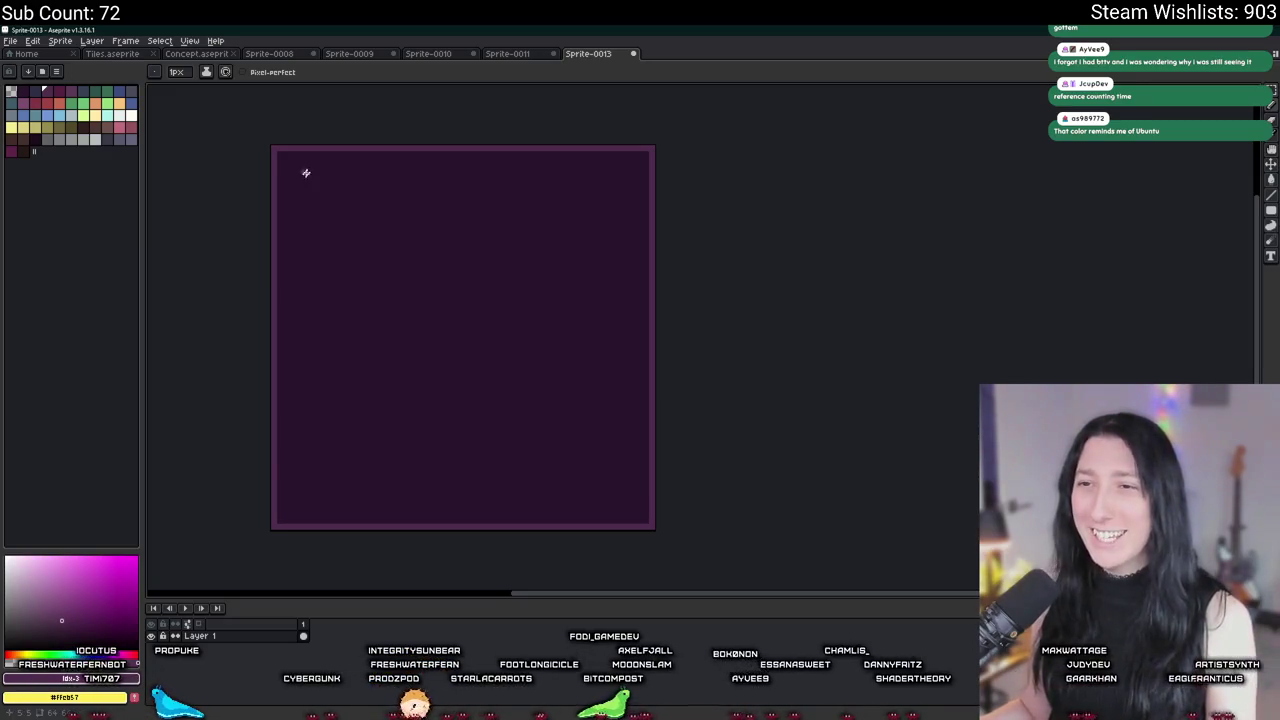
Step: Resize the purple sprite to 512×512 pixels
drag(229, 157, 317, 120)
scroll(406, 125, up, 1)
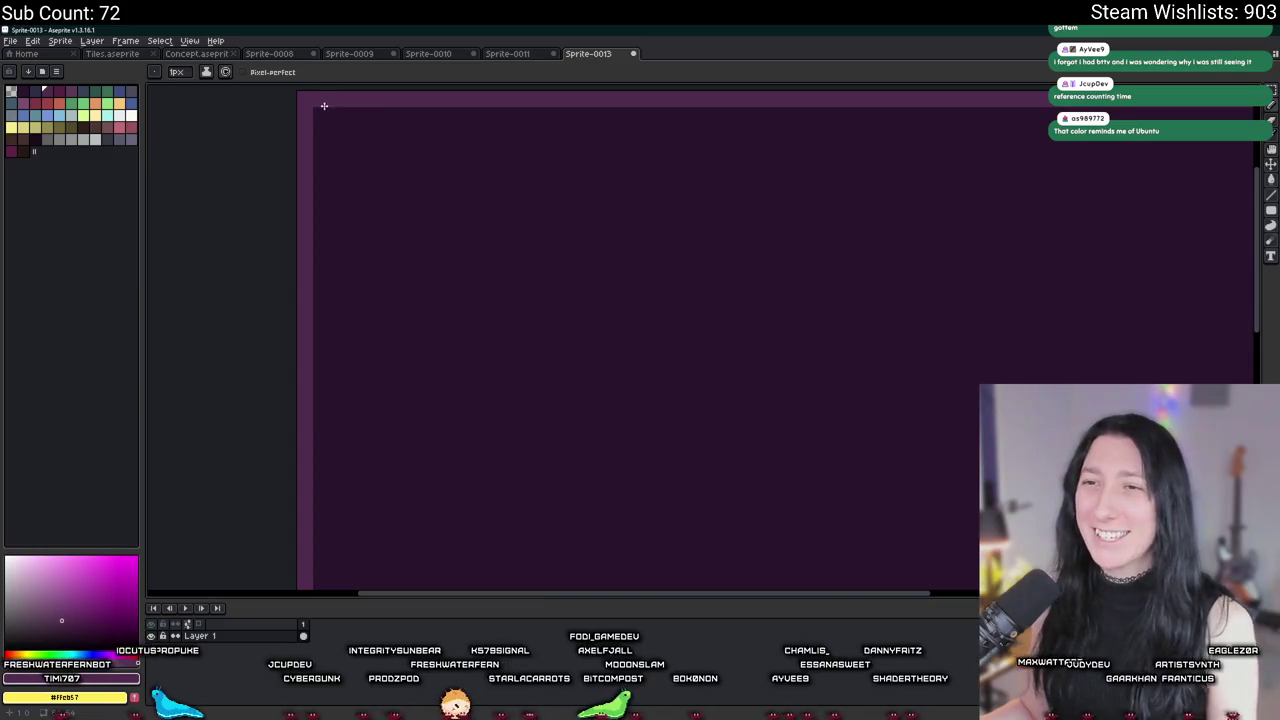
click(60, 40)
click(75, 95)
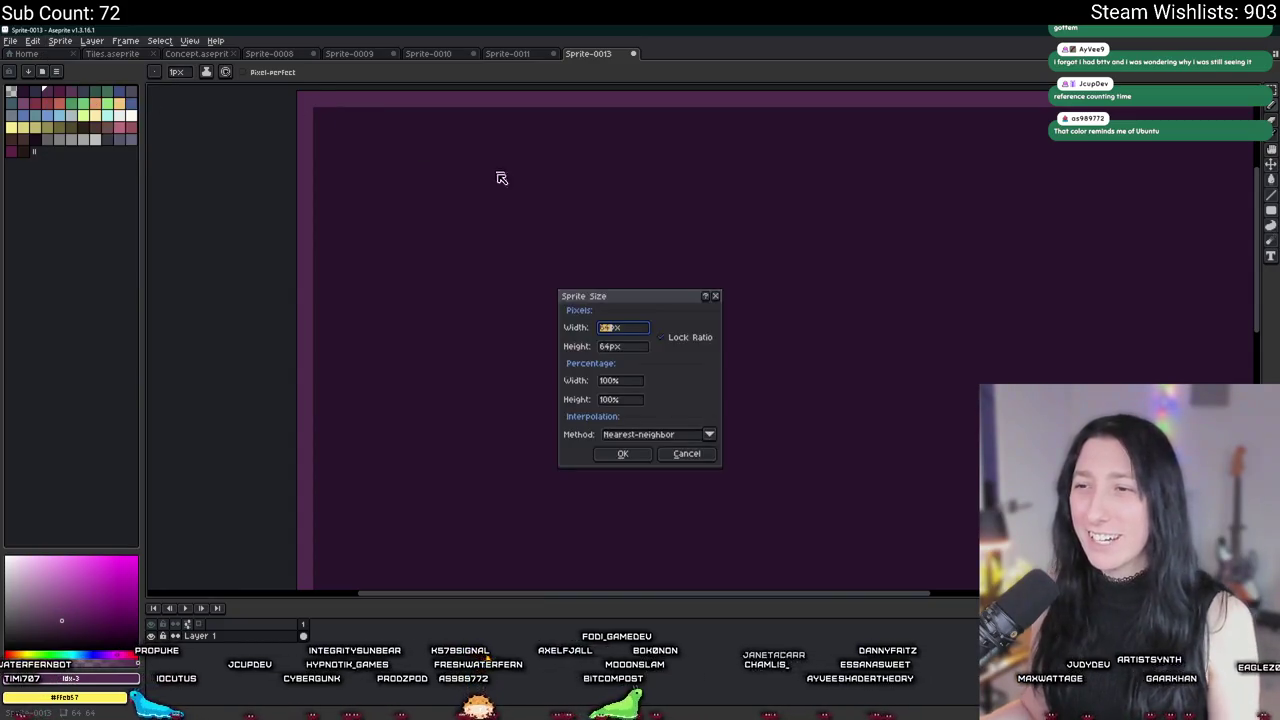
text(512)
click(622, 453)
scroll(607, 376, down, 5)
drag(607, 376, 557, 214)
scroll(610, 212, up, 3)
scroll(607, 210, down, 2)
Step: Export the sprite as TileChunk.png into Documents/GitHub/UnknownSpaces/Art
key(ctrl+alt+shift+s)
click(531, 241)
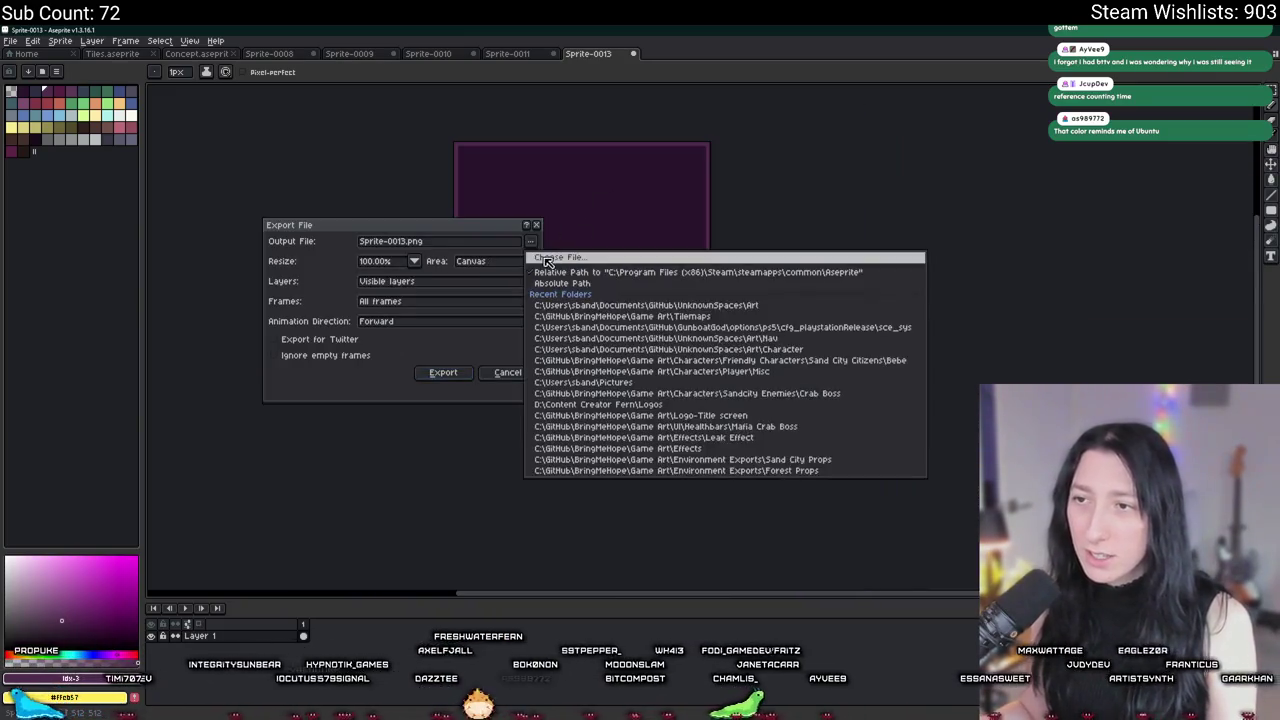
click(547, 259)
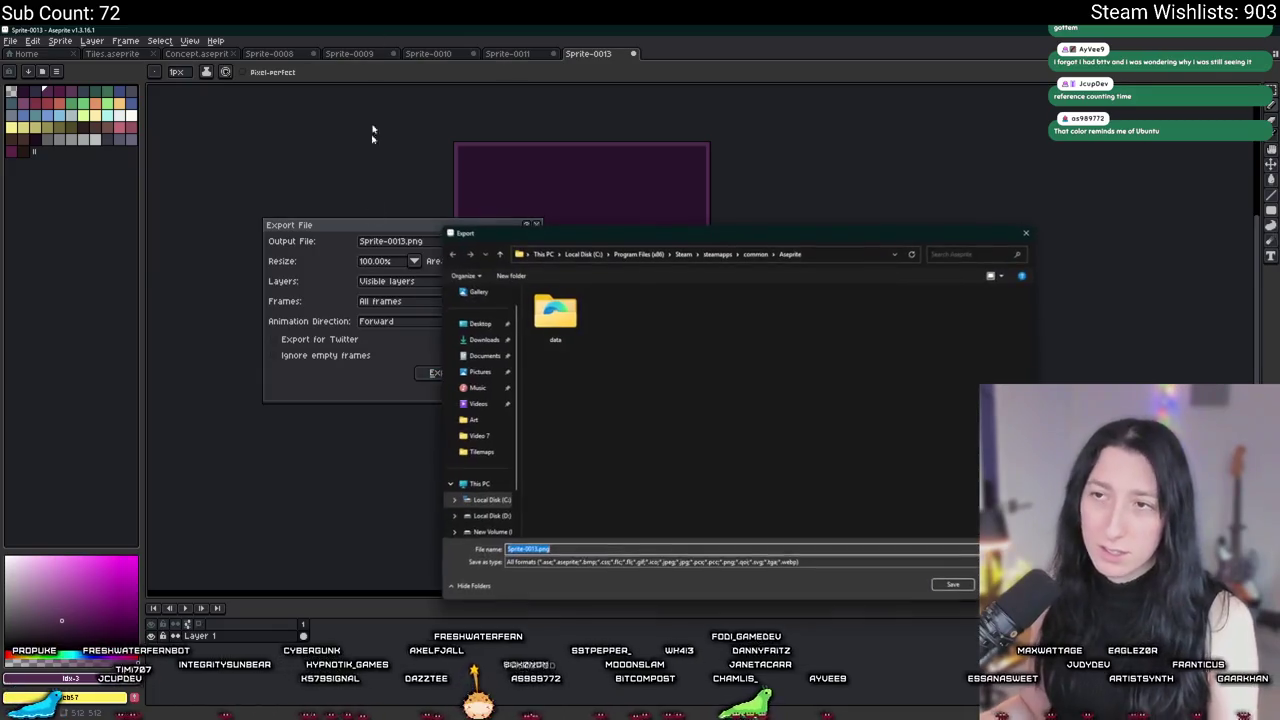
click(480, 364)
double_click(566, 404)
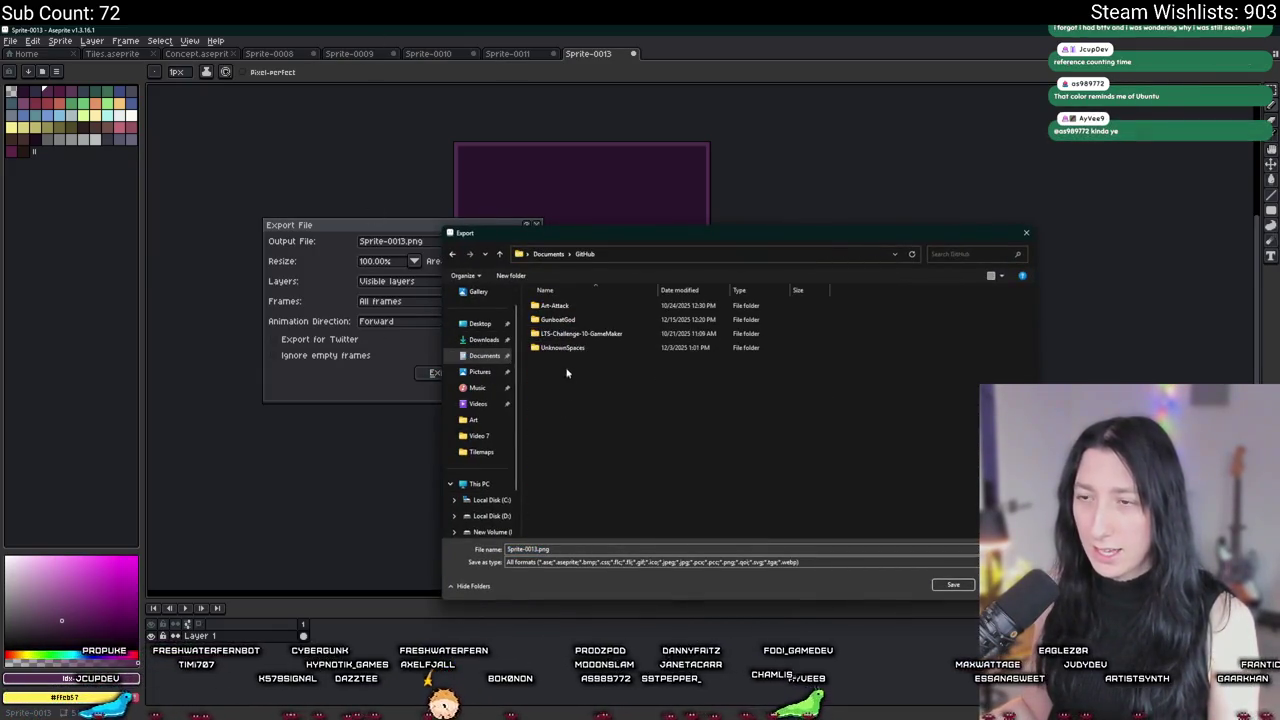
double_click(563, 347)
double_click(560, 334)
double_click(523, 548)
text(Tile)
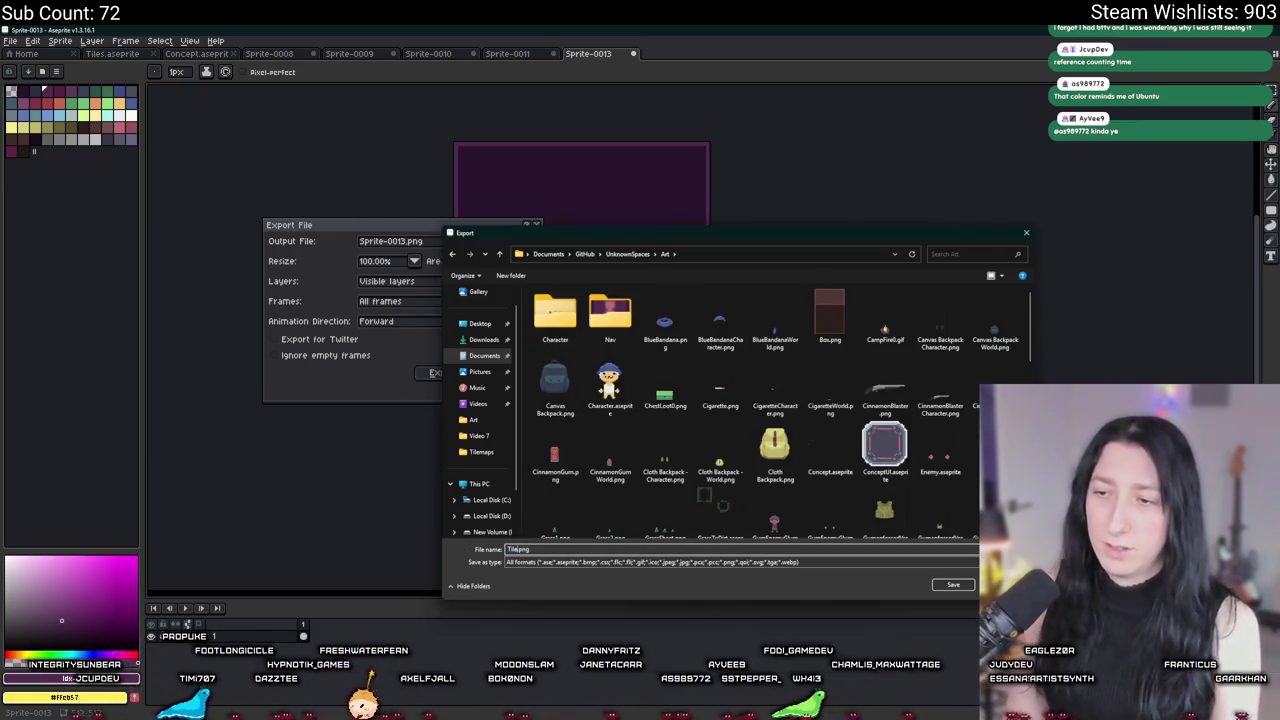
key(Return)
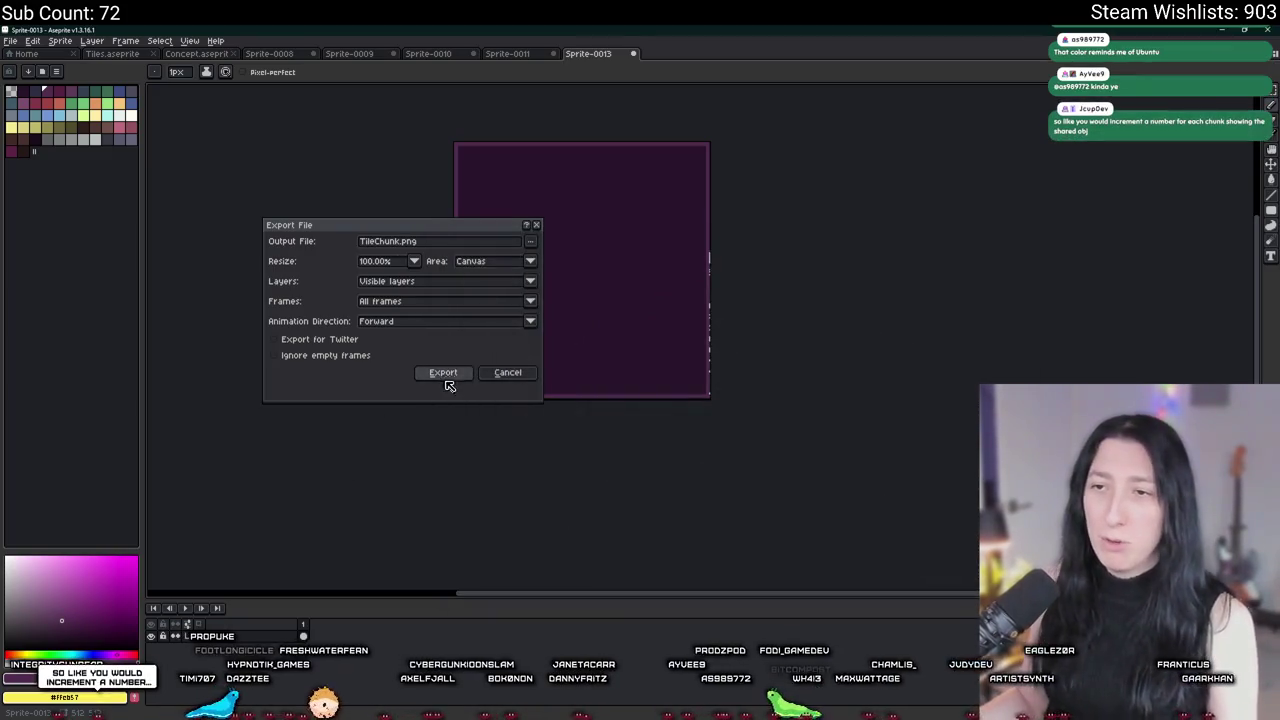
click(446, 377)
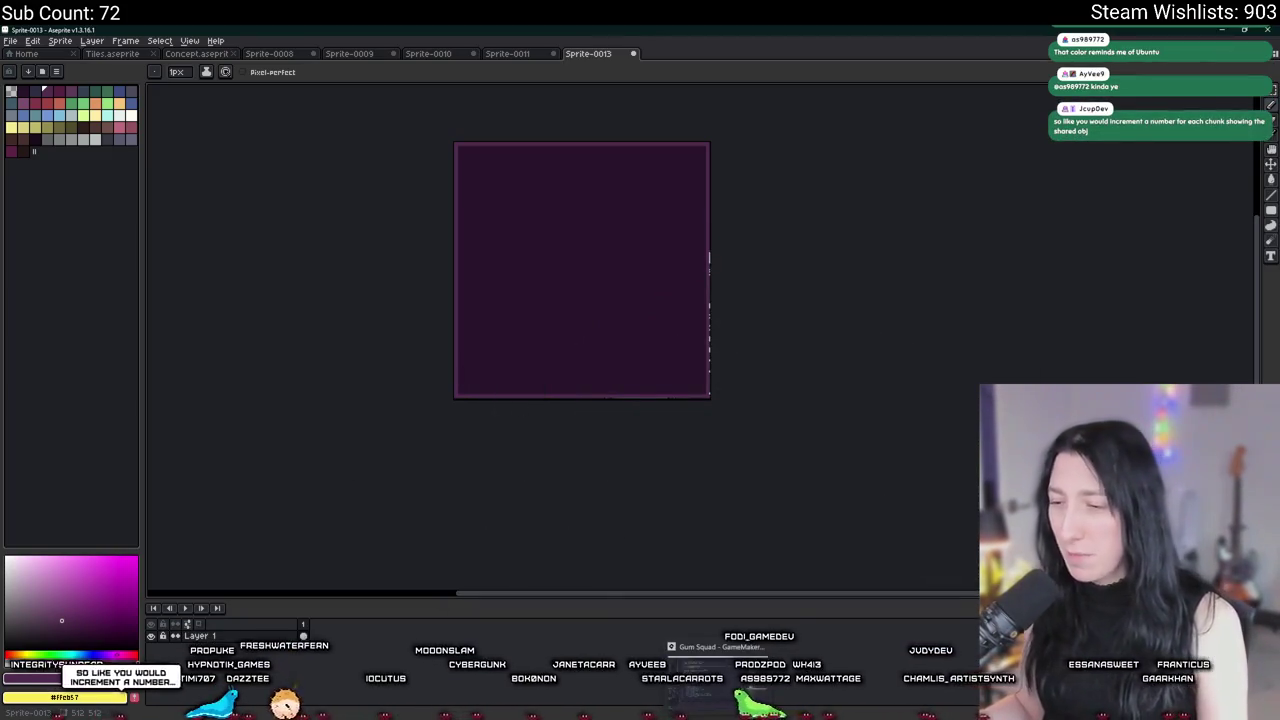
key(alt+Tab)
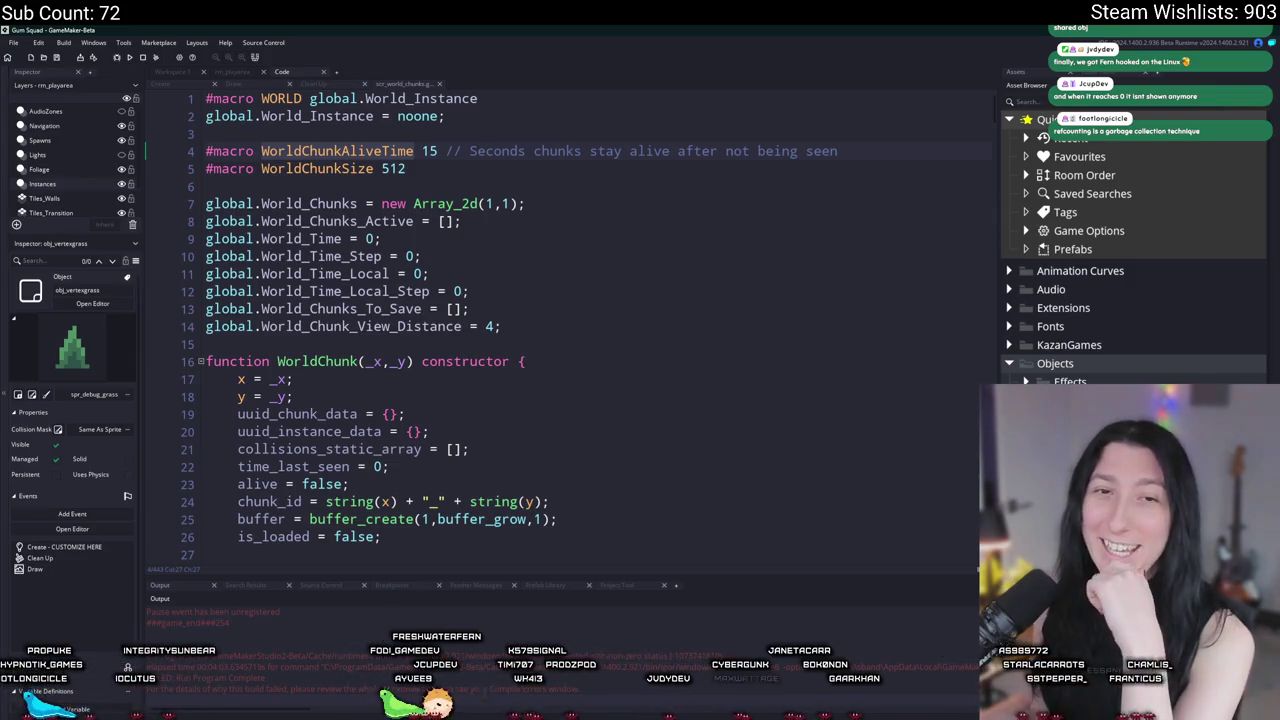
Step: Switch to the rm_playarea room with its campfire, log, rocks and player
click(232, 72)
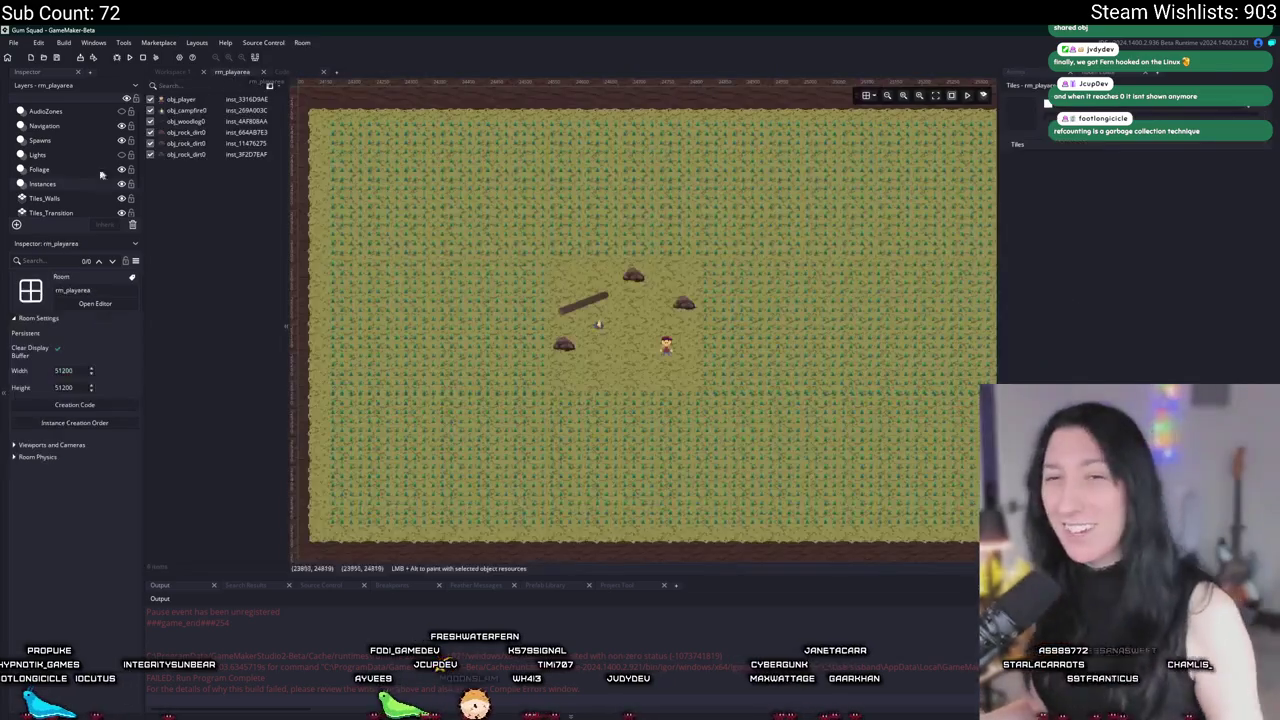
Step: Create a Background layer named ChunksDebug in rm_playarea and browse the project assets
scroll(414, 286, up, 2)
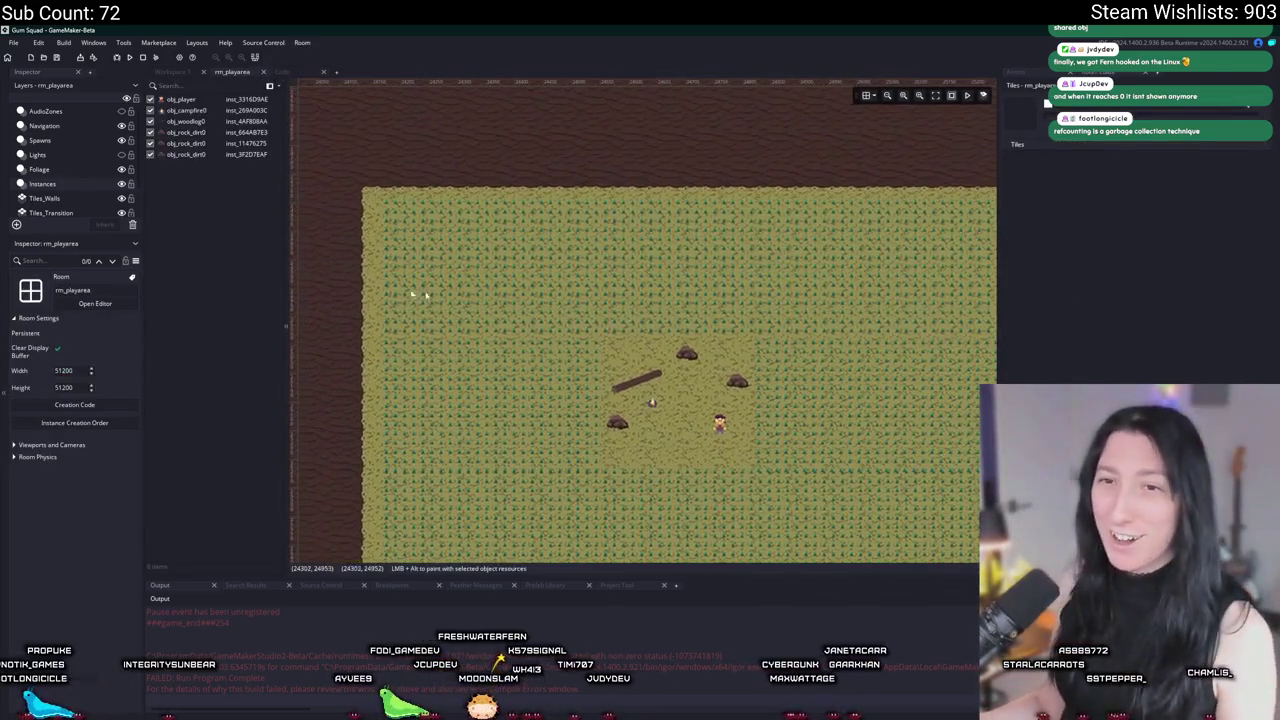
click(16, 225)
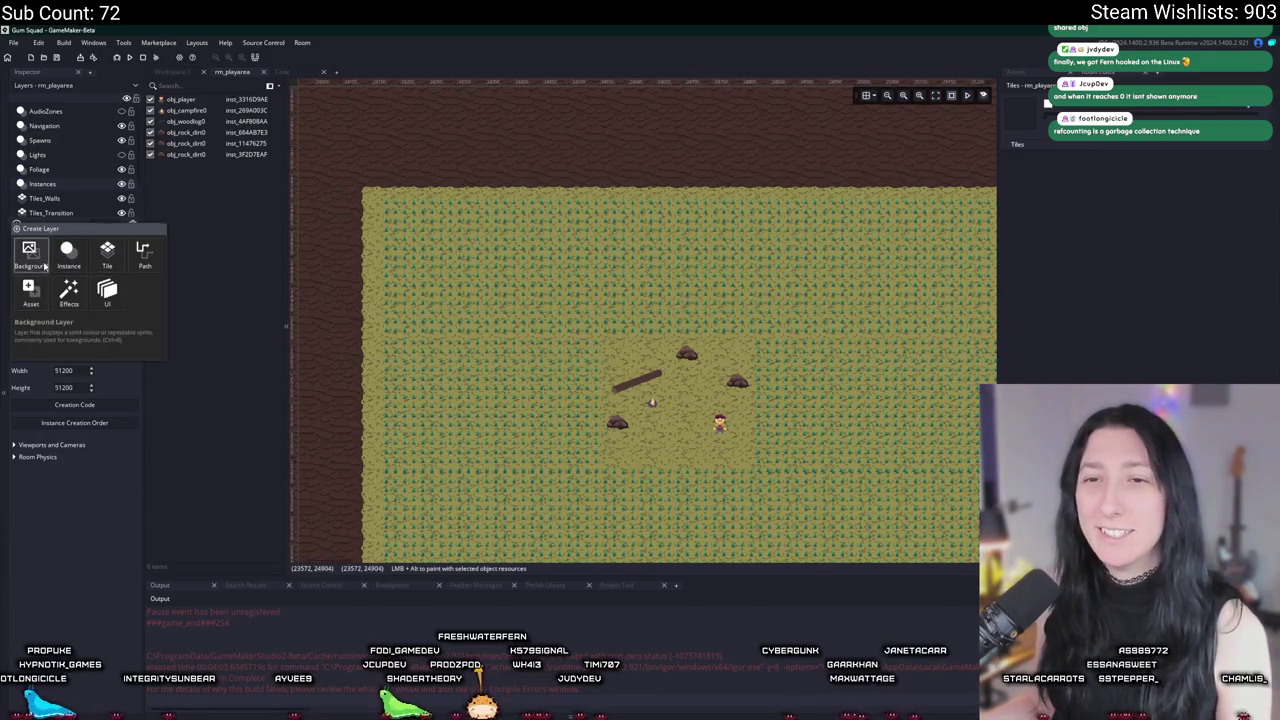
click(30, 252)
text(Tile)
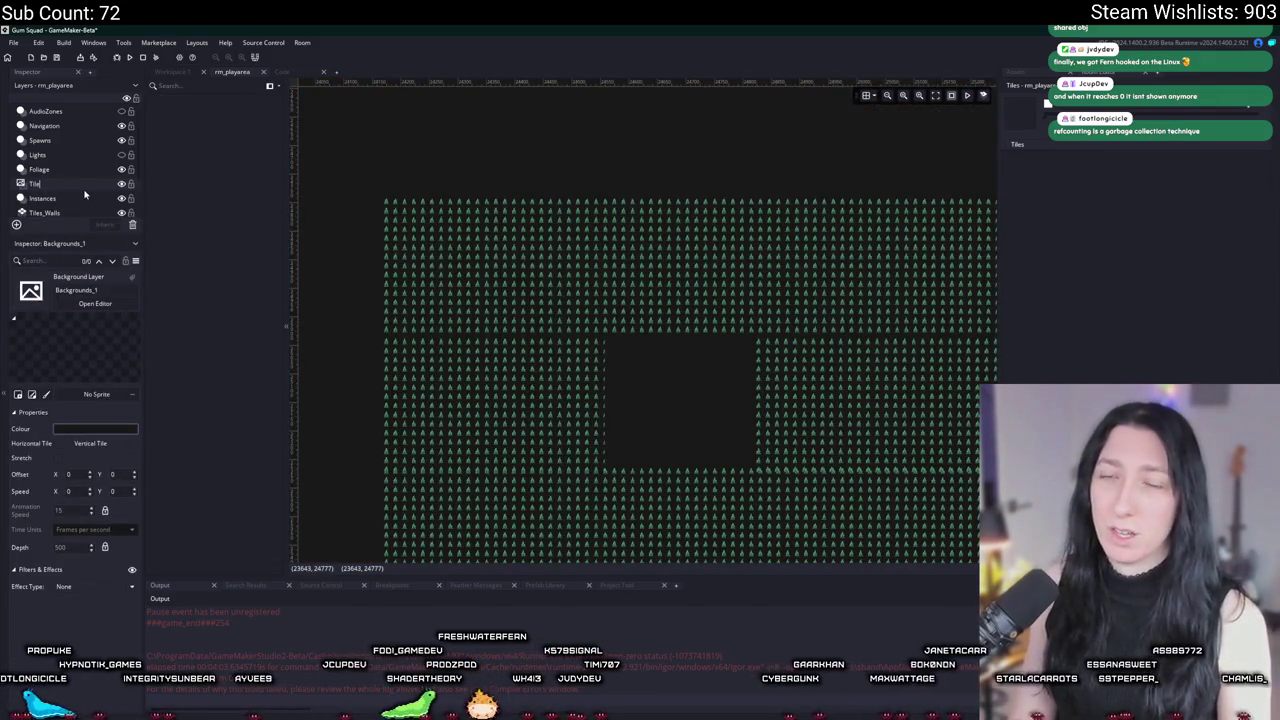
key(BackSpace)
key(BackSpace)
key(BackSpace)
text(Chunks)
key(Return)
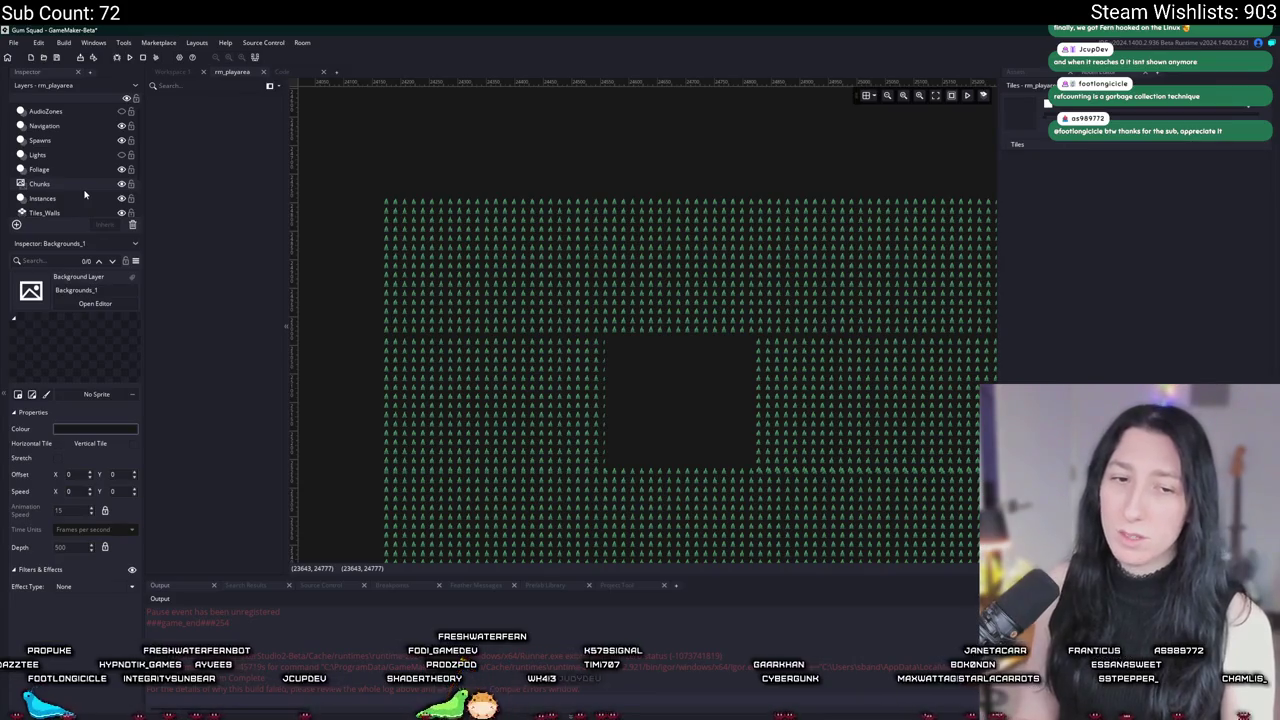
text(Debug)
key(Return)
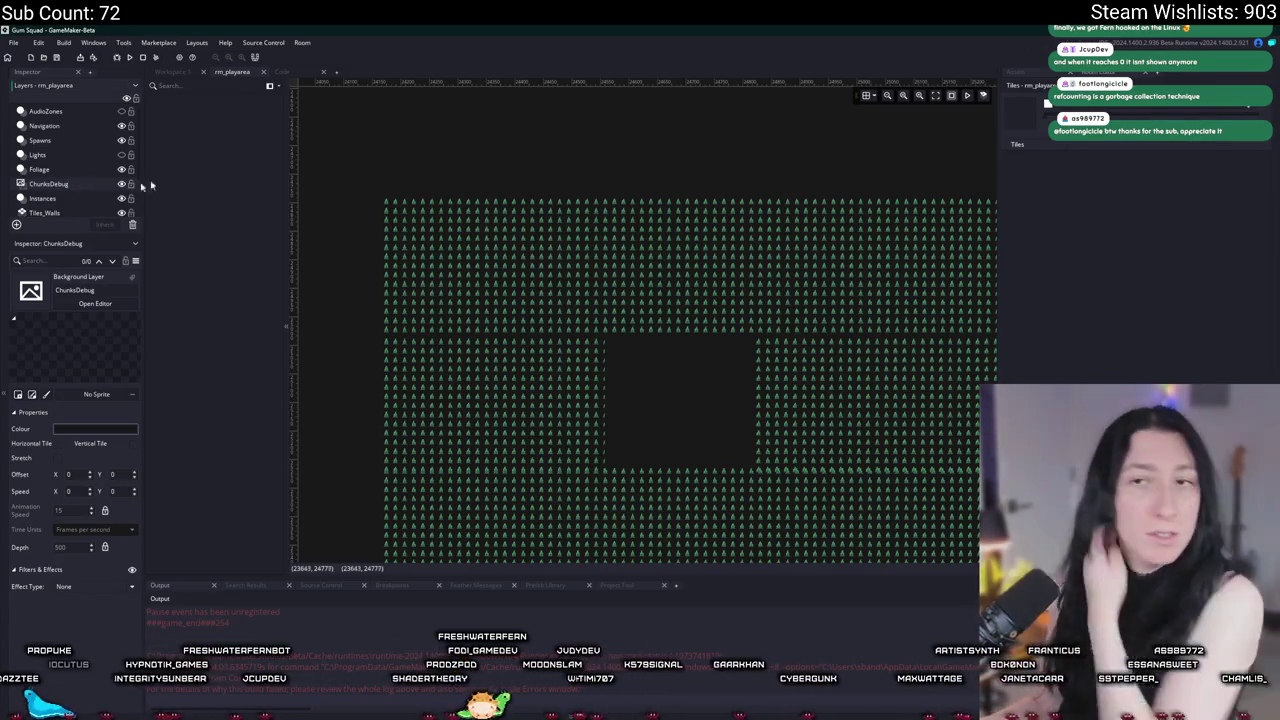
click(1060, 84)
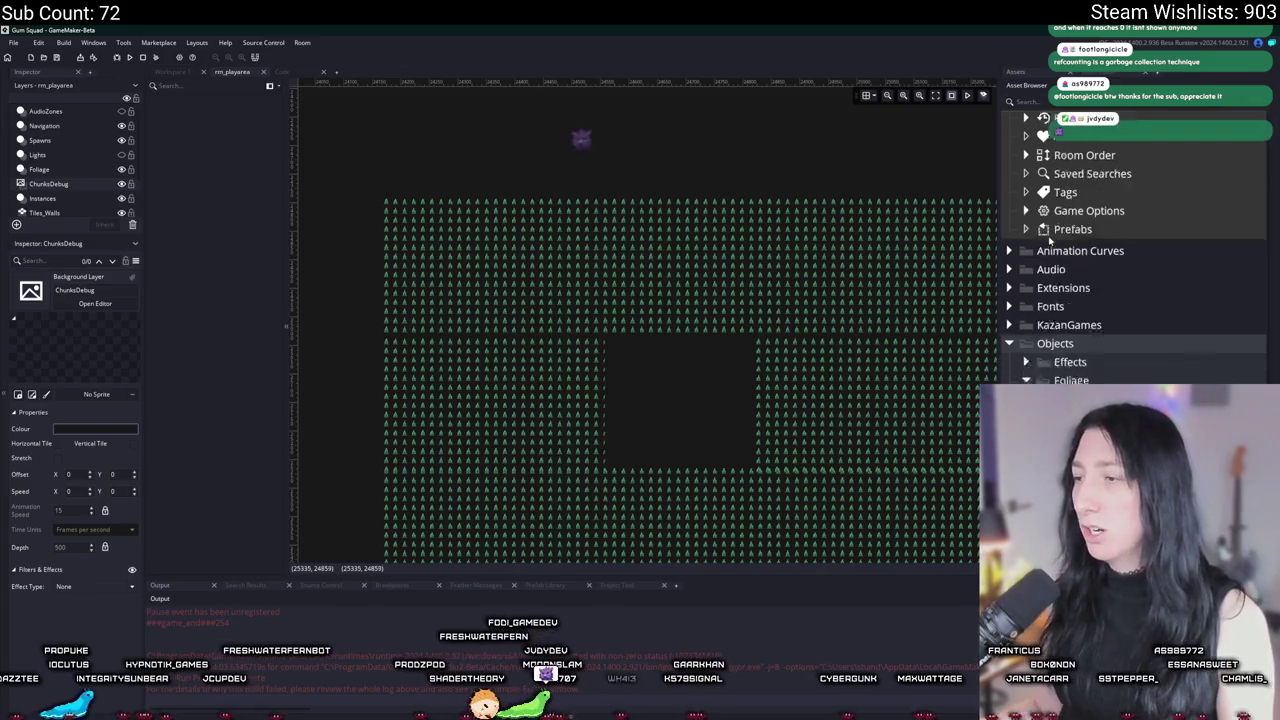
scroll(1049, 238, down, 10)
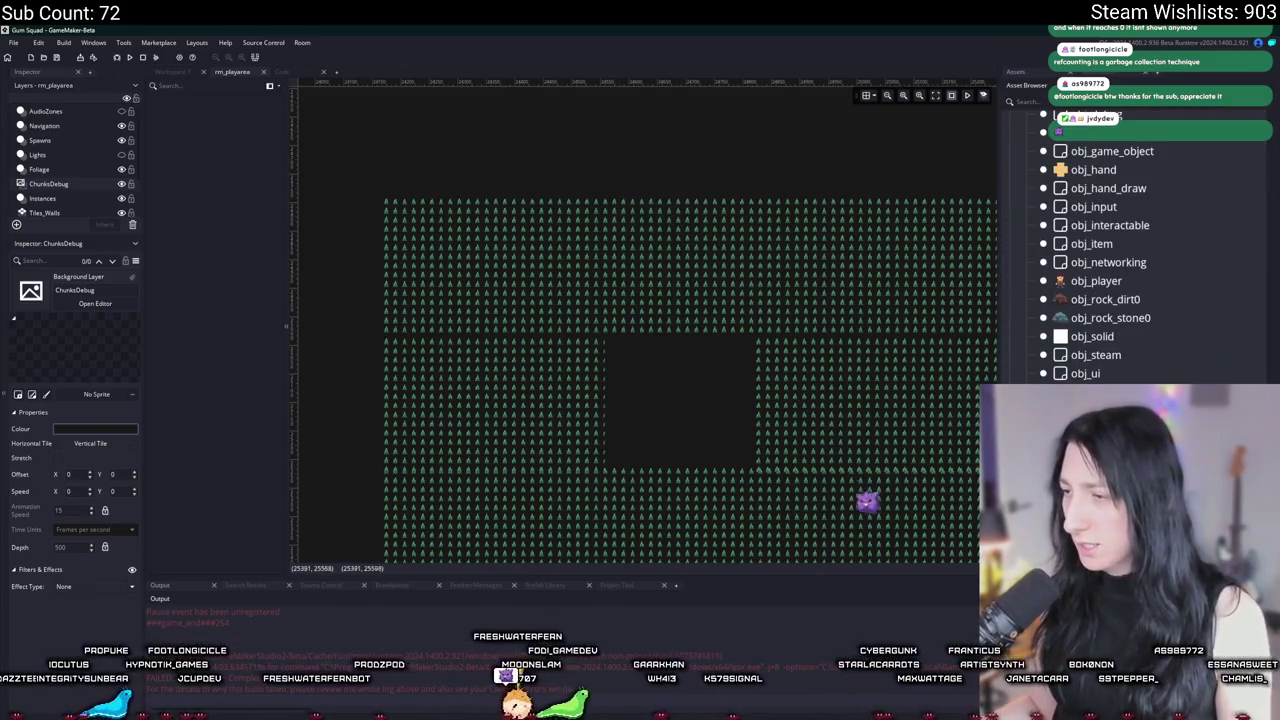
scroll(1067, 375, down, 10)
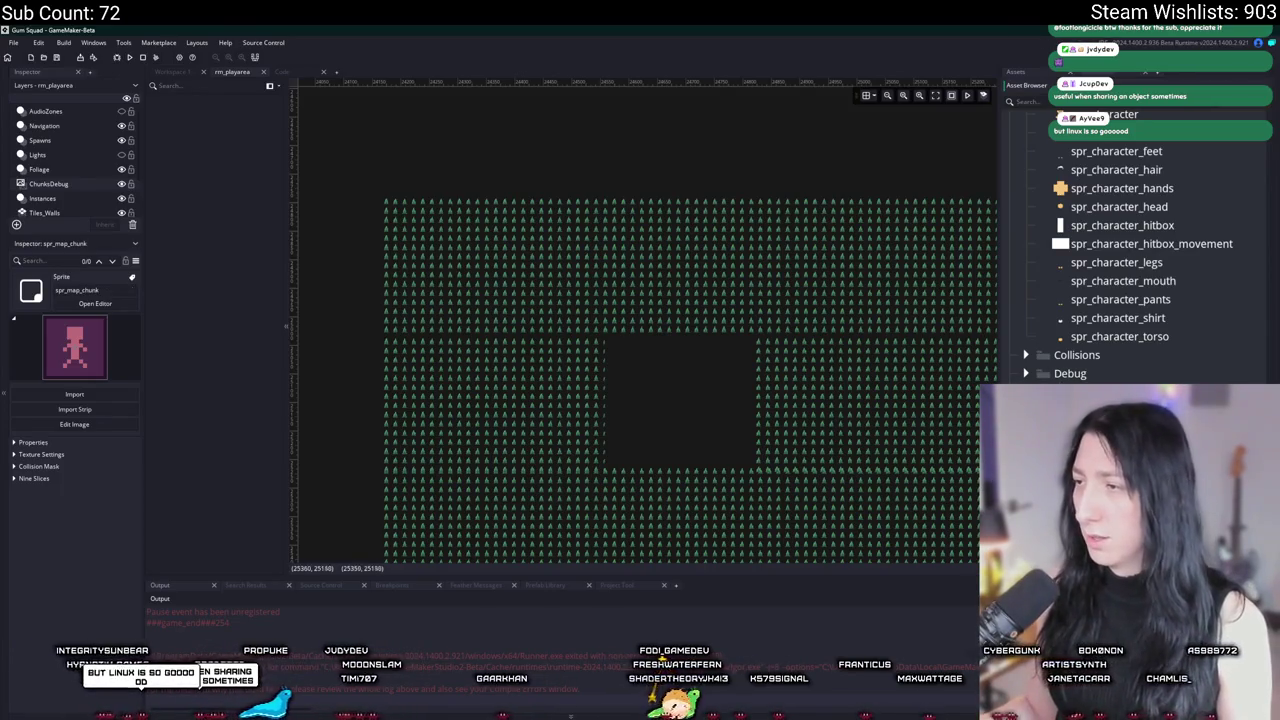
Step: Import TileChunk.png as the image of the spr_map_chunk sprite
click(95, 303)
click(266, 248)
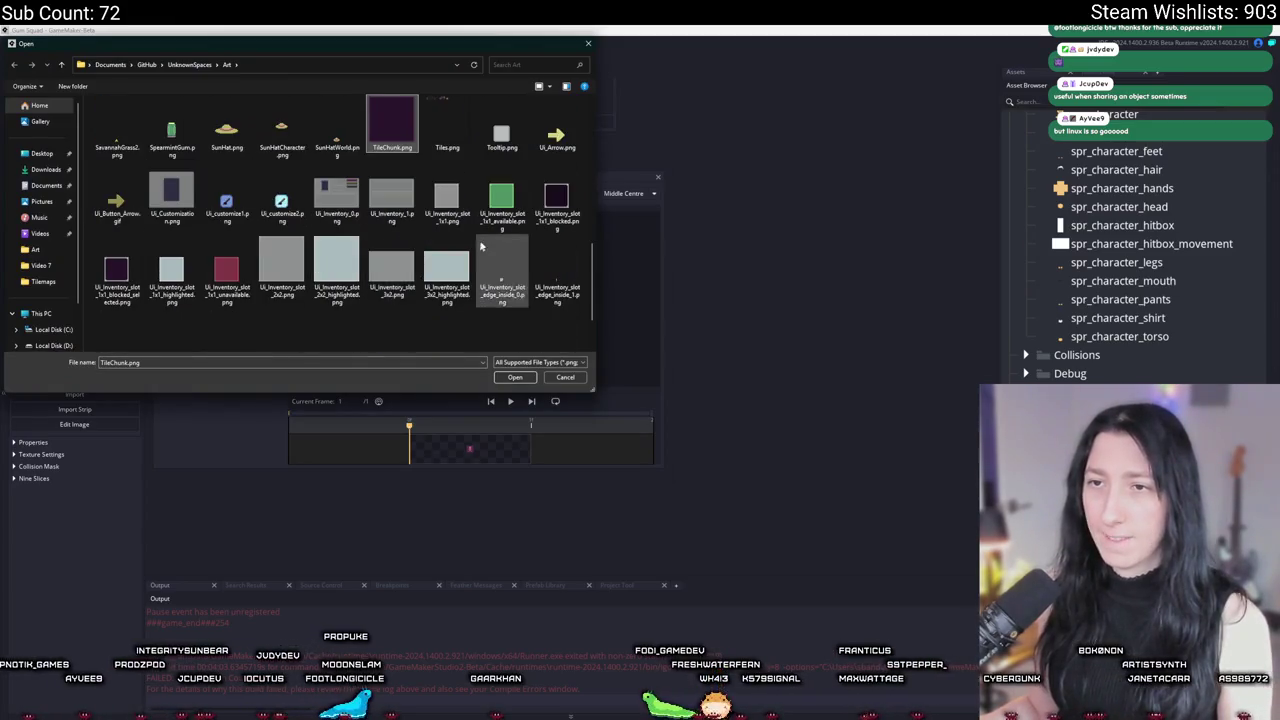
double_click(391, 122)
click(679, 396)
Step: Put spr_map_chunk on a separate texture page, keeping the Default group, then return to rm_playarea
click(192, 266)
click(228, 340)
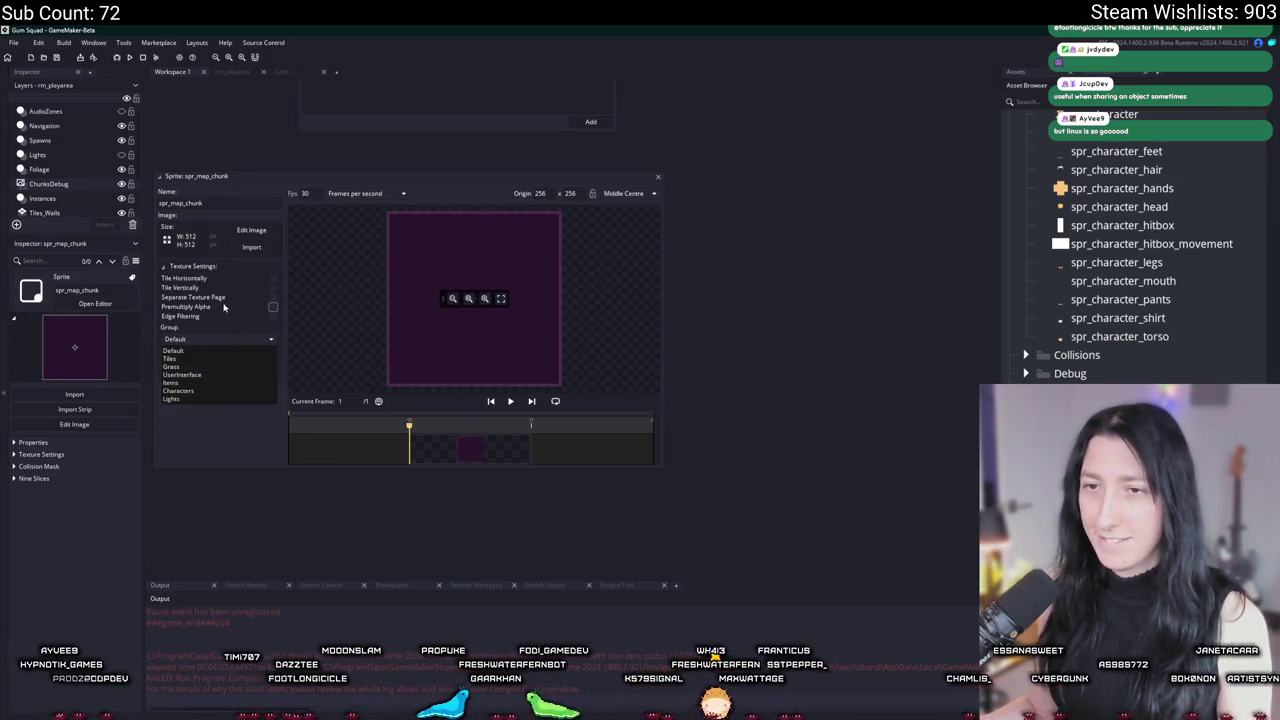
click(174, 351)
click(272, 297)
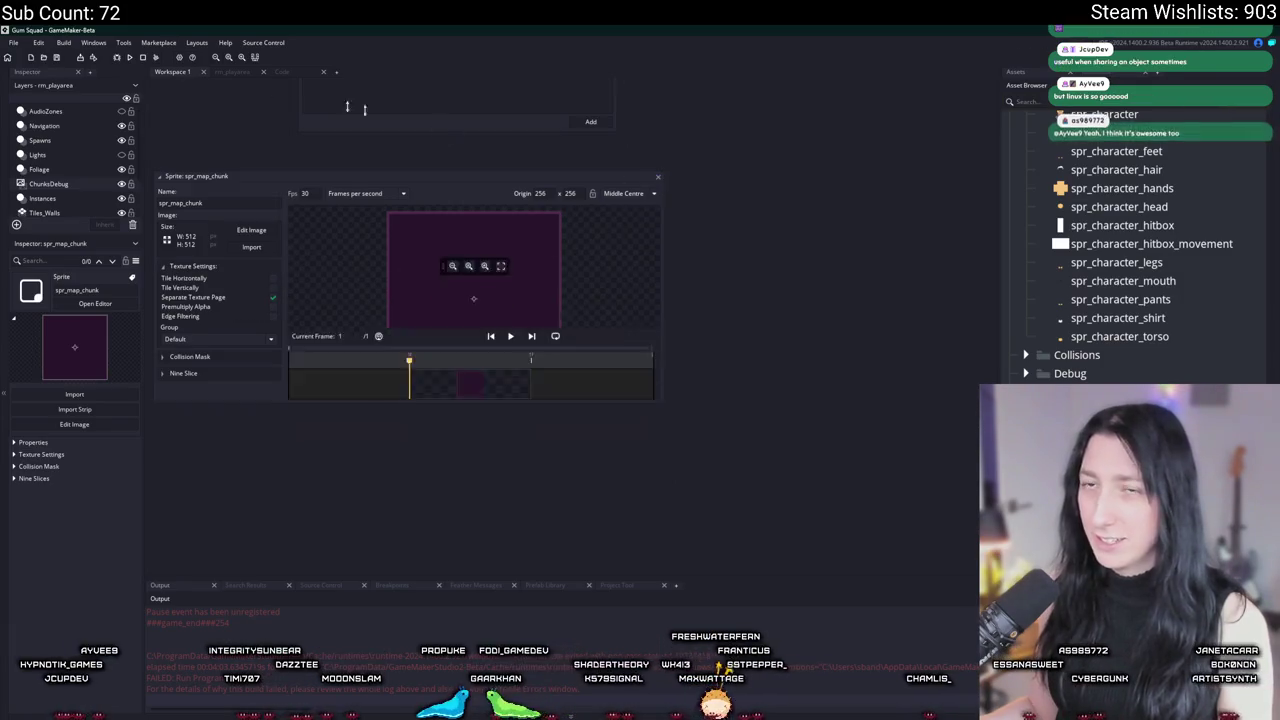
click(658, 176)
click(234, 72)
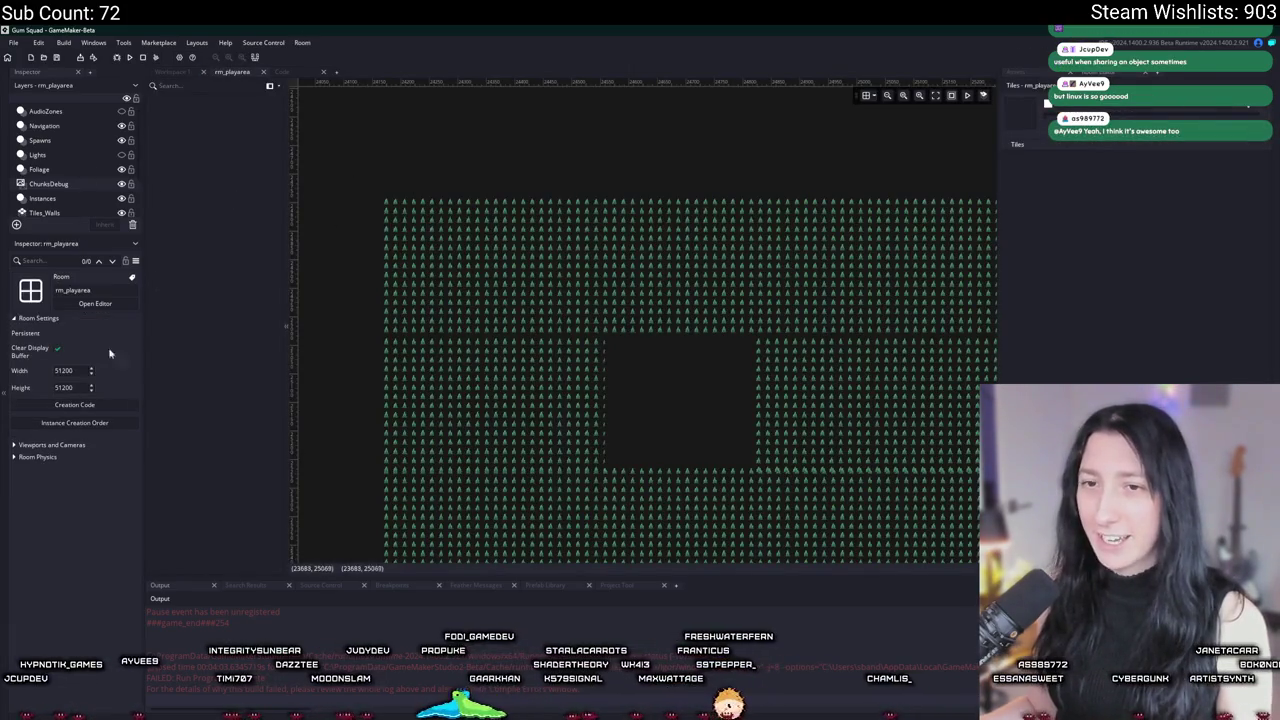
Step: Set the ChunksDebug layer's sprite to spr_map_chunk
click(48, 184)
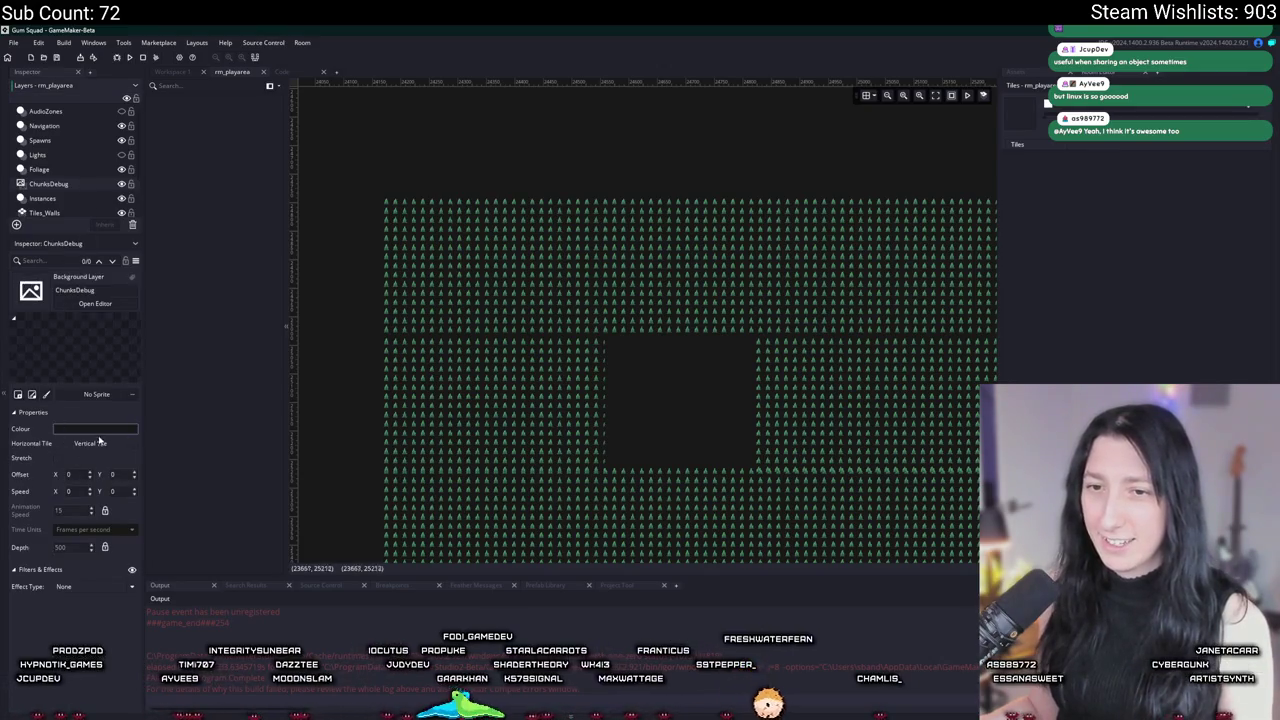
click(100, 396)
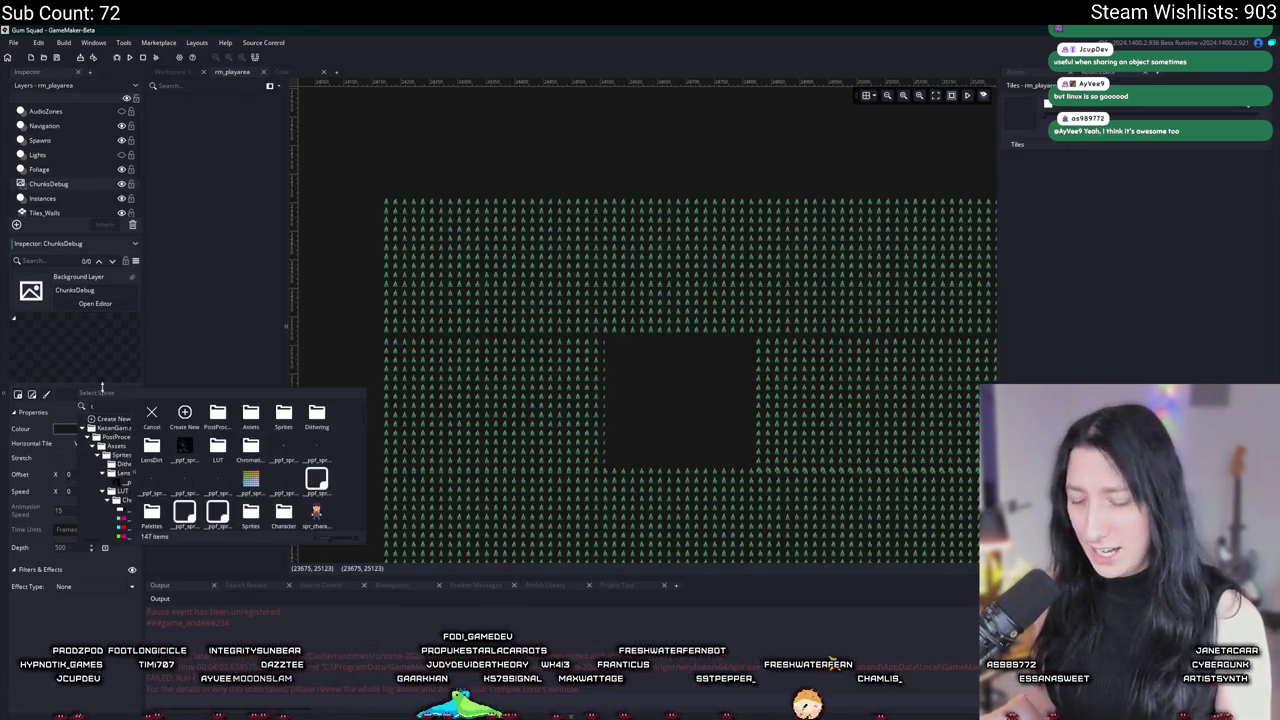
text(chunk)
click(152, 416)
Step: Tile the layer horizontally and vertically, then reopen spr_map_chunk from the assets
scroll(674, 314, down, 4)
scroll(399, 259, down, 3)
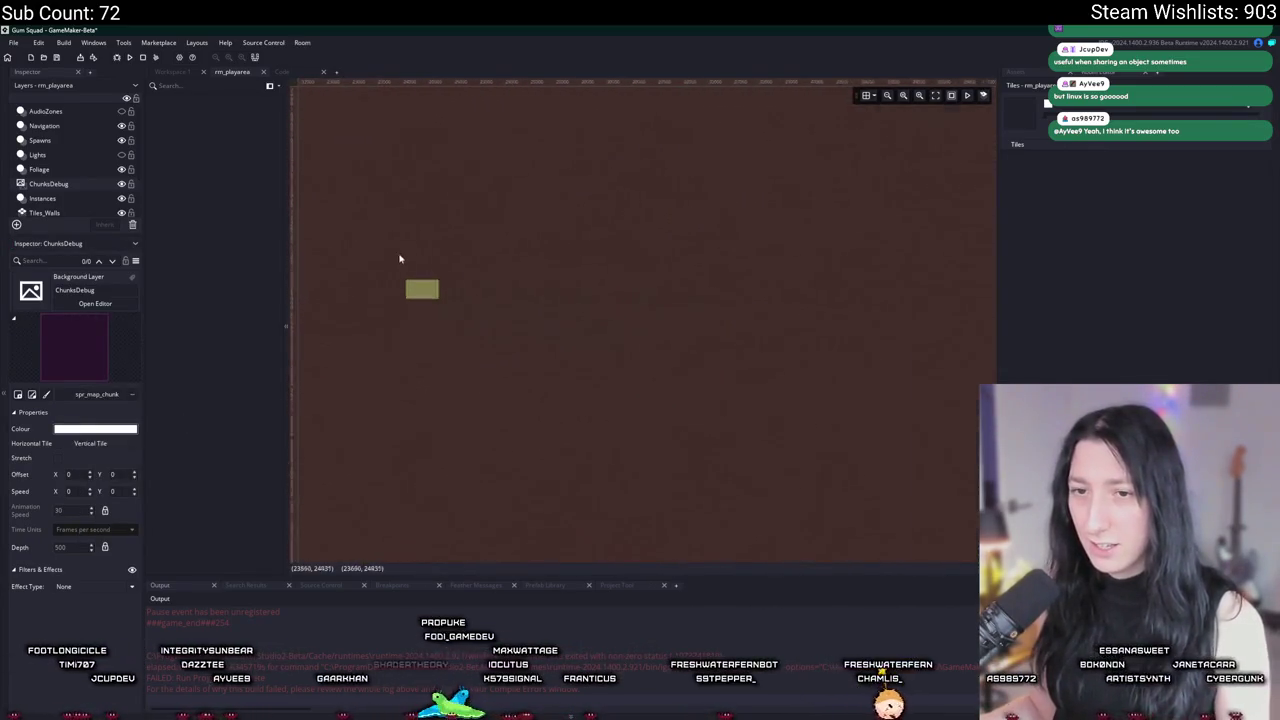
scroll(399, 259, down, 3)
click(57, 443)
click(133, 443)
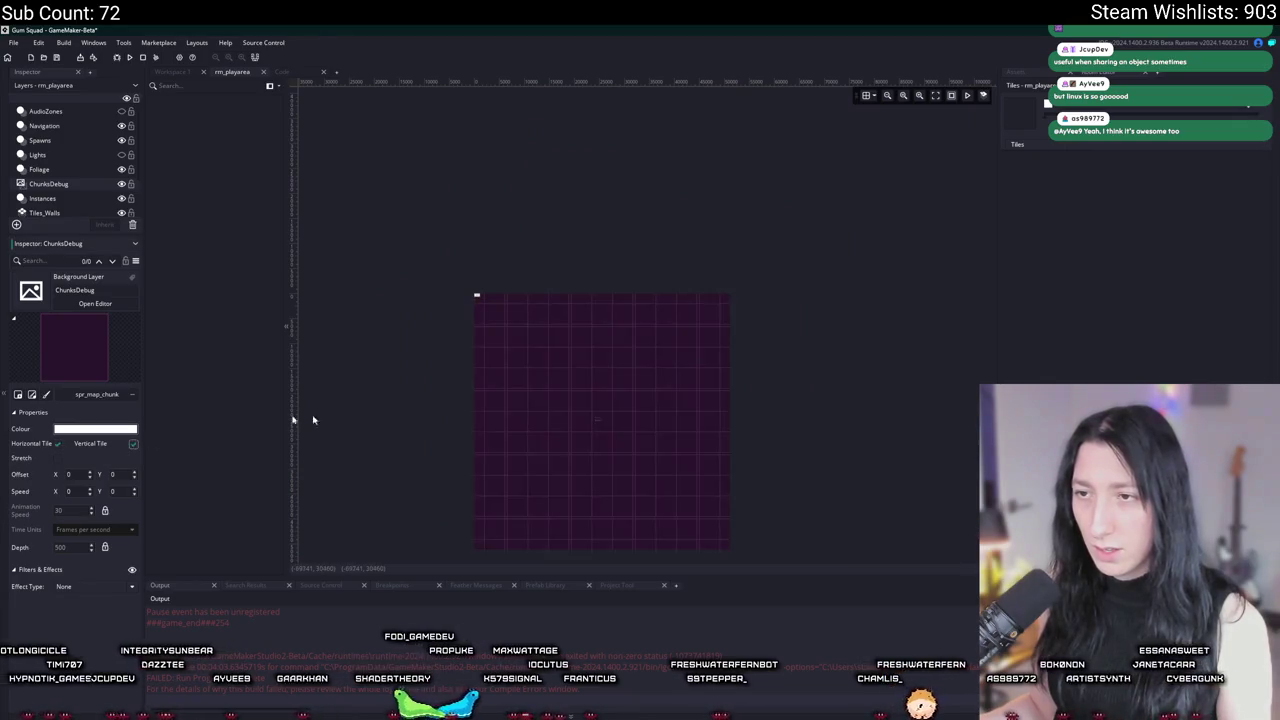
scroll(586, 343, up, 8)
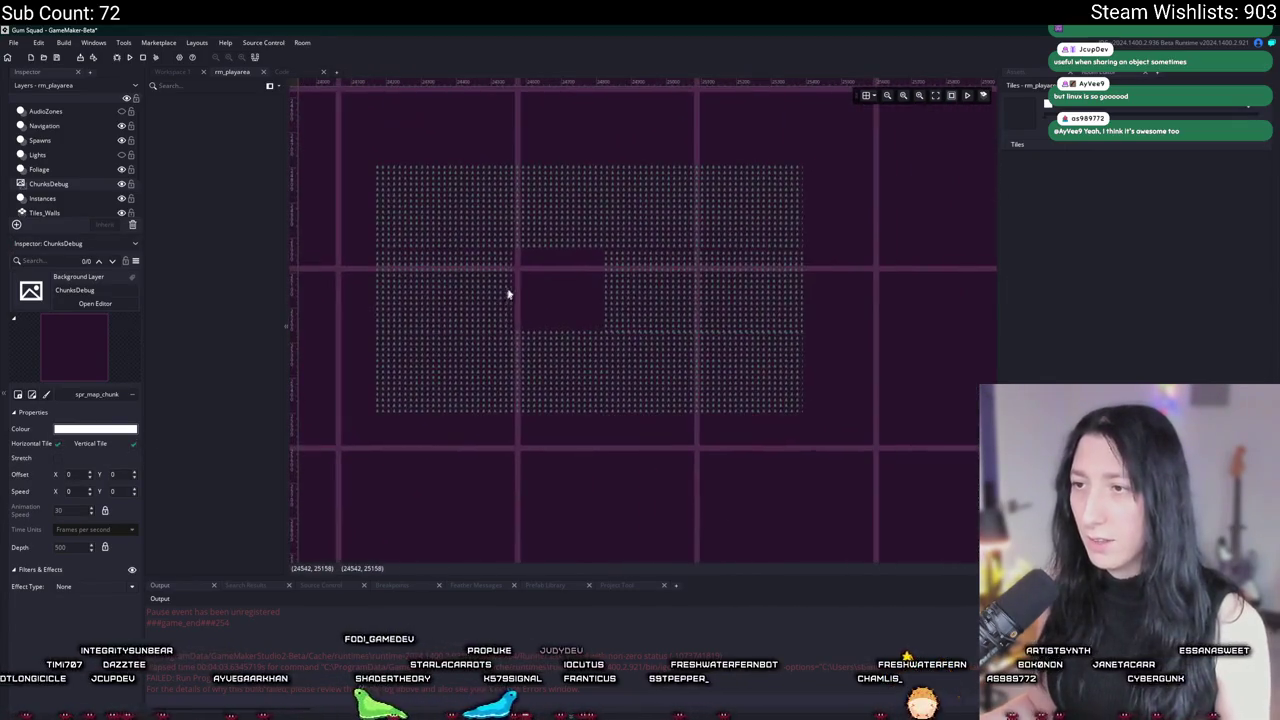
scroll(508, 294, up, 6)
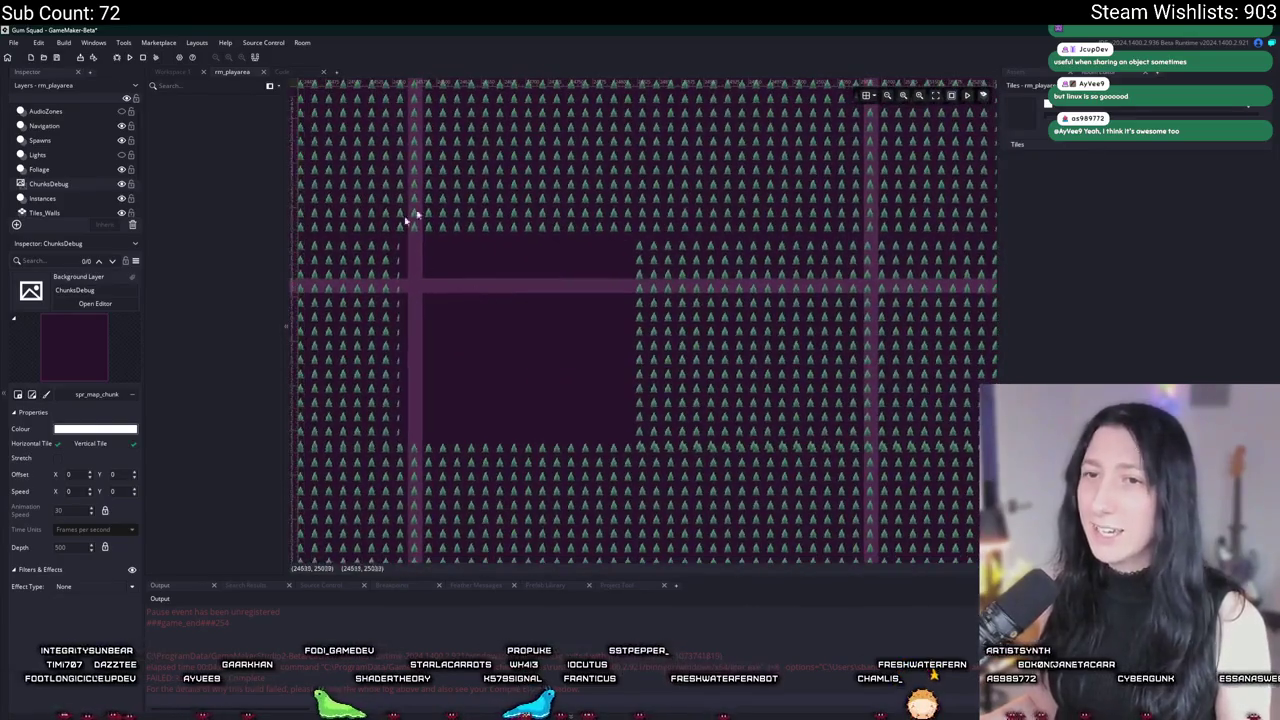
click(1041, 71)
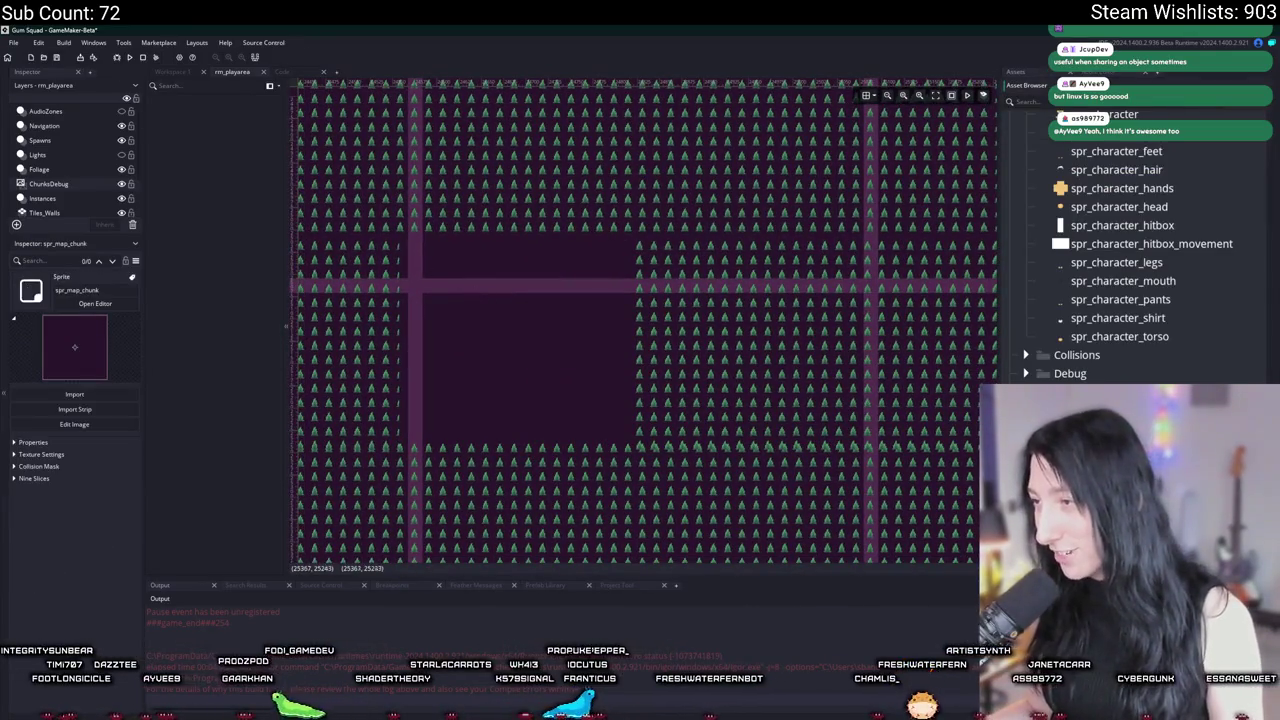
click(95, 303)
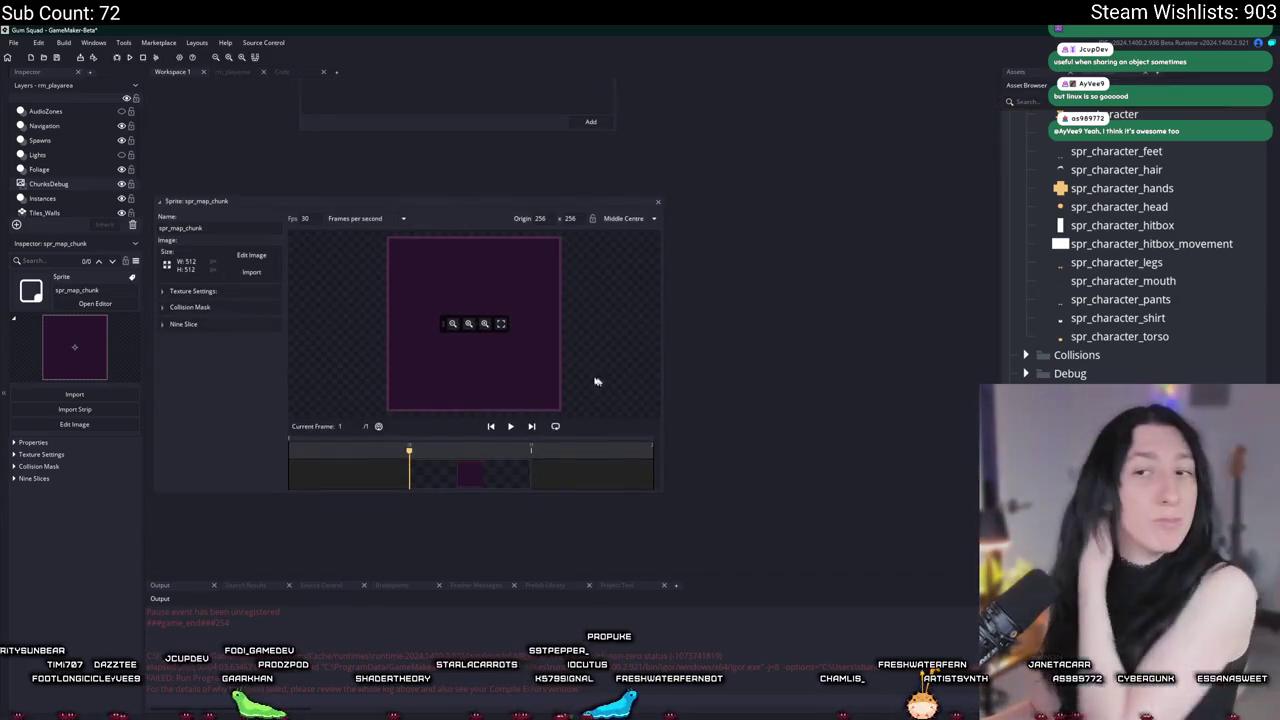
Step: Set the spr_map_chunk image layer opacity to 38 and go back to rm_playarea
click(251, 255)
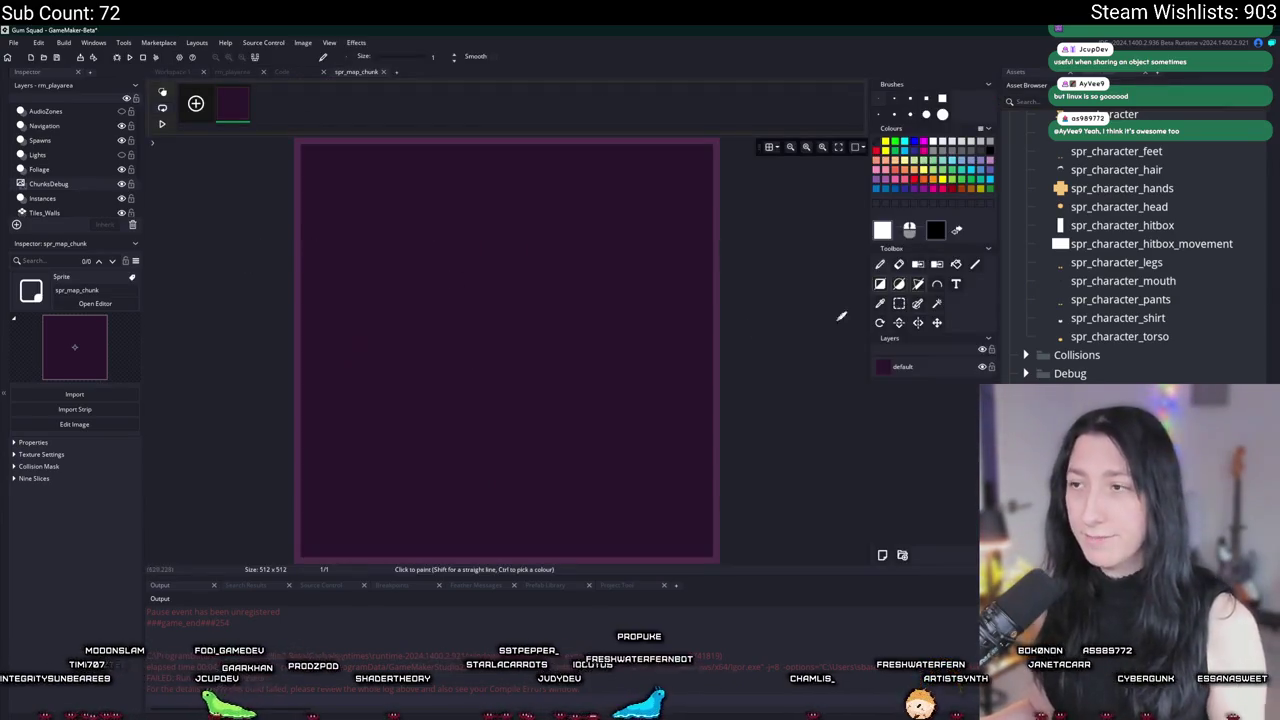
double_click(904, 366)
click(548, 360)
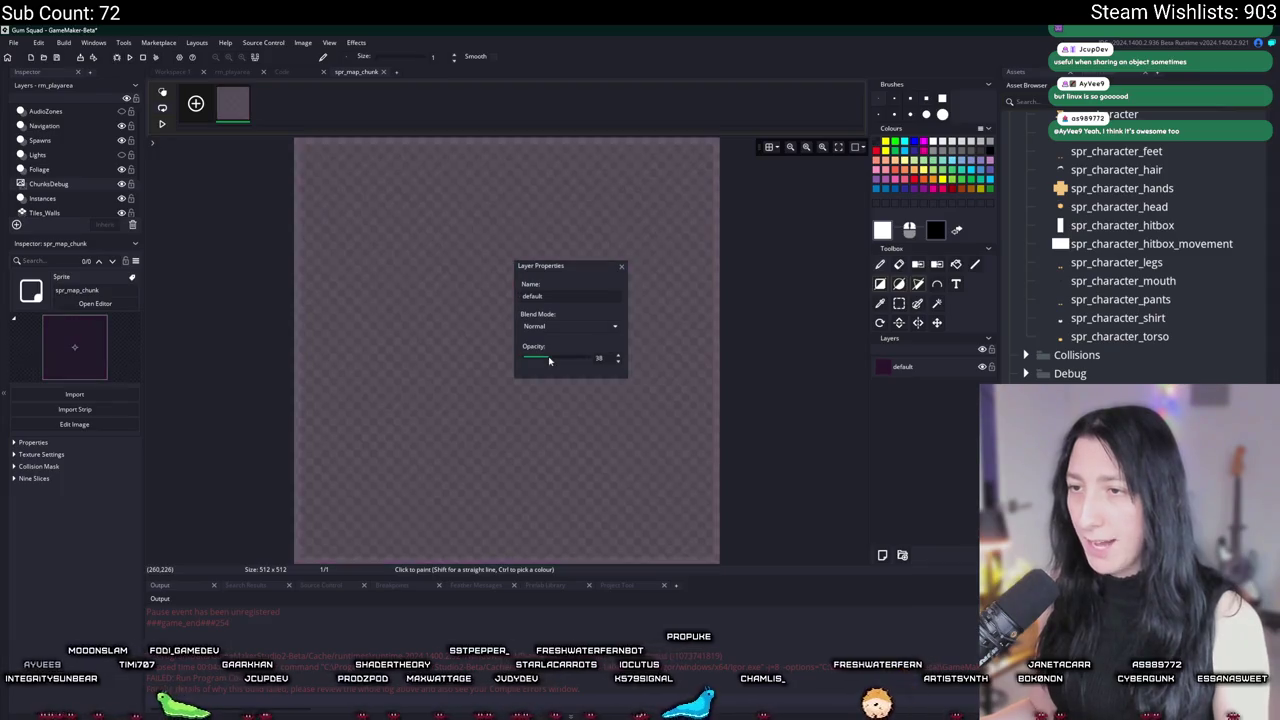
click(622, 267)
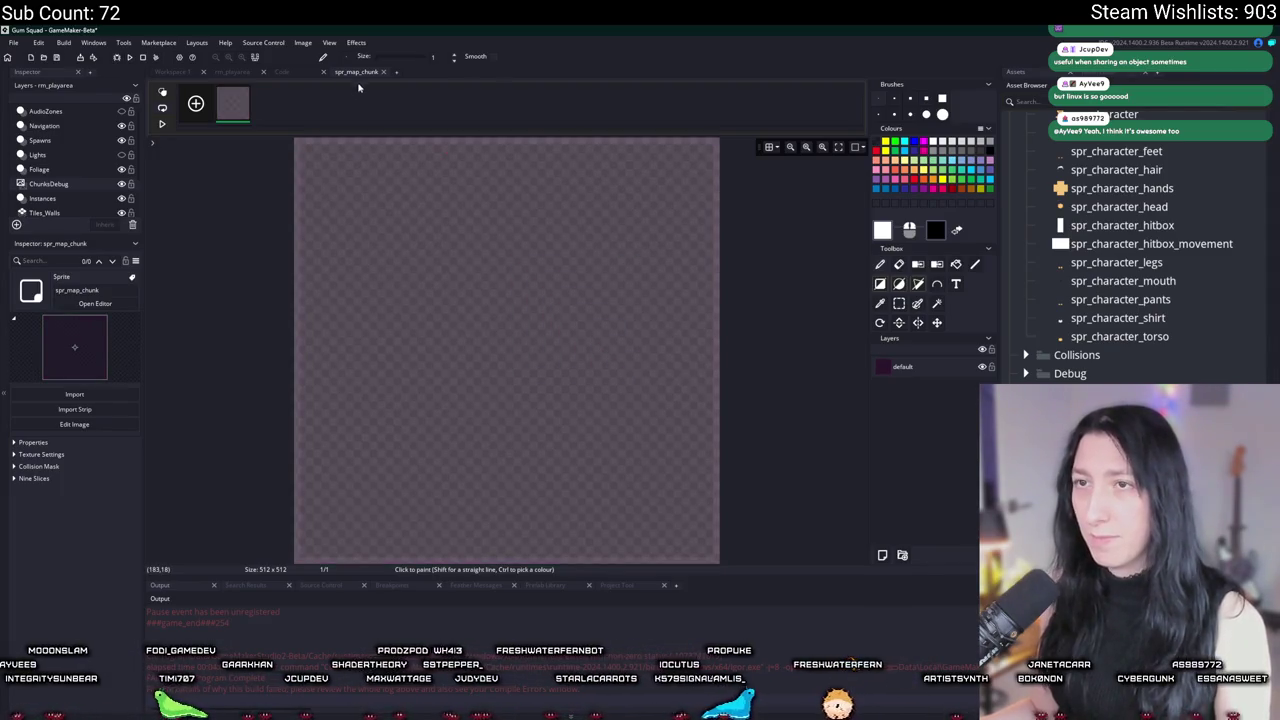
click(383, 72)
click(210, 73)
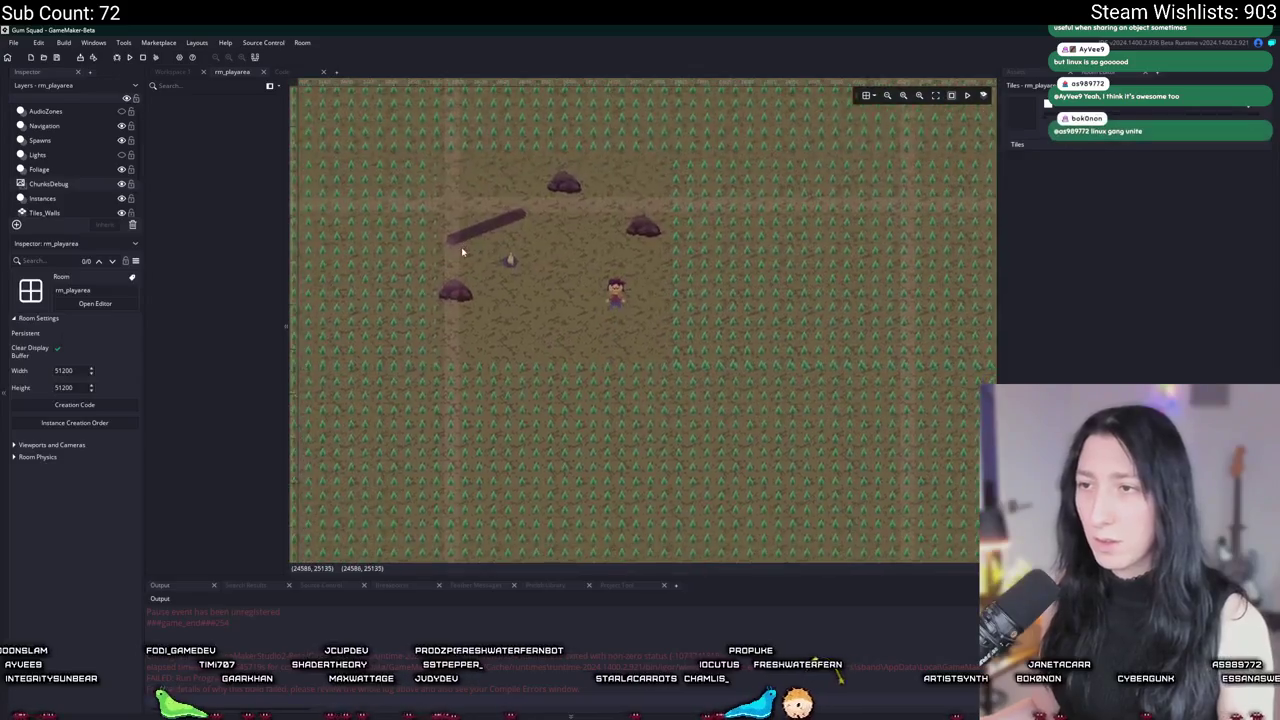
Step: Look over the grass field and select the Instances layer to see its objects
scroll(462, 252, down, 6)
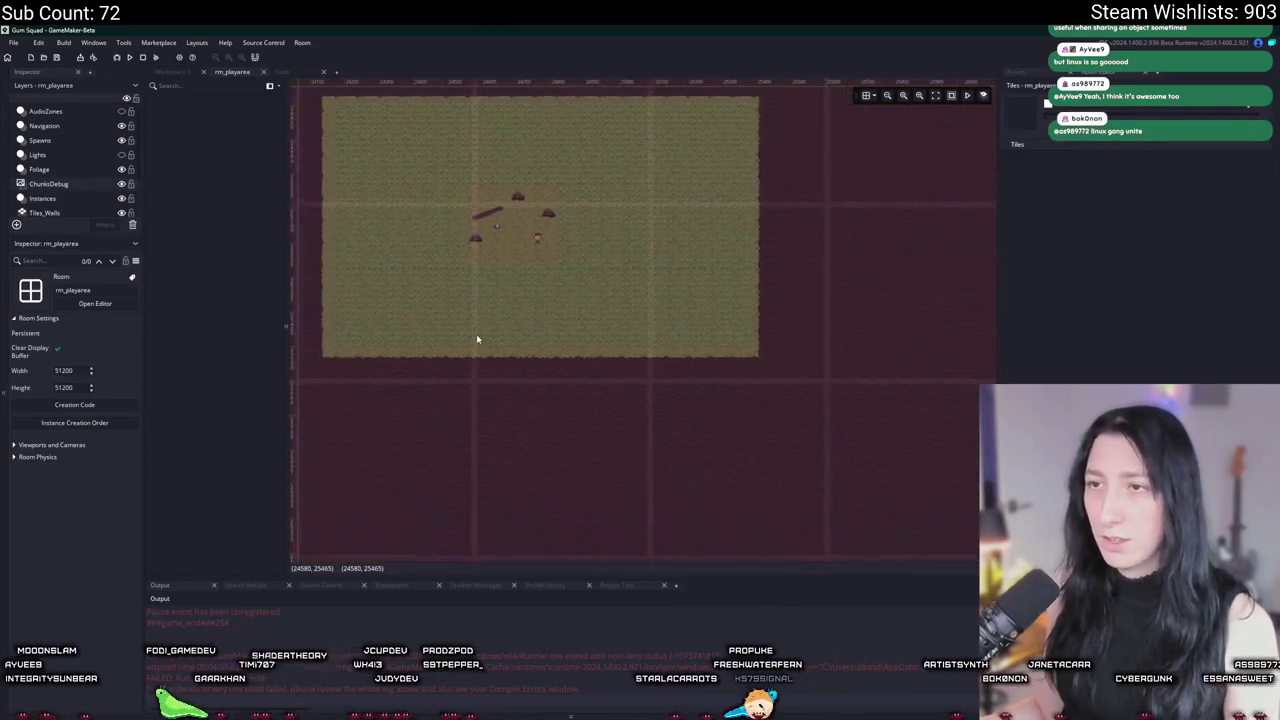
scroll(471, 197, down, 1)
scroll(446, 194, up, 3)
drag(437, 183, 562, 209)
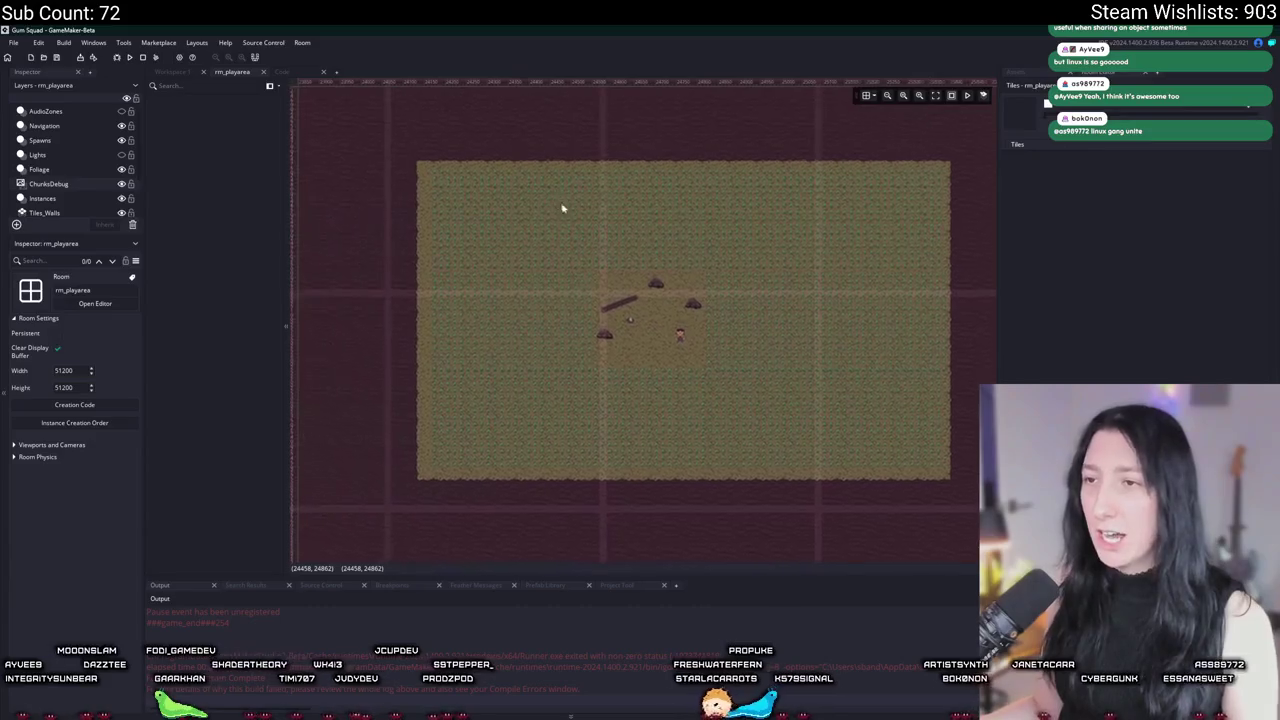
scroll(570, 225, down, 3)
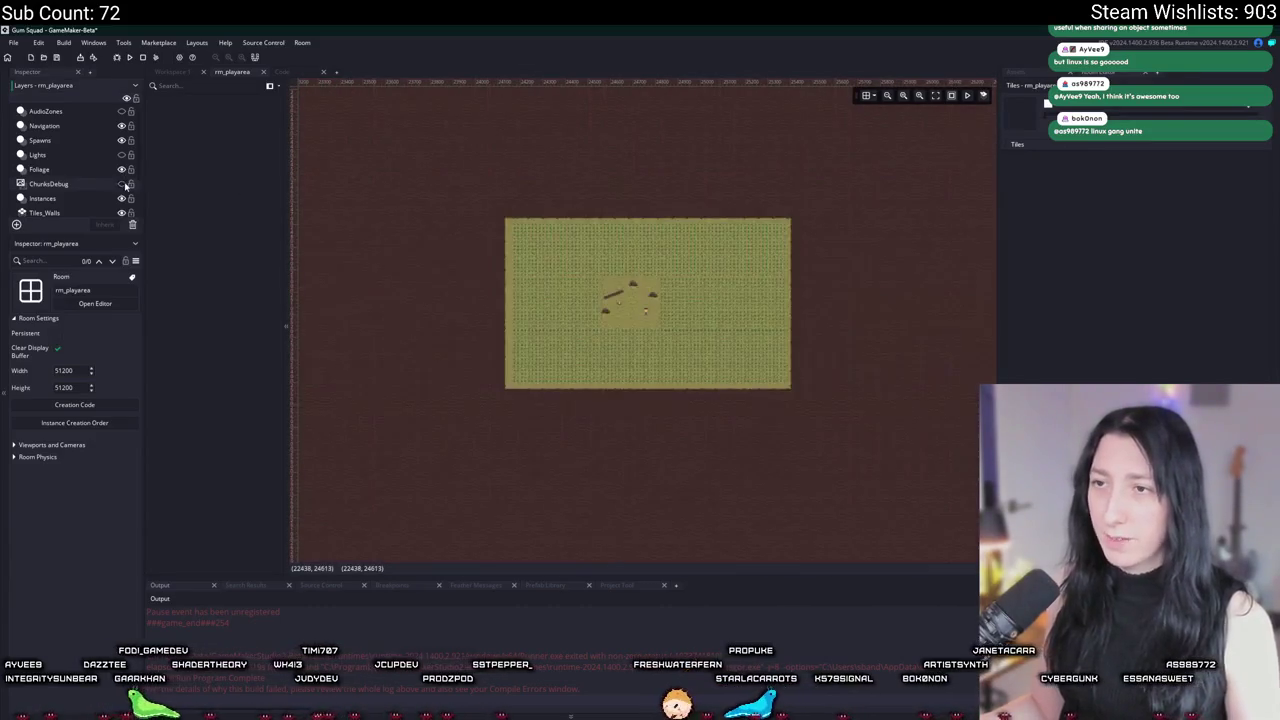
scroll(652, 315, up, 3)
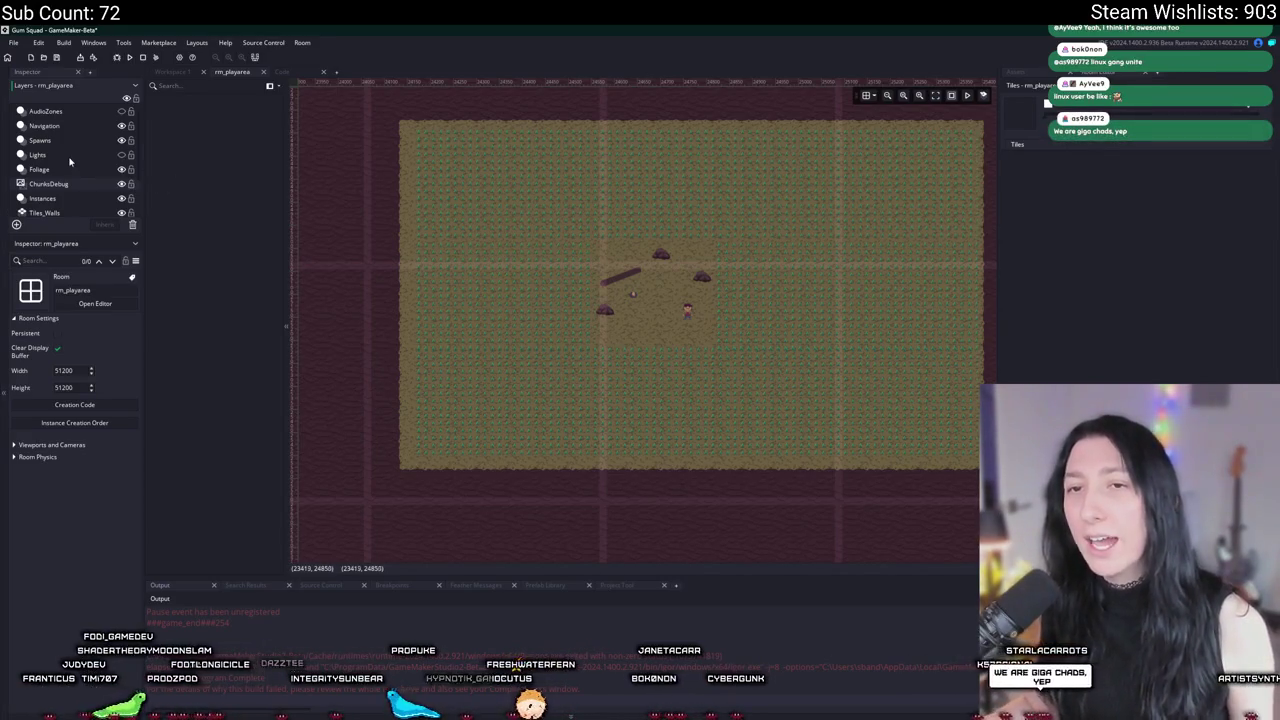
click(70, 196)
Step: Select the obj_vertexgrass instance along the top strip, then switch to the browser
drag(567, 167, 484, 192)
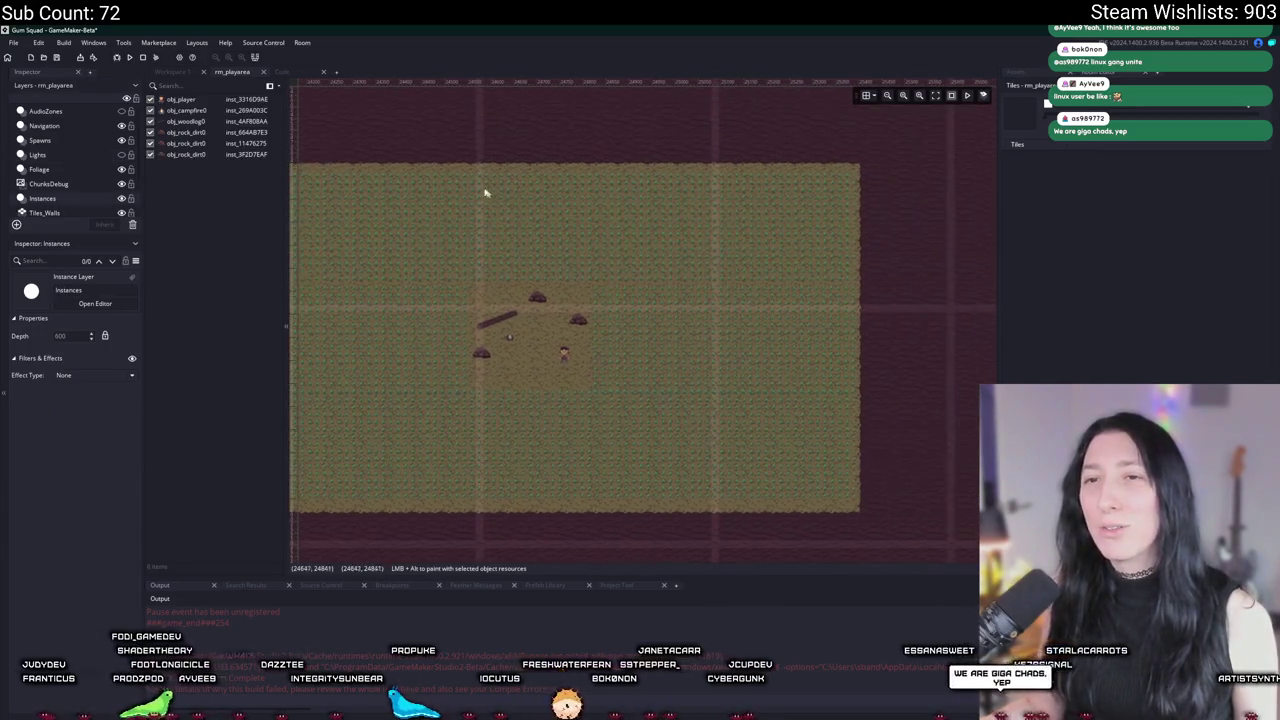
scroll(72, 187, down, 2)
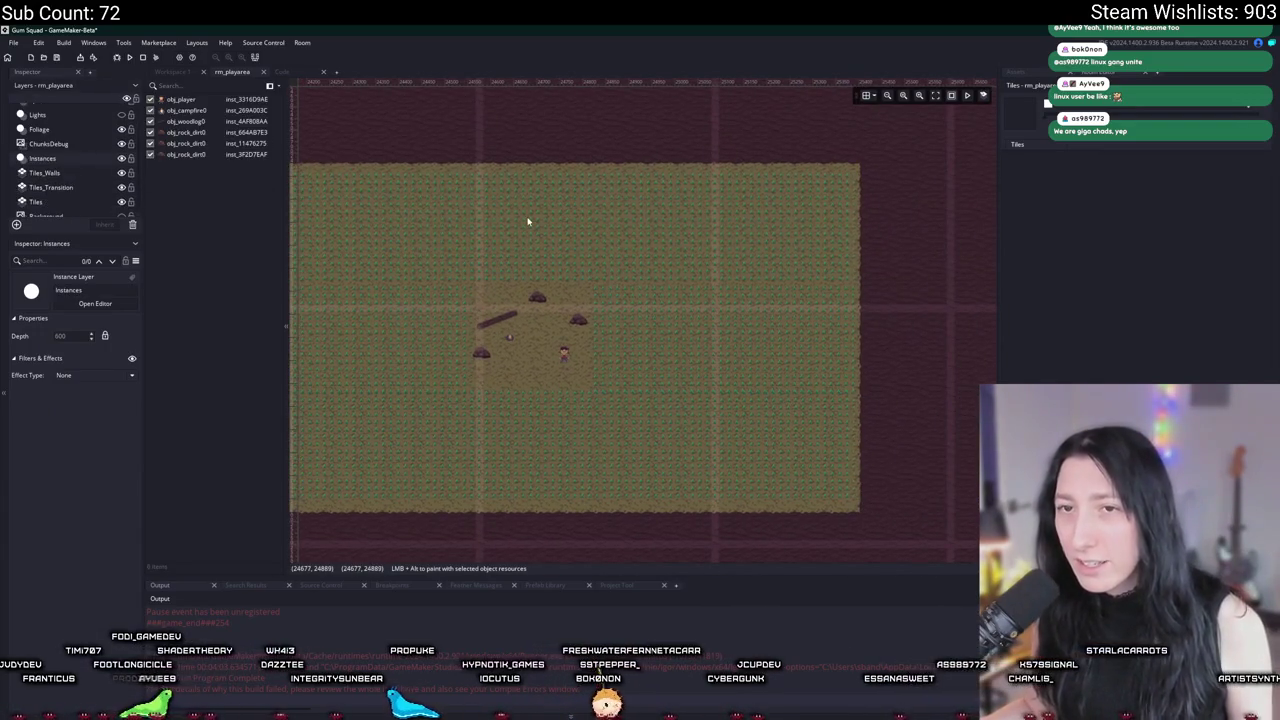
click(399, 205)
drag(399, 205, 531, 248)
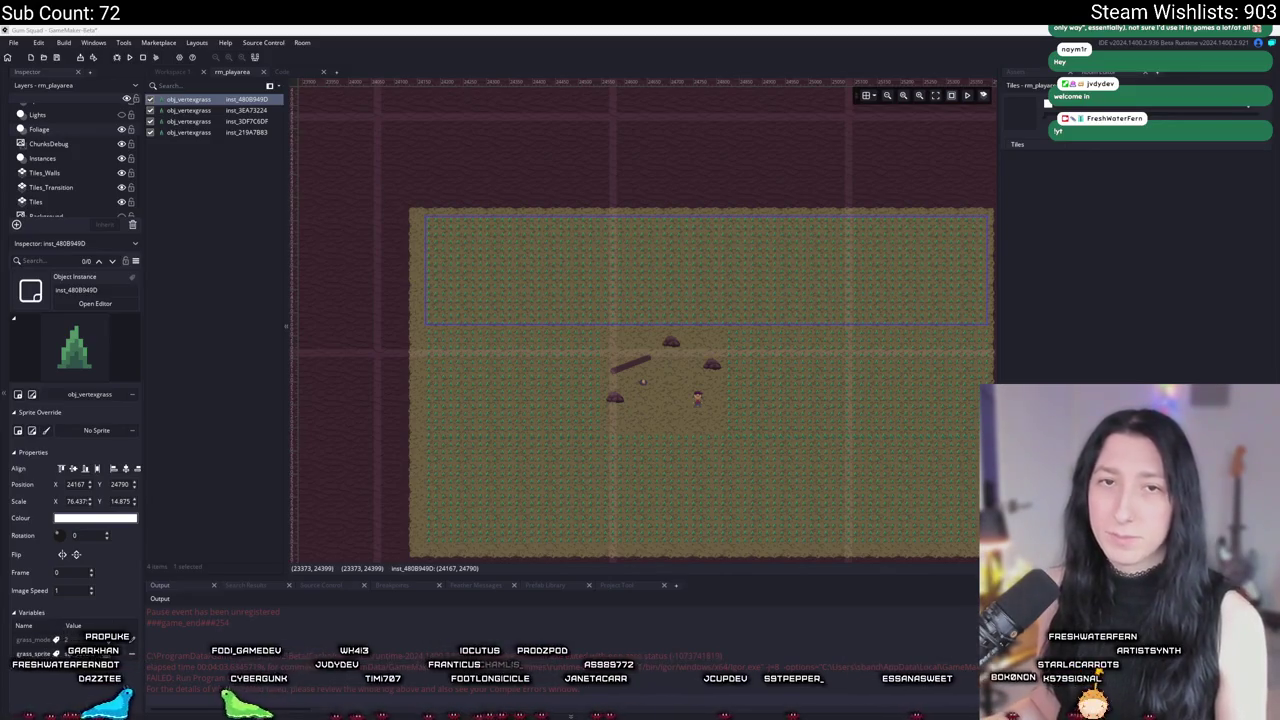
key(alt+Tab)
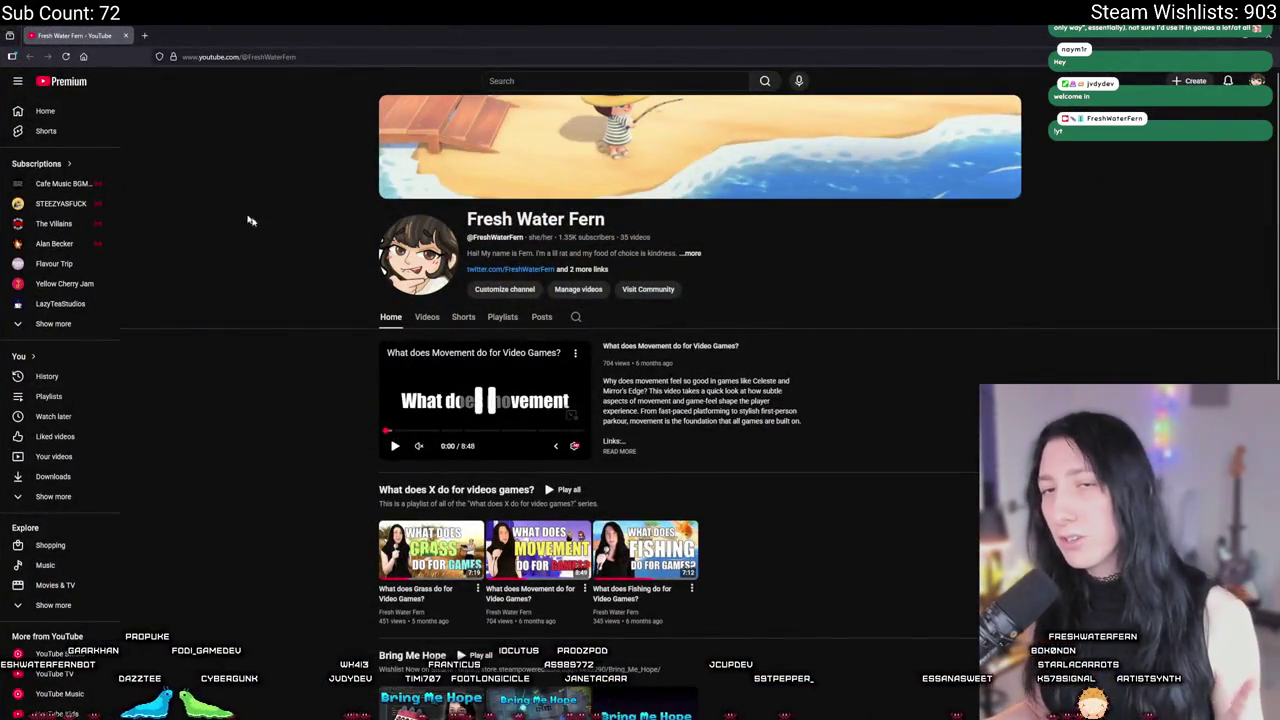
Step: Open a video from the YouTube notifications and pause it
click(1228, 81)
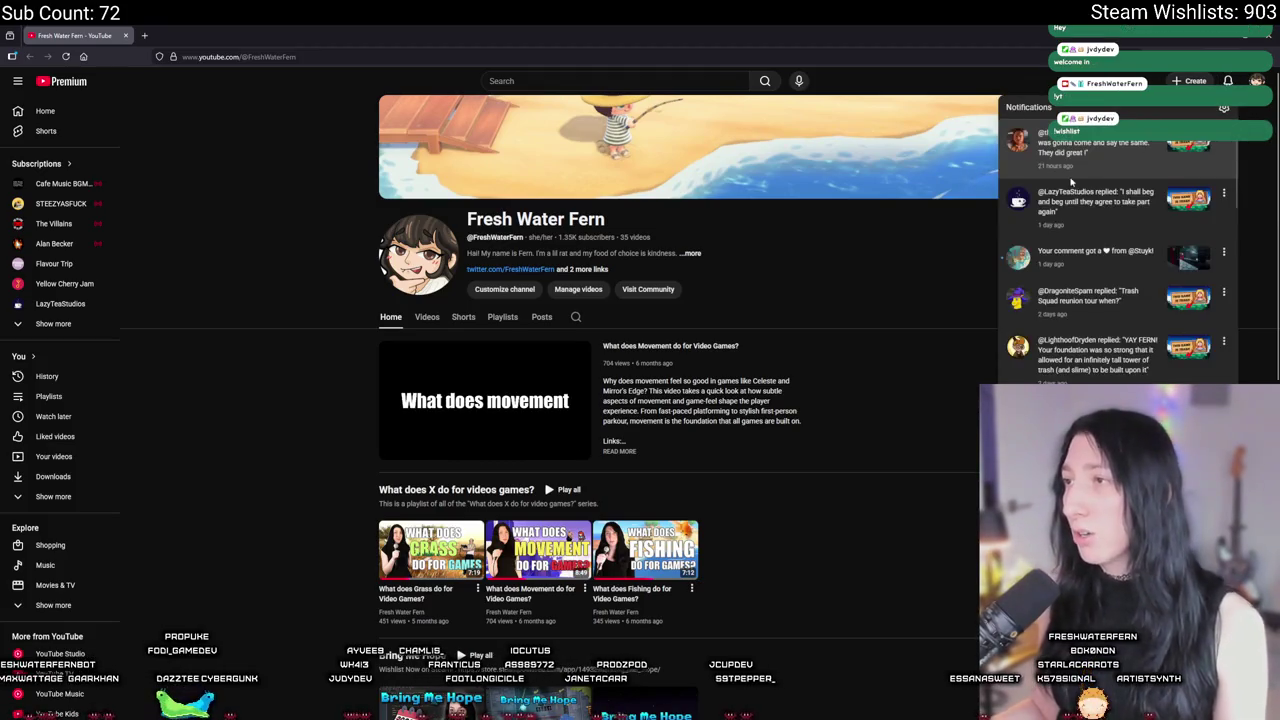
scroll(1092, 153, down, 1)
click(1092, 153)
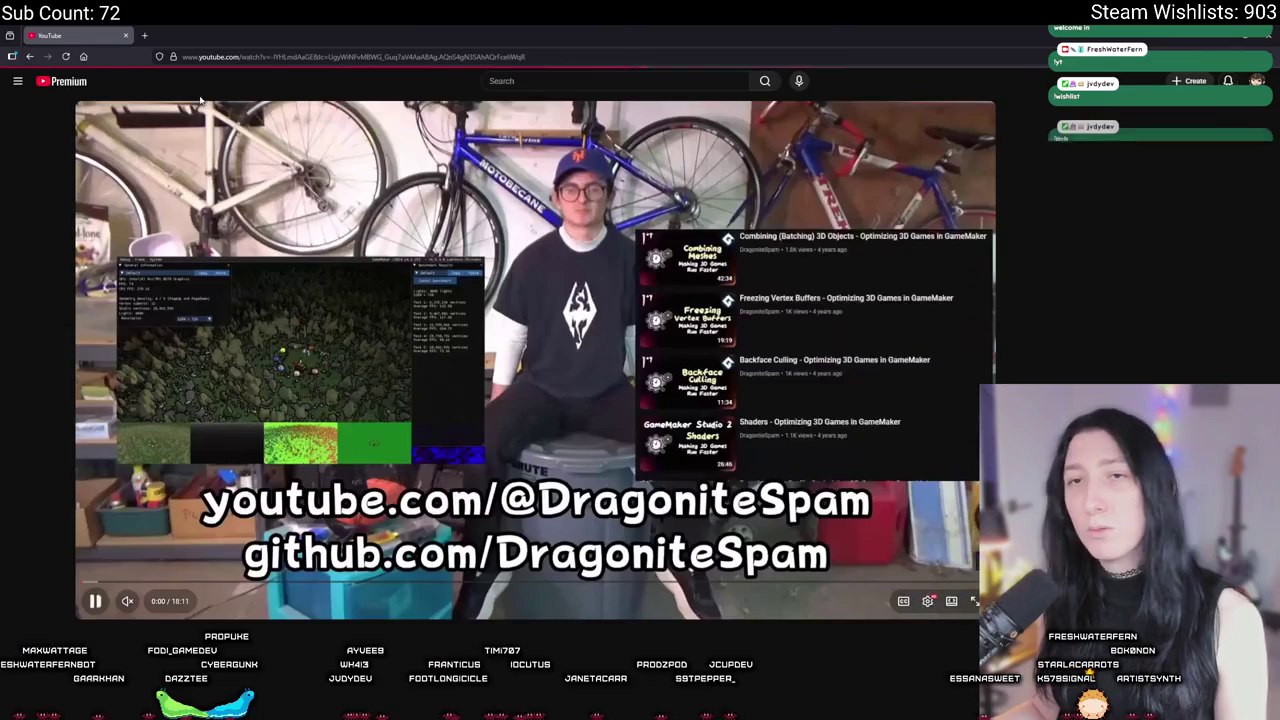
click(383, 318)
Step: Skip the video ahead to 2:12
scroll(383, 318, down, 1)
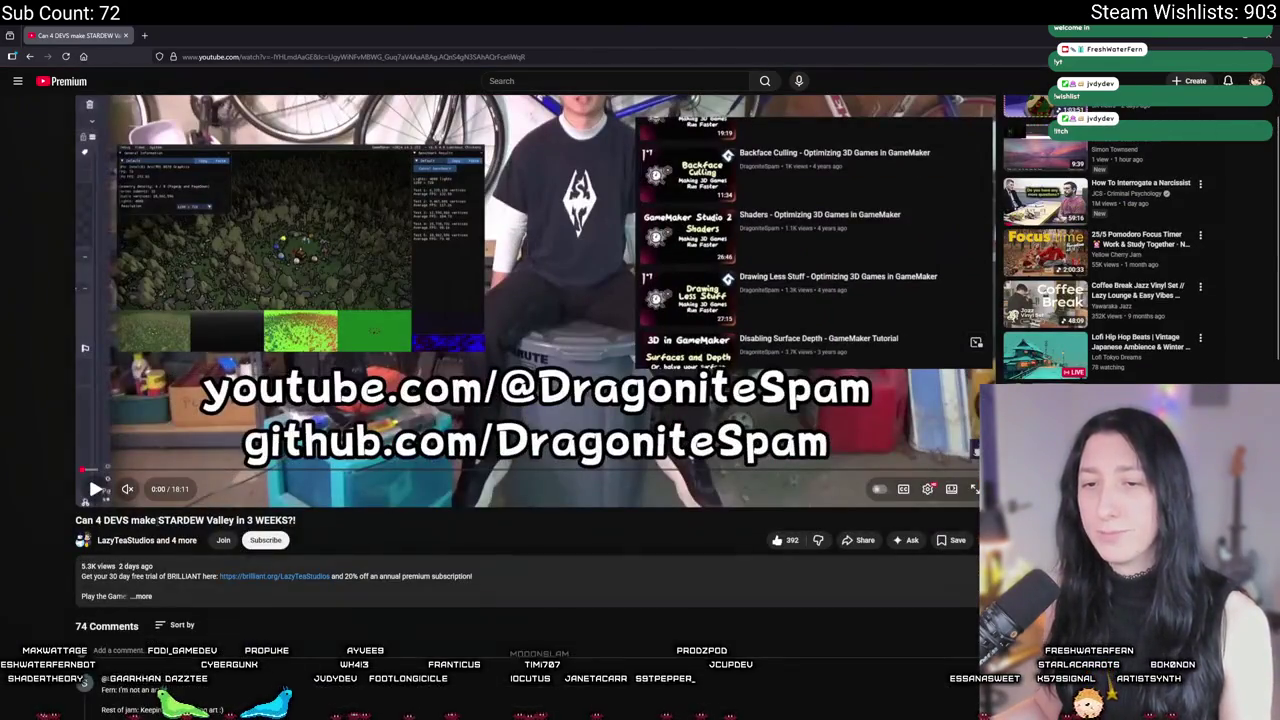
scroll(148, 531, down, 2)
scroll(249, 411, down, 2)
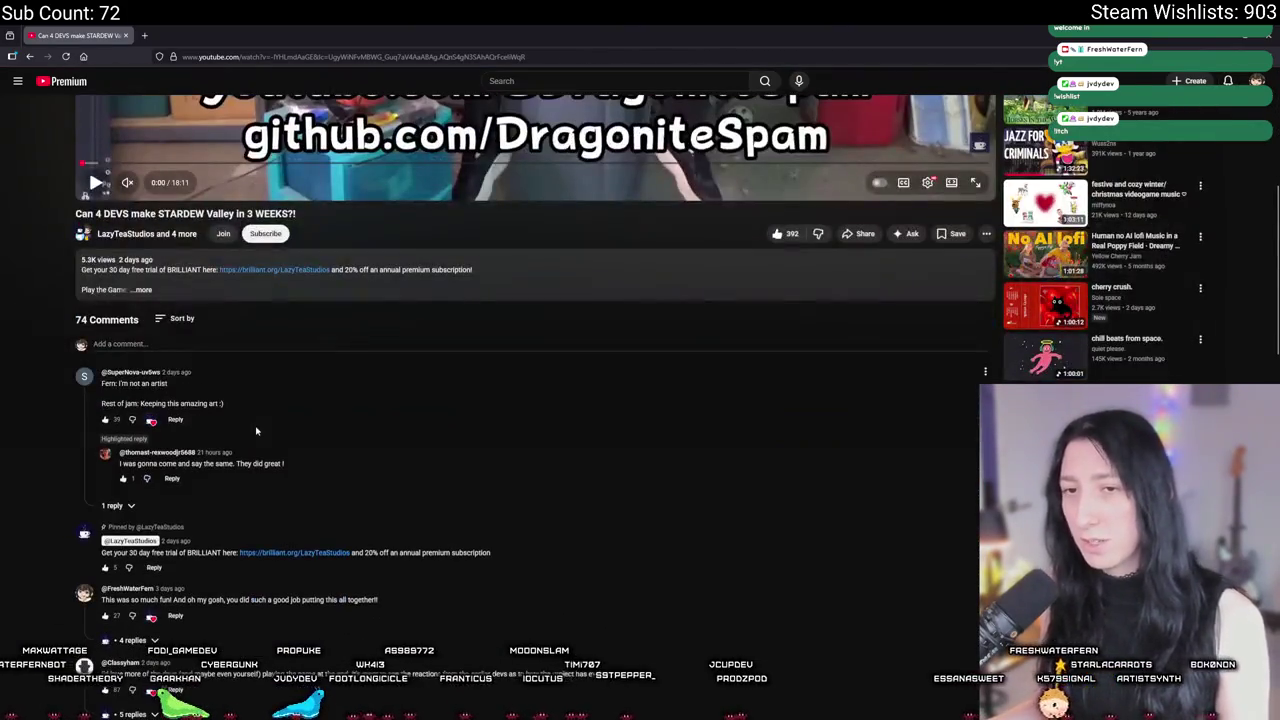
scroll(249, 411, up, 5)
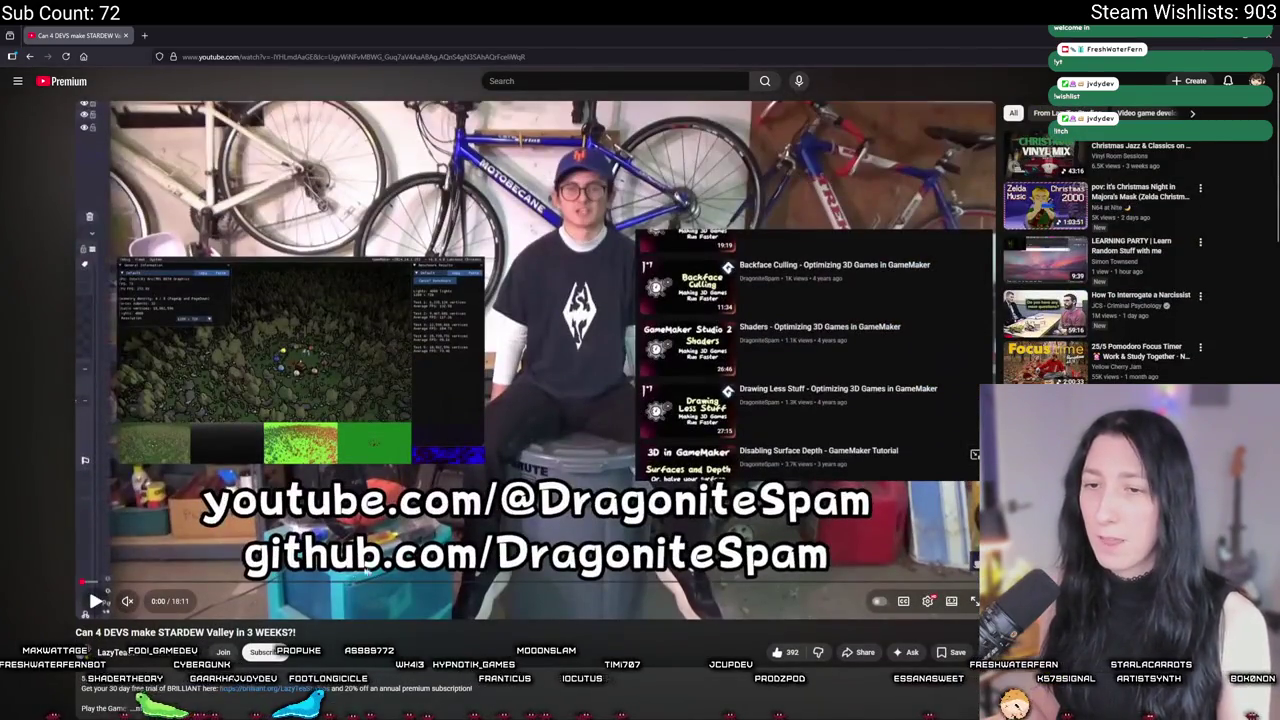
drag(258, 584, 193, 587)
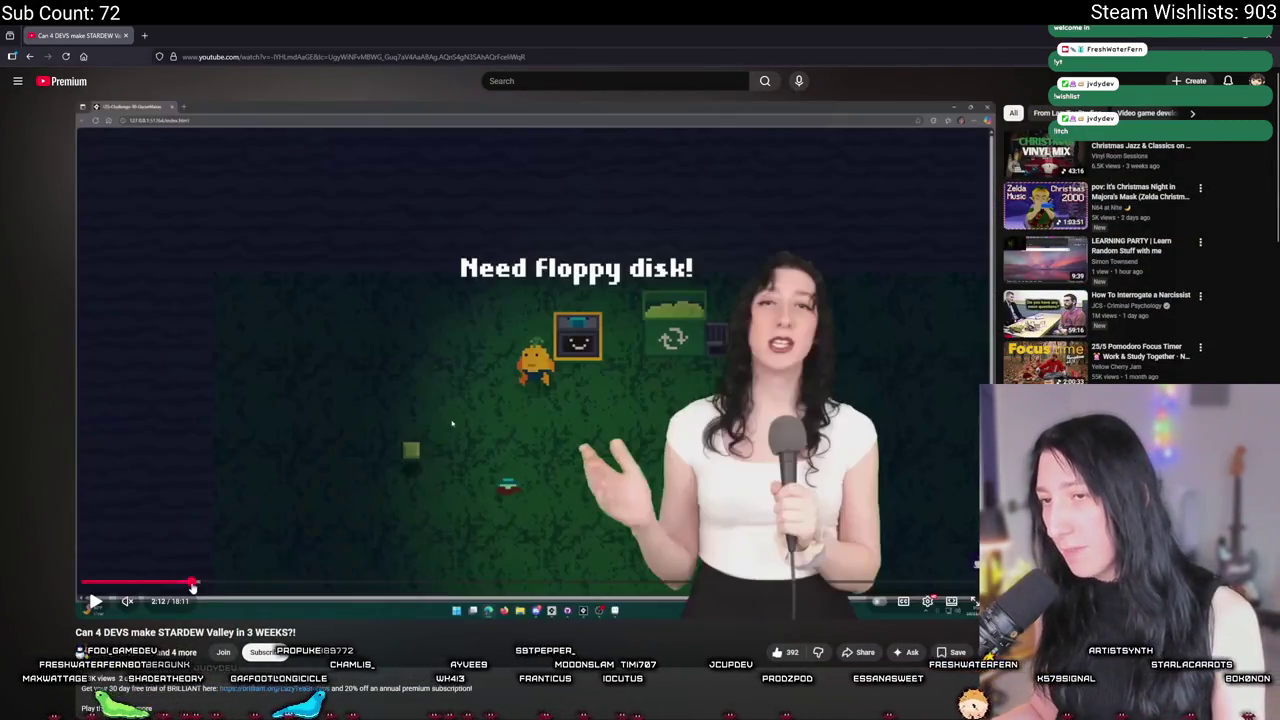
Step: Dismiss the video's options menu and return to GameMaker's room editor
right_click(256, 174)
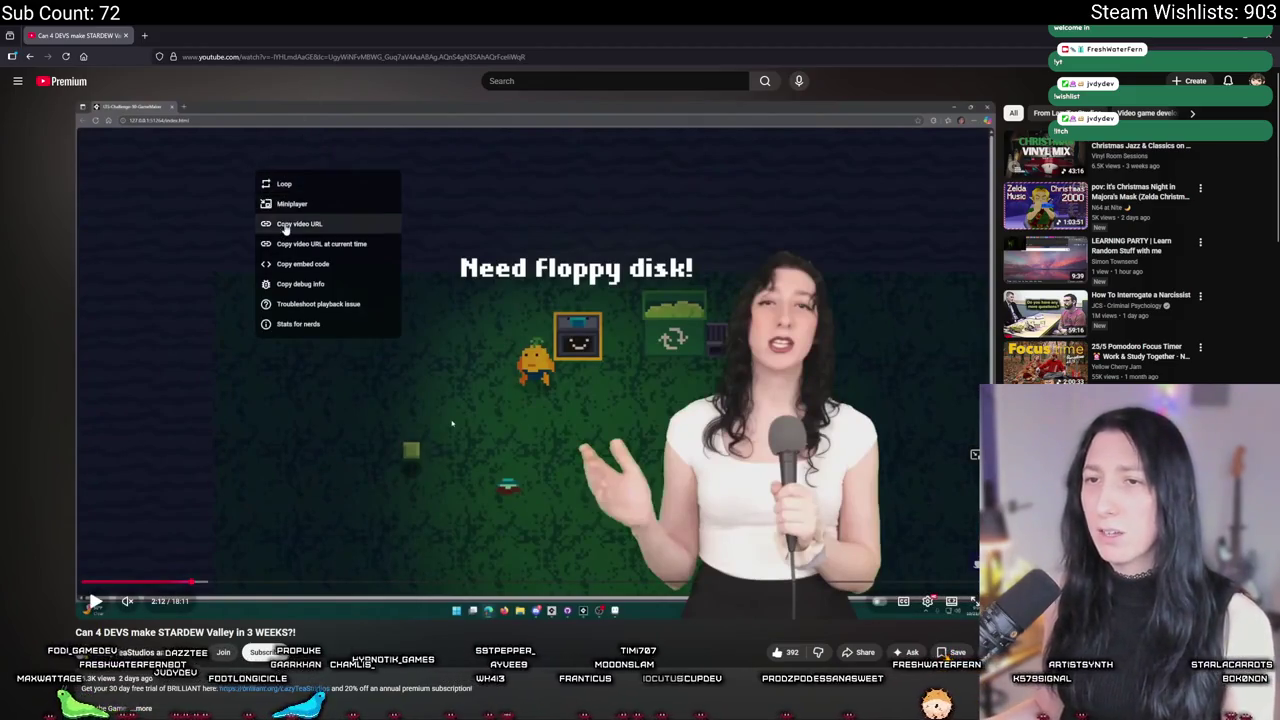
click(285, 225)
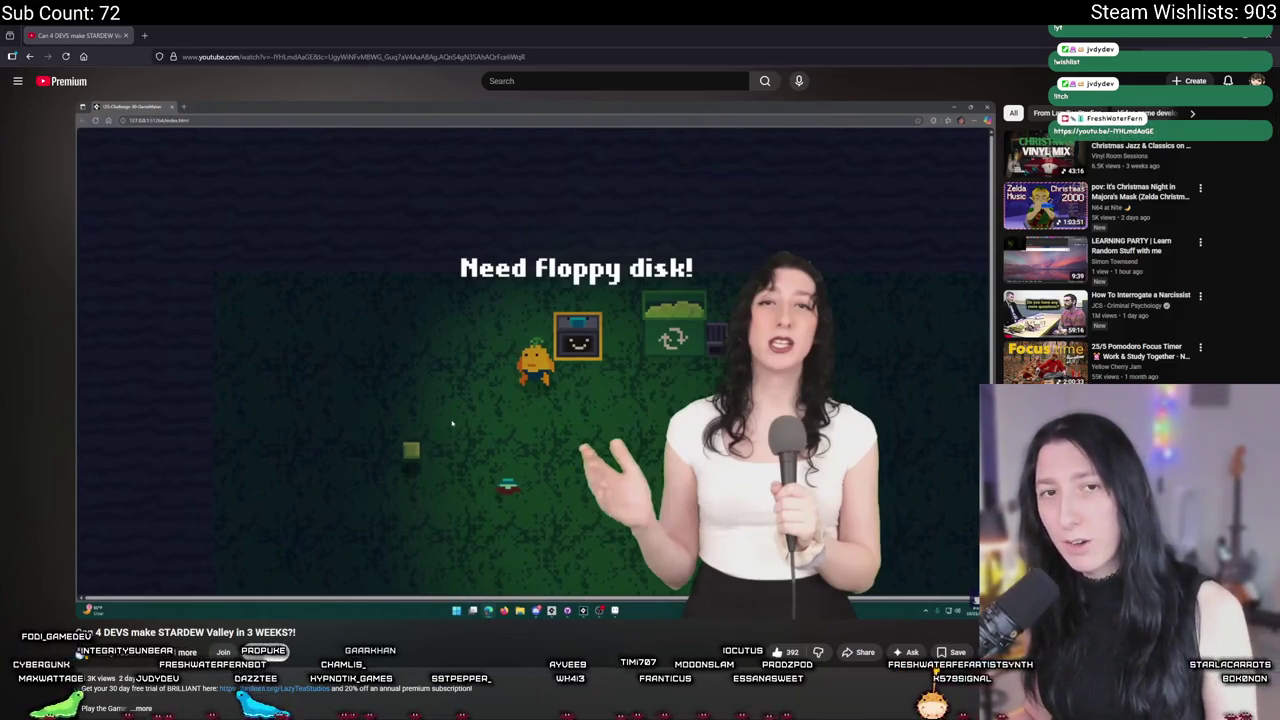
mouse_move(726, 527)
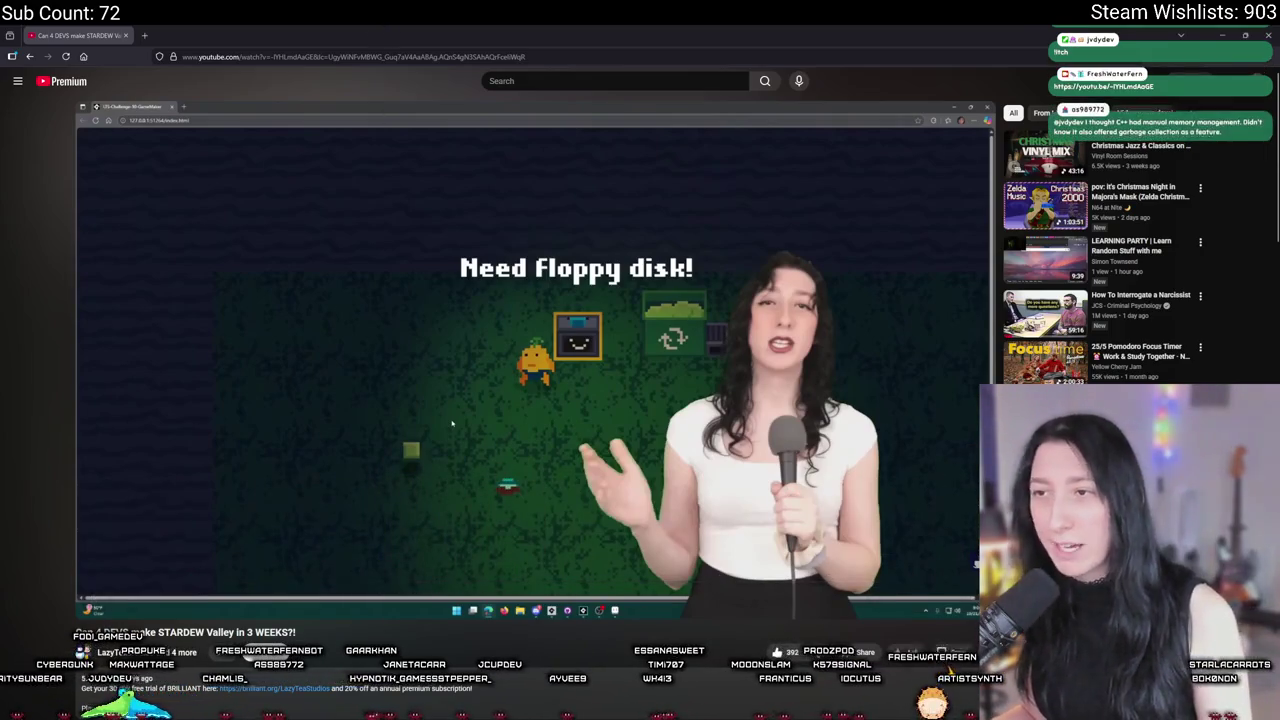
key(alt+Tab)
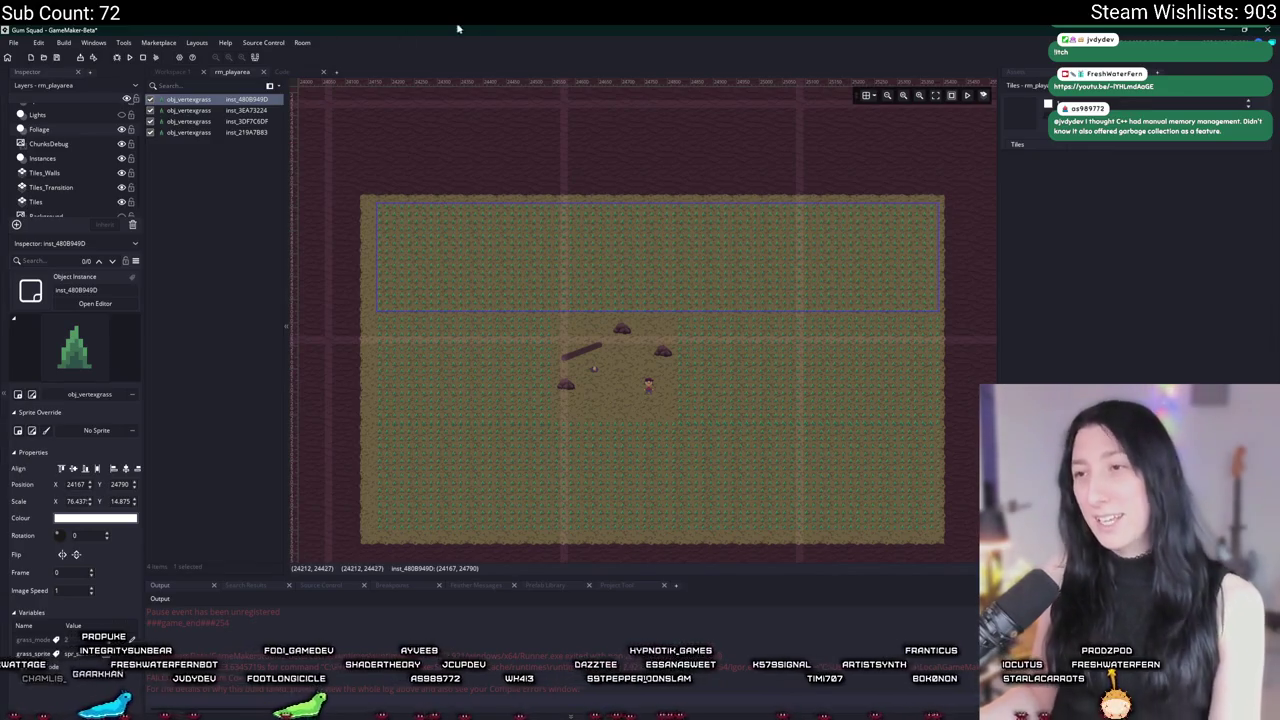
Step: Try narrowing the grass instance horizontally, then undo the resize
mouse_move(930, 235)
mouse_down()
mouse_move(466, 238)
mouse_move(553, 238)
mouse_up()
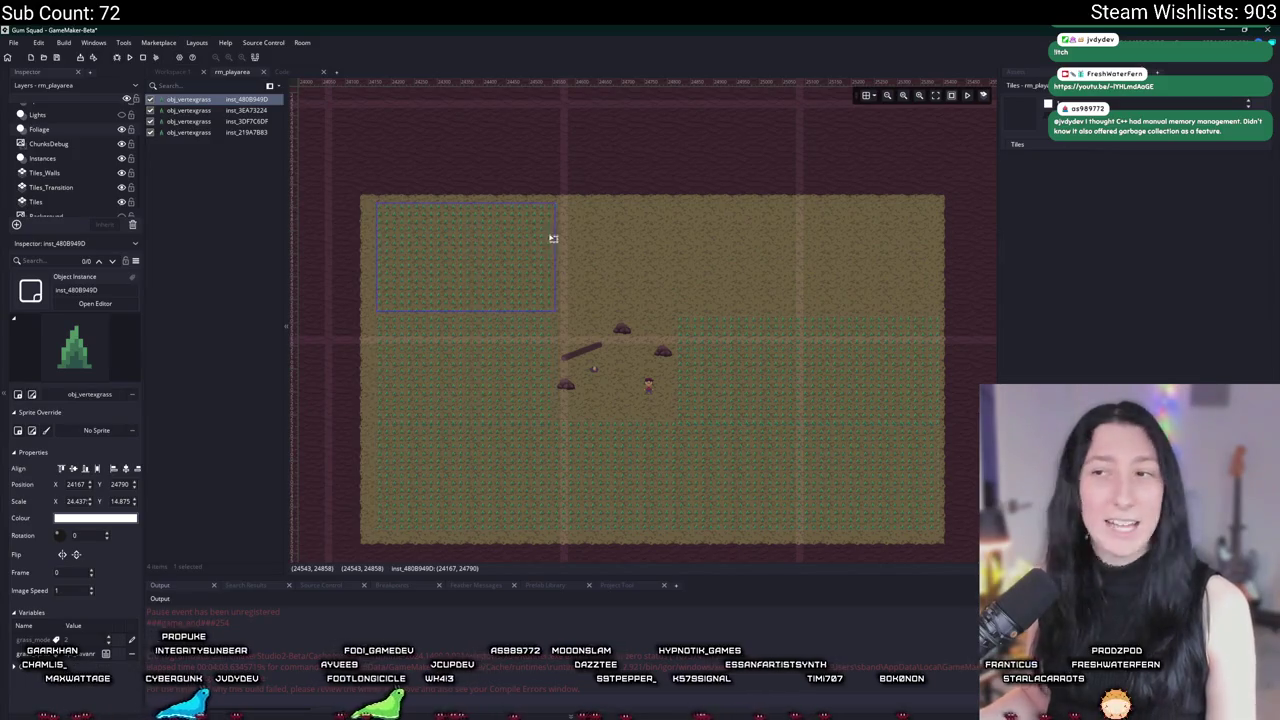
scroll(588, 331, down, 5)
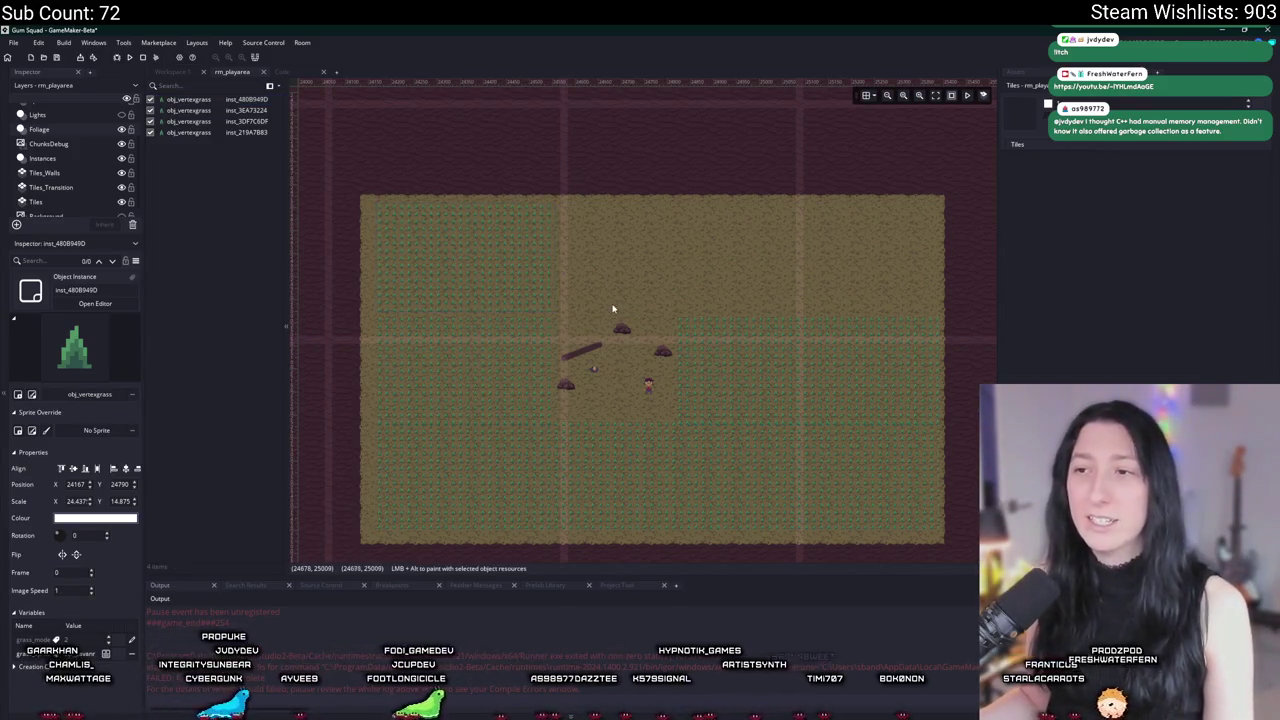
key(ctrl+z)
scroll(620, 312, up, 1)
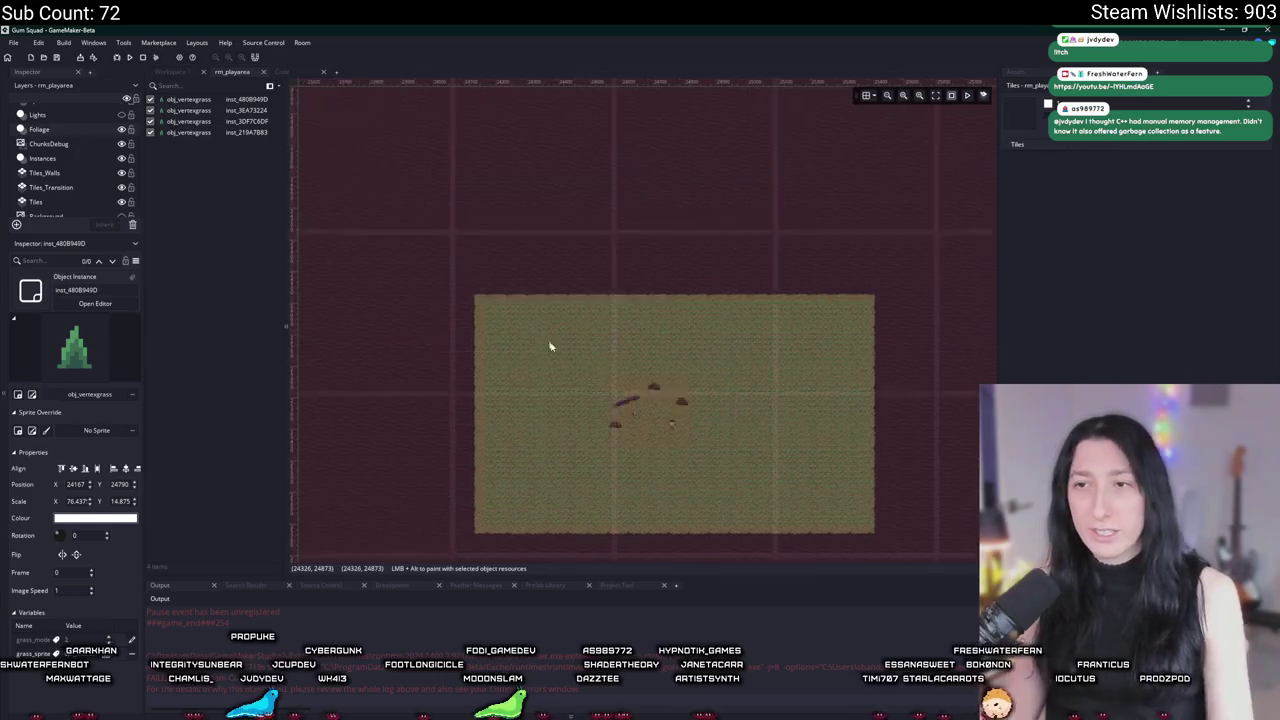
scroll(557, 294, down, 5)
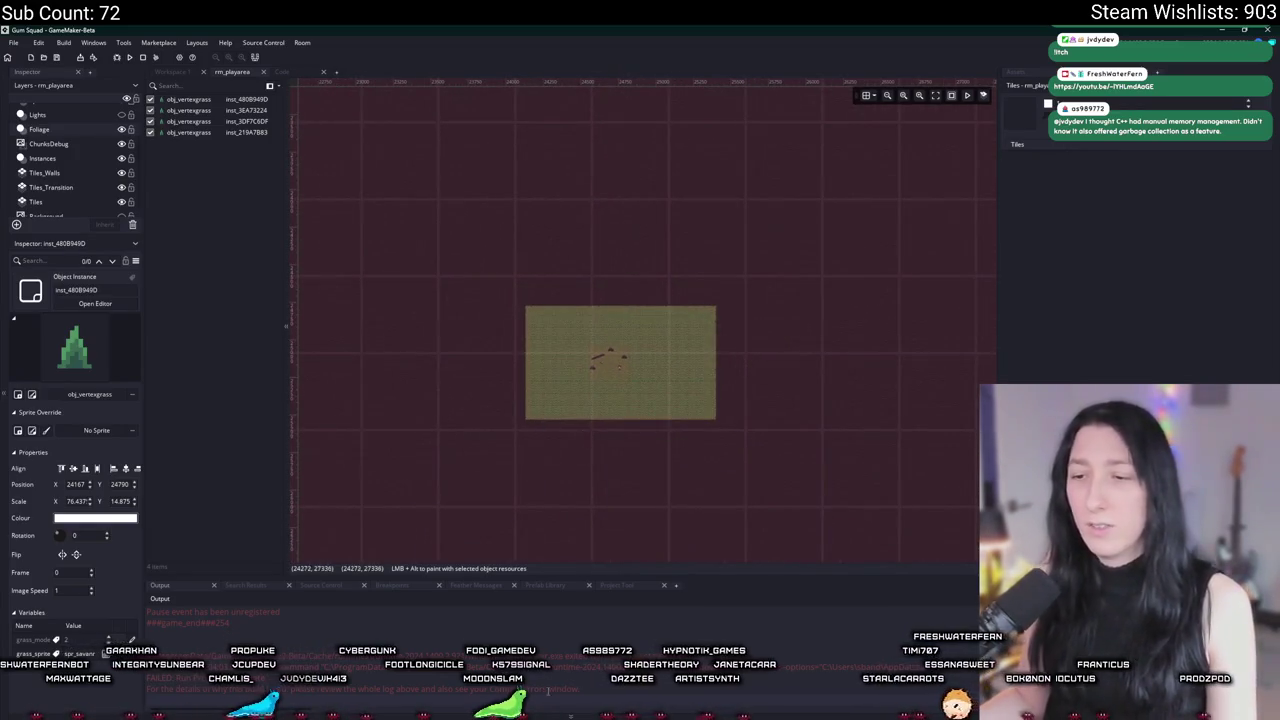
Step: Compute 51200 ÷ 512 in Calculator, getting 100, then close it
key(super)
text(calc)
key(Return)
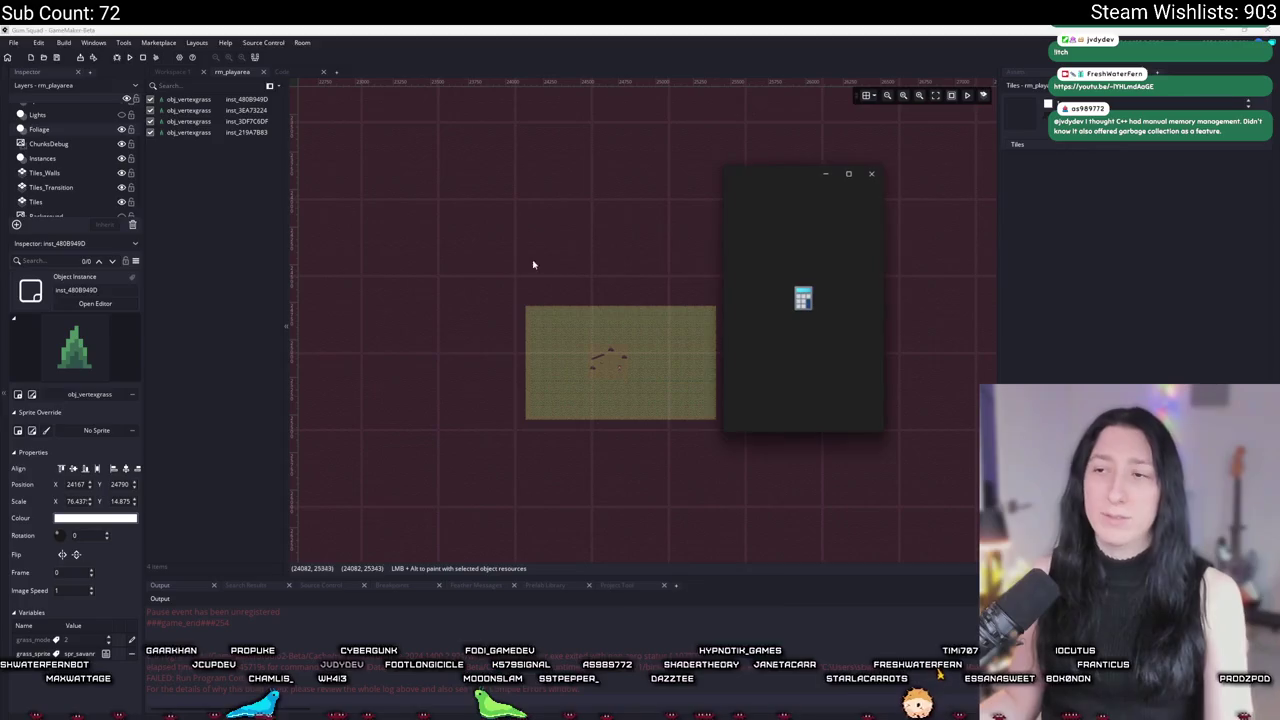
text(51200)
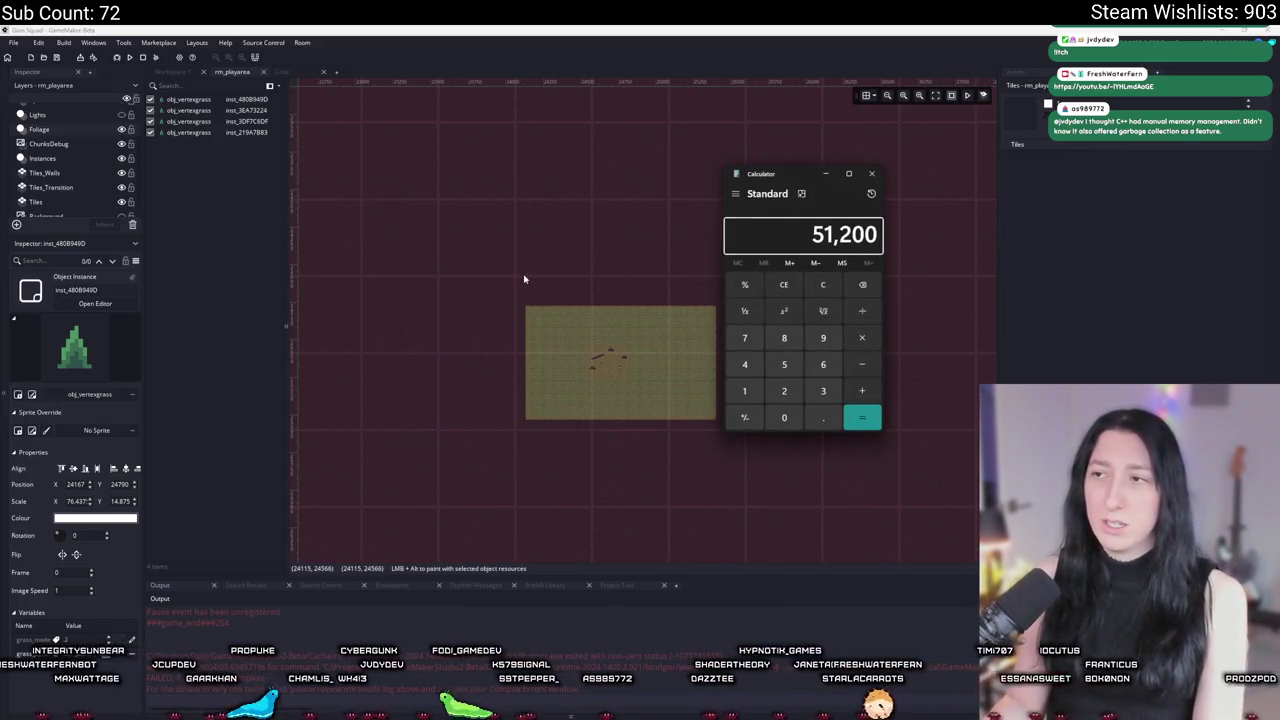
text(/512)
key(Return)
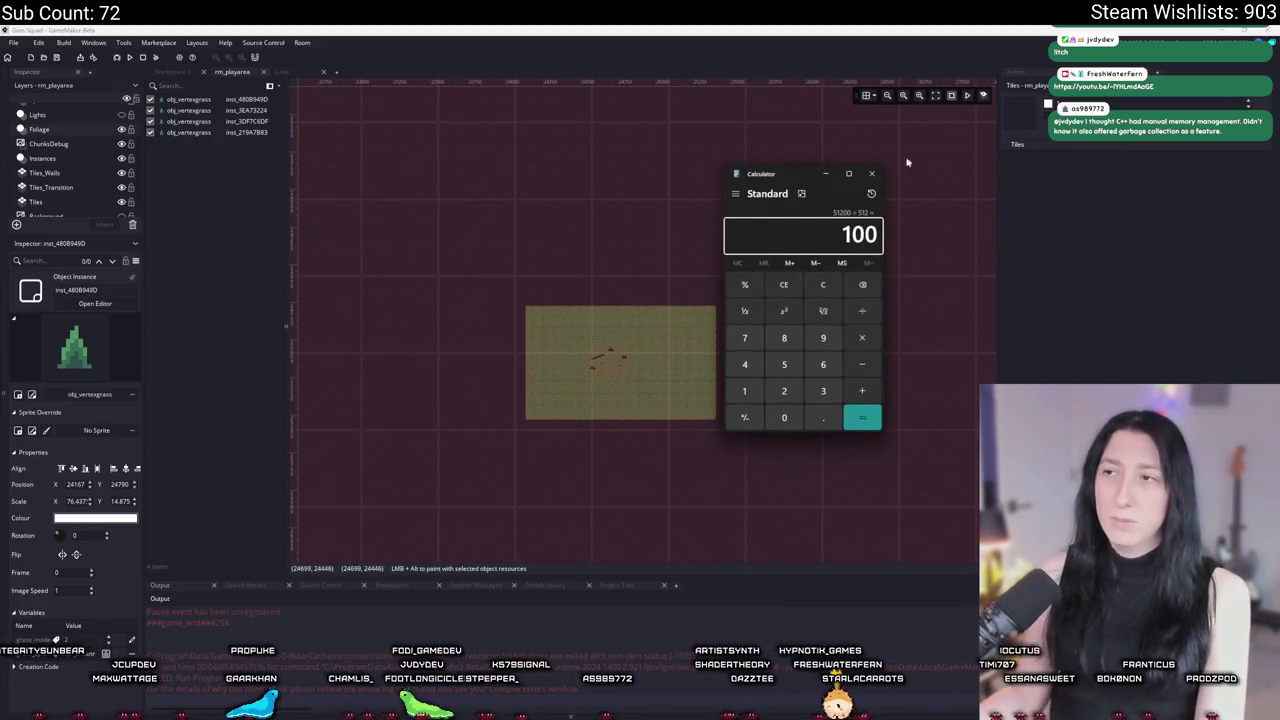
click(873, 175)
Step: Recentre the view on the grass field and select a grass instance
scroll(606, 360, down, 10)
scroll(573, 252, up, 4)
scroll(570, 250, down, 4)
scroll(580, 248, up, 4)
scroll(589, 260, down, 4)
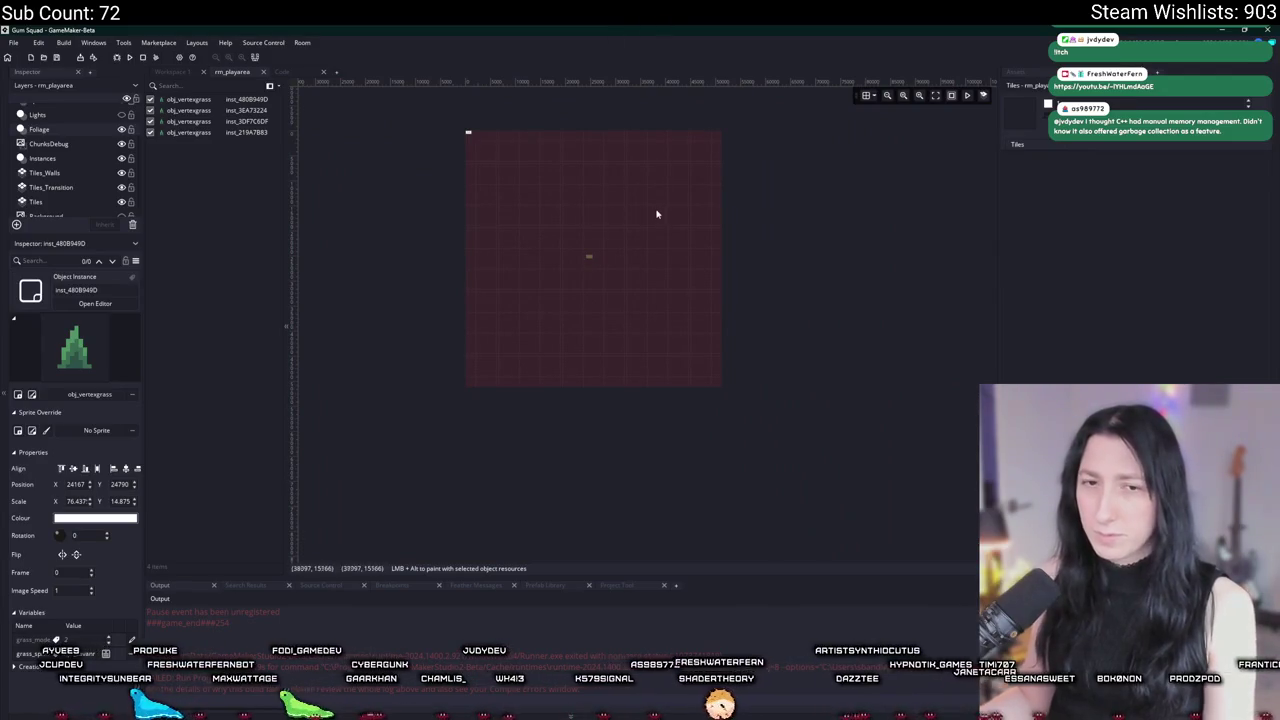
drag(585, 267, 593, 303)
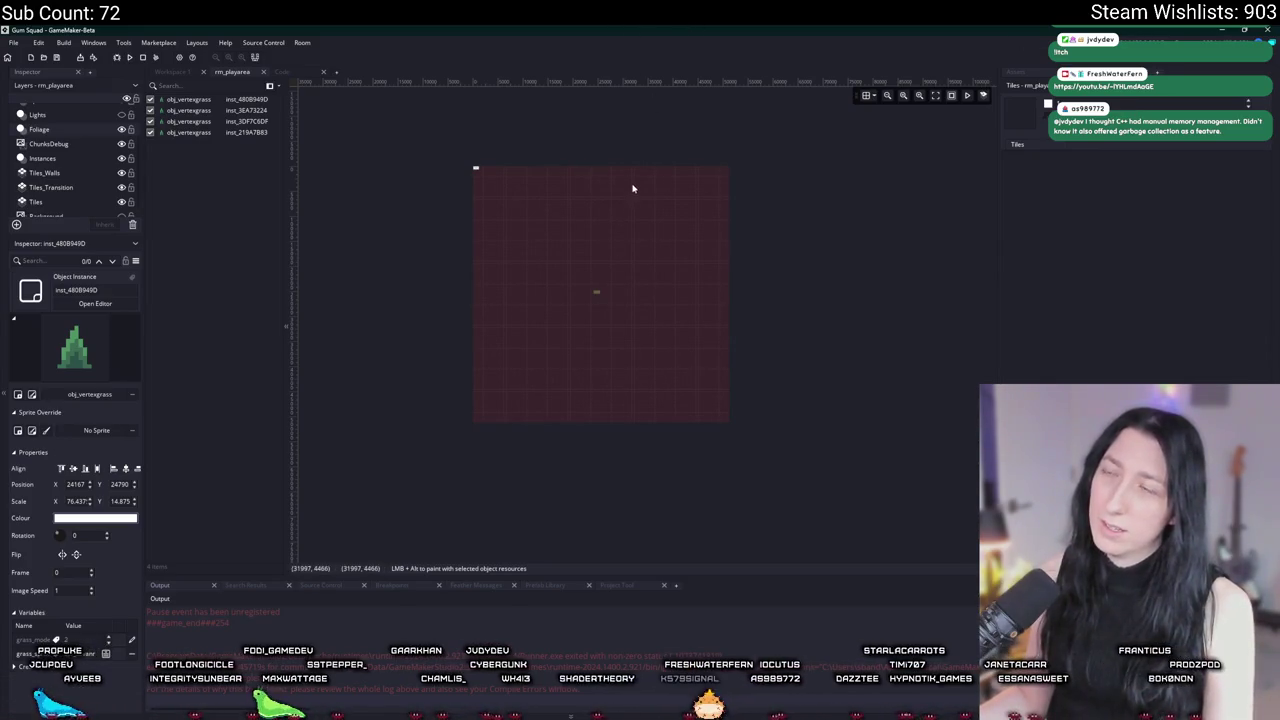
scroll(546, 220, up, 5)
scroll(640, 350, down, 5)
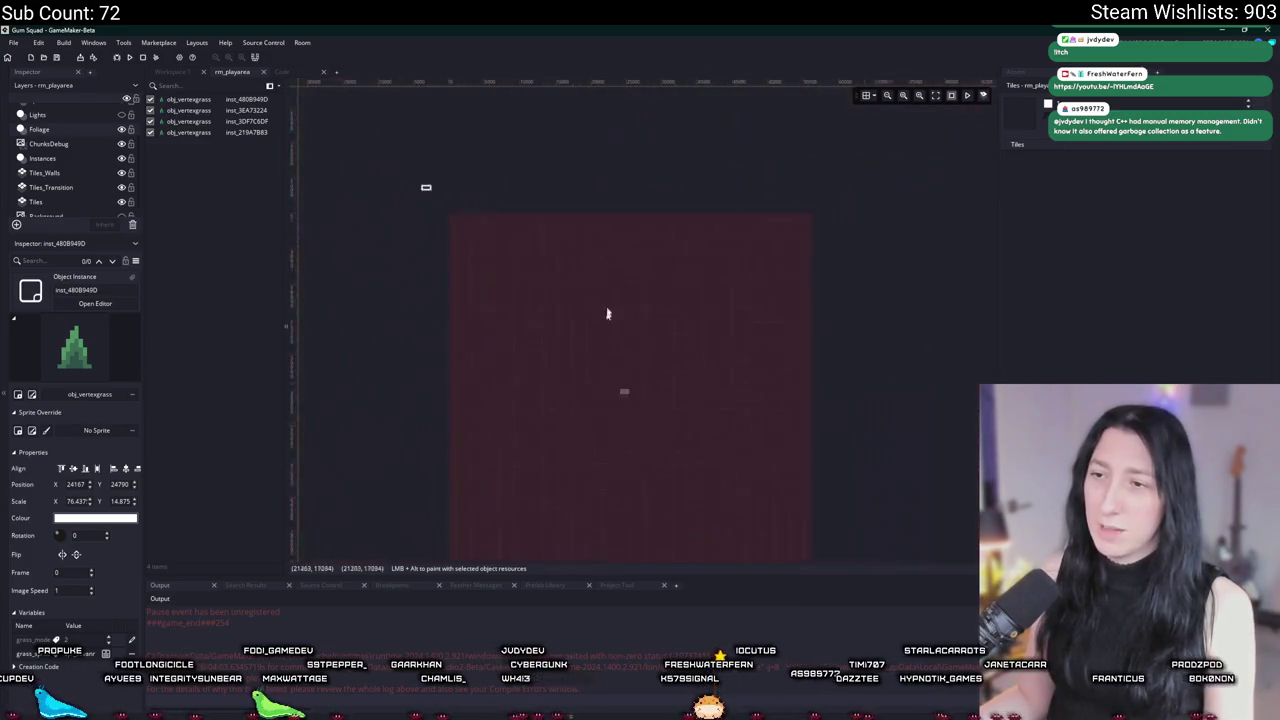
scroll(620, 380, up, 8)
scroll(651, 369, up, 5)
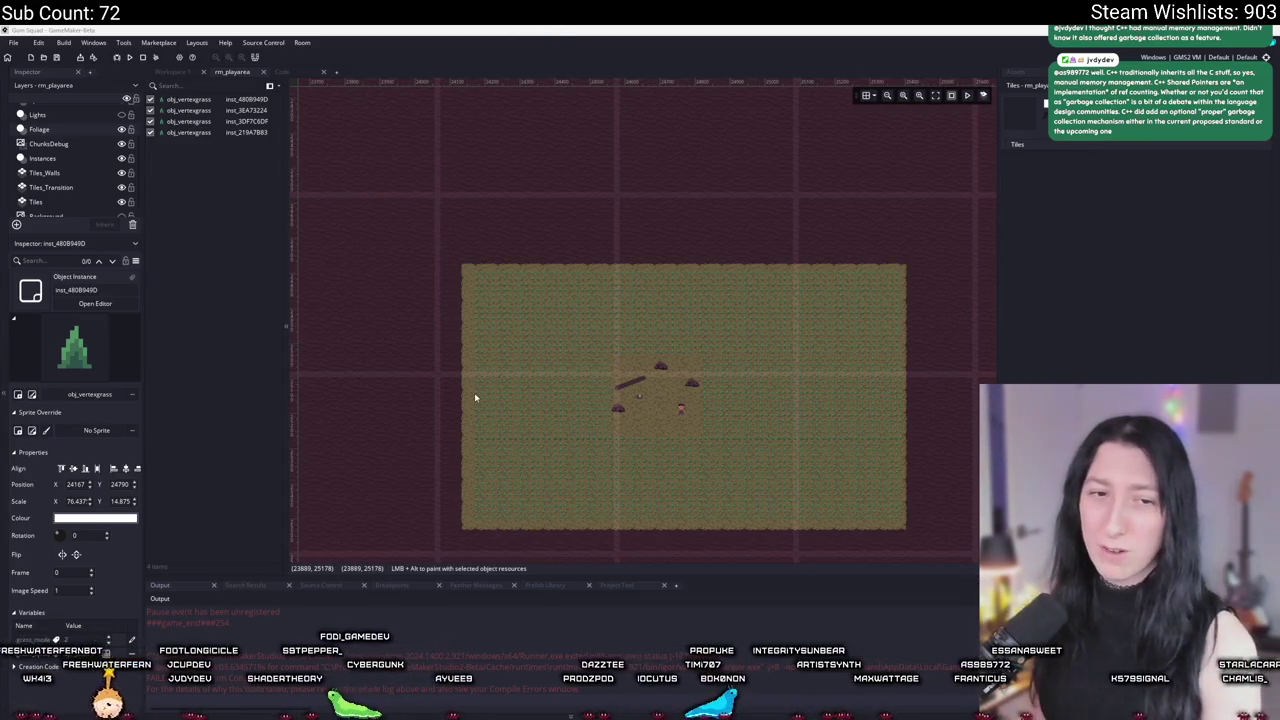
scroll(756, 274, down, 1)
scroll(689, 317, up, 2)
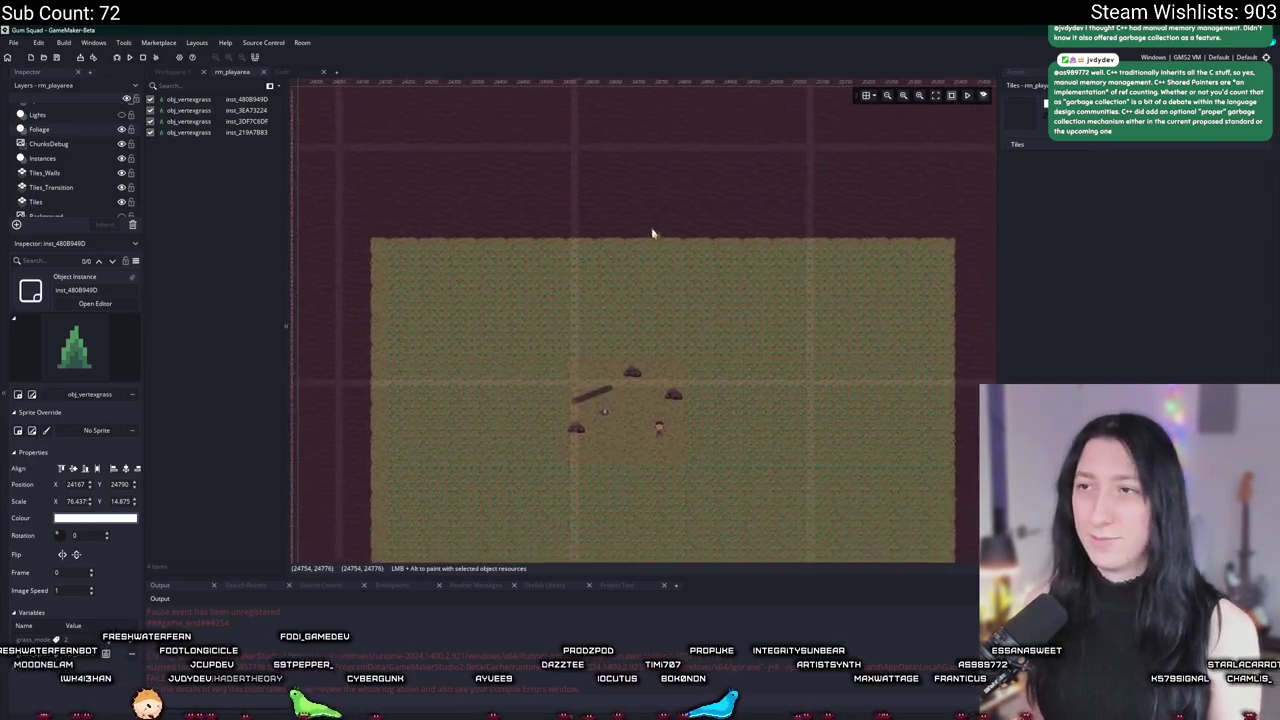
click(523, 260)
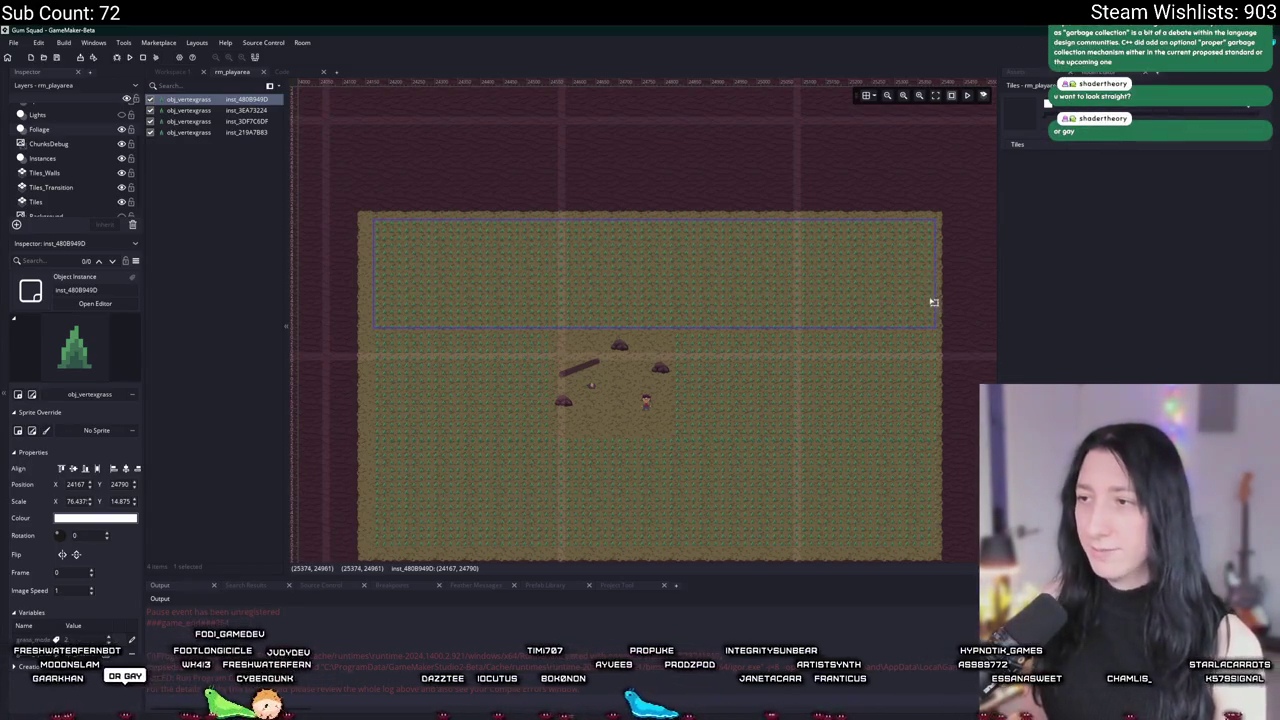
Step: Move the player, campfire and rock objects down-right together on the Instances layer
drag(699, 368, 613, 313)
click(66, 160)
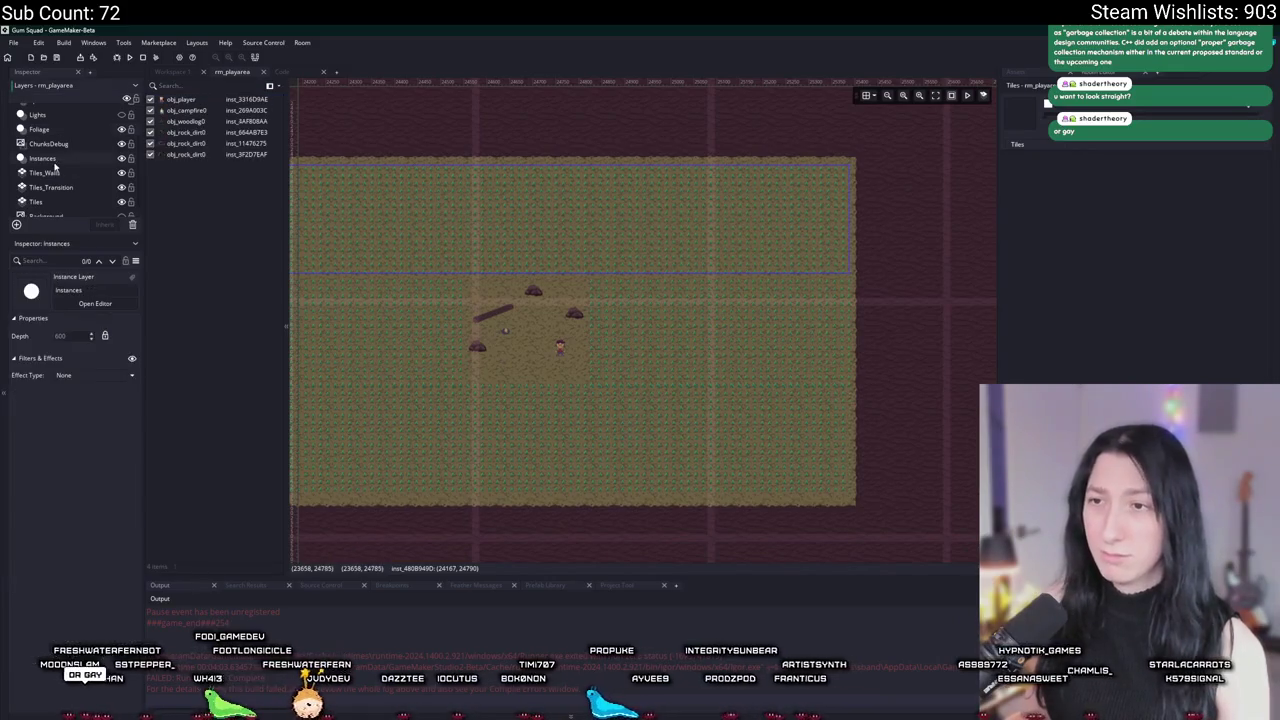
drag(680, 436, 469, 271)
mouse_move(543, 352)
mouse_down()
mouse_move(608, 449)
mouse_move(614, 437)
mouse_up()
click(730, 386)
Step: Move a grass instance up to the room's top-left edge
scroll(710, 350, down, 2)
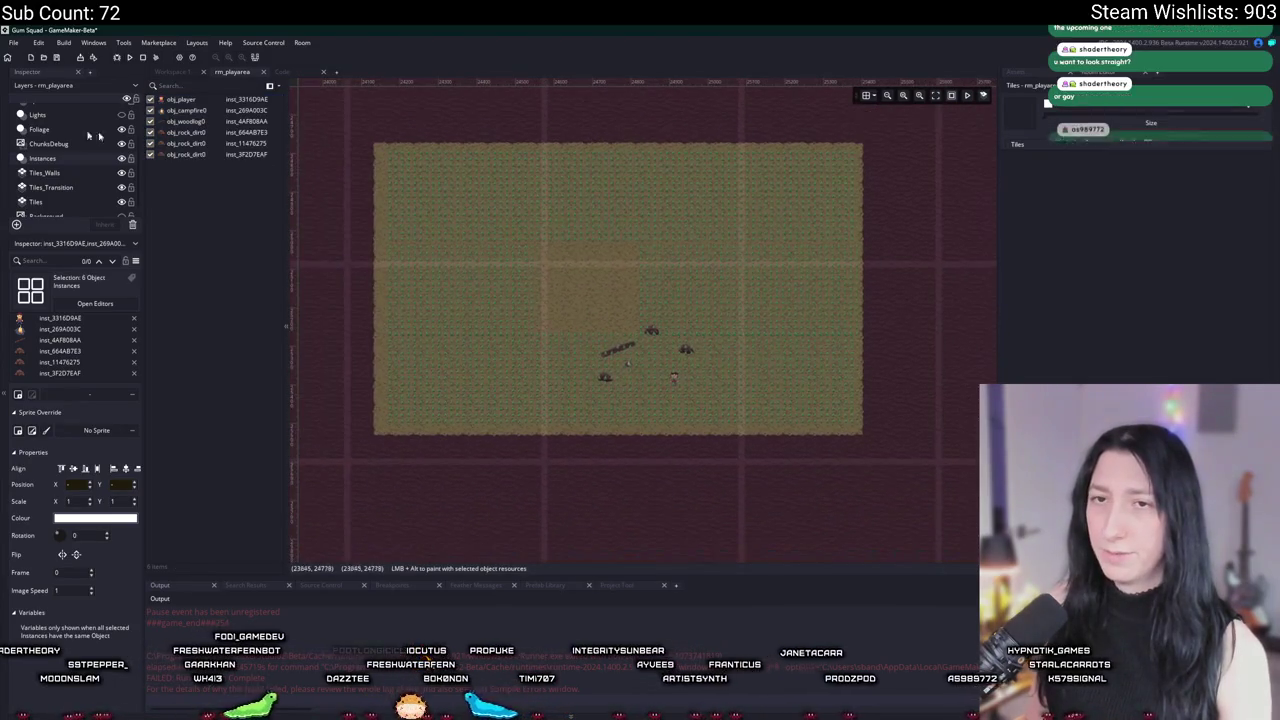
click(48, 143)
click(465, 221)
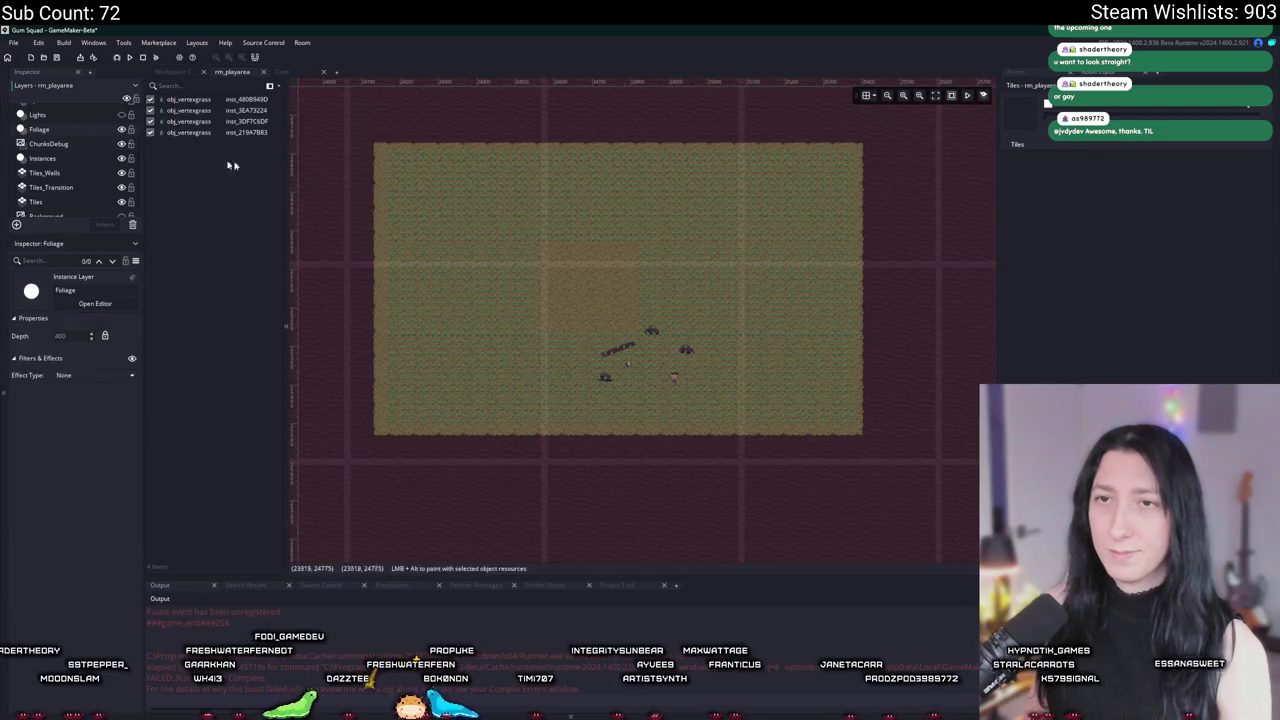
click(500, 283)
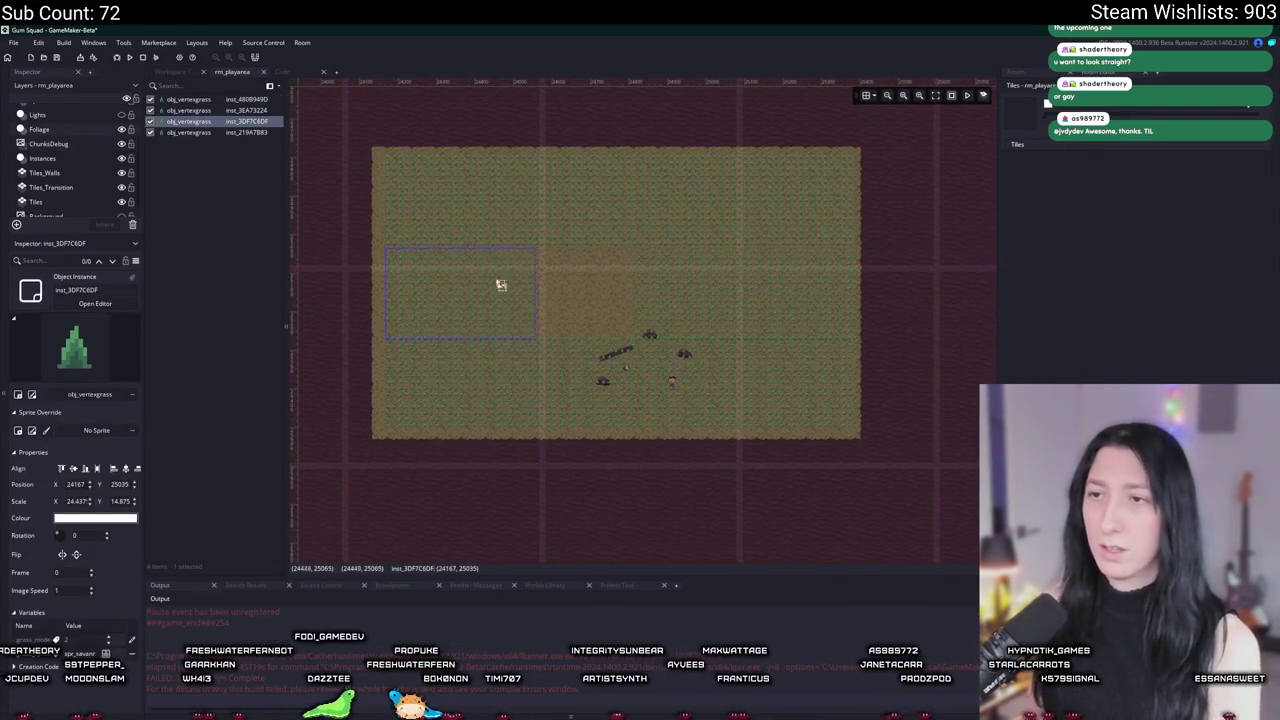
mouse_move(698, 196)
mouse_down()
mouse_move(571, 166)
mouse_move(560, 116)
mouse_up()
Step: Try painting yellow grass tiles on Tiles_Transition, then erase that rectangle
click(80, 198)
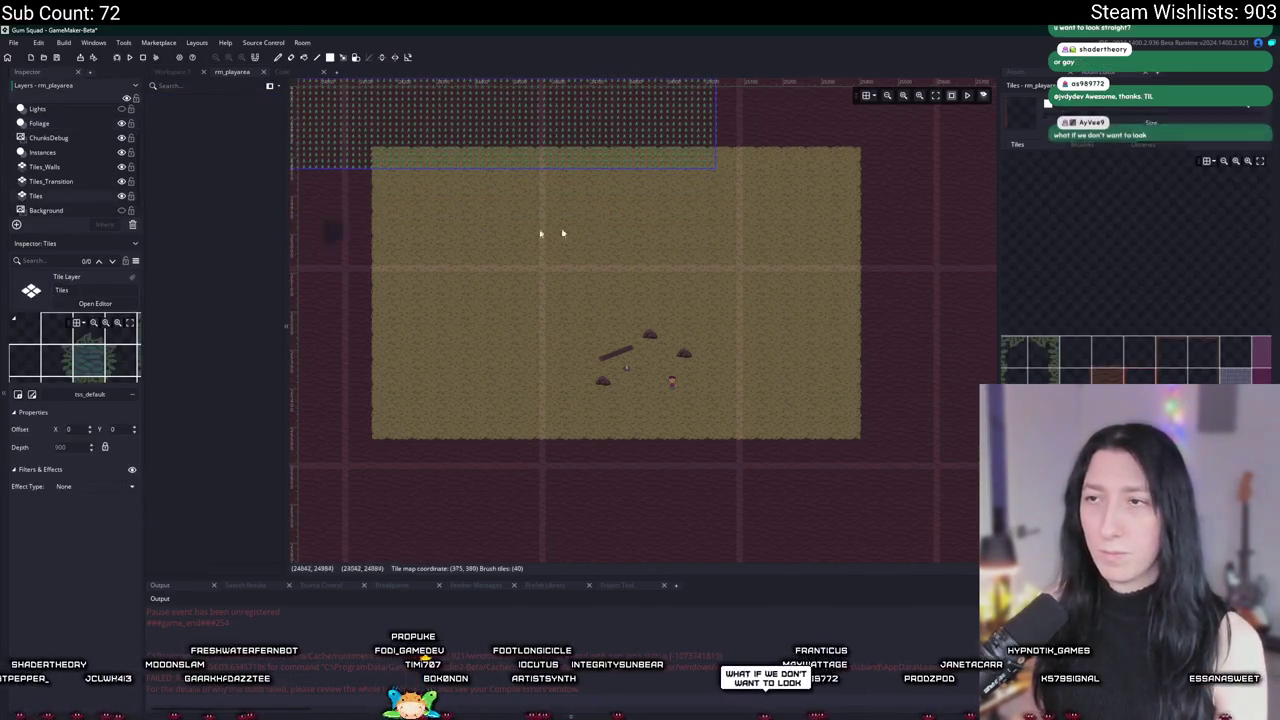
scroll(1148, 367, down, 3)
click(1243, 372)
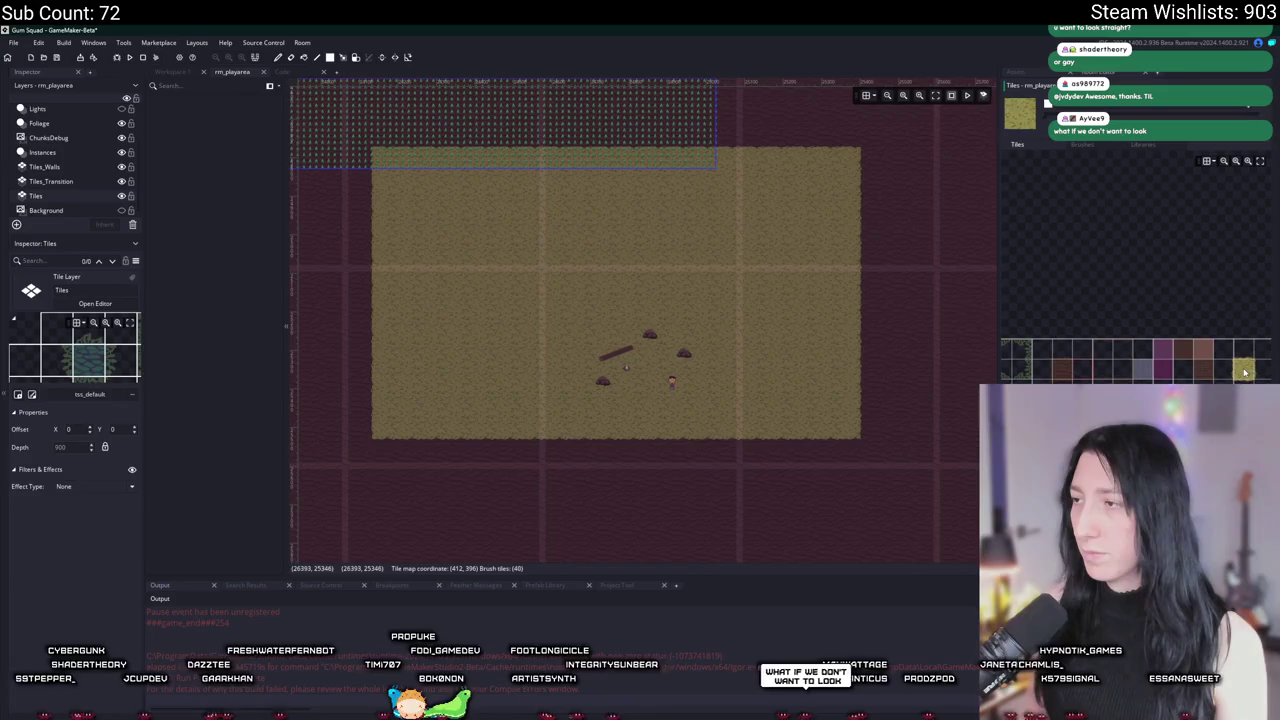
click(50, 181)
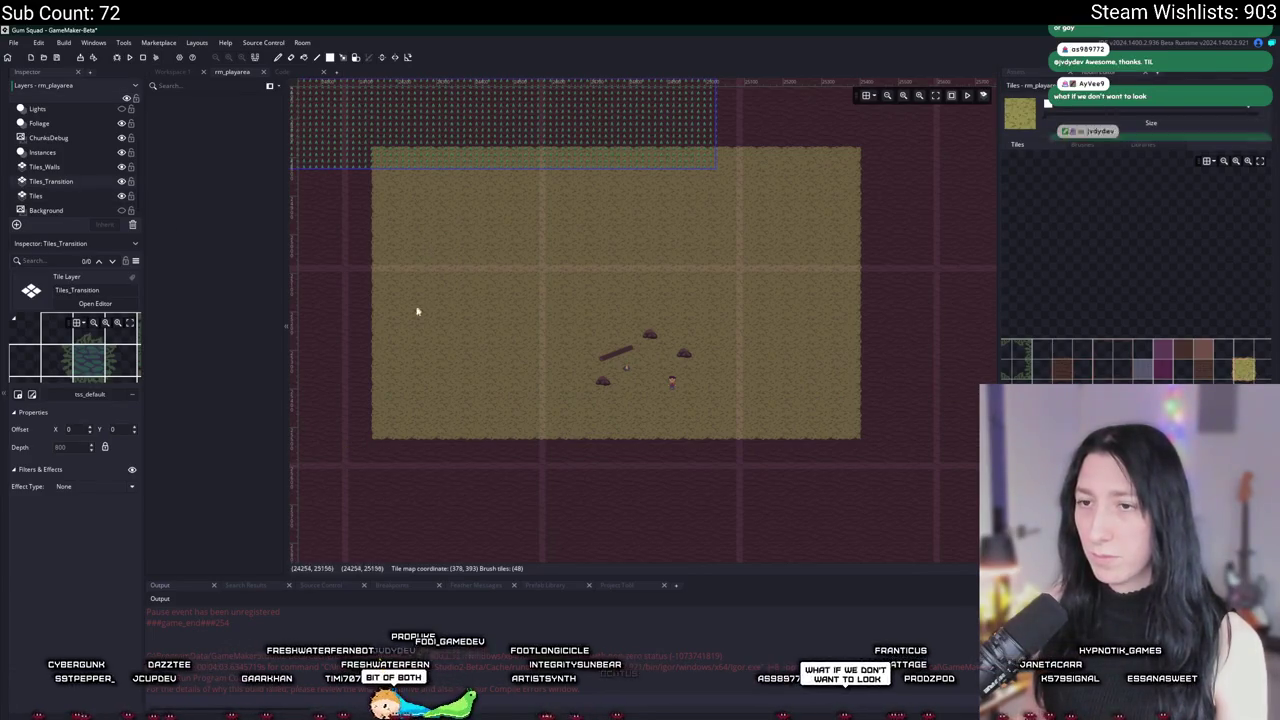
click(428, 240)
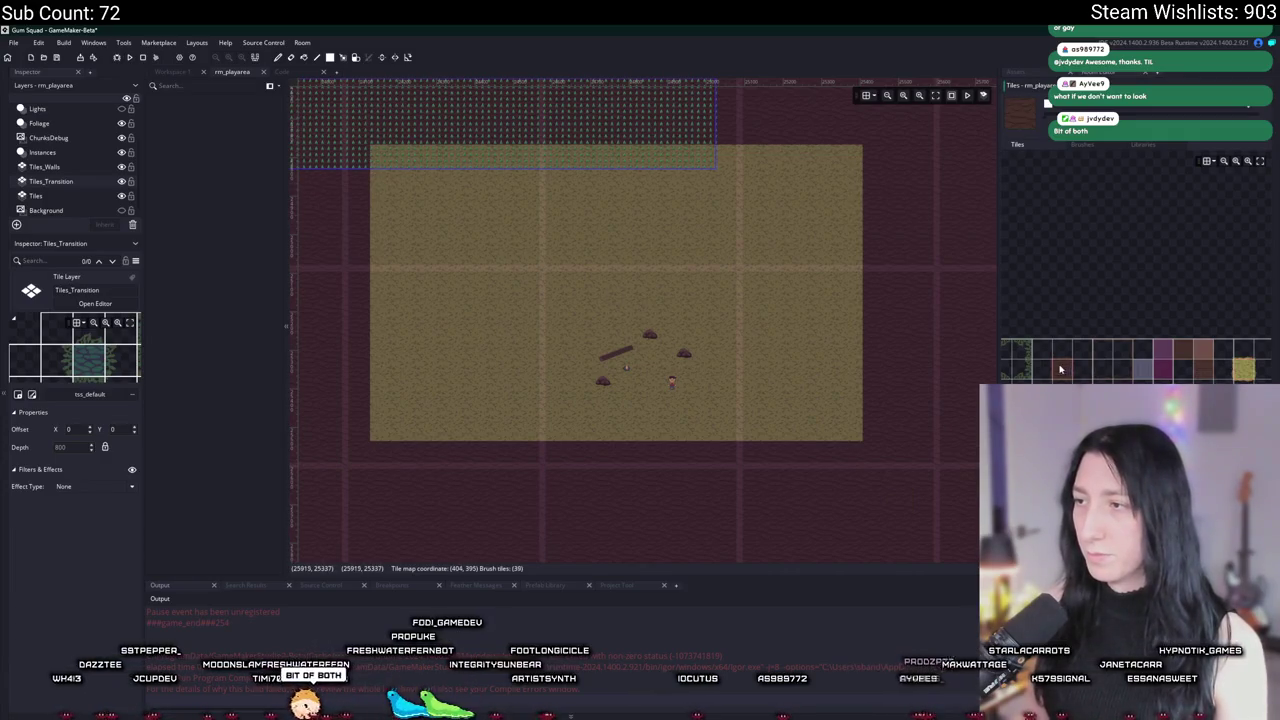
scroll(420, 200, down, 2)
drag(808, 449, 440, 189)
Step: Paint a large rectangle of ground tiles with a different tile, filling the notch
click(1210, 376)
scroll(600, 335, up, 3)
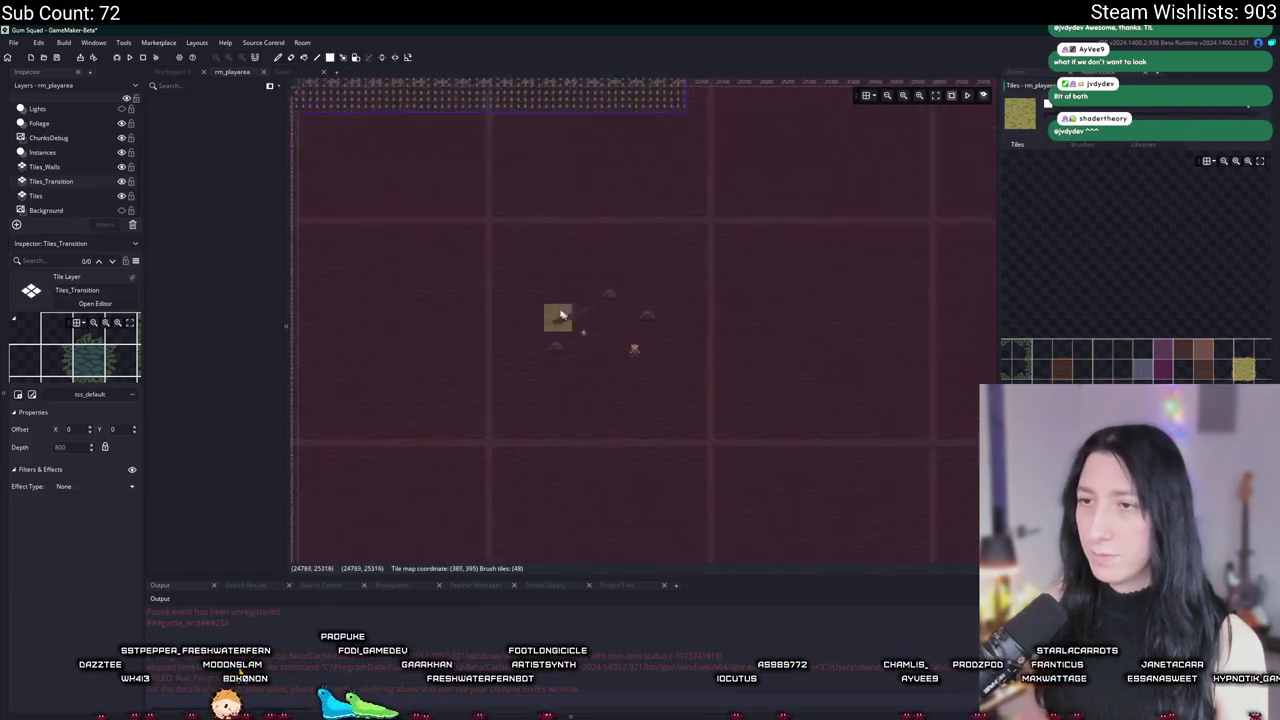
drag(495, 222, 736, 488)
scroll(737, 487, down, 3)
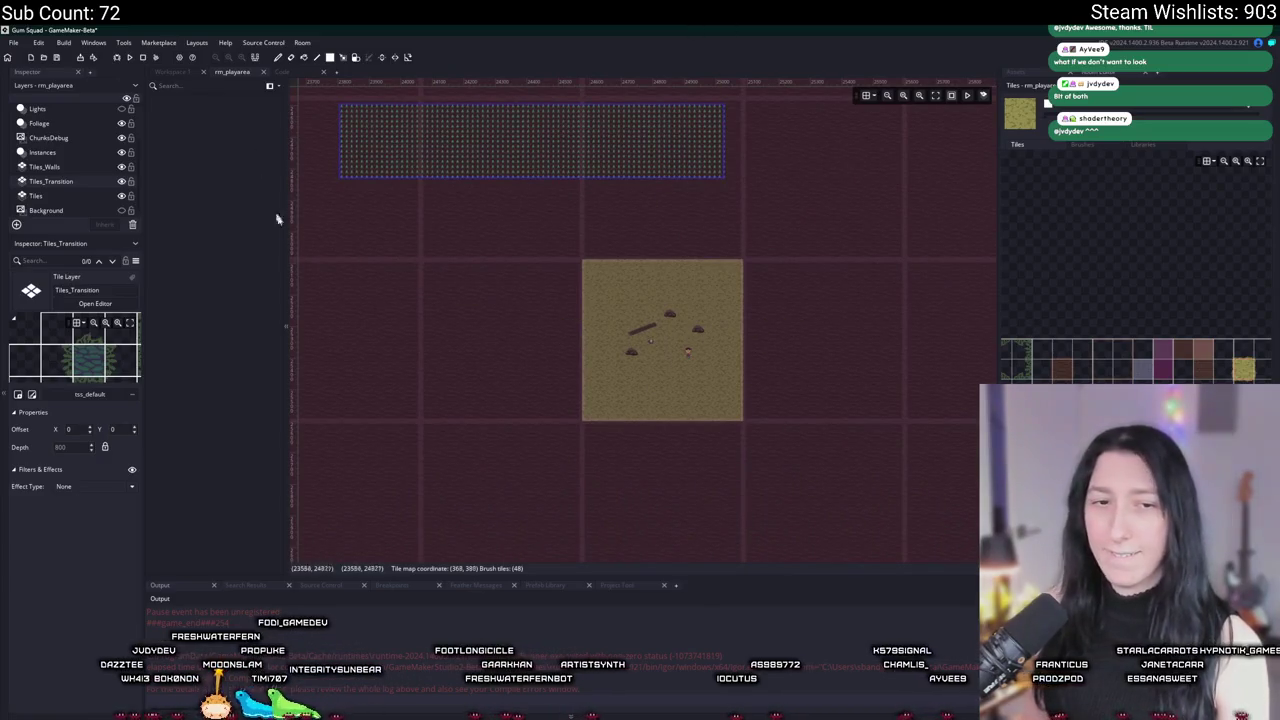
drag(417, 112, 814, 500)
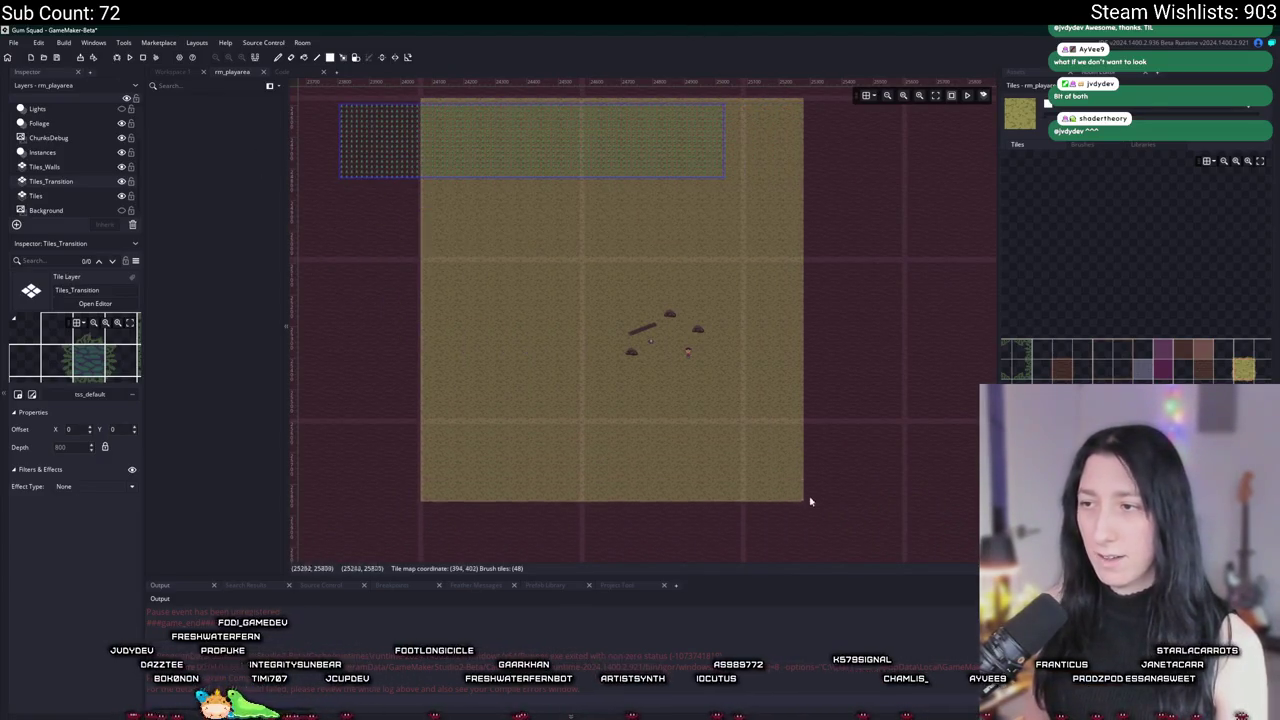
scroll(800, 420, down, 2)
mouse_move(828, 448)
mouse_down()
mouse_move(580, 288)
mouse_move(460, 166)
mouse_up()
mouse_move(853, 280)
mouse_down()
mouse_move(923, 294)
mouse_move(943, 223)
mouse_up()
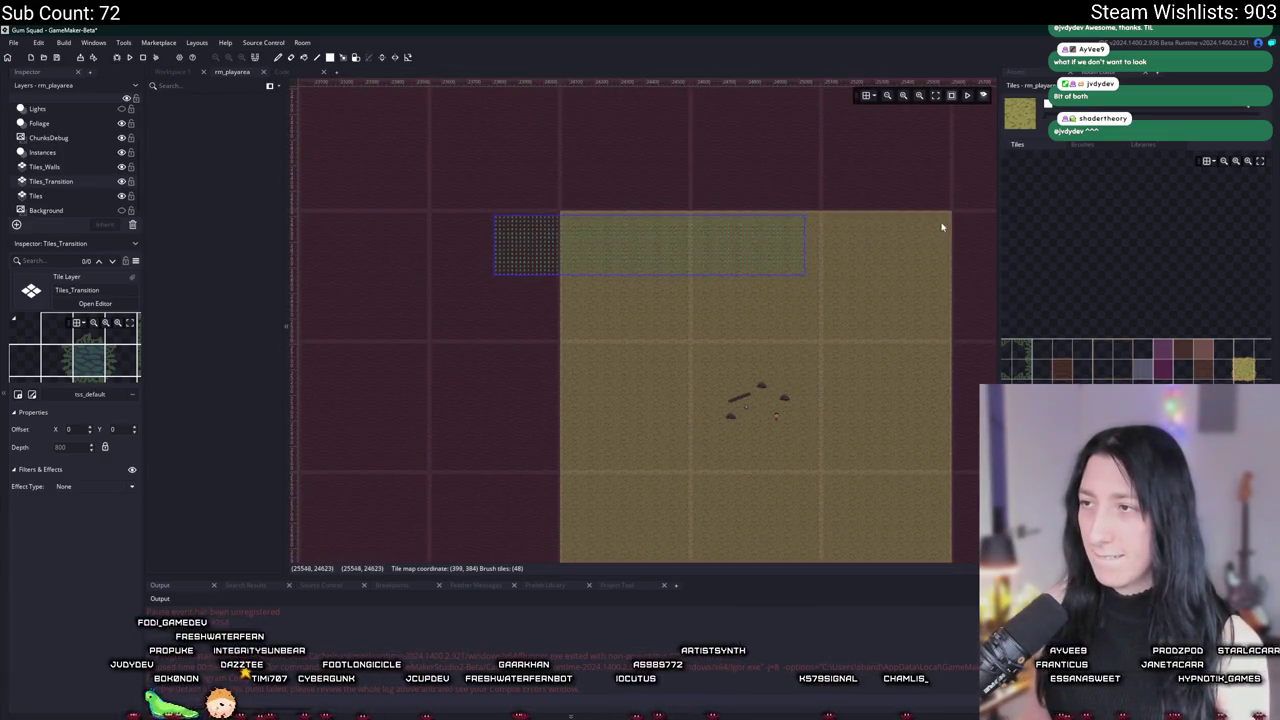
Step: Extend the ground tiles up-left, down-right and along the top
scroll(909, 246, down, 5)
scroll(486, 189, up, 3)
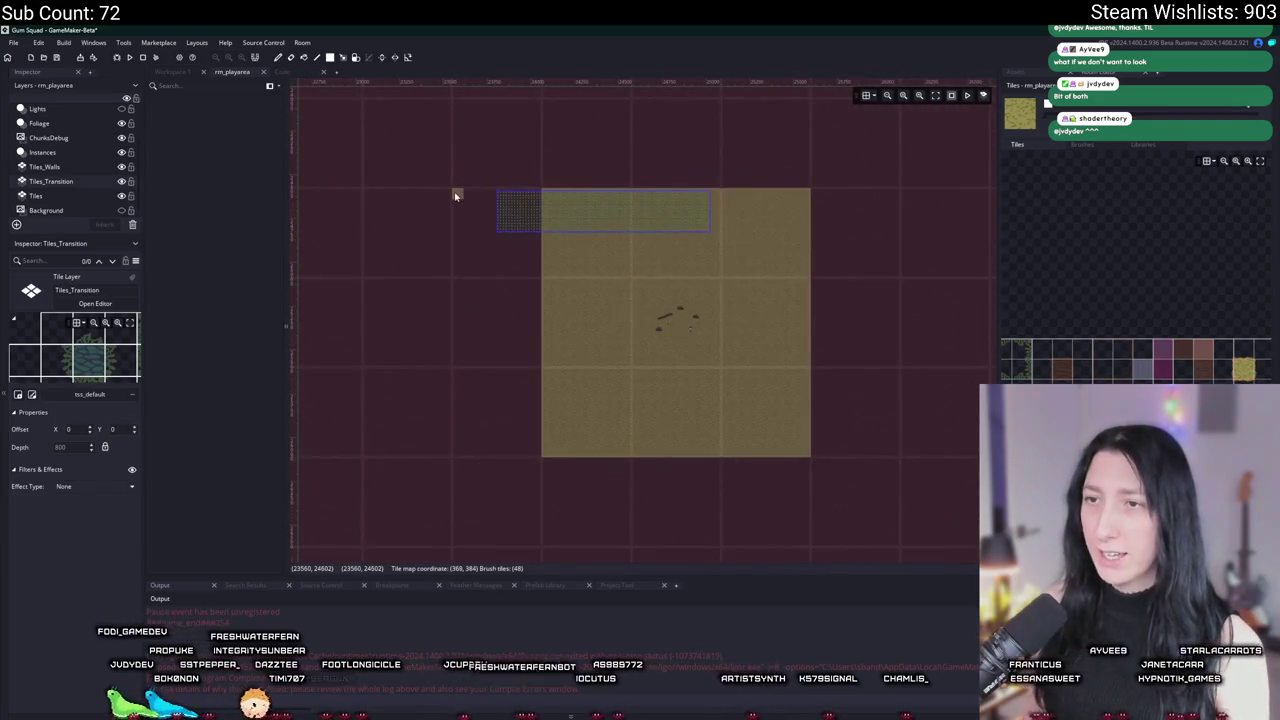
scroll(455, 196, down, 3)
mouse_move(402, 137)
mouse_down()
mouse_move(431, 183)
mouse_move(587, 304)
mouse_move(697, 423)
mouse_move(609, 288)
mouse_move(667, 351)
mouse_up()
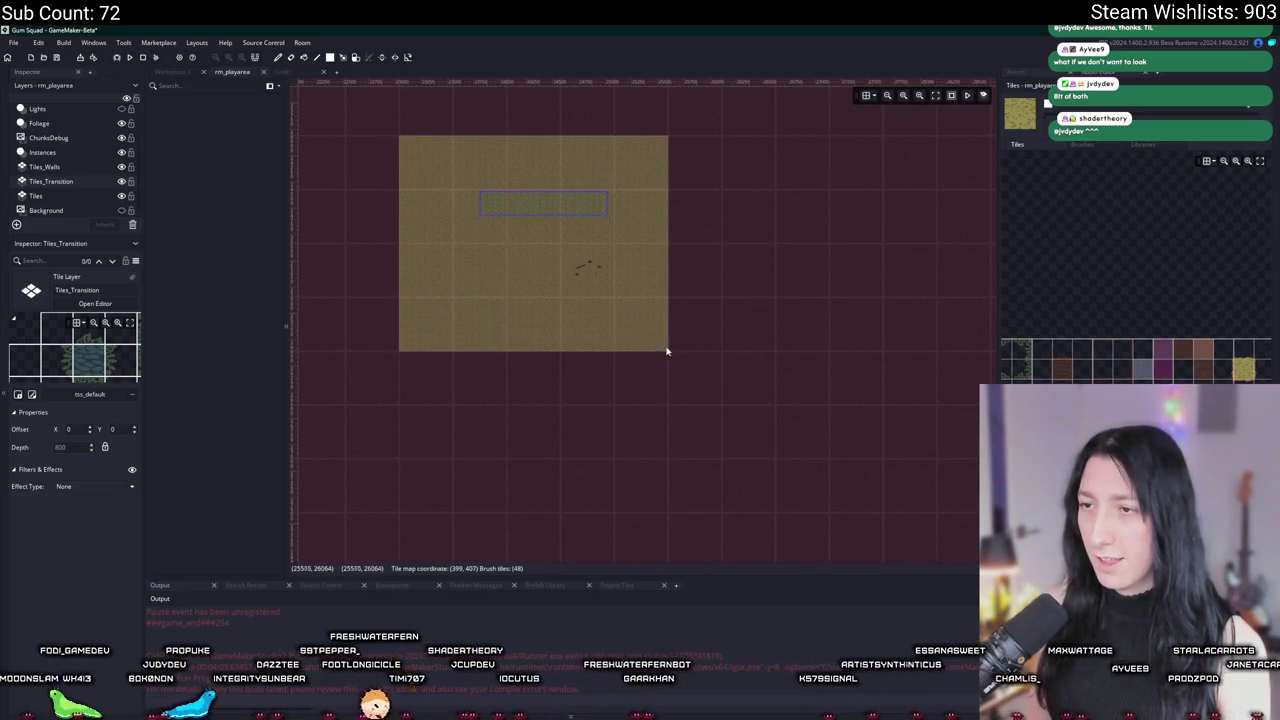
mouse_move(775, 136)
mouse_down()
mouse_move(557, 363)
mouse_move(404, 460)
mouse_up()
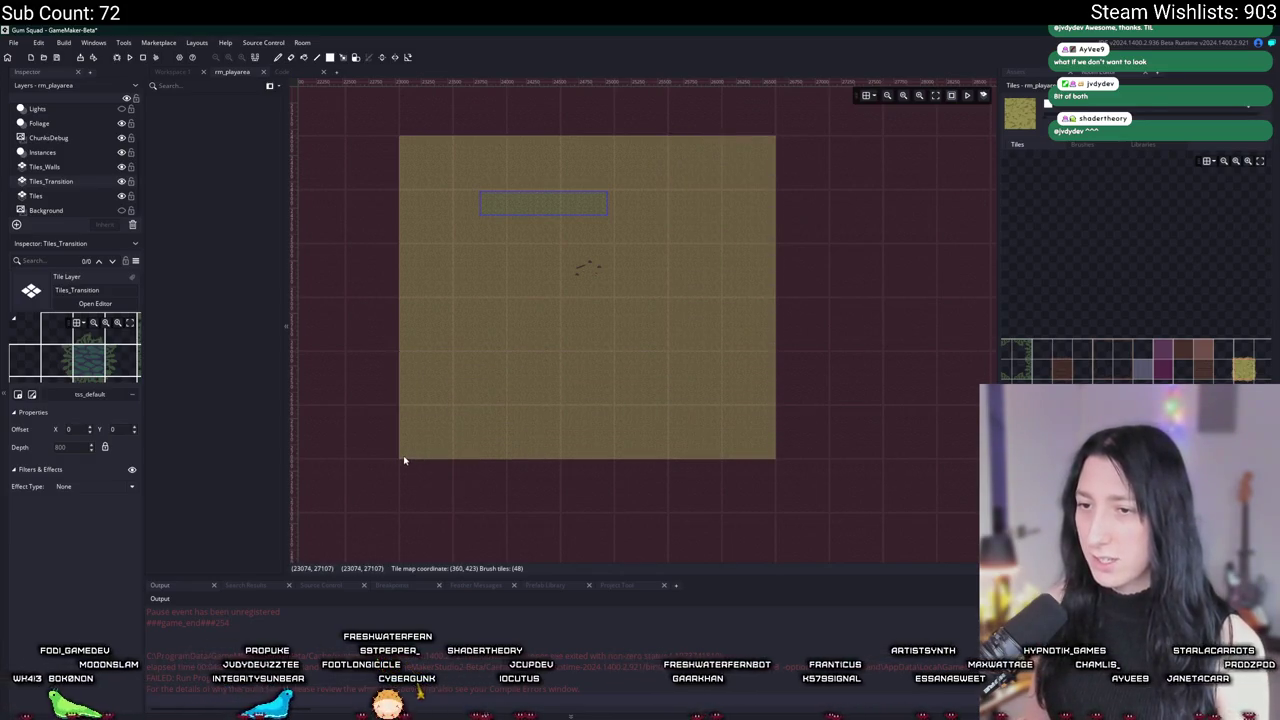
scroll(434, 349, down, 2)
scroll(466, 323, up, 4)
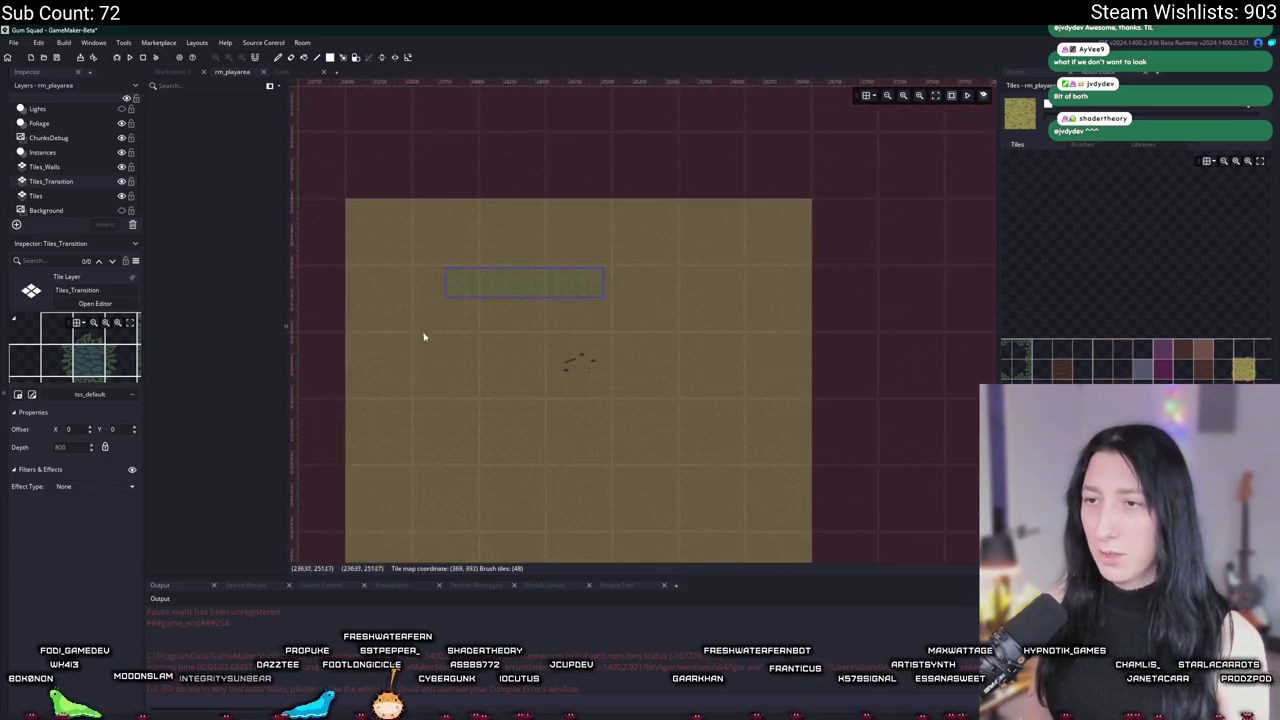
scroll(530, 315, down, 1)
scroll(497, 259, down, 1)
mouse_move(497, 259)
mouse_down()
mouse_move(746, 243)
mouse_move(781, 227)
mouse_up()
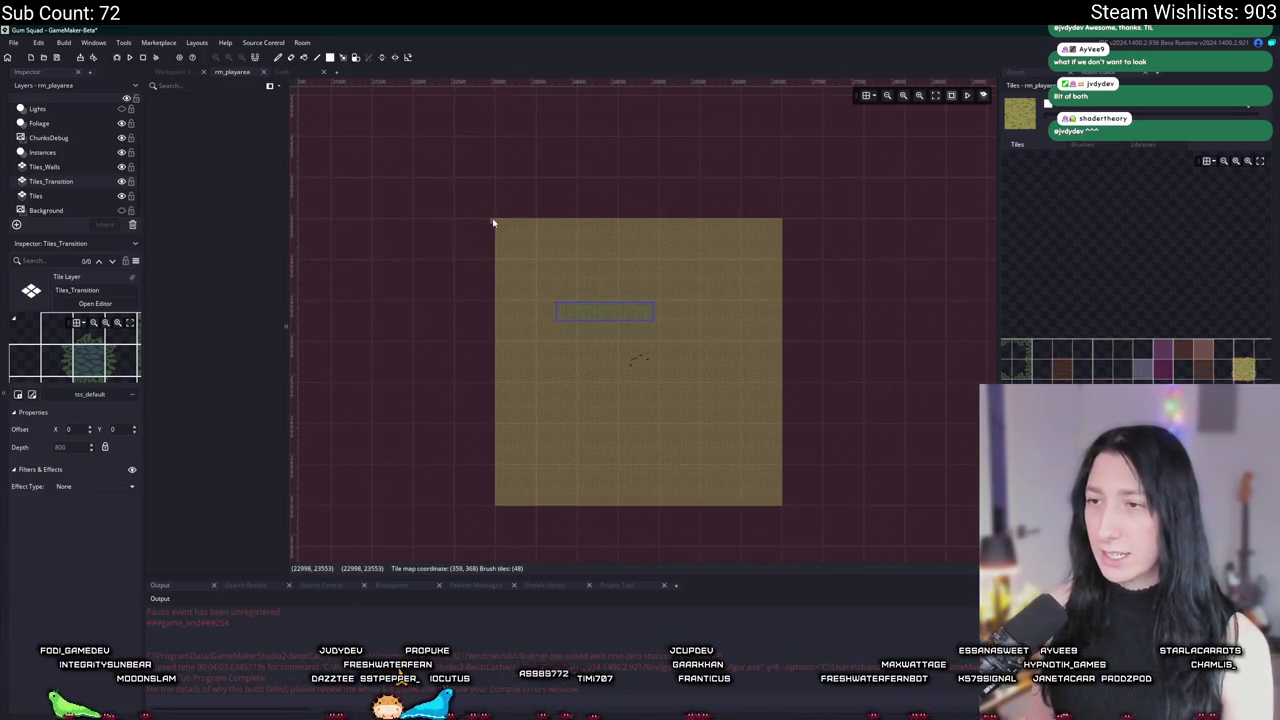
scroll(590, 355, up, 3)
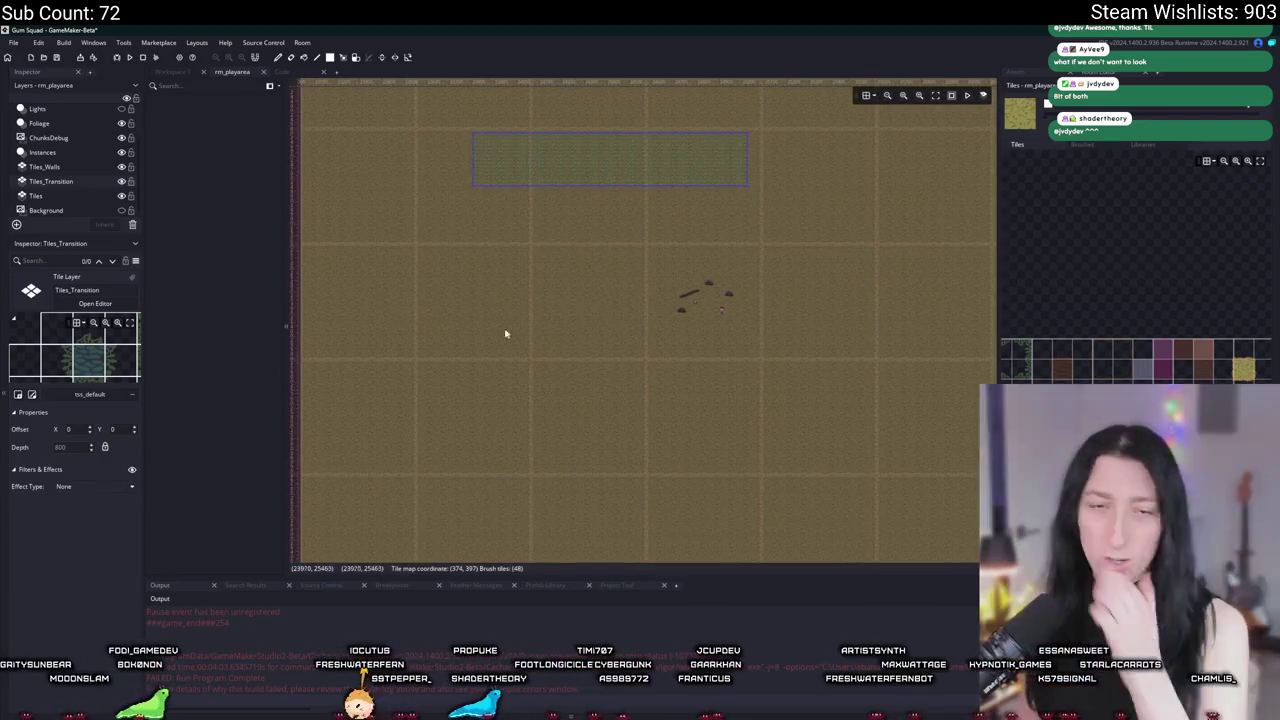
scroll(897, 363, down, 3)
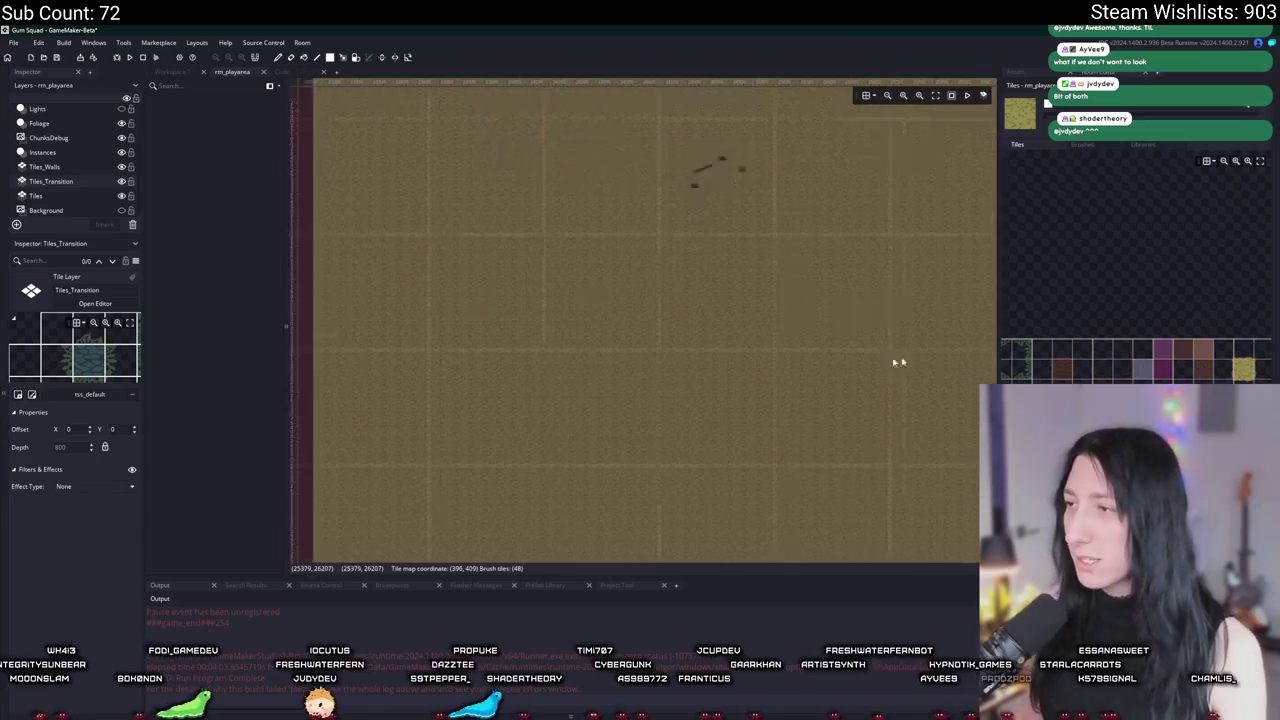
scroll(793, 262, down, 2)
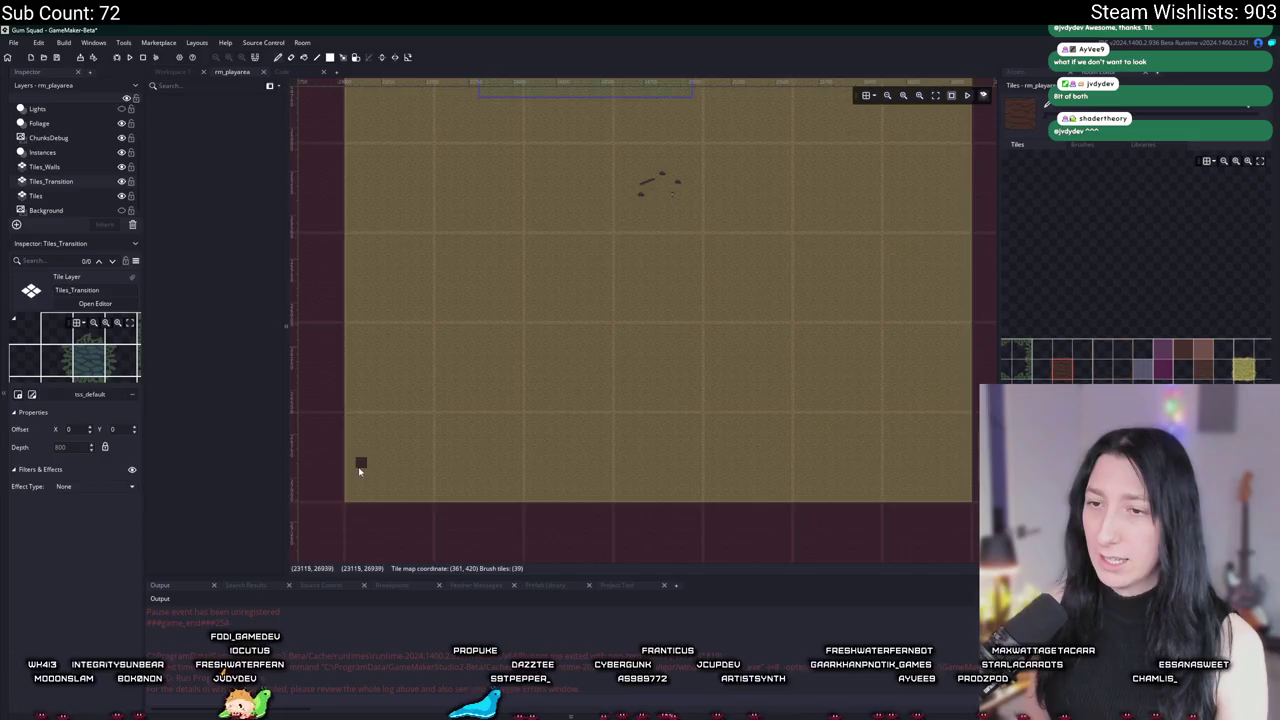
Step: Round off all four corners of the ground patch with stepped tiles
scroll(360, 463, down, 2)
scroll(457, 434, up, 4)
mouse_move(389, 400)
mouse_down()
mouse_move(414, 400)
mouse_move(393, 405)
mouse_move(394, 376)
mouse_up()
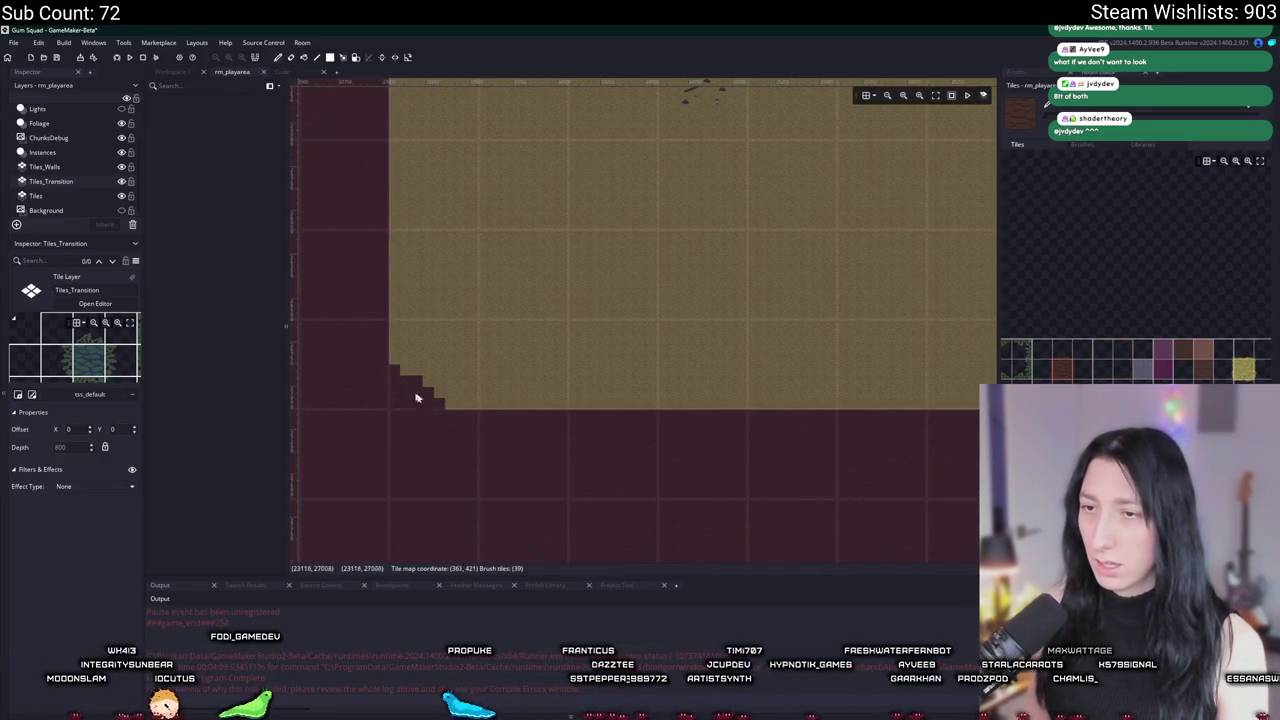
scroll(394, 394, down, 3)
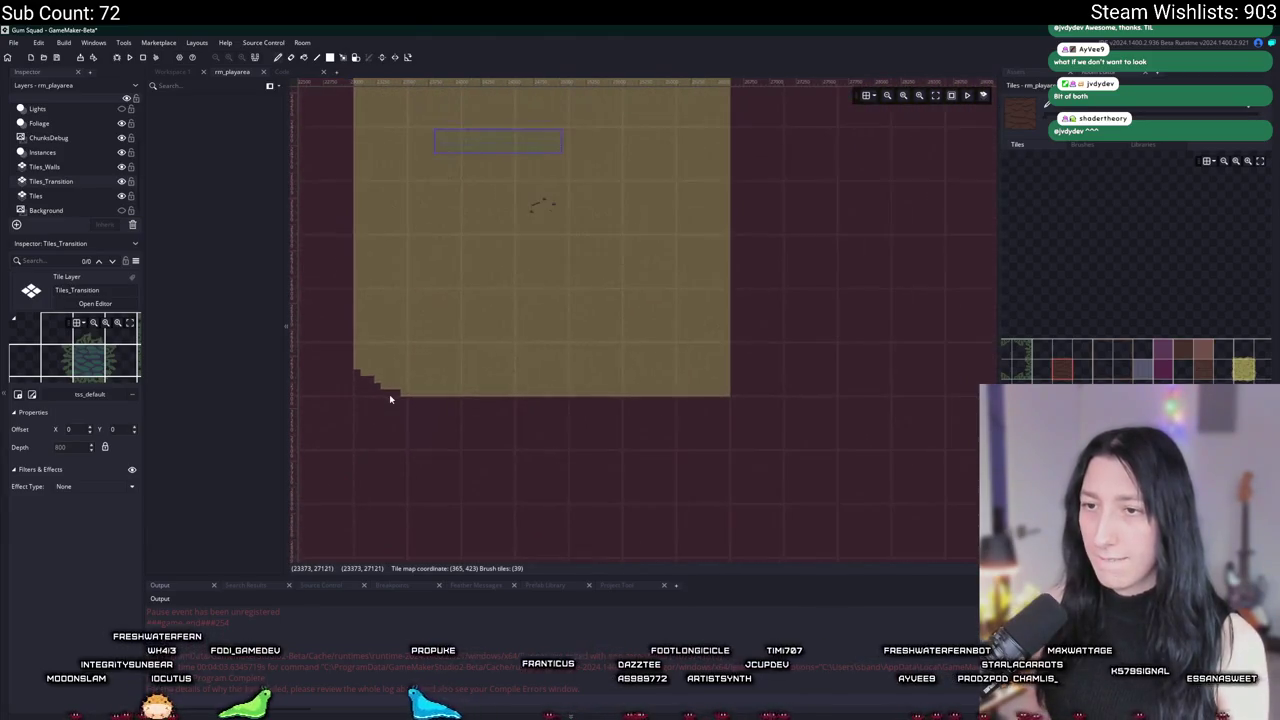
drag(716, 381, 706, 396)
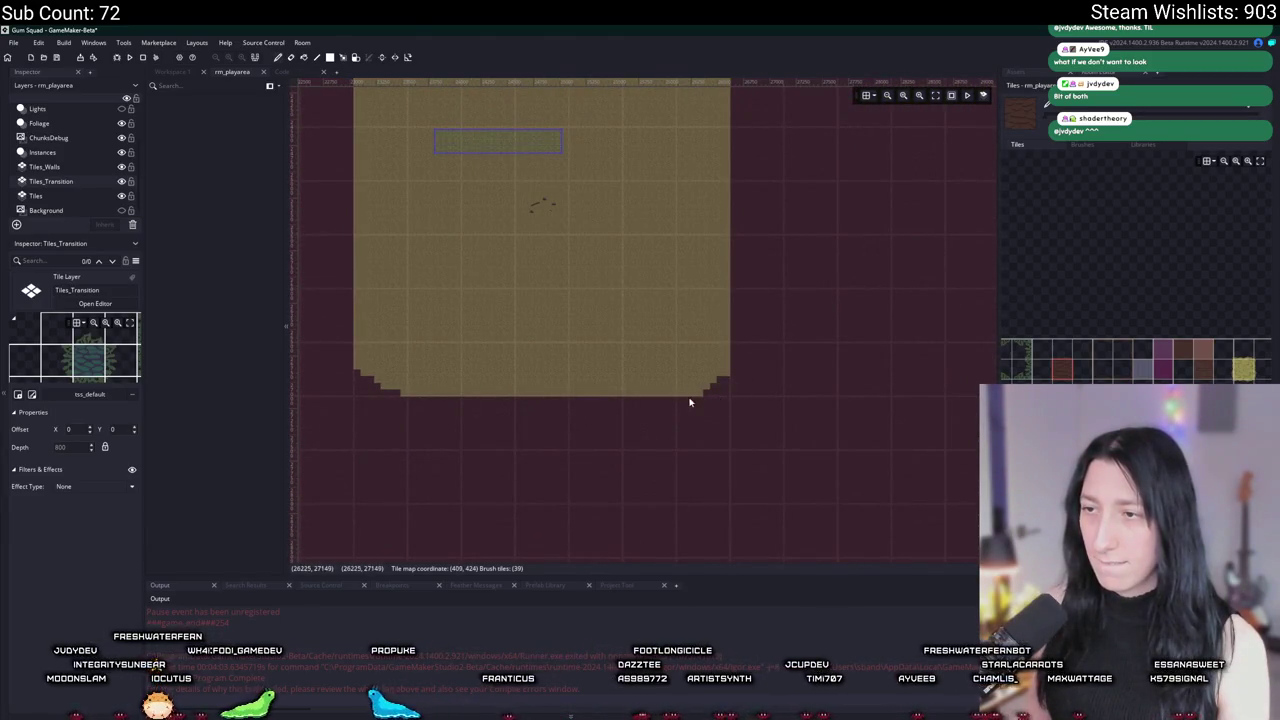
scroll(657, 400, left, 3)
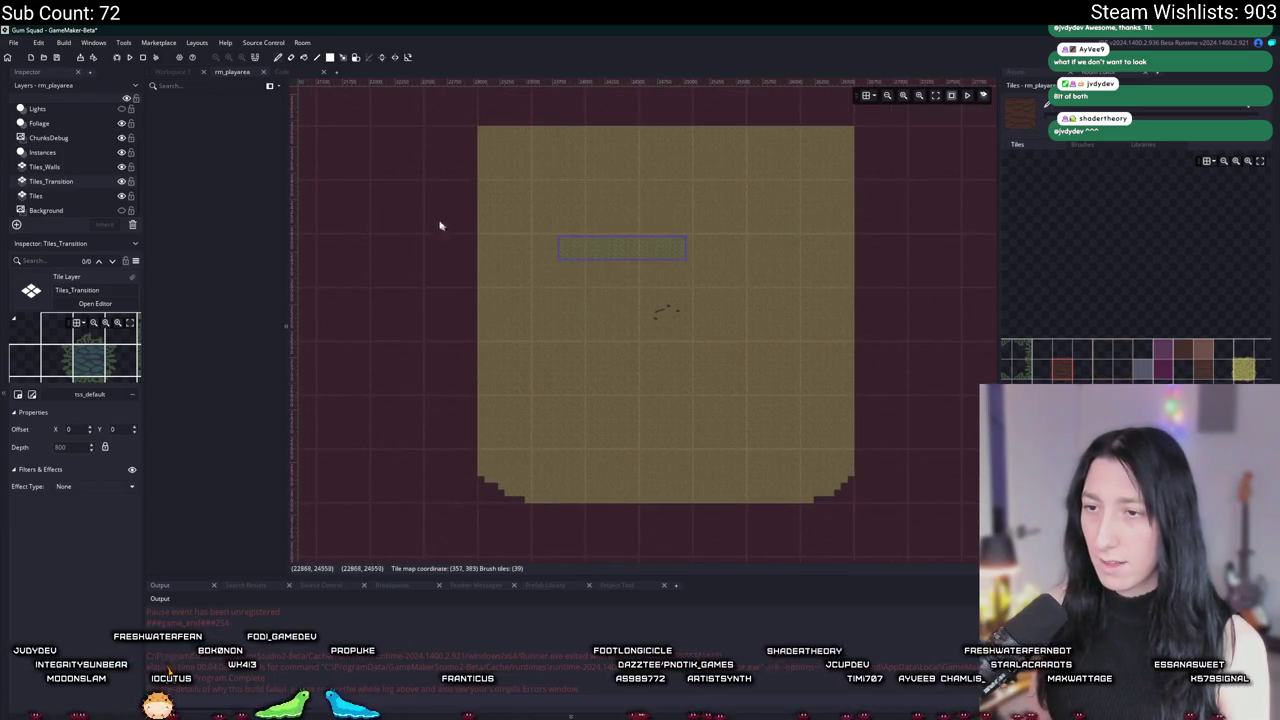
drag(437, 223, 386, 286)
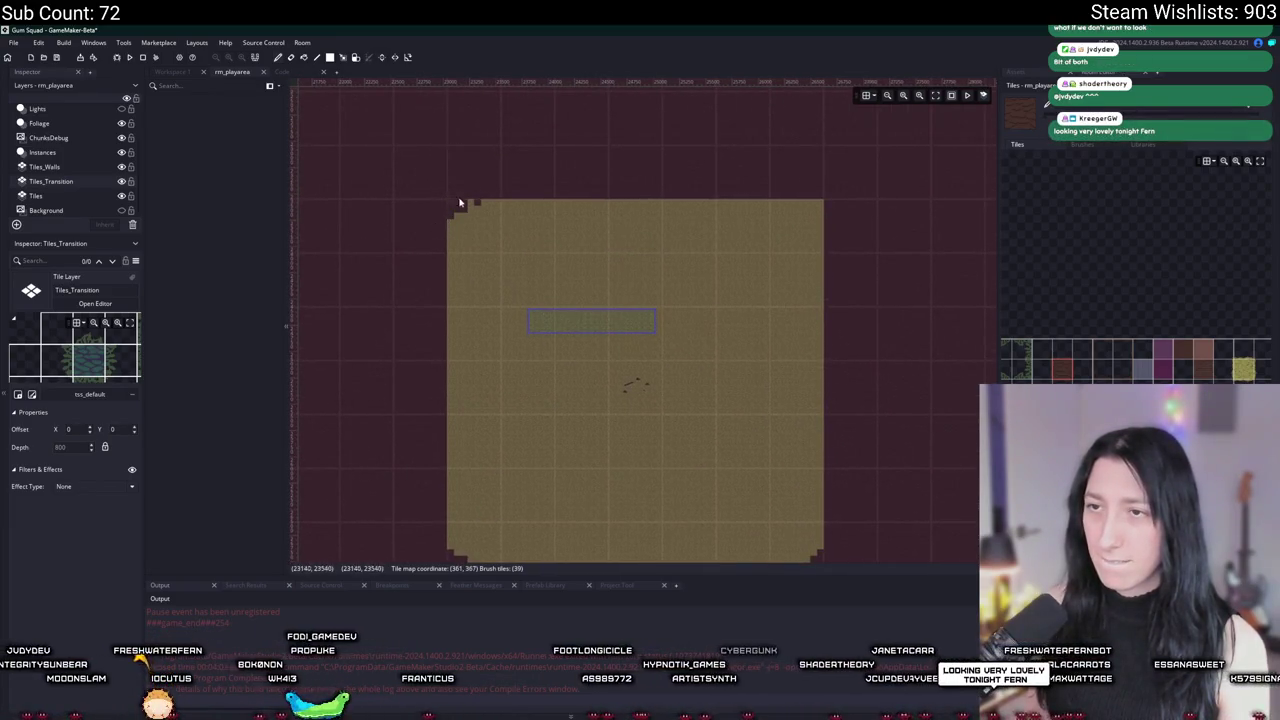
mouse_move(450, 243)
mouse_down()
mouse_move(483, 207)
mouse_move(453, 241)
mouse_up()
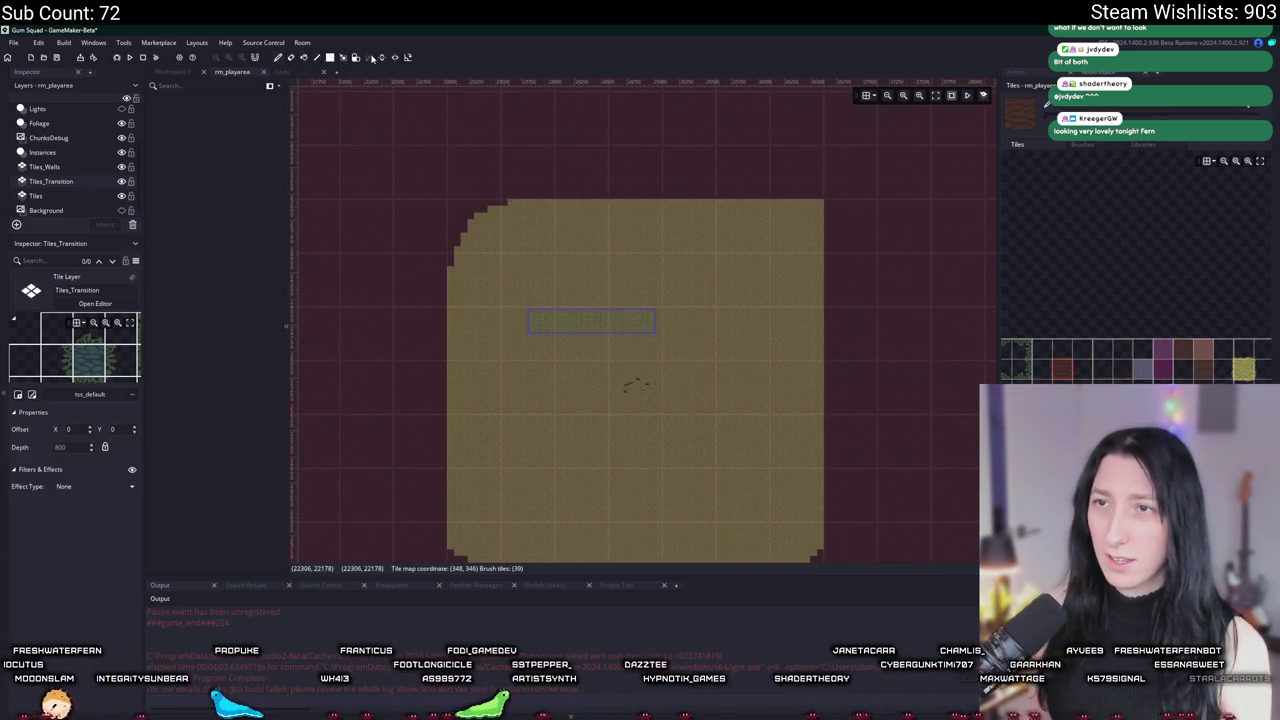
mouse_move(757, 237)
mouse_down()
mouse_move(723, 163)
mouse_move(746, 153)
mouse_move(746, 179)
mouse_up()
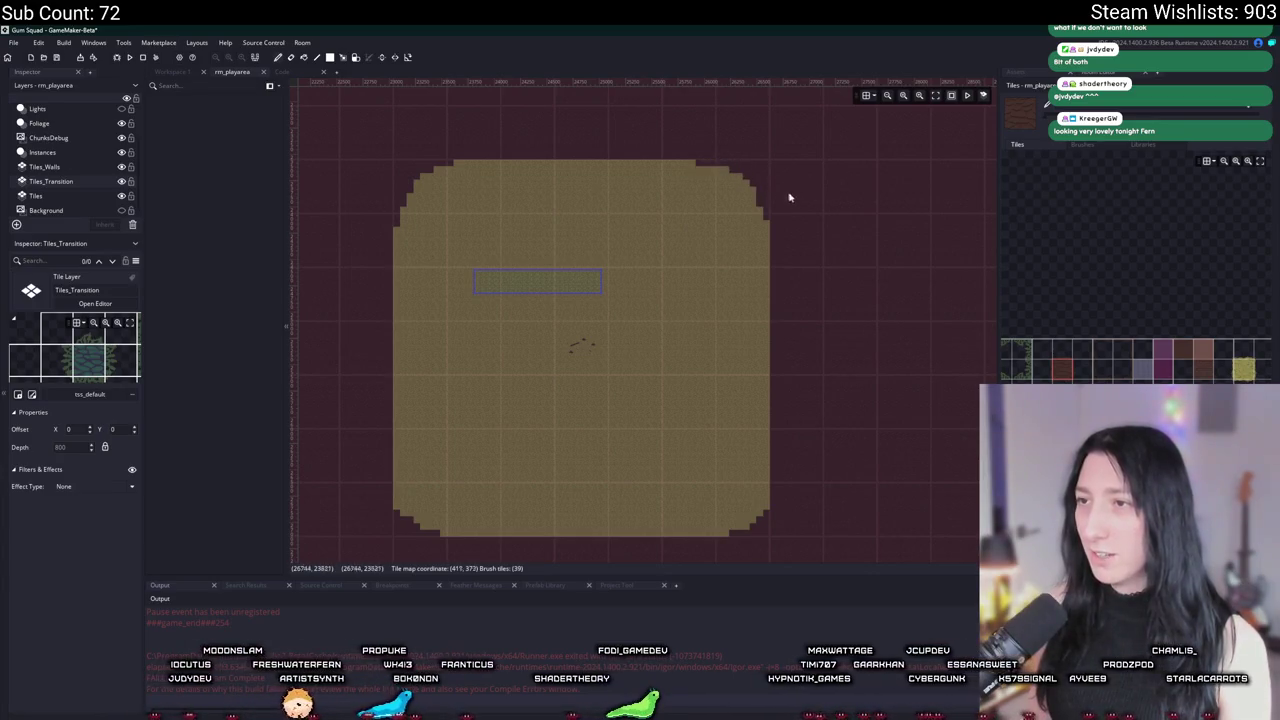
Step: Make the ground's left and right edges uneven with bumps and indentations
scroll(796, 258, down, 1)
mouse_move(776, 483)
mouse_down()
mouse_move(712, 518)
mouse_move(766, 466)
mouse_move(762, 419)
mouse_up()
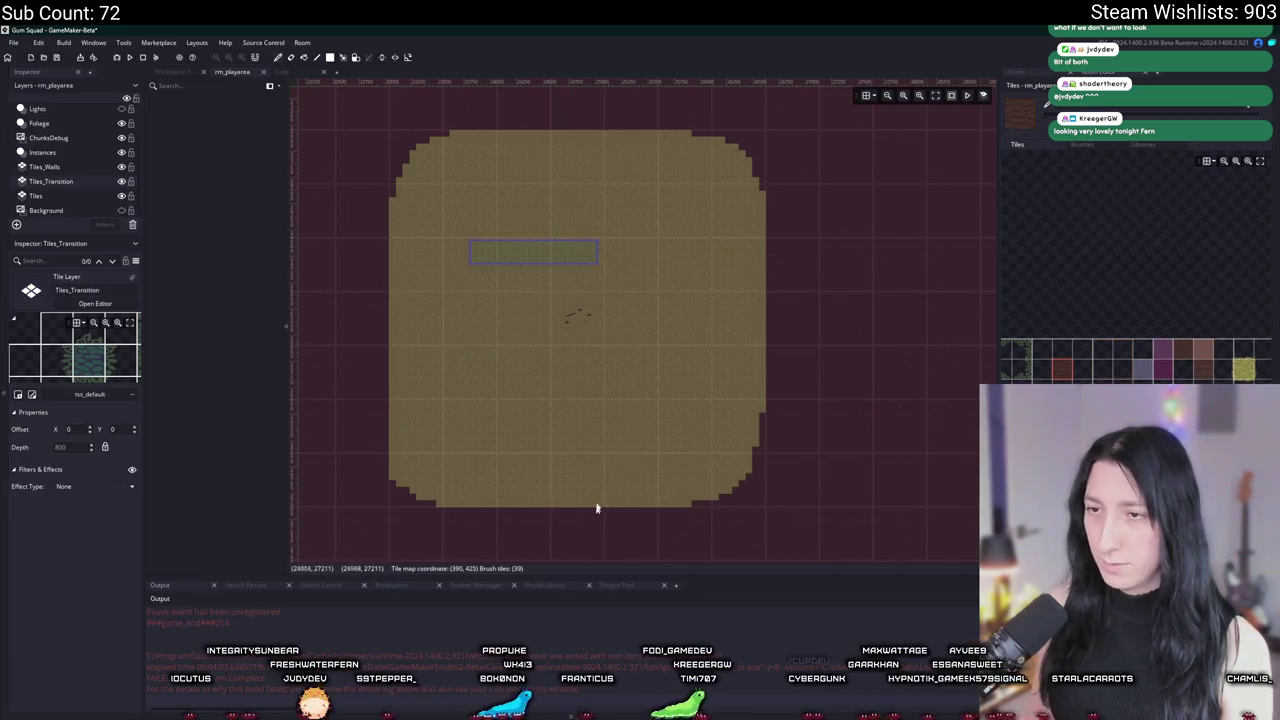
scroll(749, 266, down, 2)
mouse_move(832, 226)
mouse_down()
mouse_move(830, 274)
mouse_move(830, 183)
mouse_move(820, 266)
mouse_move(831, 294)
mouse_up()
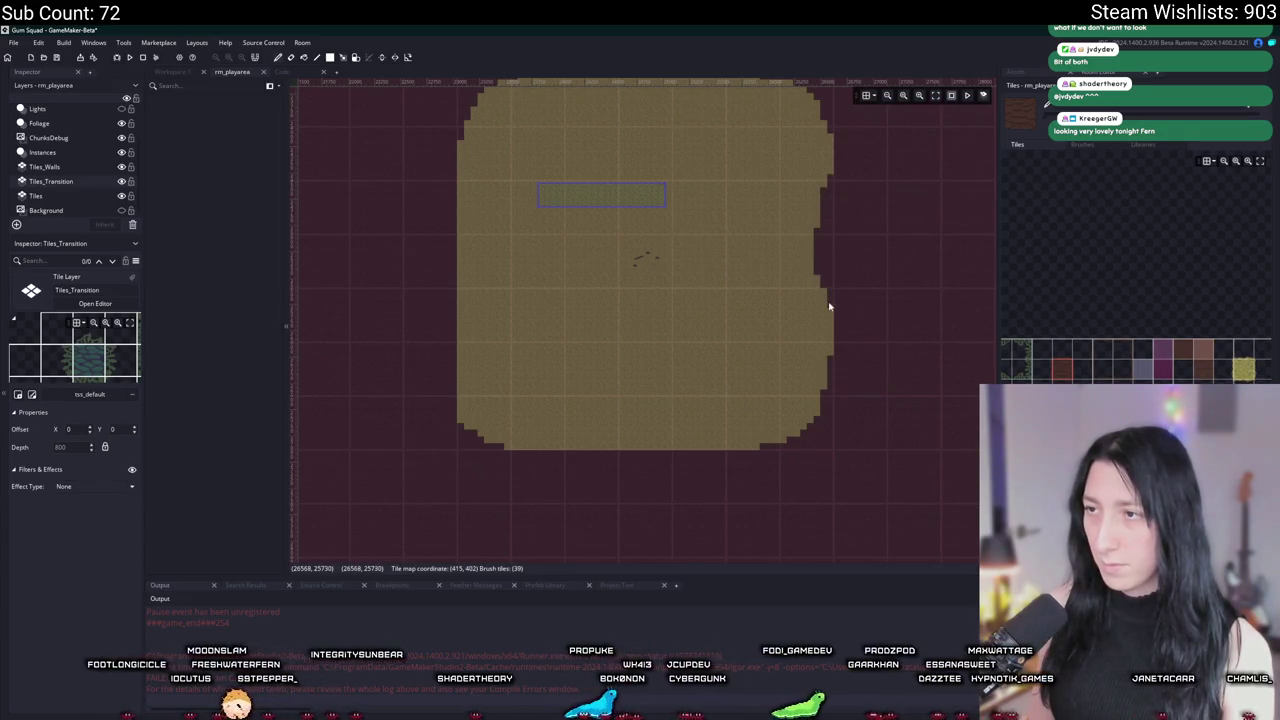
scroll(483, 252, up, 1)
scroll(490, 290, up, 3)
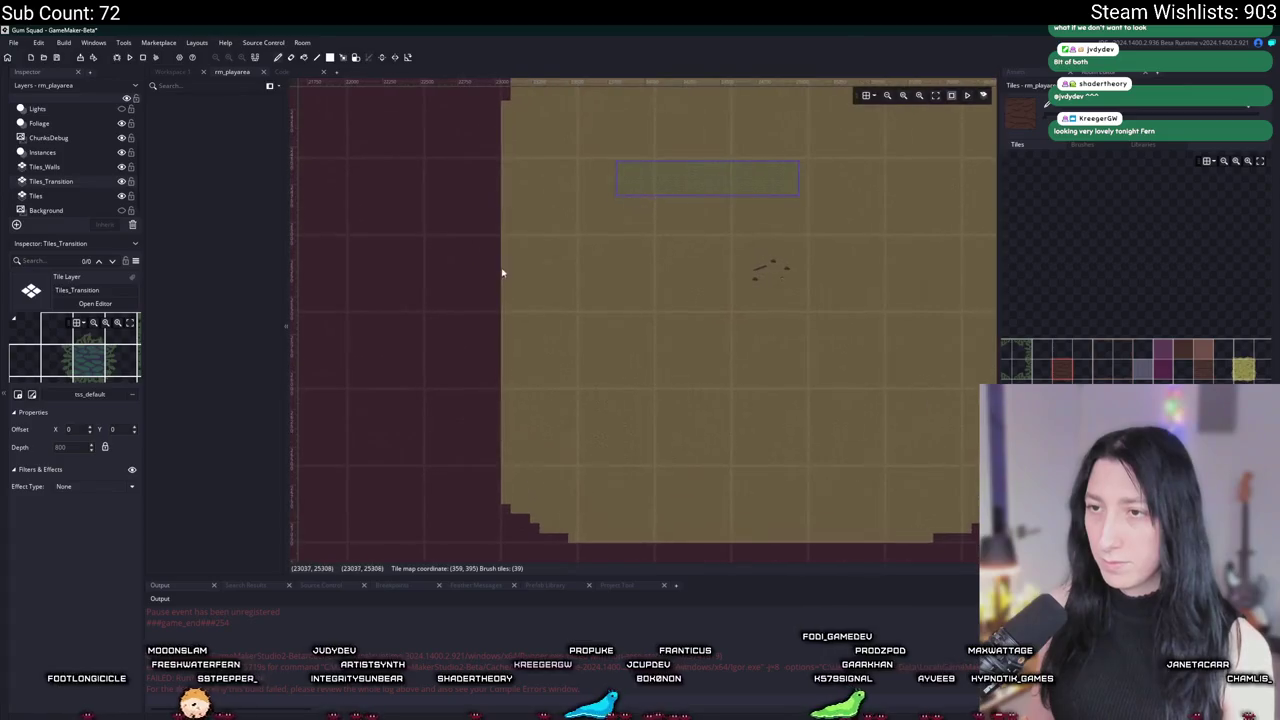
mouse_move(516, 304)
mouse_down()
mouse_move(520, 334)
mouse_move(526, 309)
mouse_up()
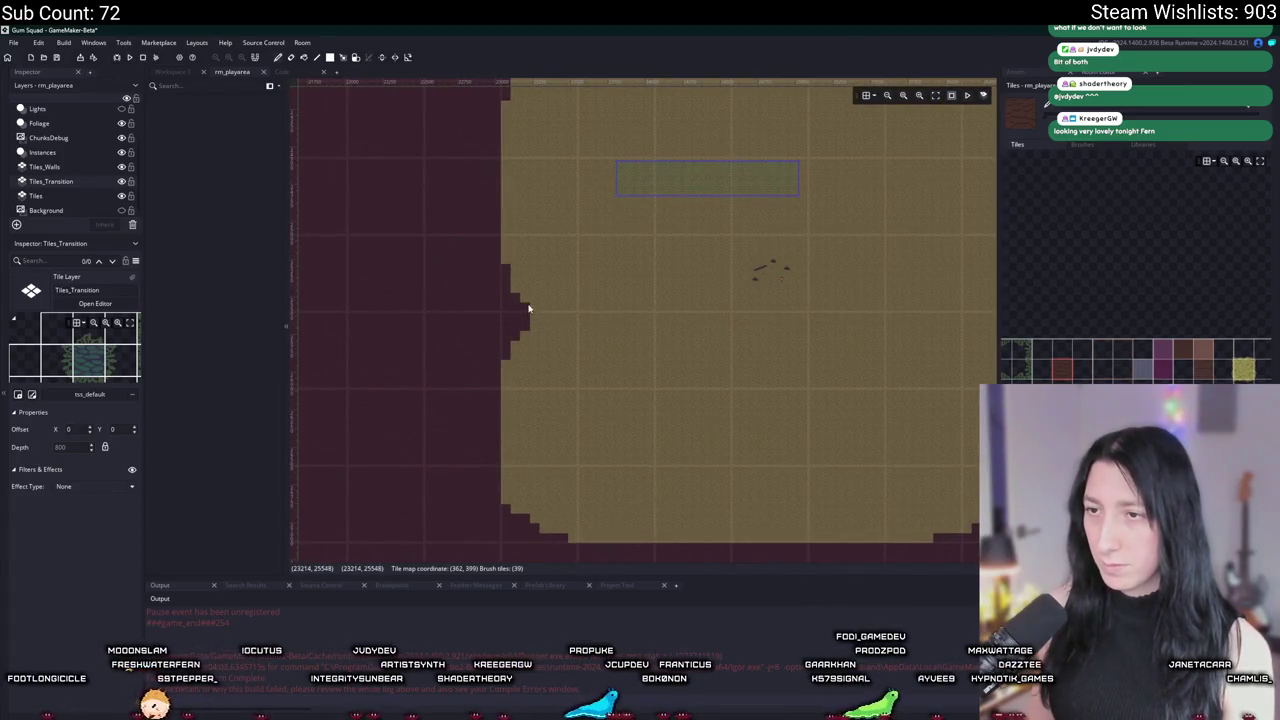
scroll(490, 275, down, 3)
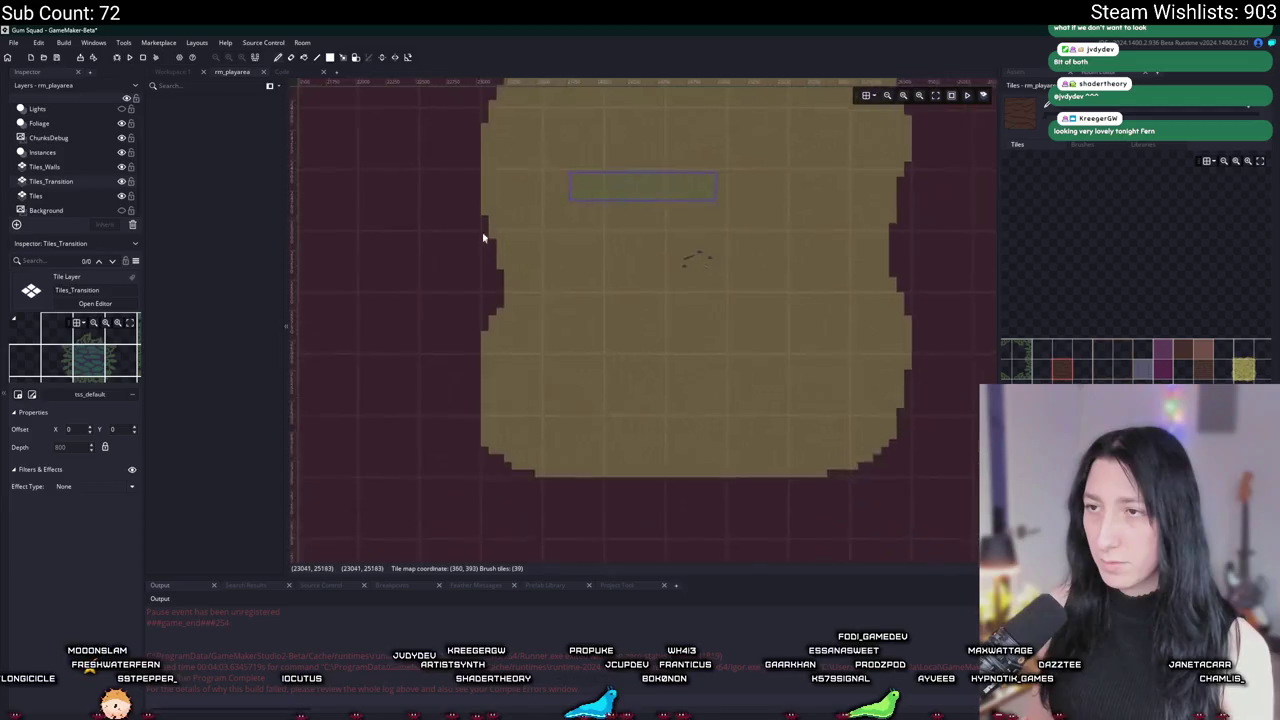
drag(480, 277, 478, 237)
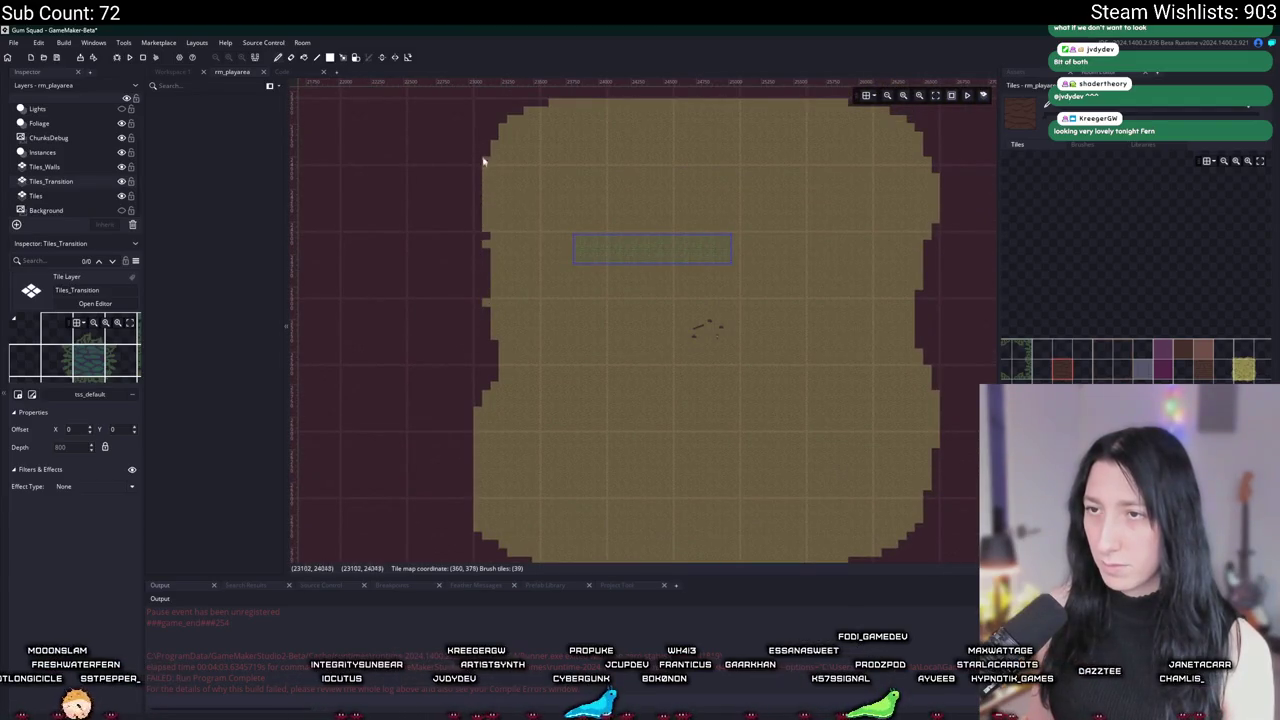
drag(497, 141, 481, 239)
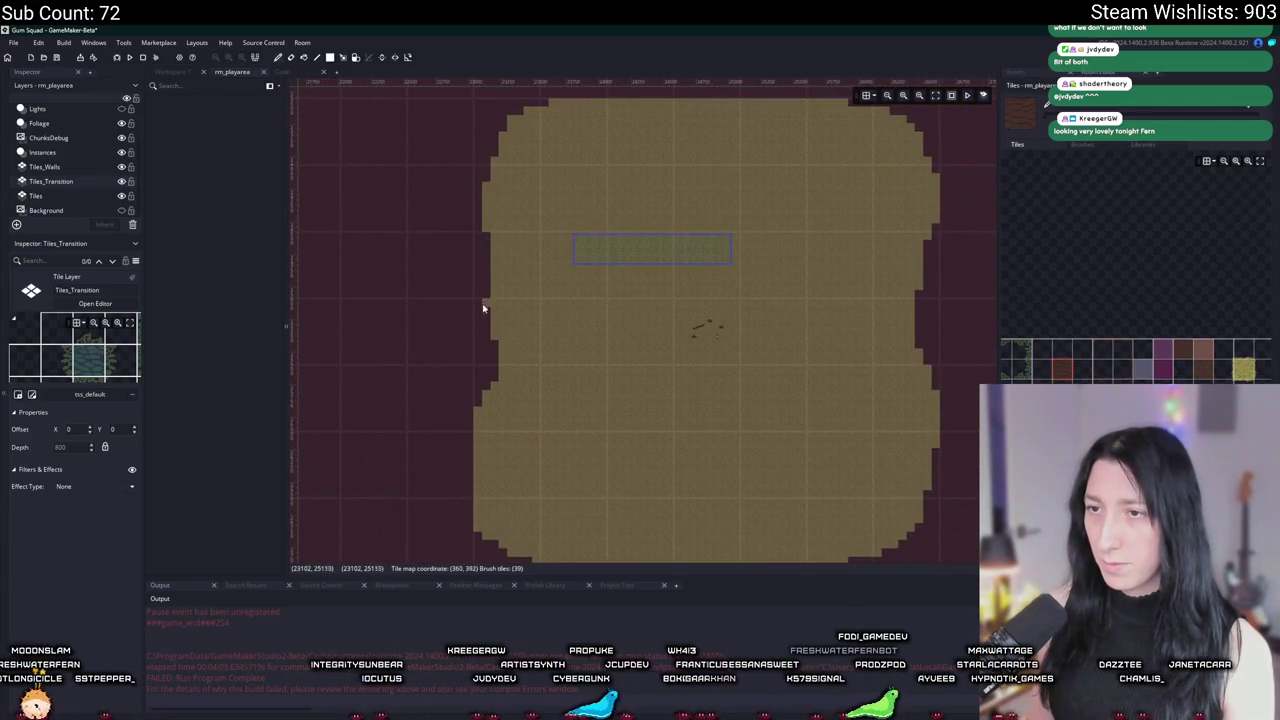
Step: Remove the stair-step tiles at the ground's lower-left curve
scroll(488, 297, down, 2)
scroll(529, 377, up, 5)
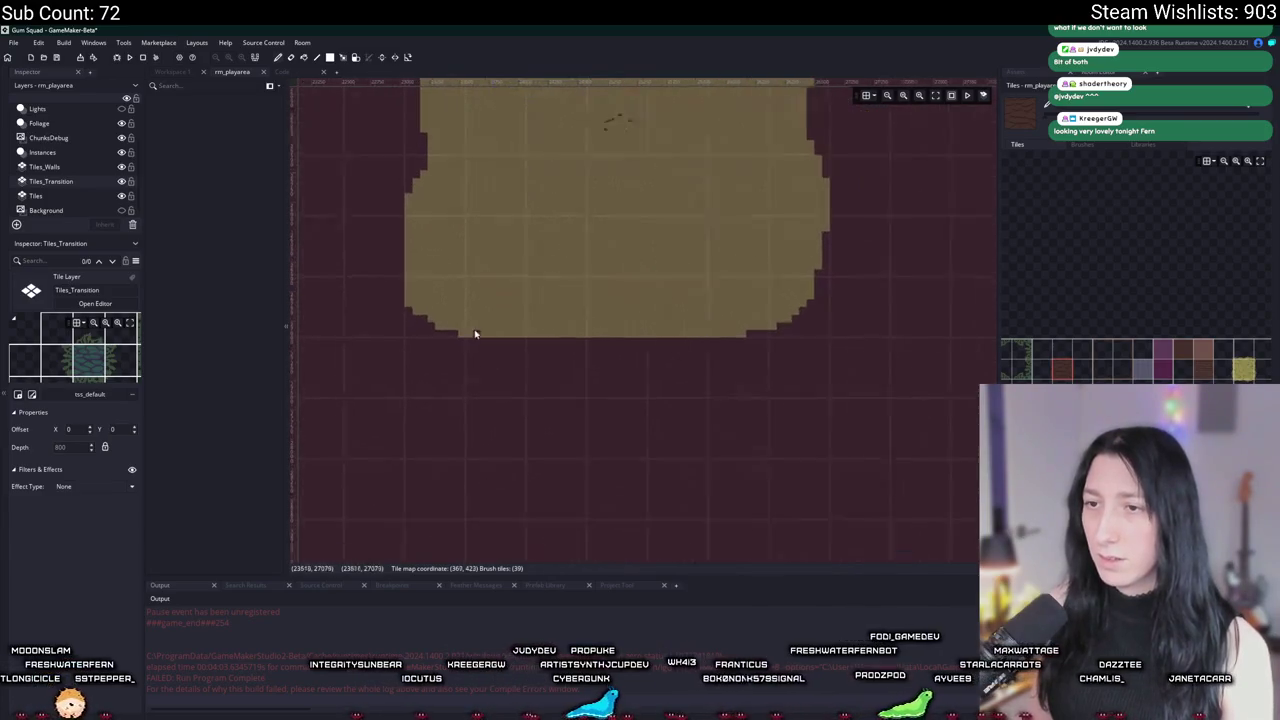
scroll(502, 358, up, 1)
mouse_move(502, 358)
mouse_down()
mouse_move(394, 277)
mouse_move(486, 329)
mouse_up()
scroll(423, 294, up, 2)
scroll(486, 329, down, 3)
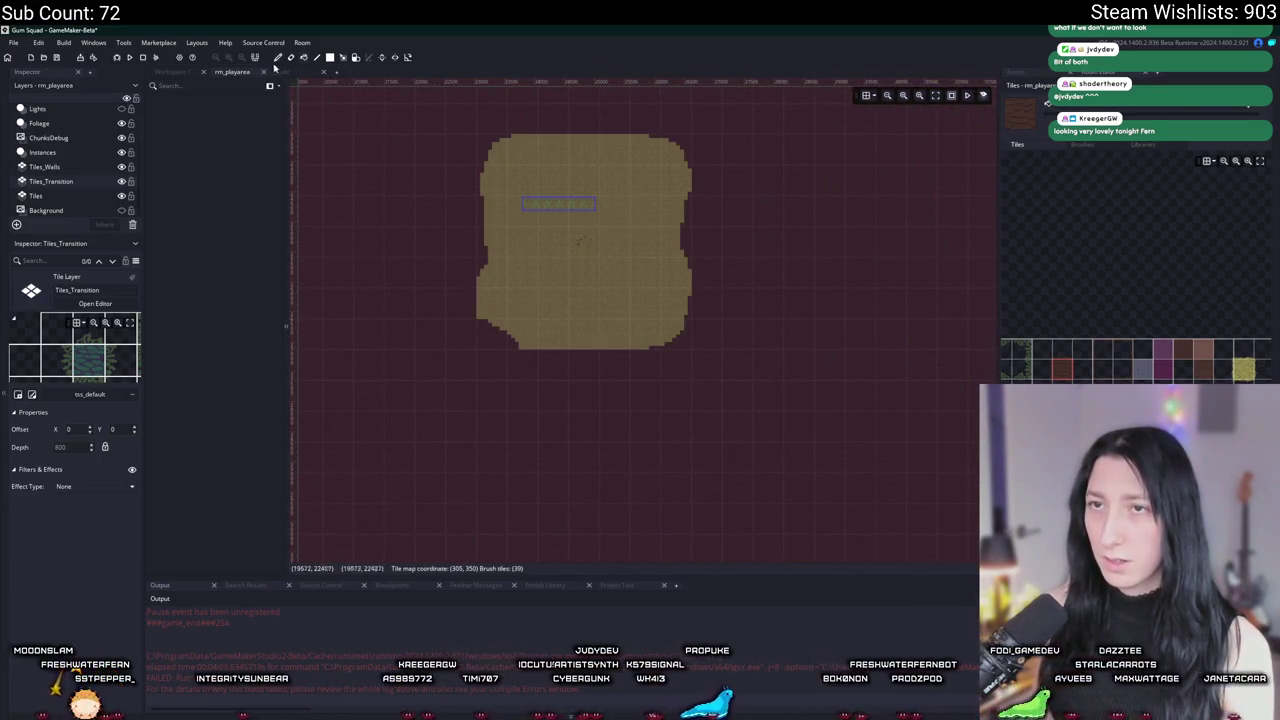
scroll(461, 241, down, 5)
scroll(449, 217, up, 3)
scroll(474, 286, down, 2)
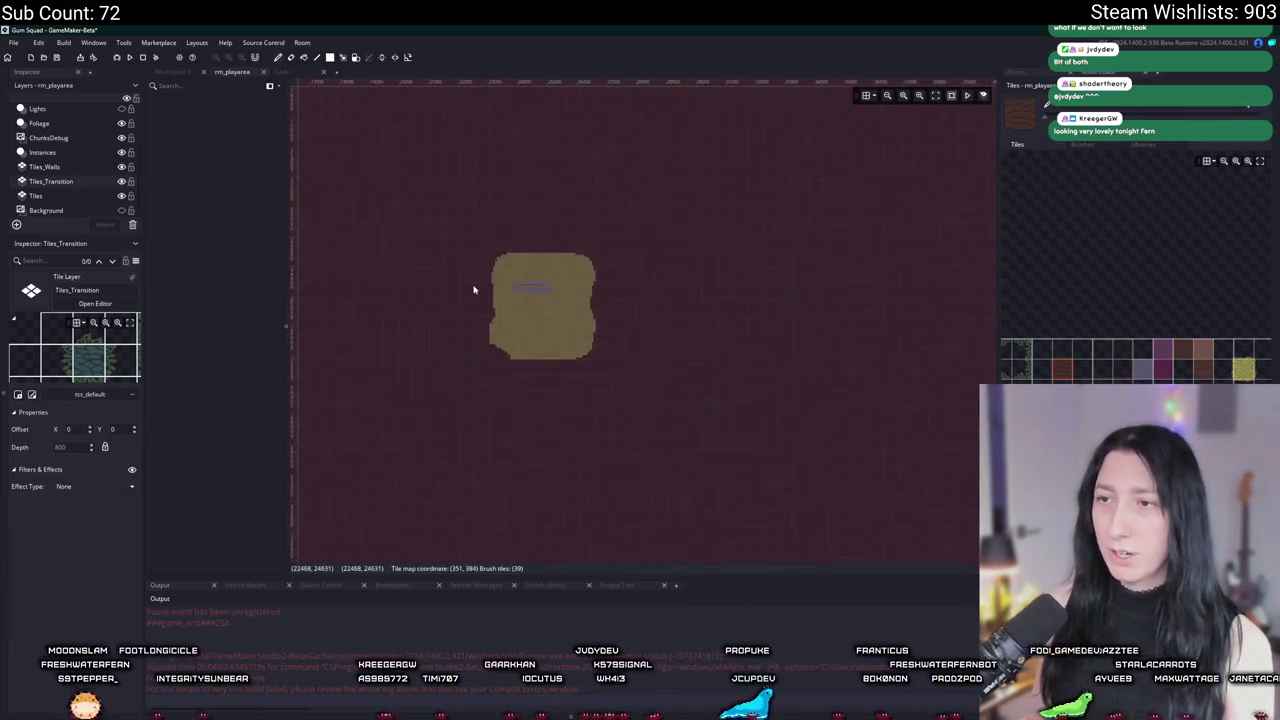
scroll(519, 252, down, 2)
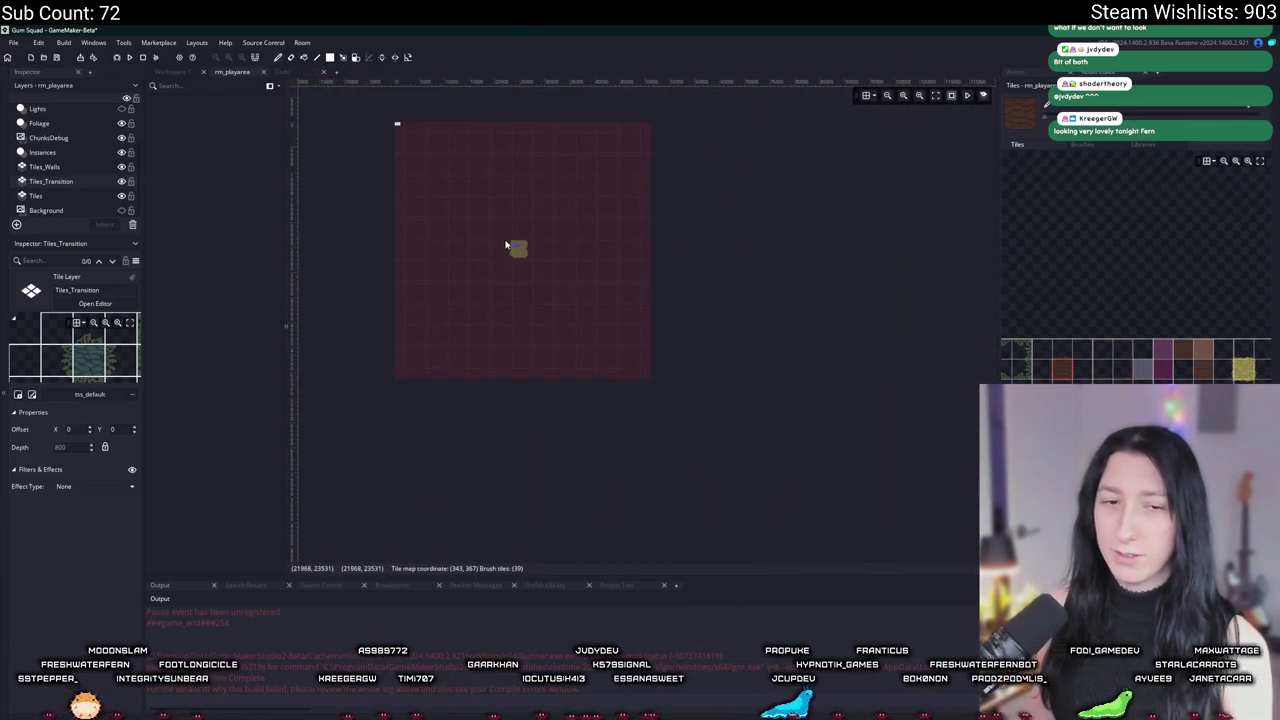
scroll(505, 244, up, 4)
scroll(634, 326, up, 5)
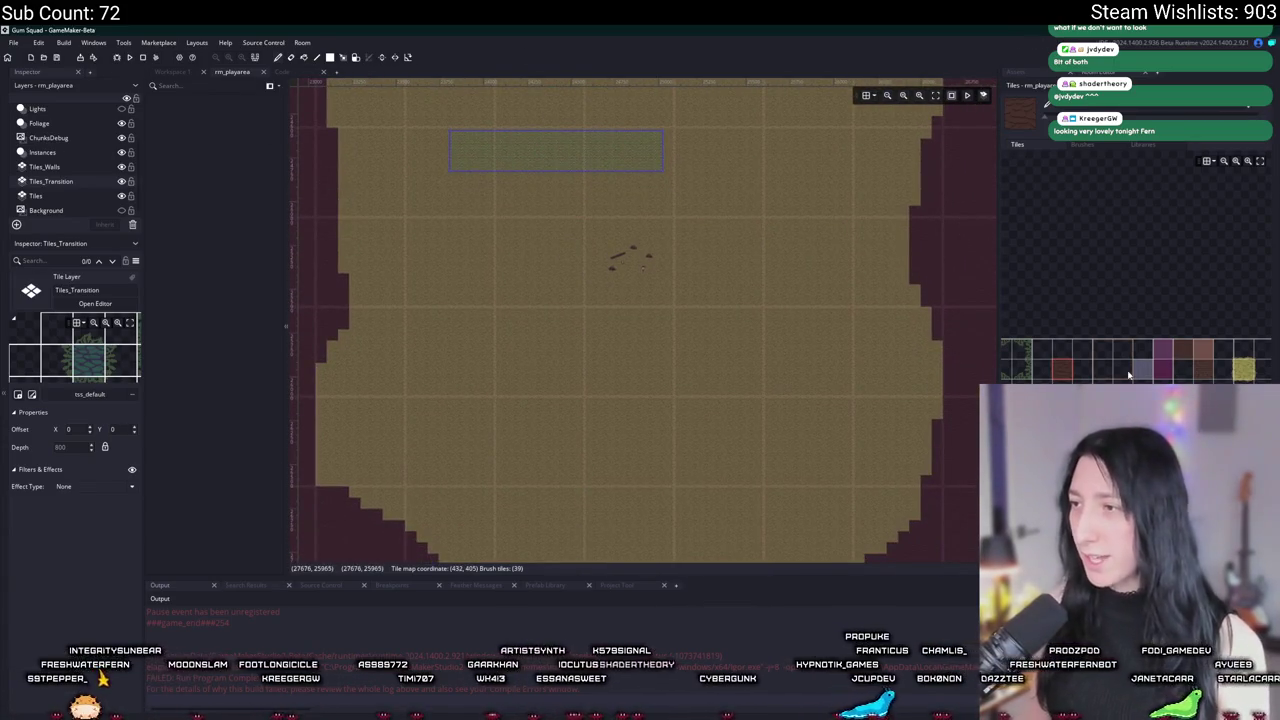
scroll(1060, 373, down, 1)
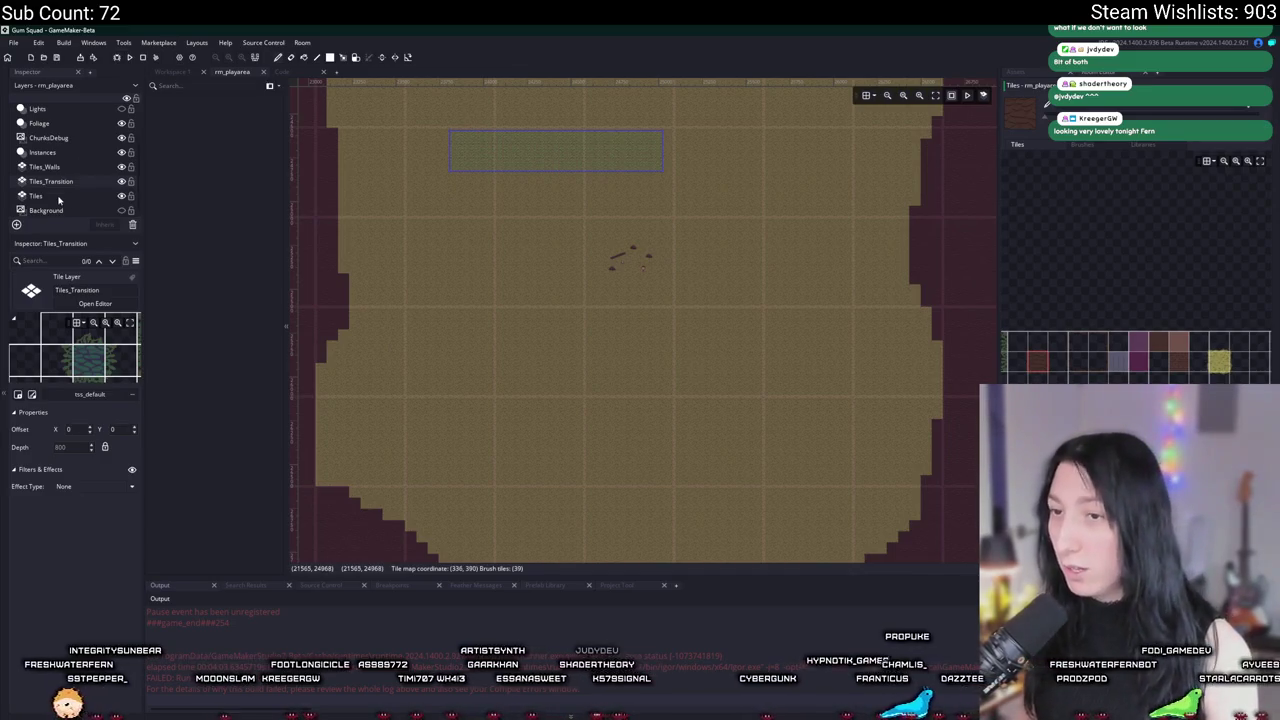
Step: Extend the dark brick wall down by one tile and zoom out to review
drag(457, 379, 502, 331)
scroll(420, 300, up, 3)
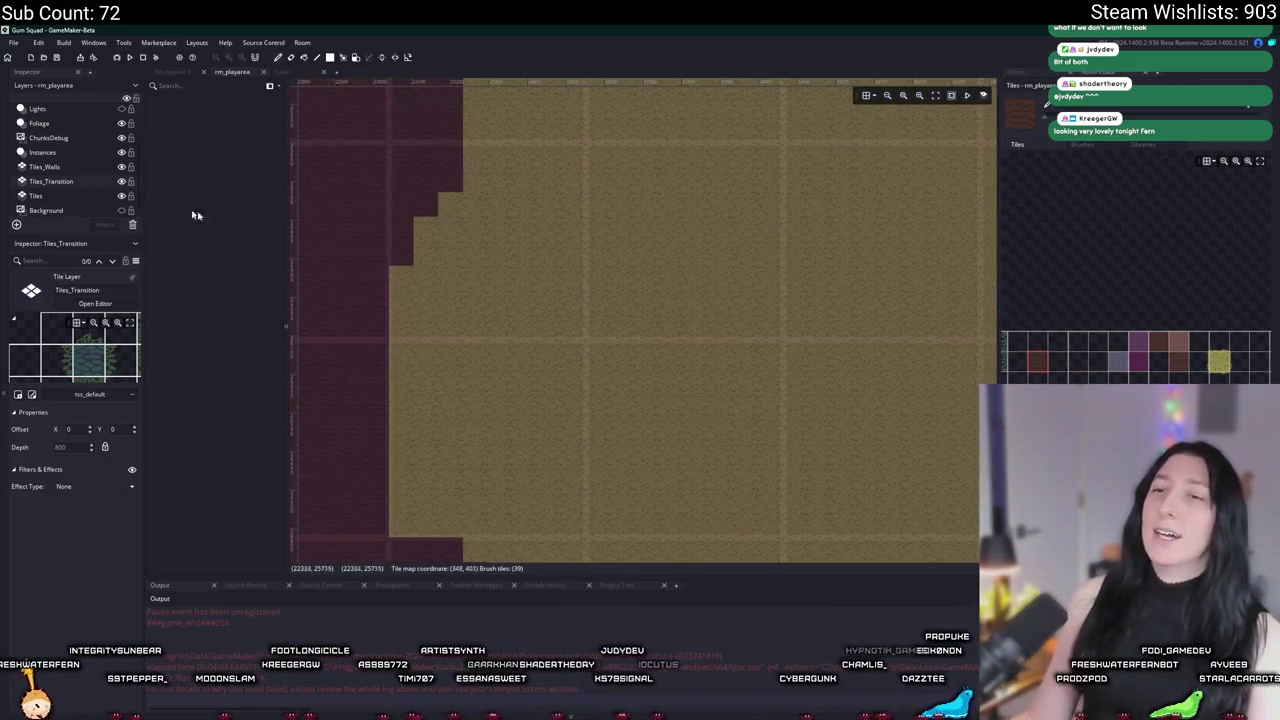
scroll(420, 280, up, 3)
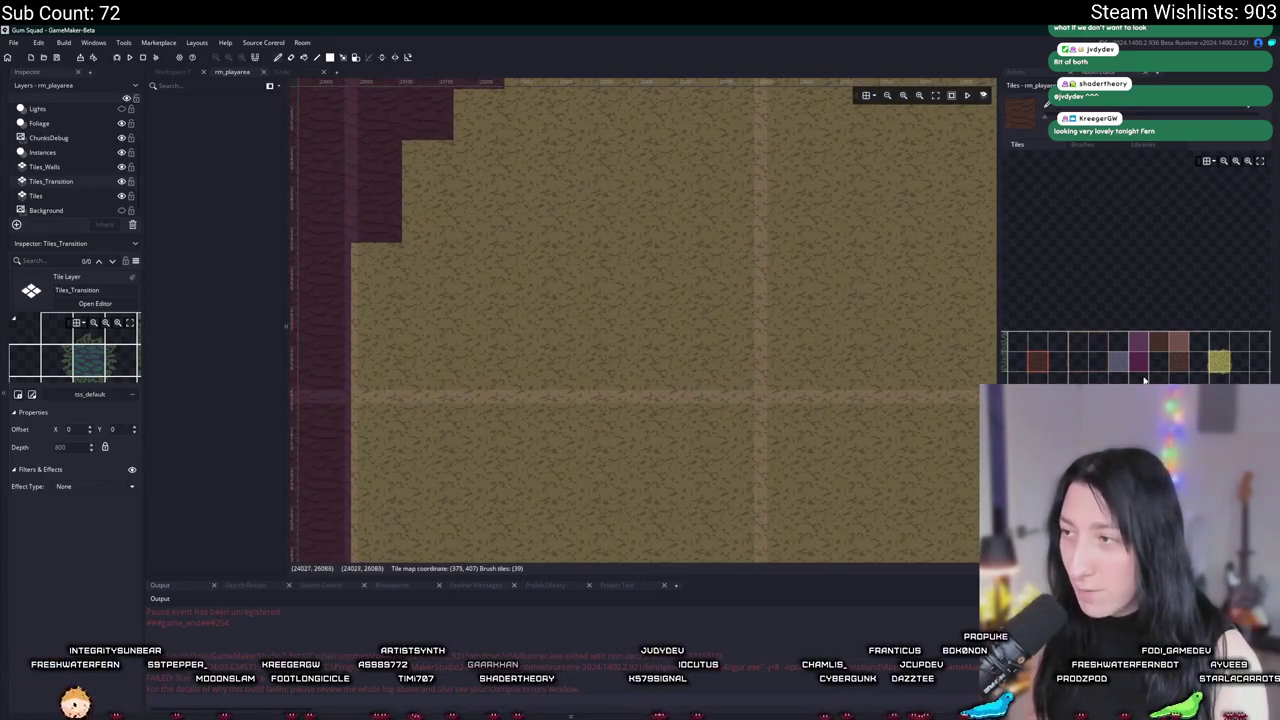
scroll(1140, 375, left, 3)
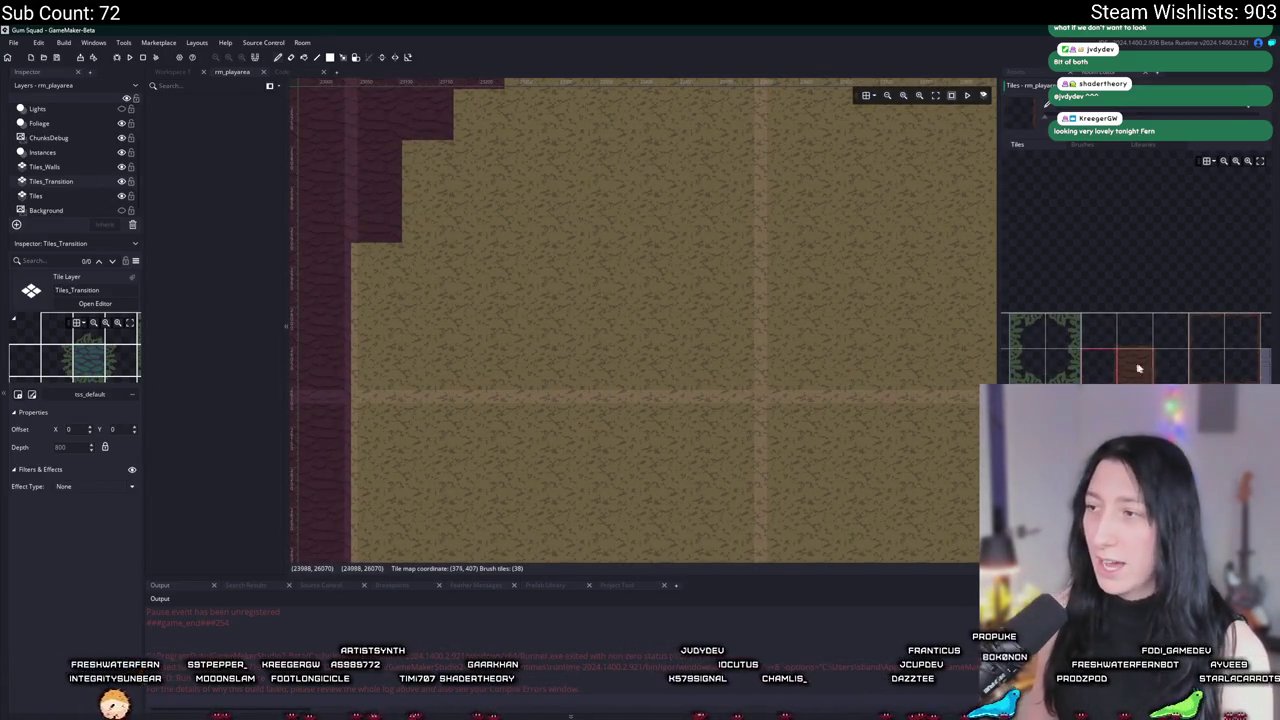
click(370, 270)
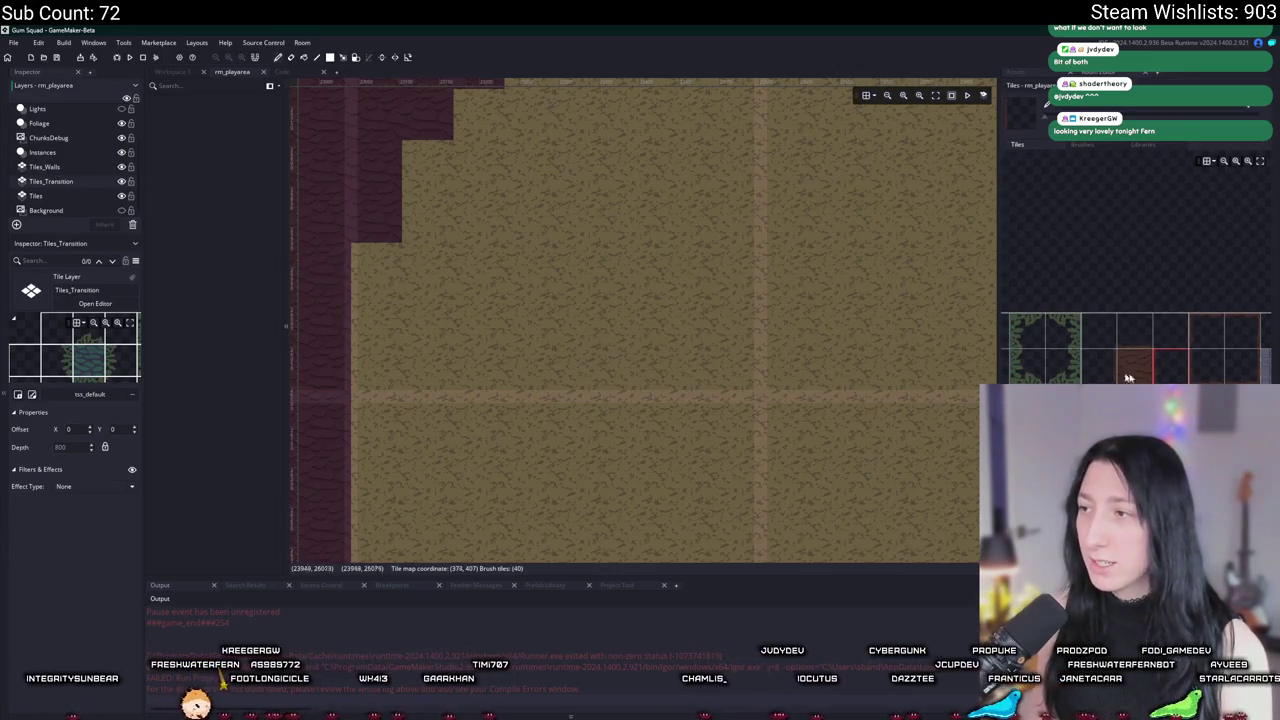
drag(369, 320, 641, 296)
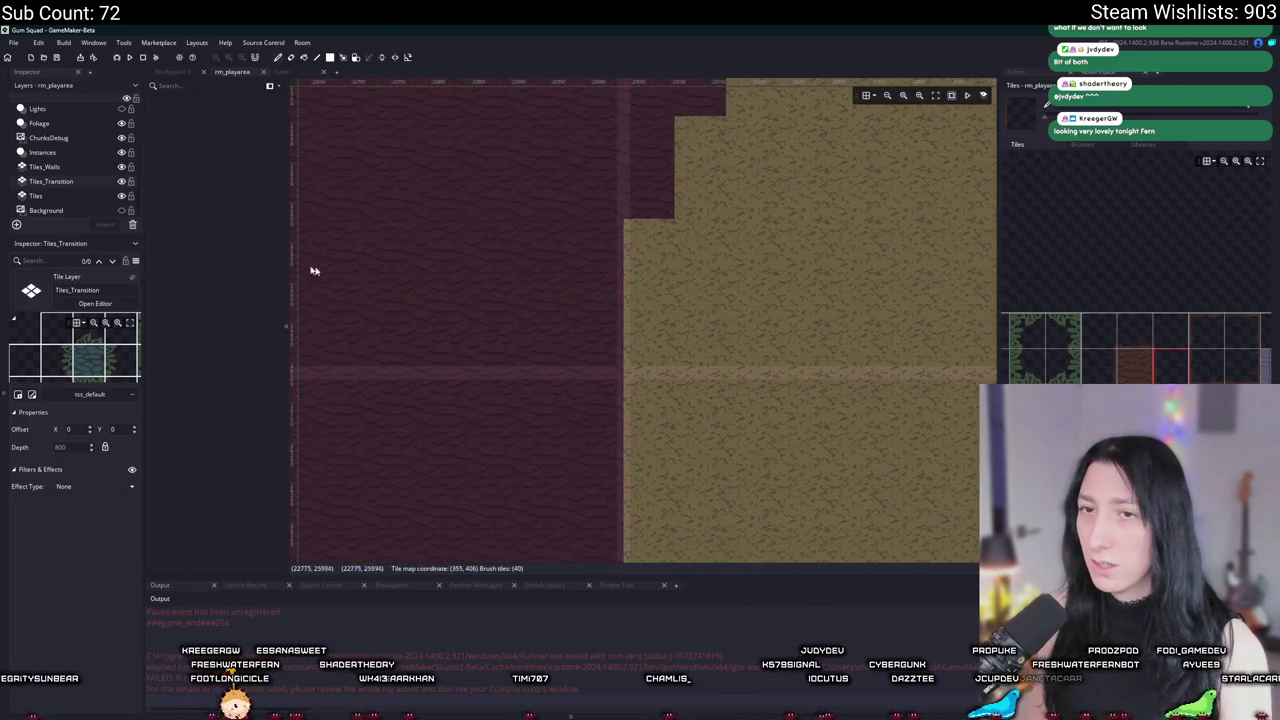
scroll(474, 257, down, 8)
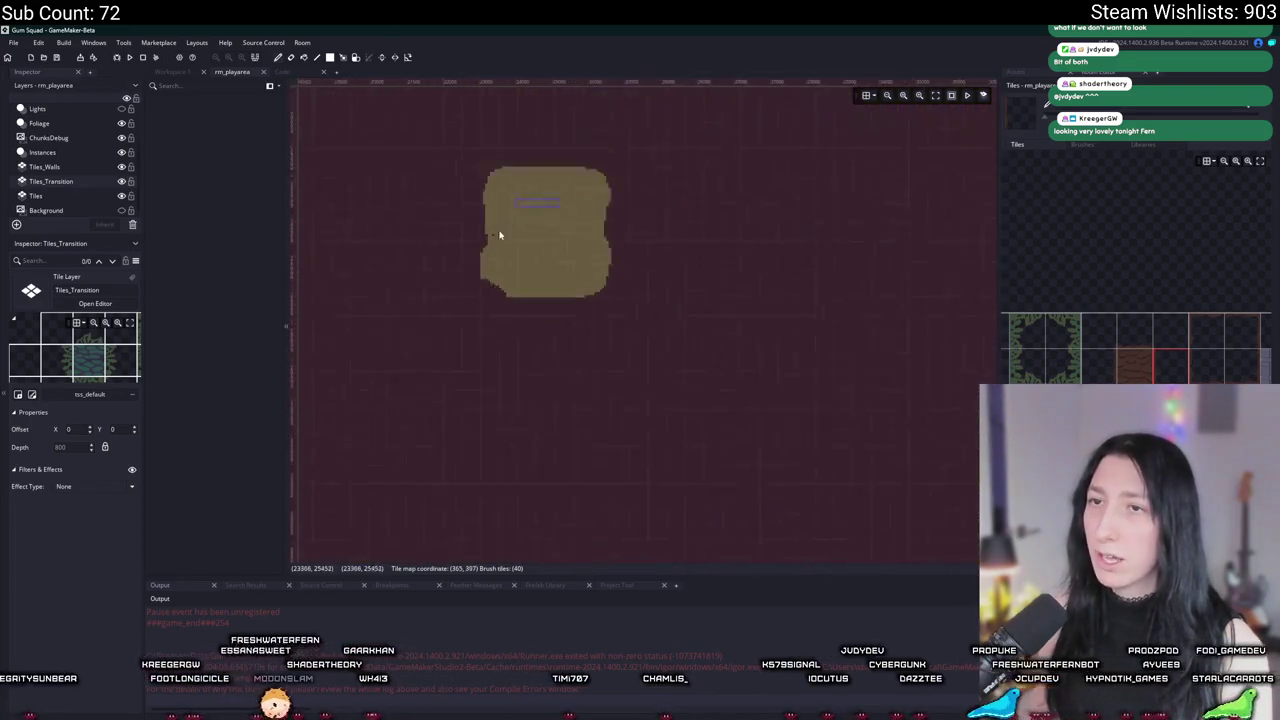
scroll(376, 175, up, 5)
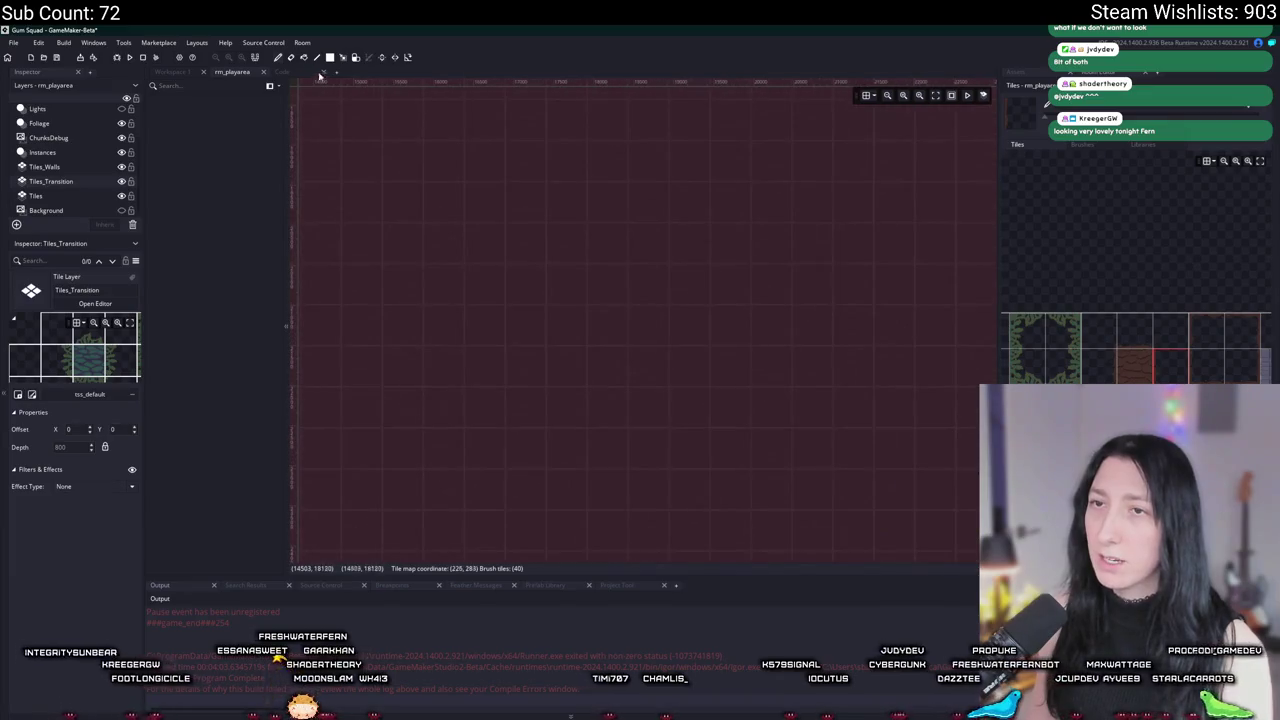
scroll(577, 320, down, 5)
scroll(574, 294, up, 1)
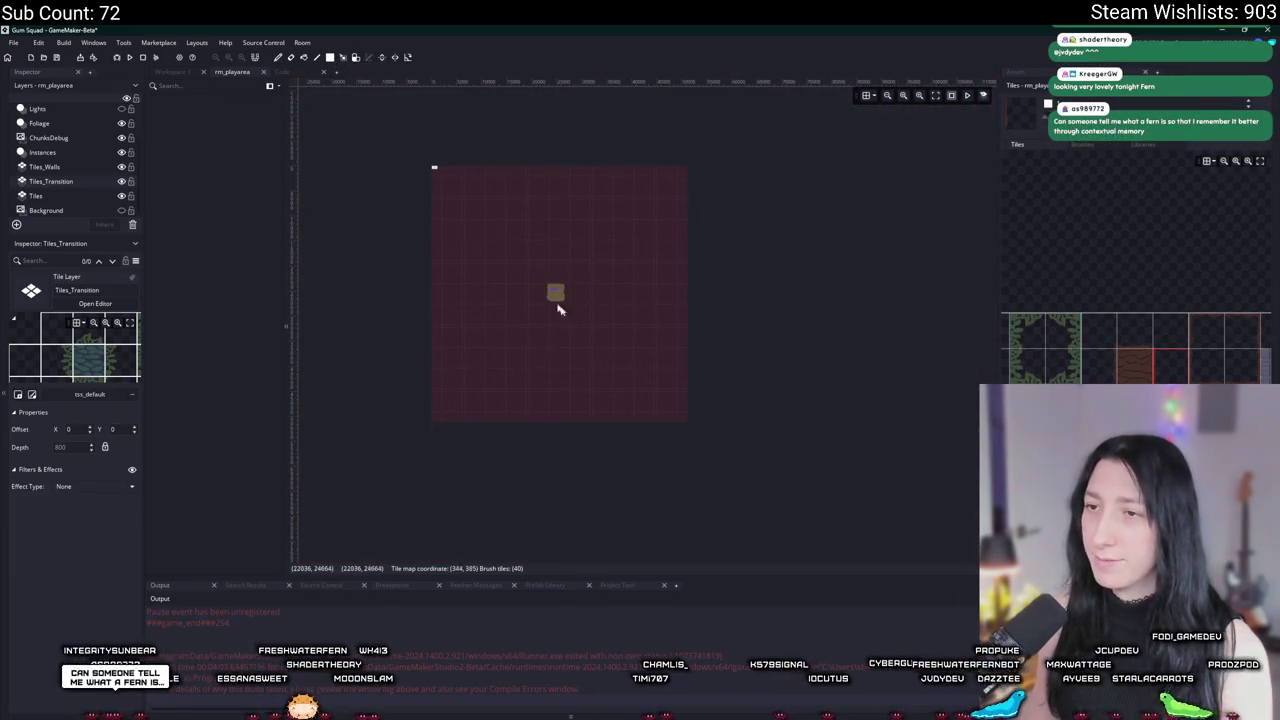
scroll(575, 307, up, 5)
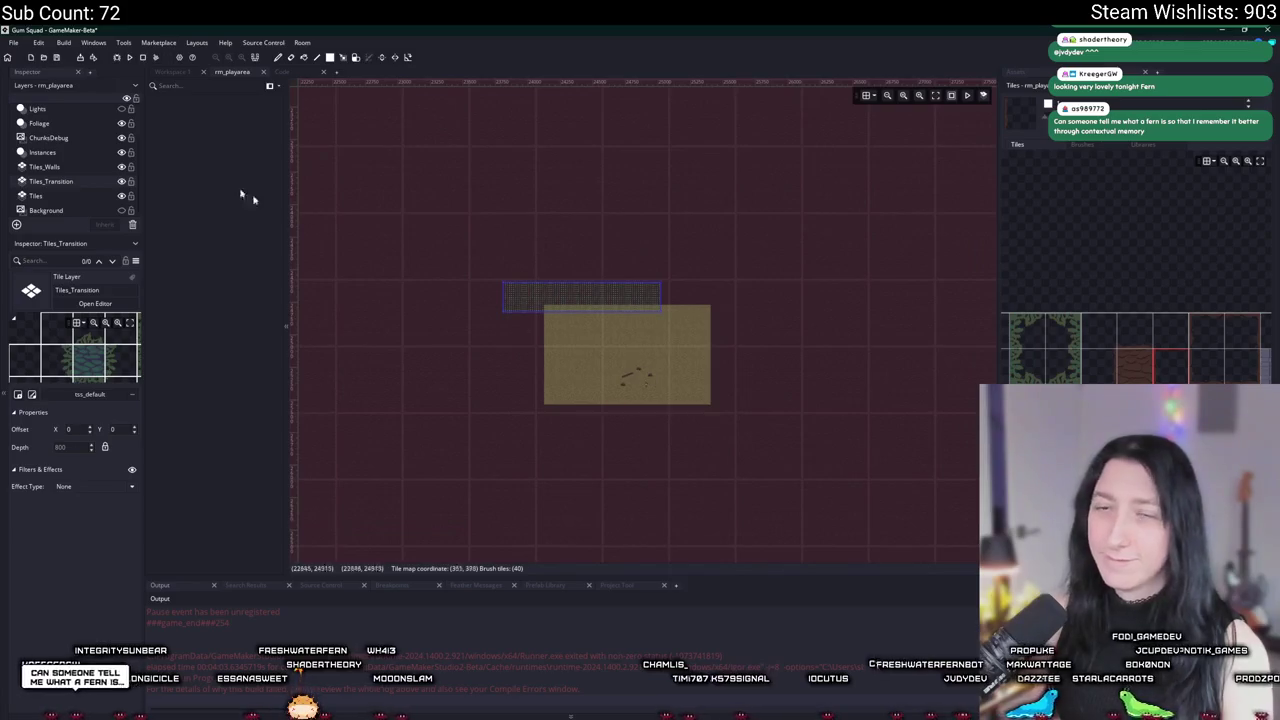
Step: Switch to the Tiles layer and erase the sand patch
click(65, 123)
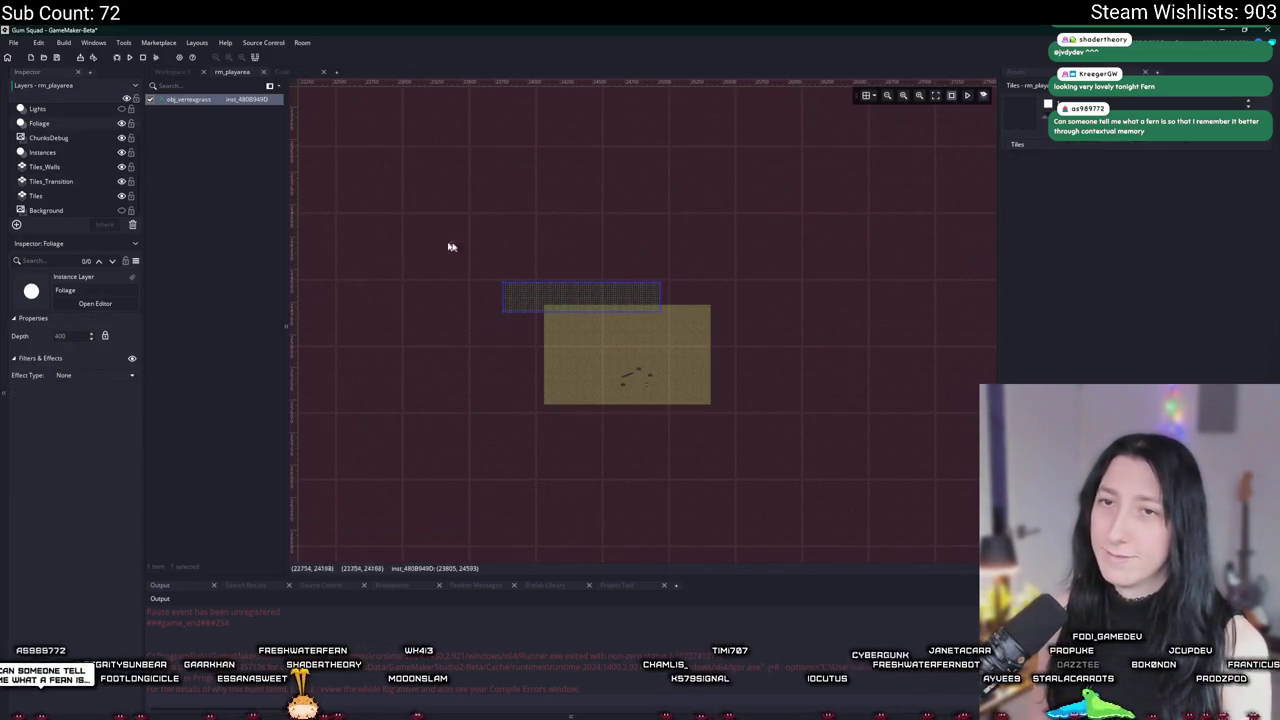
click(57, 172)
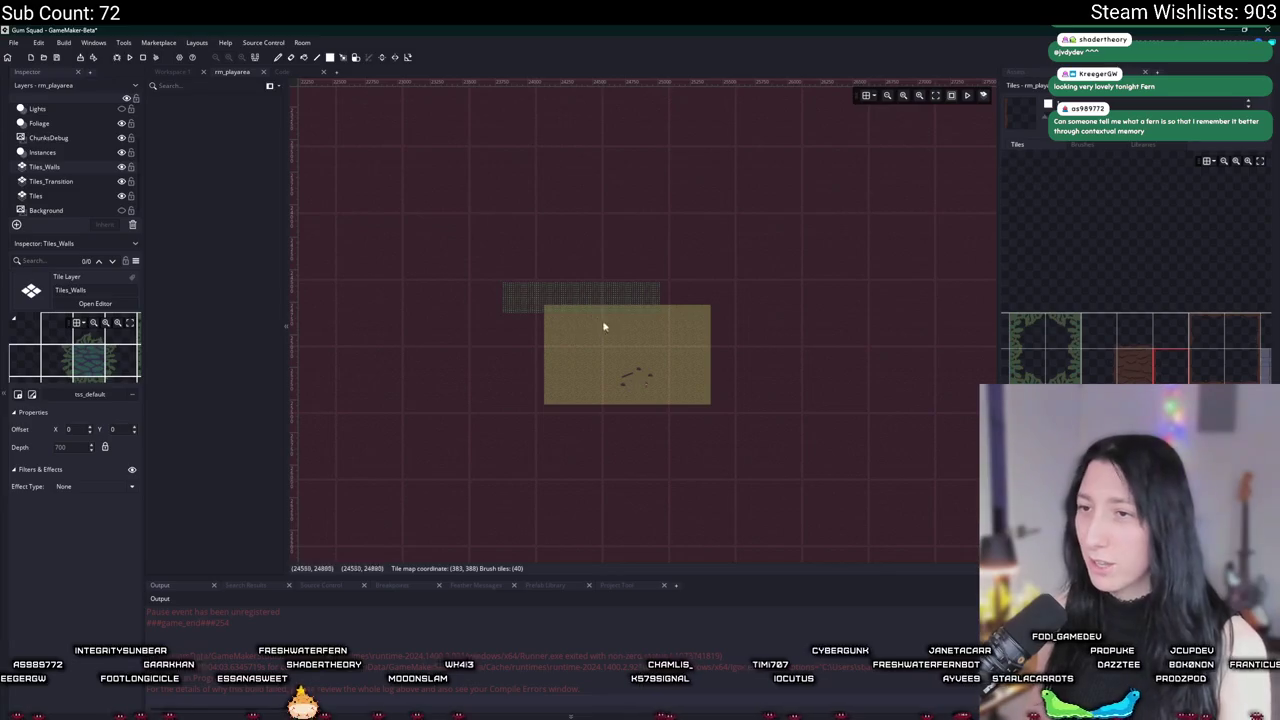
click(98, 197)
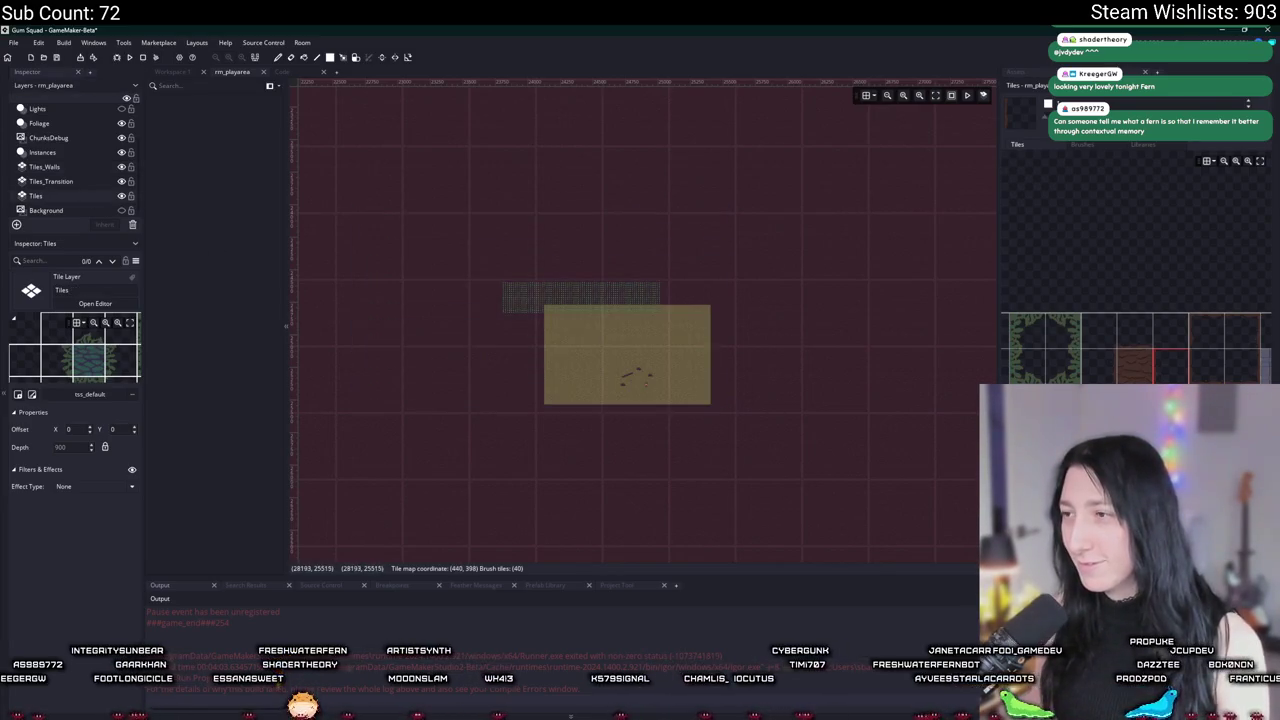
click(1136, 370)
click(627, 360)
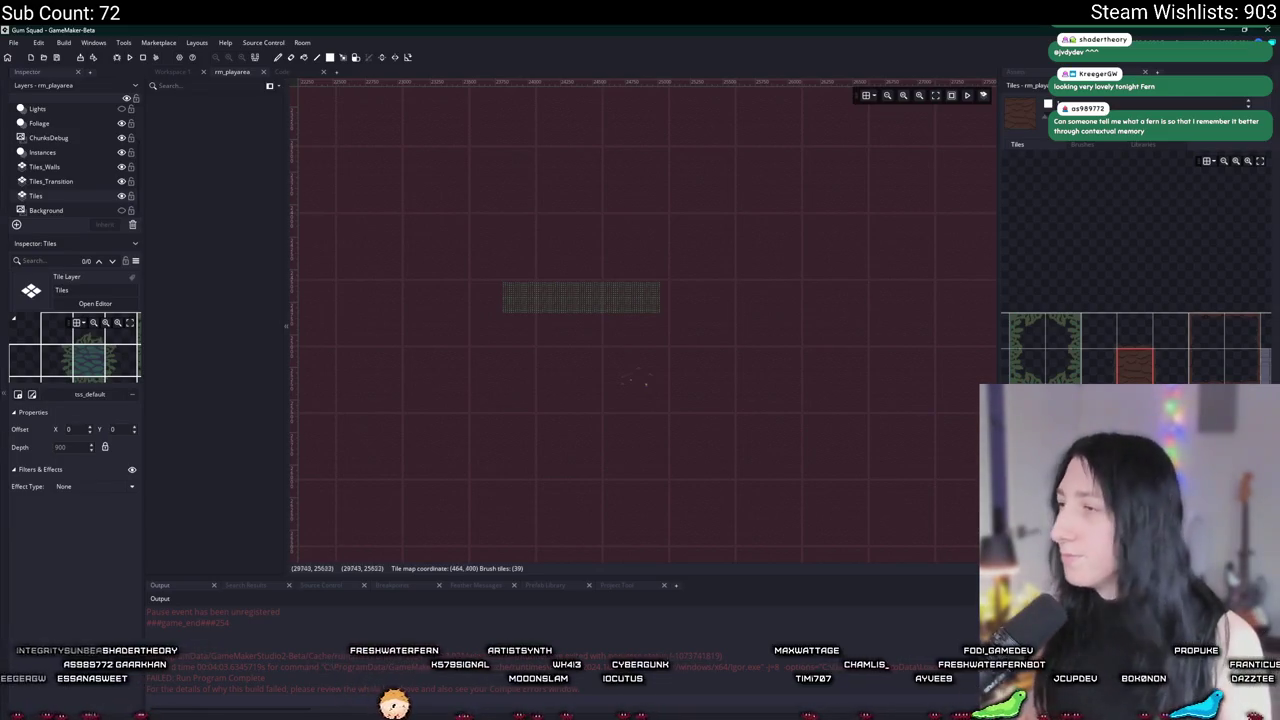
Step: Pick the yellow sand tile as the brush and browse the room editing options
scroll(1245, 378, down, 5)
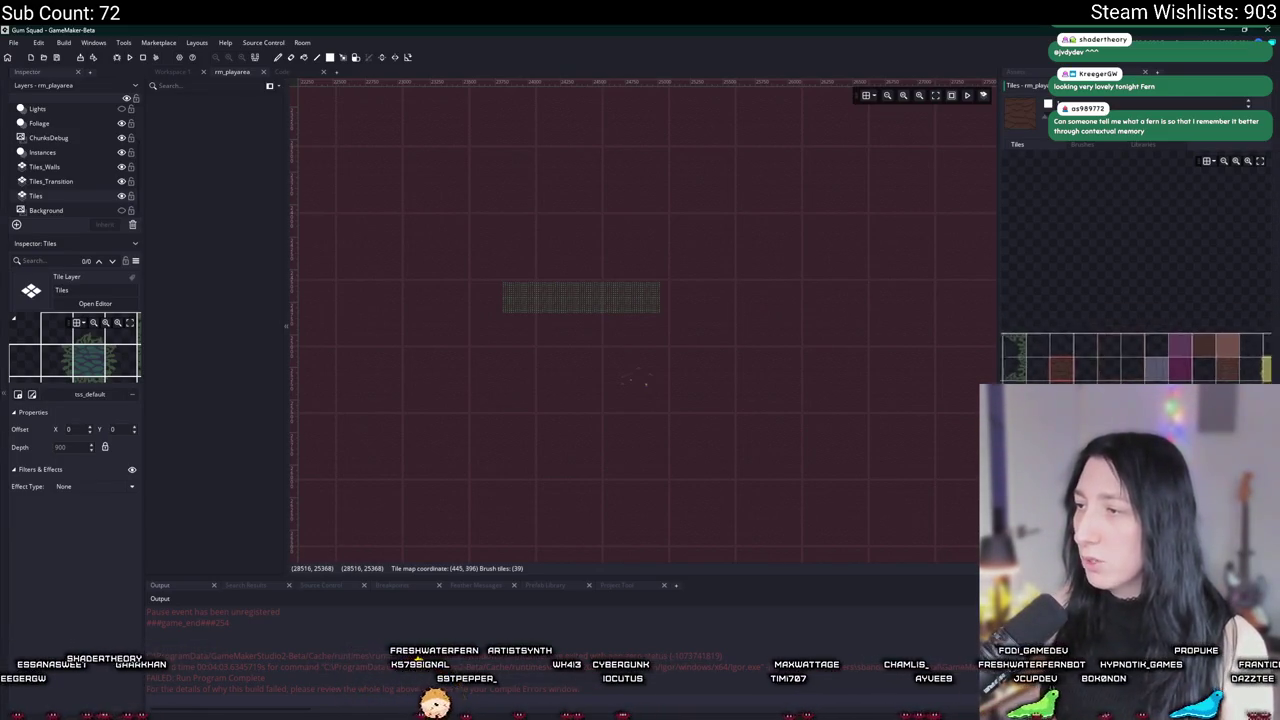
click(1249, 371)
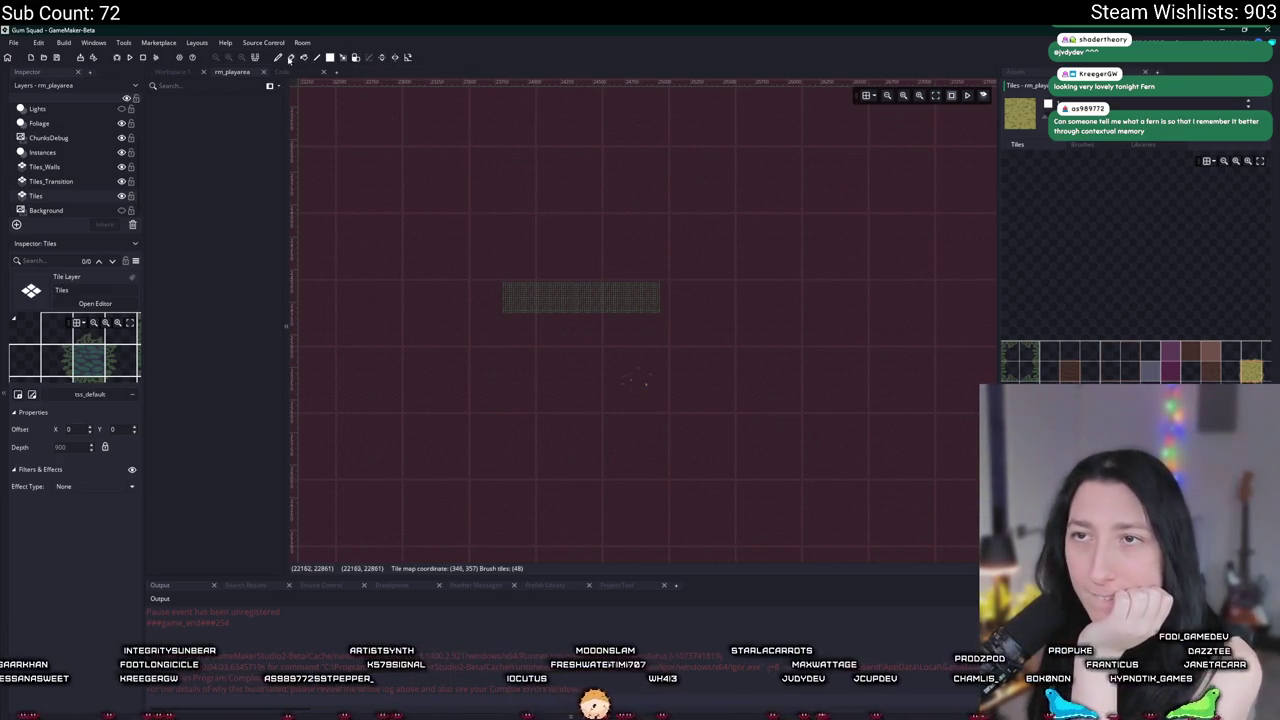
click(227, 43)
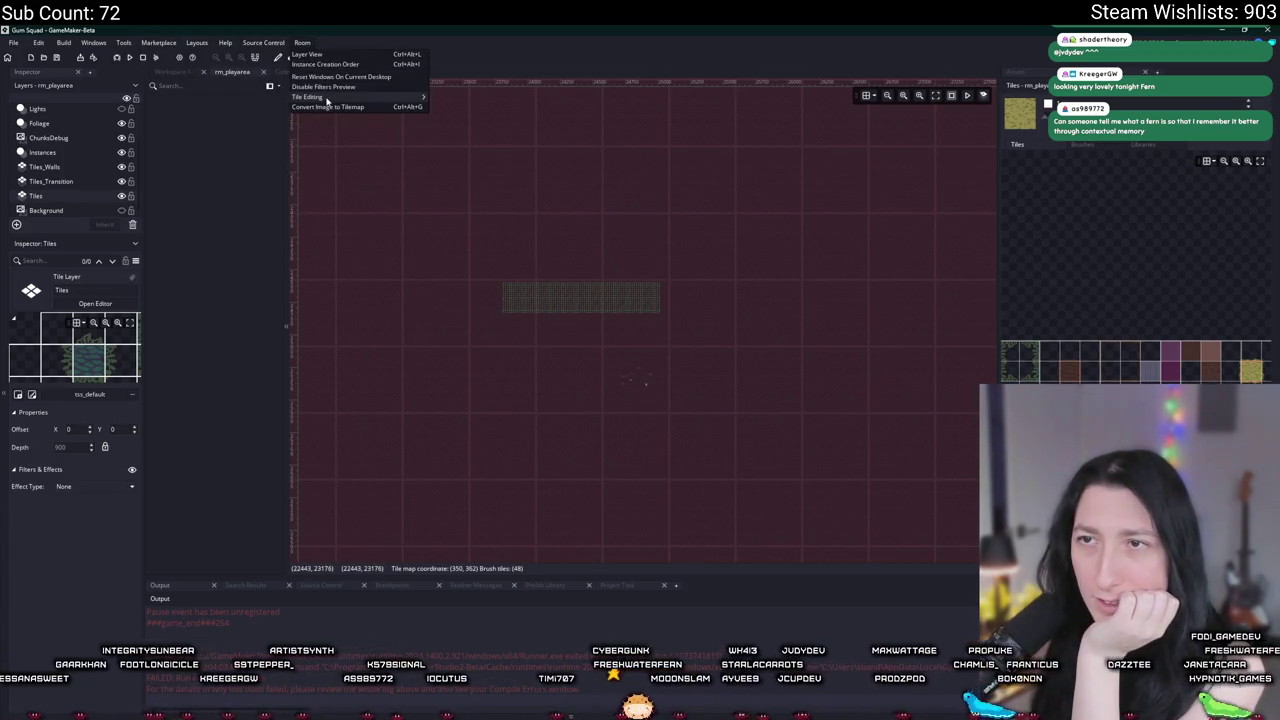
mouse_move(326, 99)
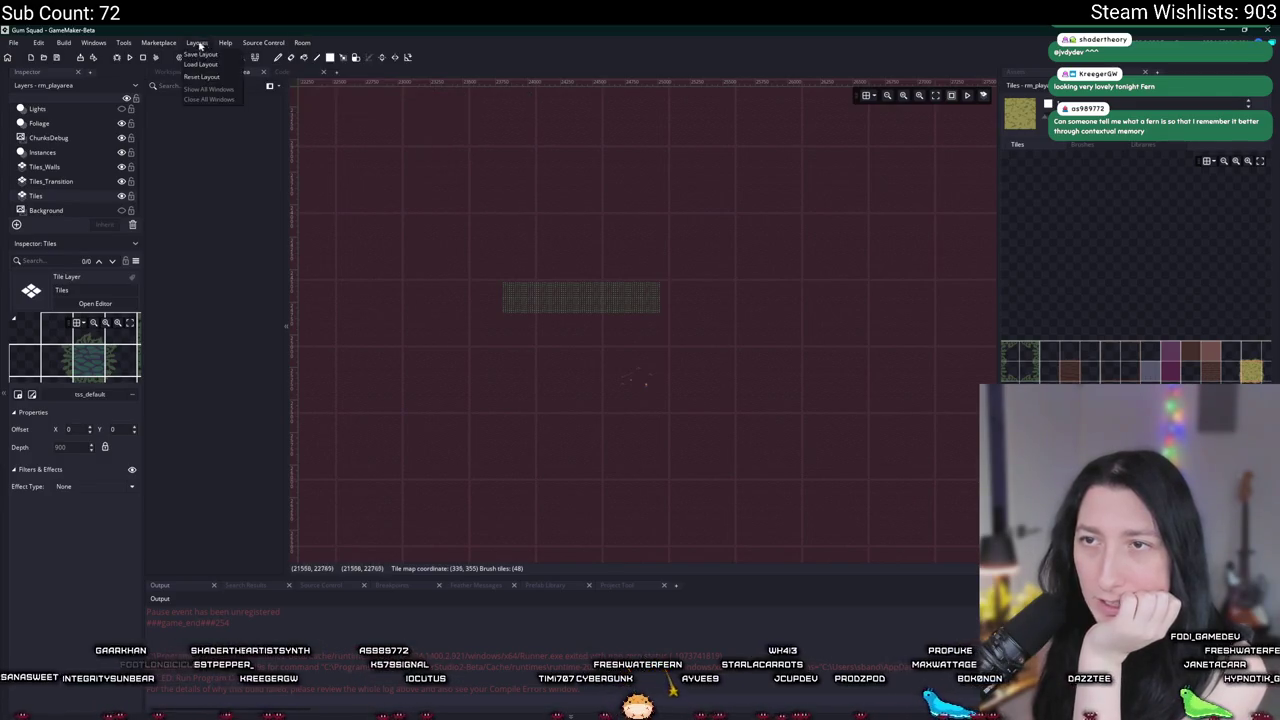
mouse_move(93, 43)
click(386, 232)
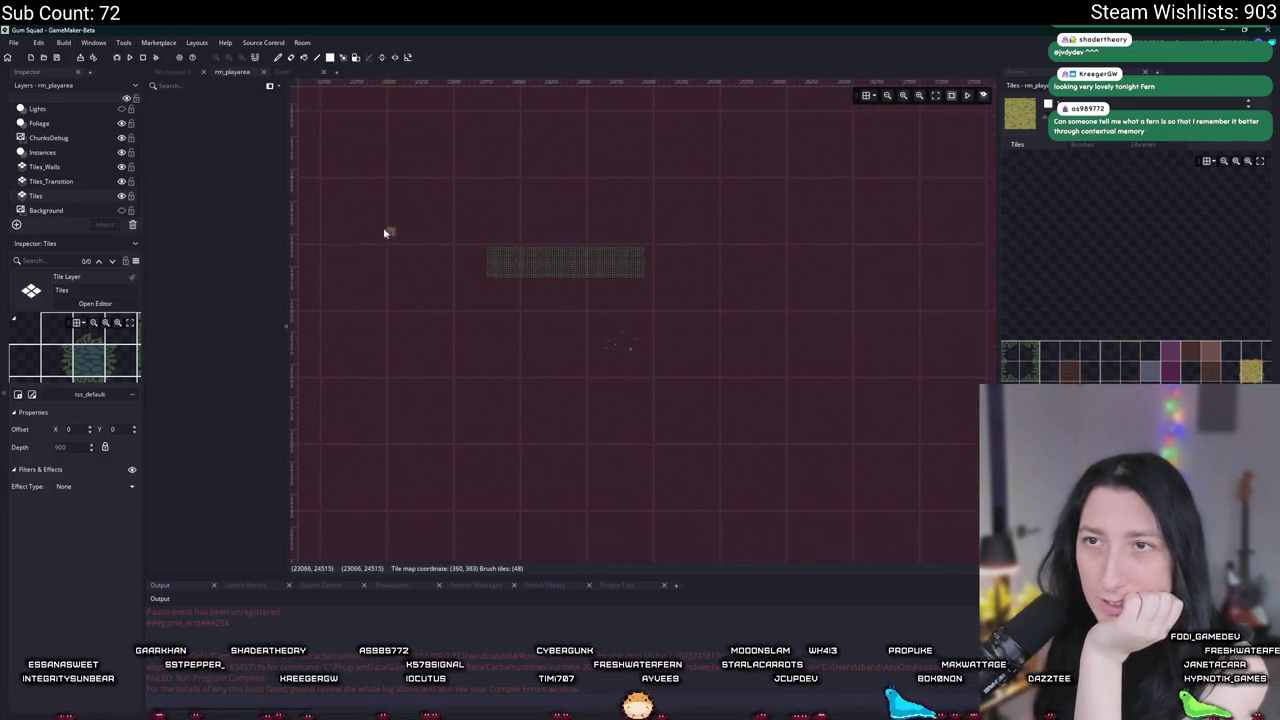
scroll(408, 244, up, 2)
scroll(574, 297, up, 2)
scroll(591, 350, down, 2)
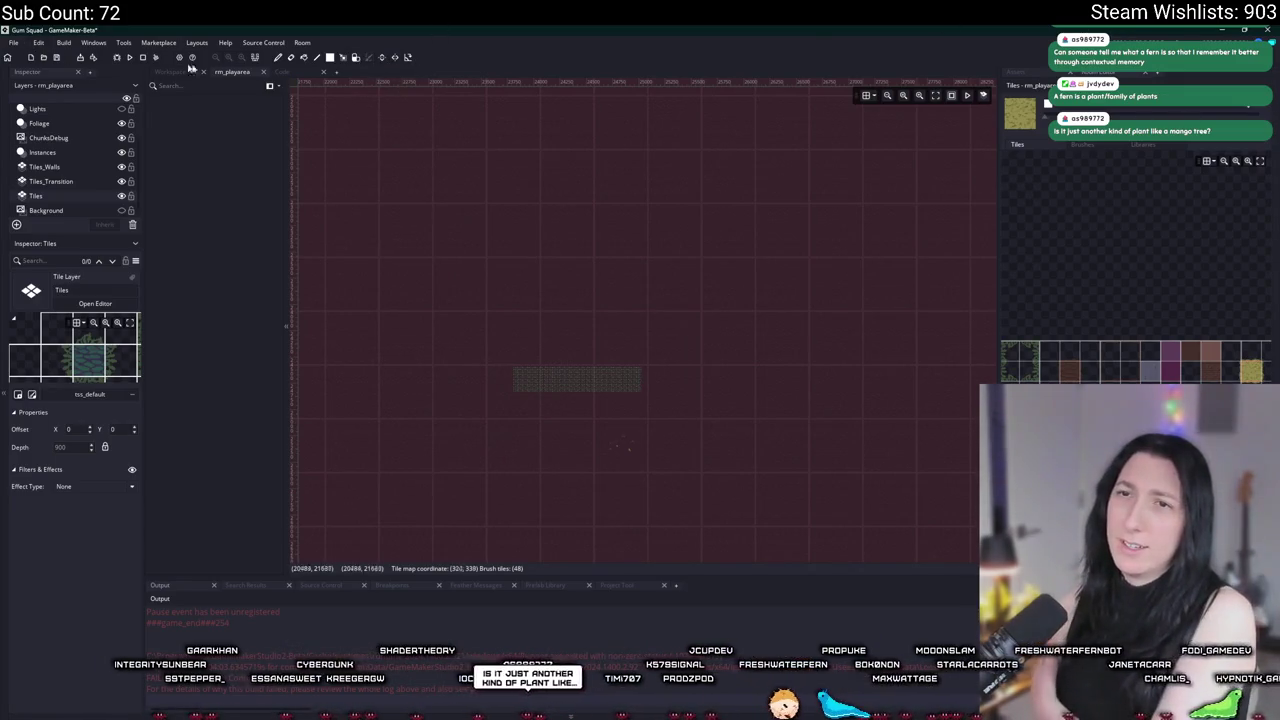
click(343, 57)
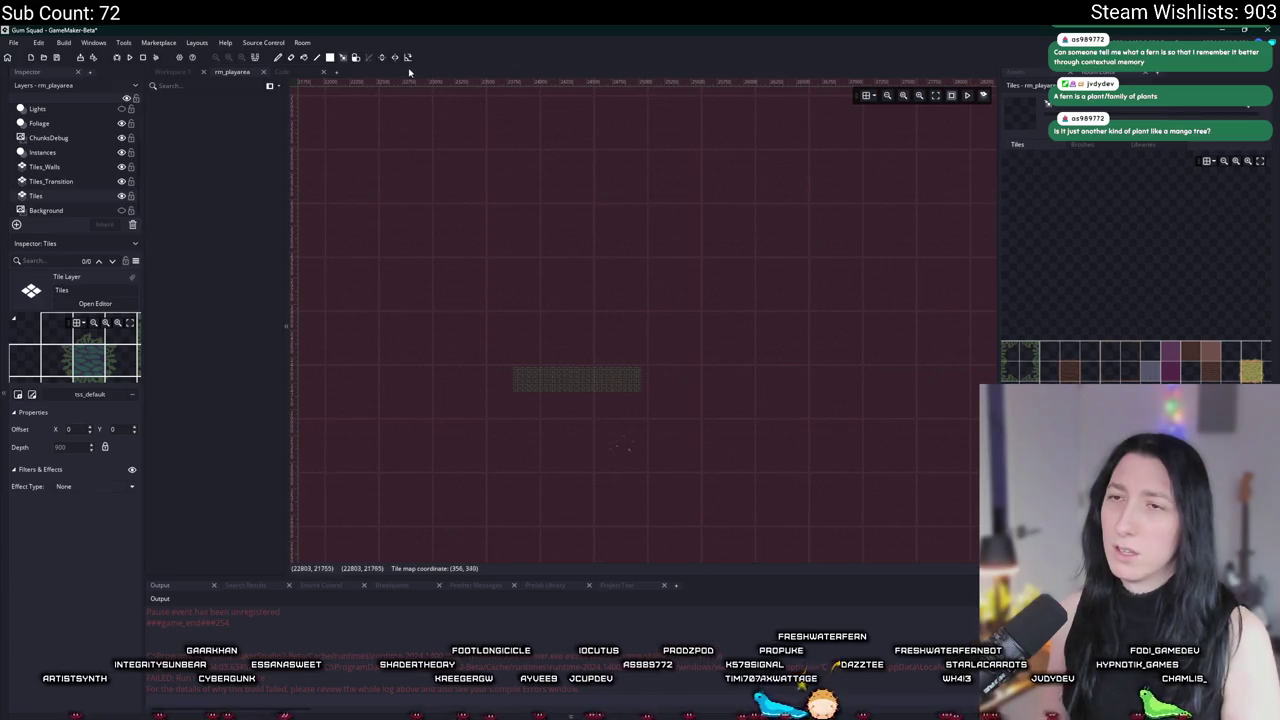
drag(417, 166, 570, 345)
click(280, 57)
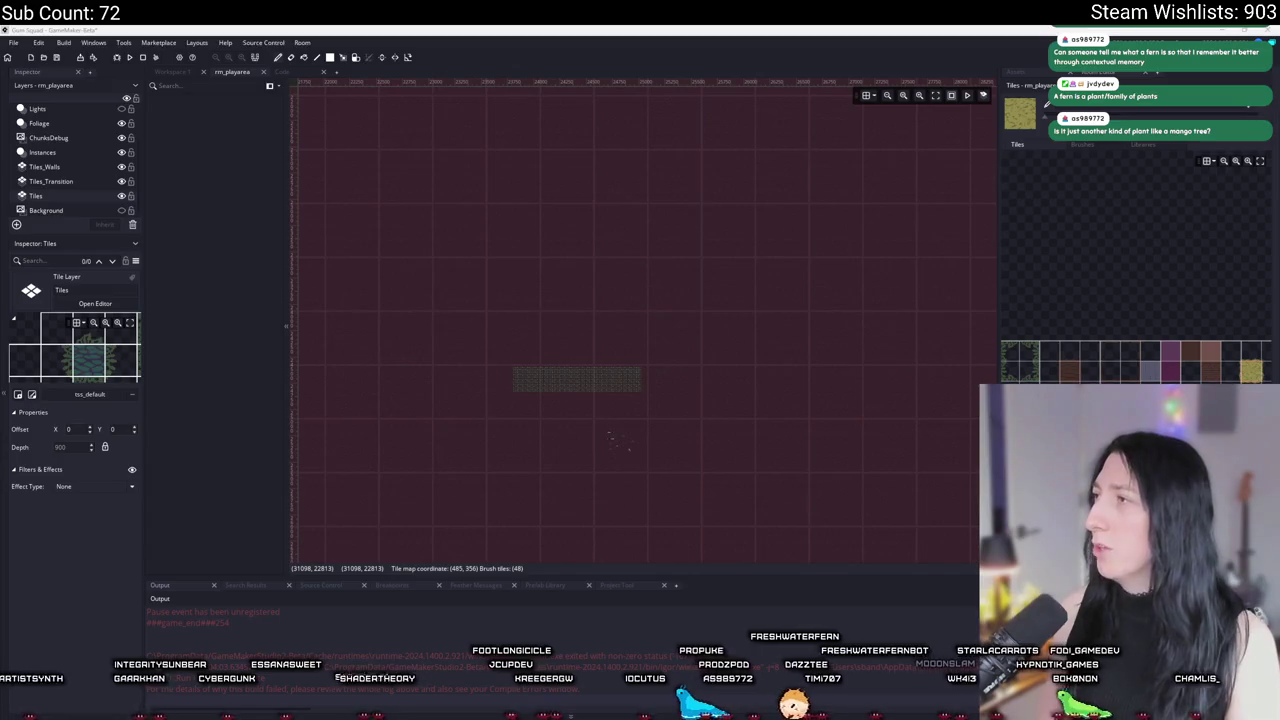
key(ctrl+t)
Step: Search Google for 'gamemaker tileset brush tool' and open the Reddit thread about brushes for objects
text(gamem)
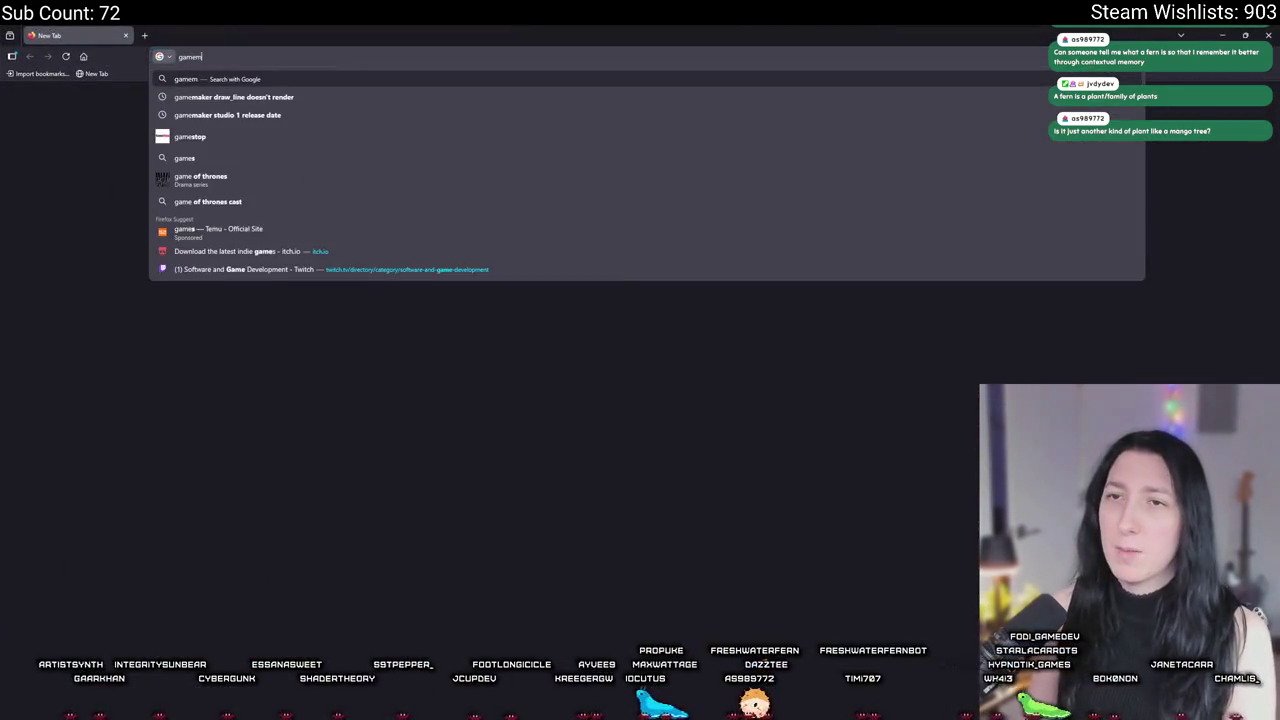
text(aker tileset )
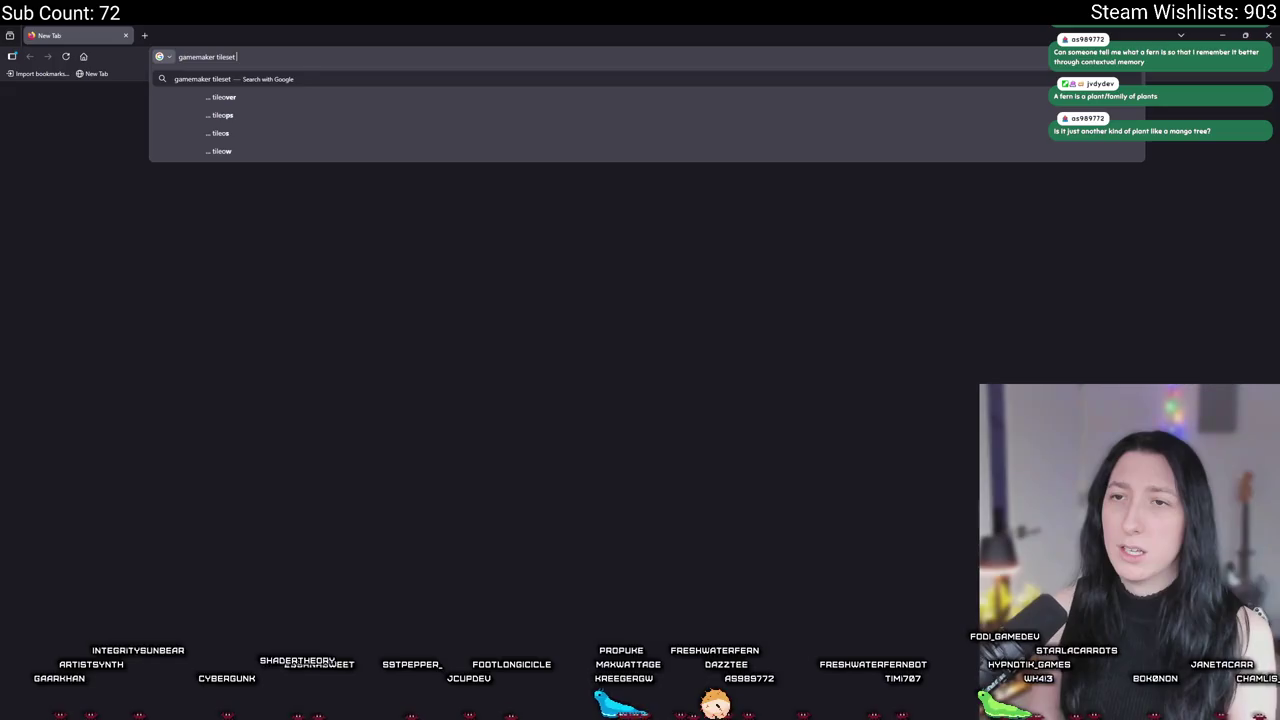
text(brush tool)
key(Return)
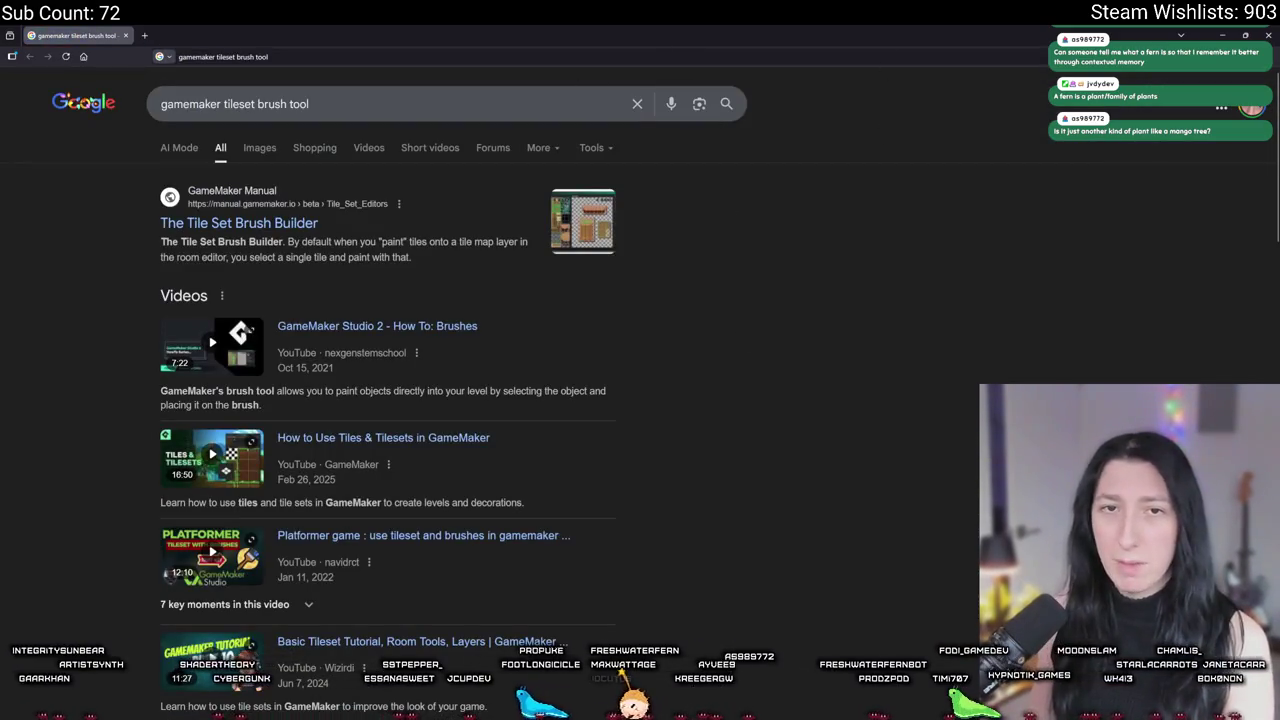
scroll(250, 335, down, 8)
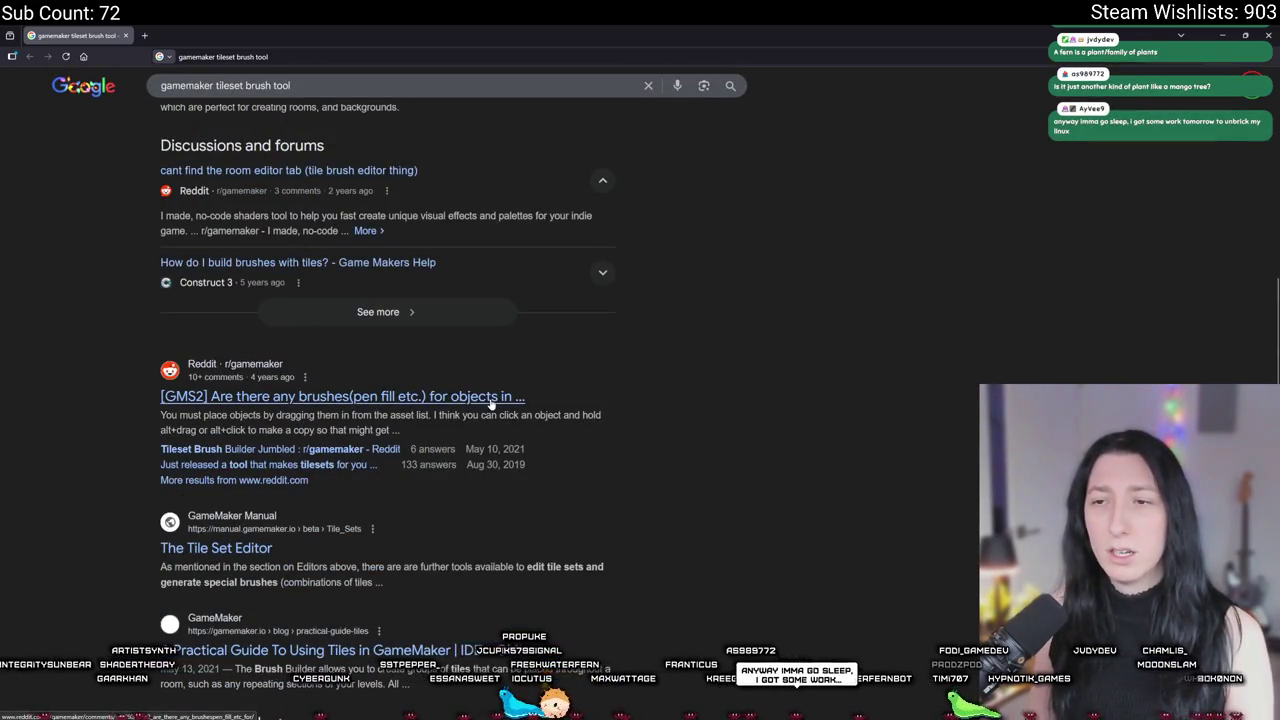
click(491, 399)
Step: Read through the r/gamemaker object-brush thread's comments, then return to the rm_playarea room editor
scroll(521, 314, down, 1)
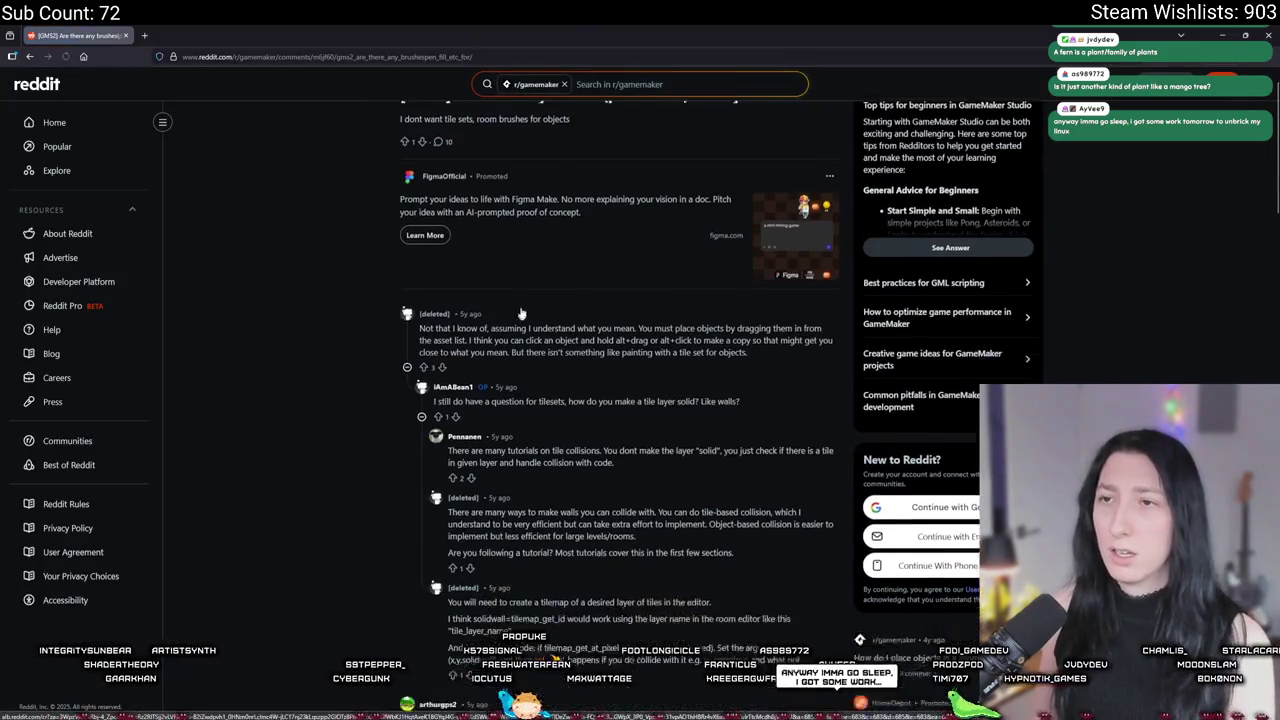
scroll(521, 314, down, 3)
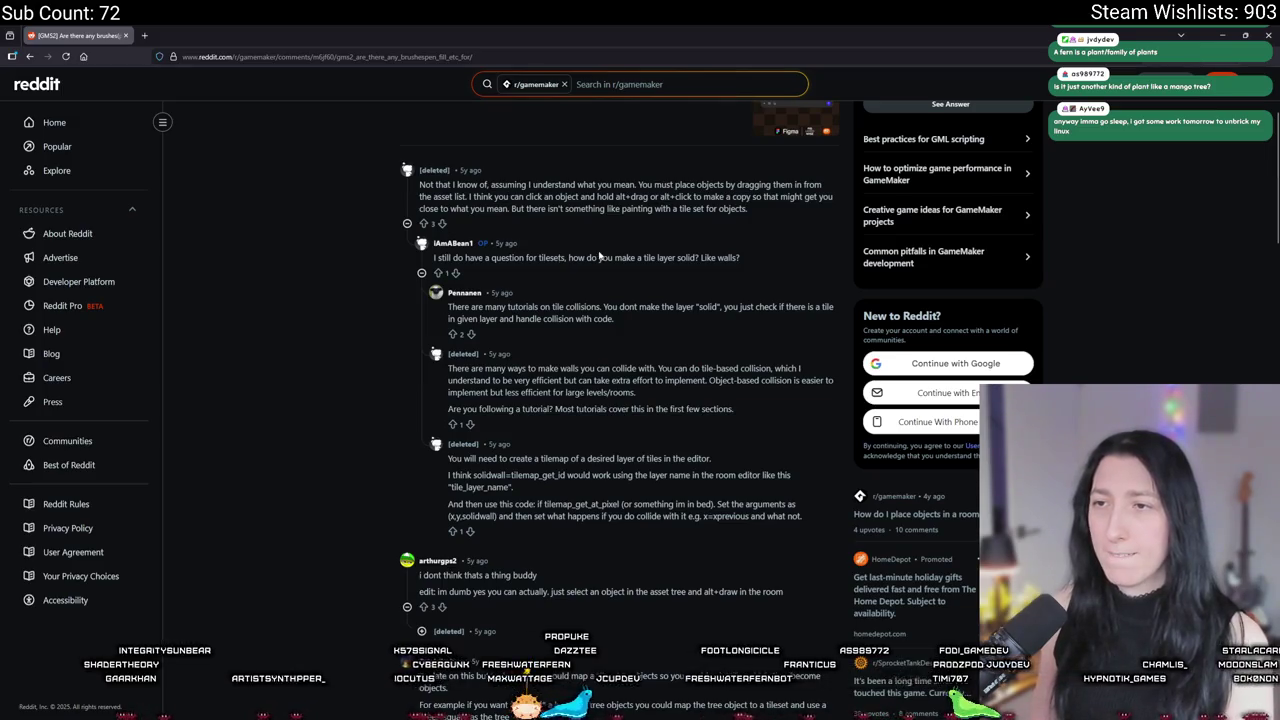
scroll(599, 257, down, 6)
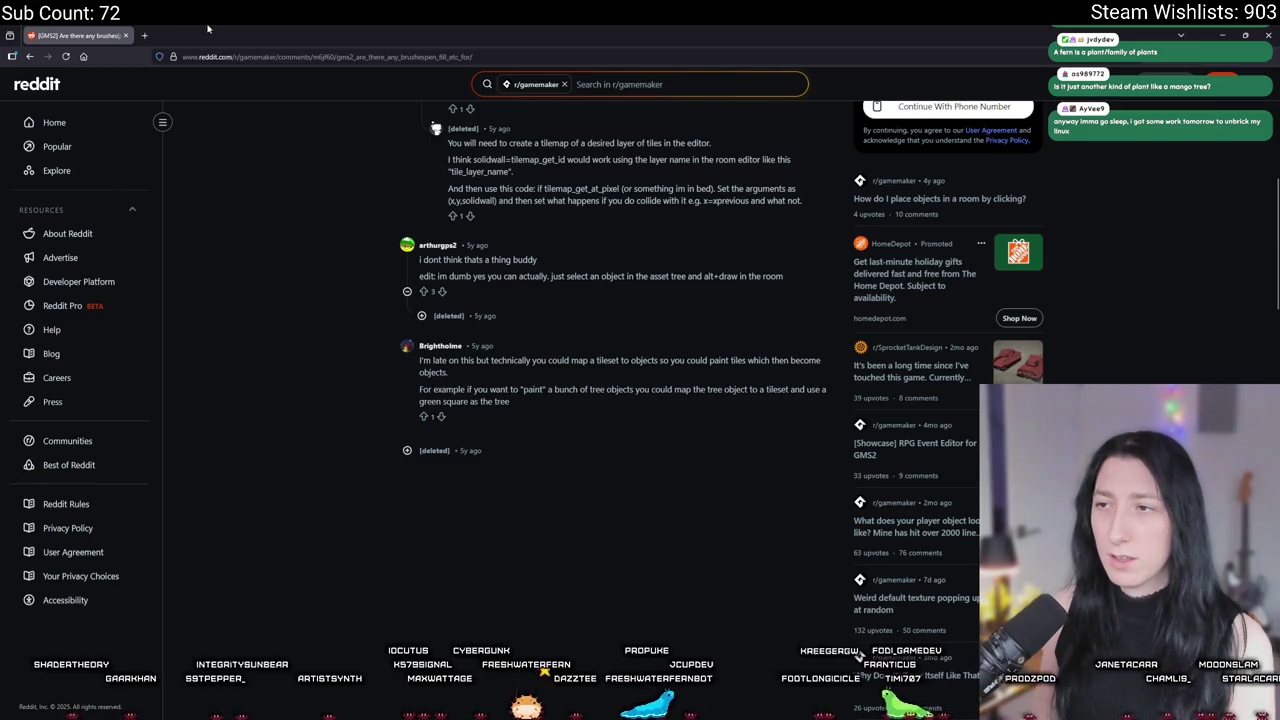
key(alt+Tab)
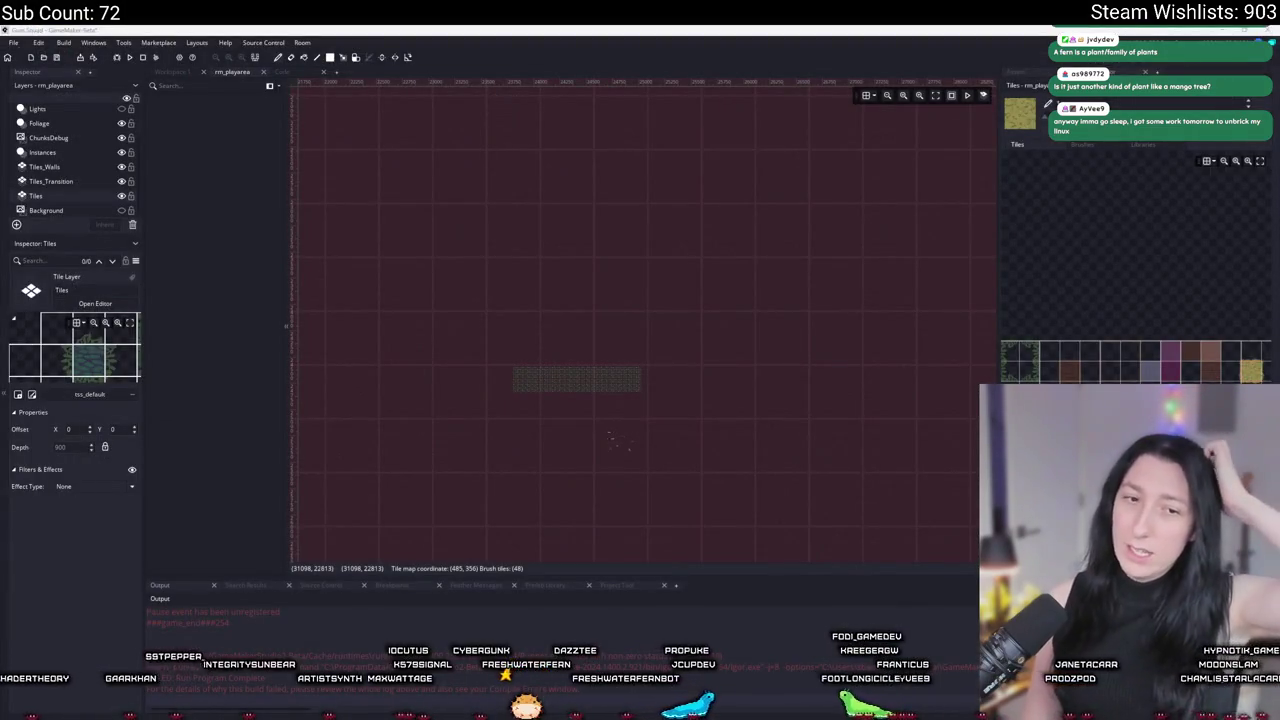
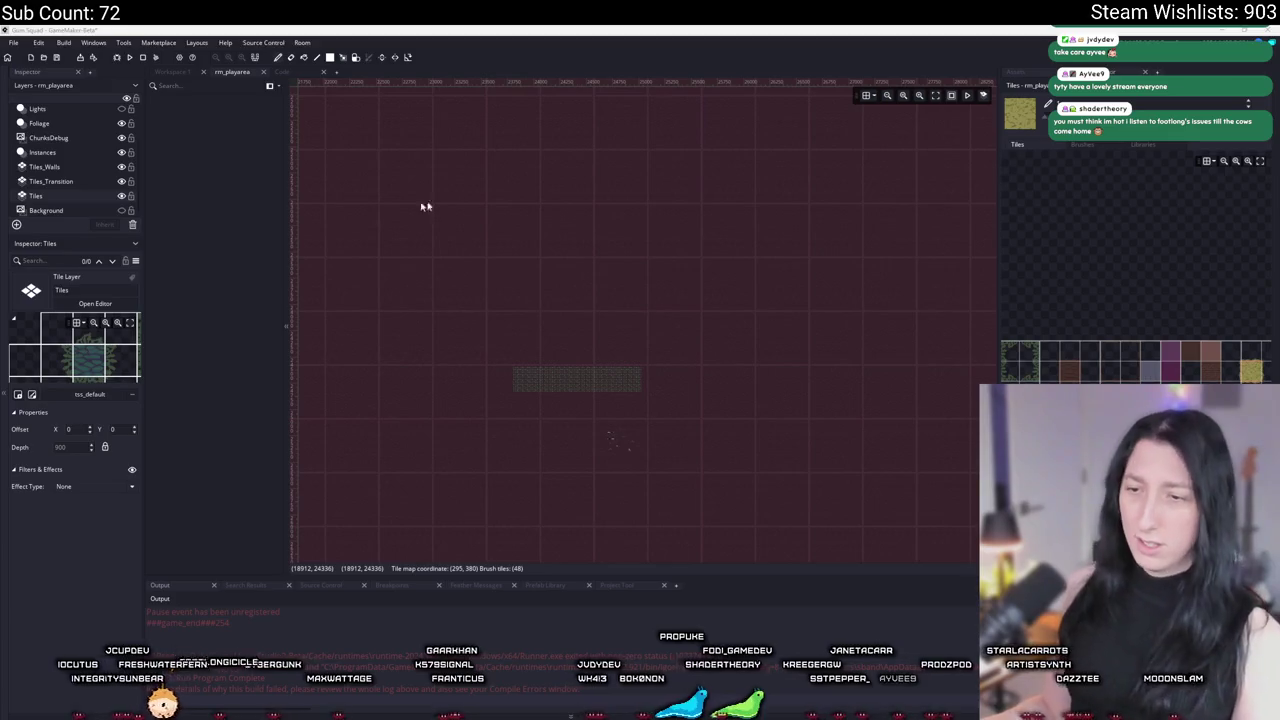
Step: Pick the tan ground tile and paint a first small patch of tiles
scroll(591, 385, up, 3)
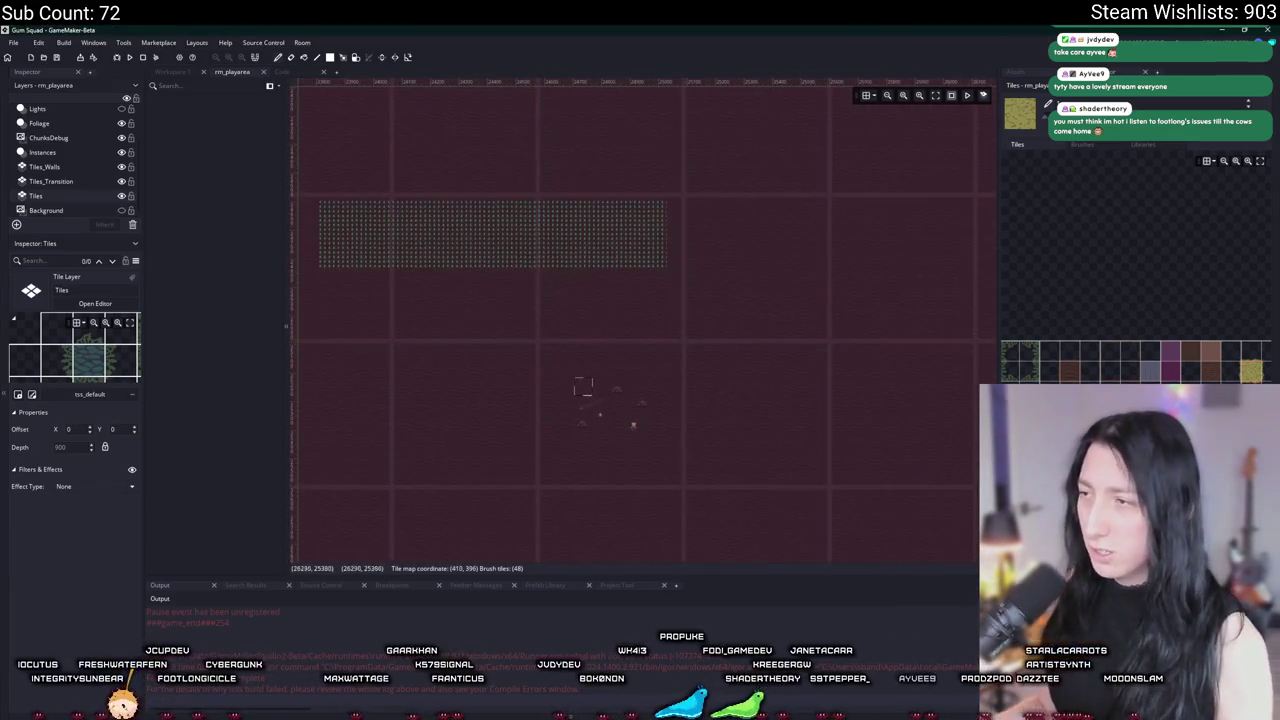
scroll(566, 366, up, 2)
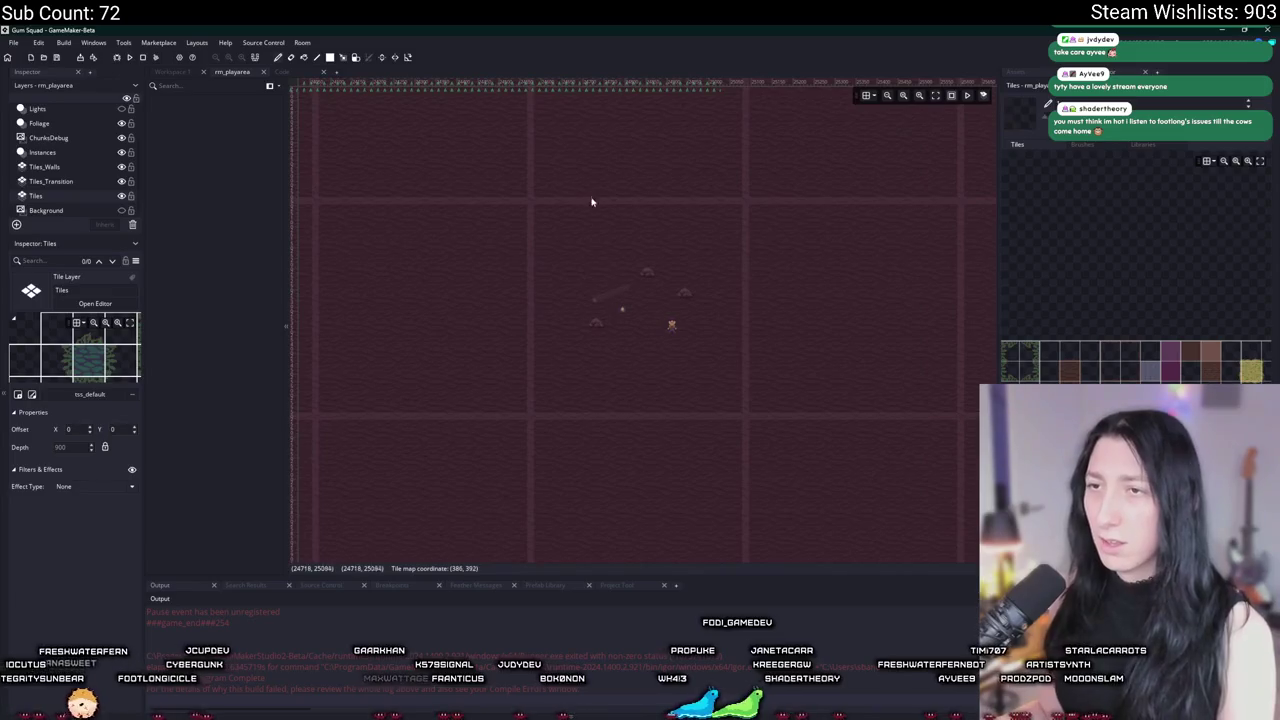
click(1249, 371)
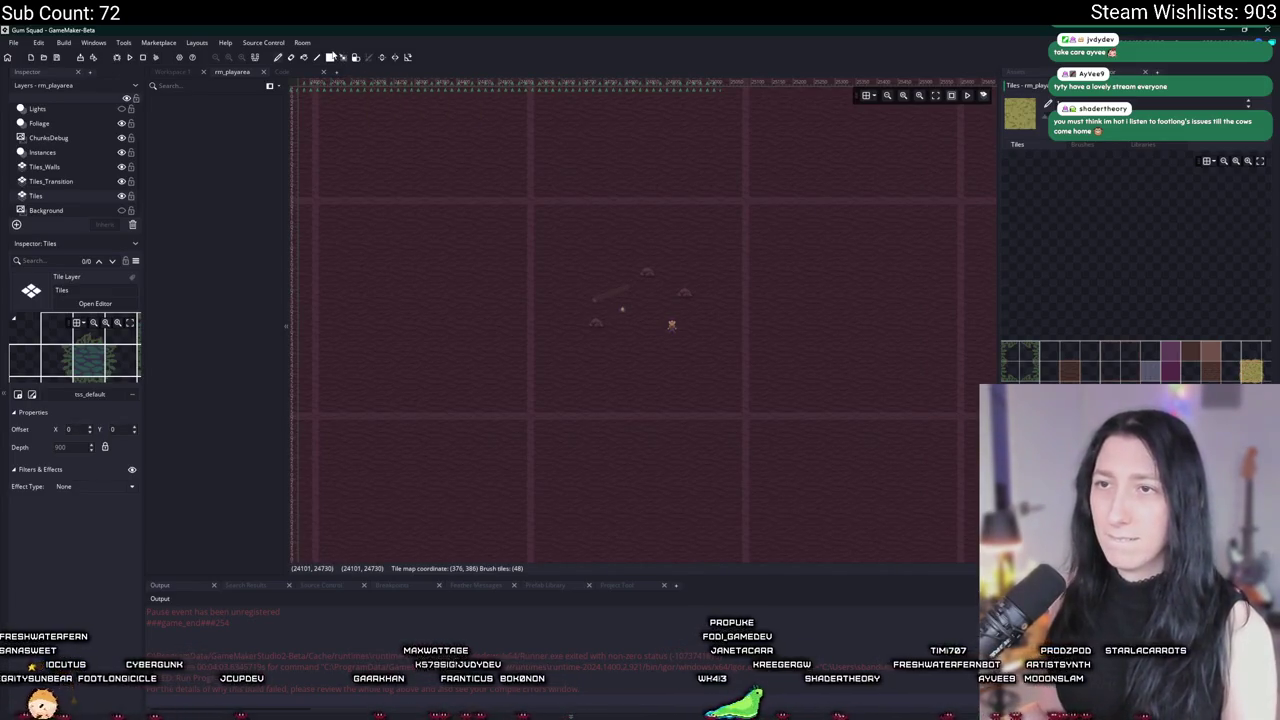
scroll(520, 291, down, 1)
drag(520, 251, 660, 390)
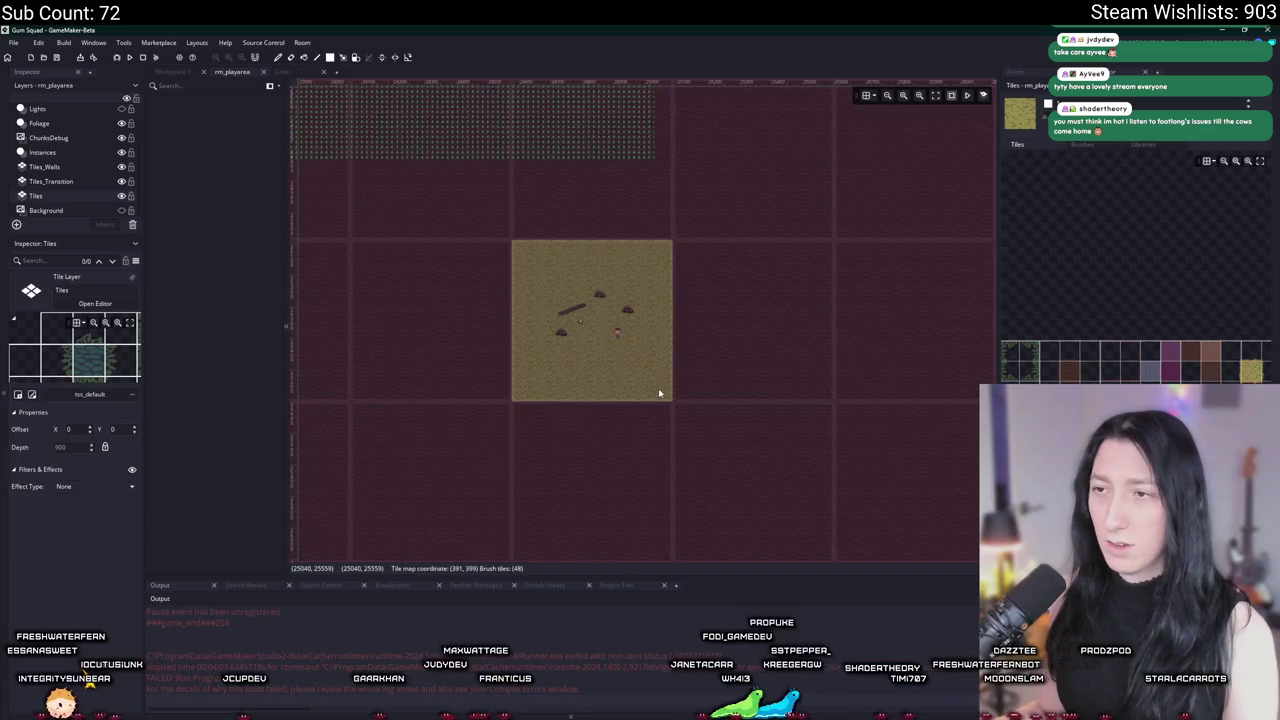
Step: Enlarge the tan tiles into a square patch surrounding the grass
scroll(566, 268, down, 2)
scroll(466, 194, down, 1)
drag(466, 194, 686, 423)
scroll(537, 302, down, 4)
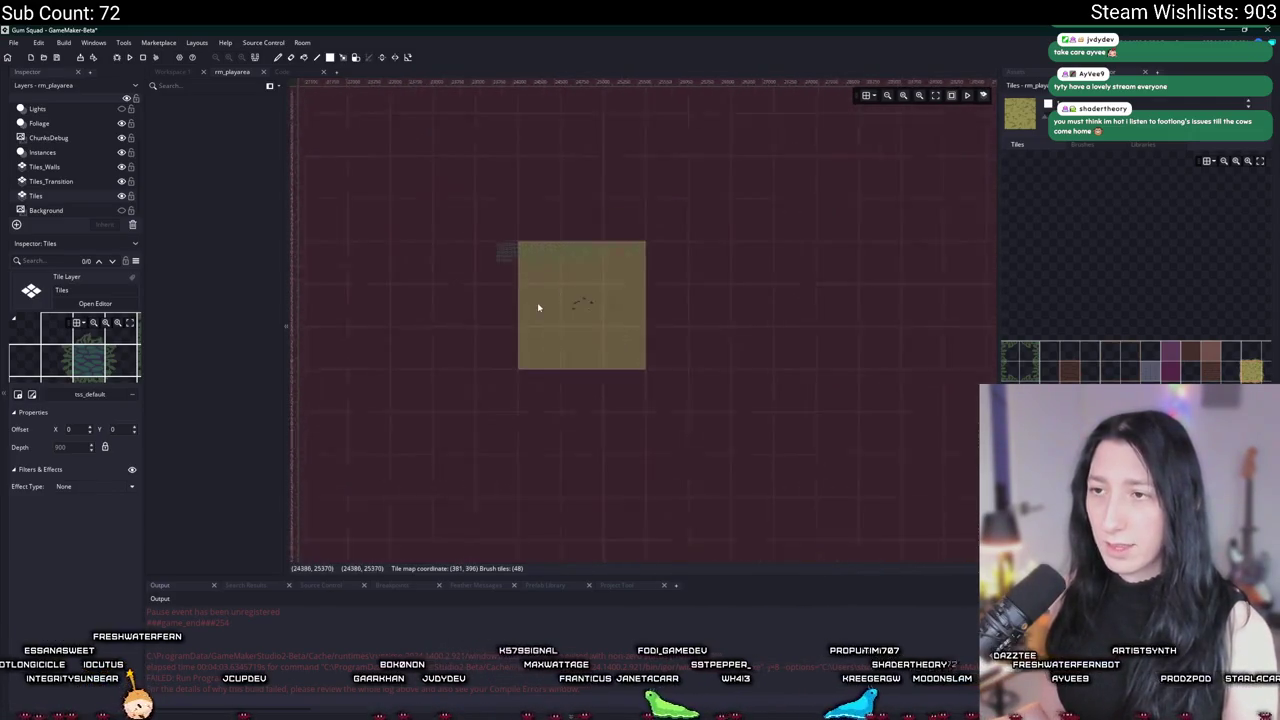
scroll(537, 306, up, 3)
drag(495, 236, 645, 384)
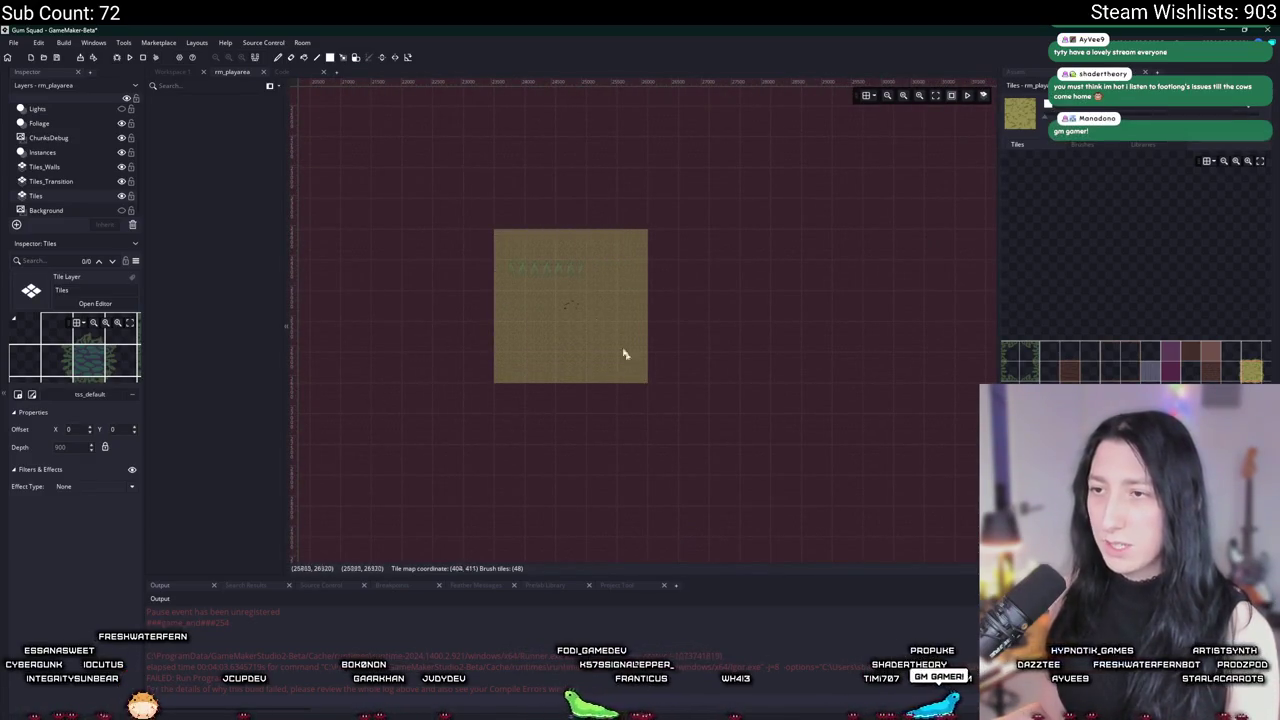
mouse_move(465, 200)
mouse_down()
mouse_move(640, 360)
mouse_move(677, 412)
mouse_up()
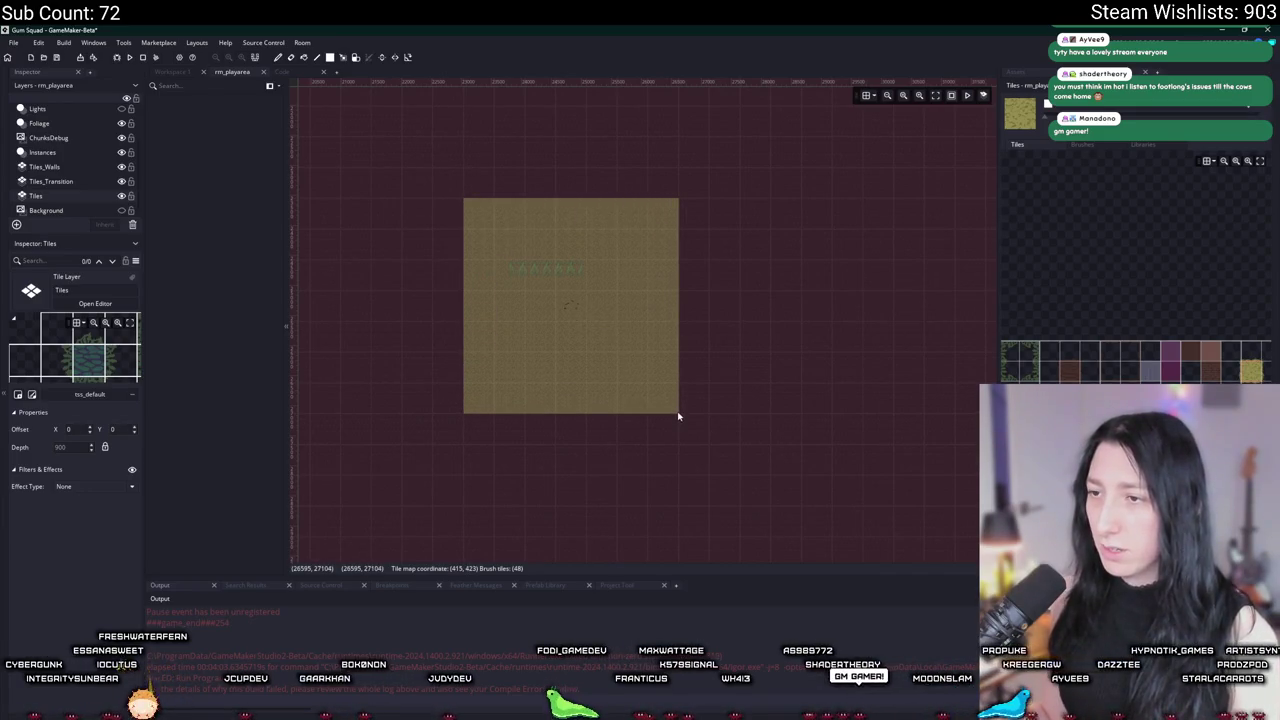
scroll(577, 326, down, 4)
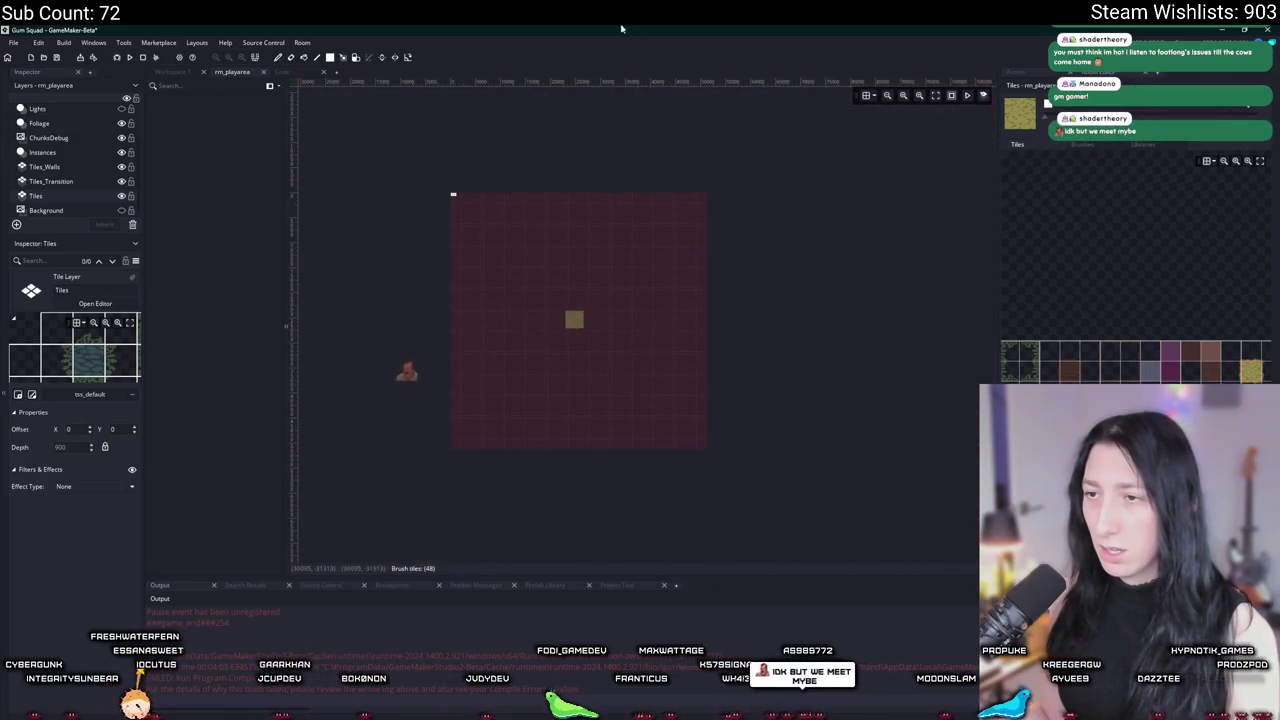
scroll(565, 325, up, 3)
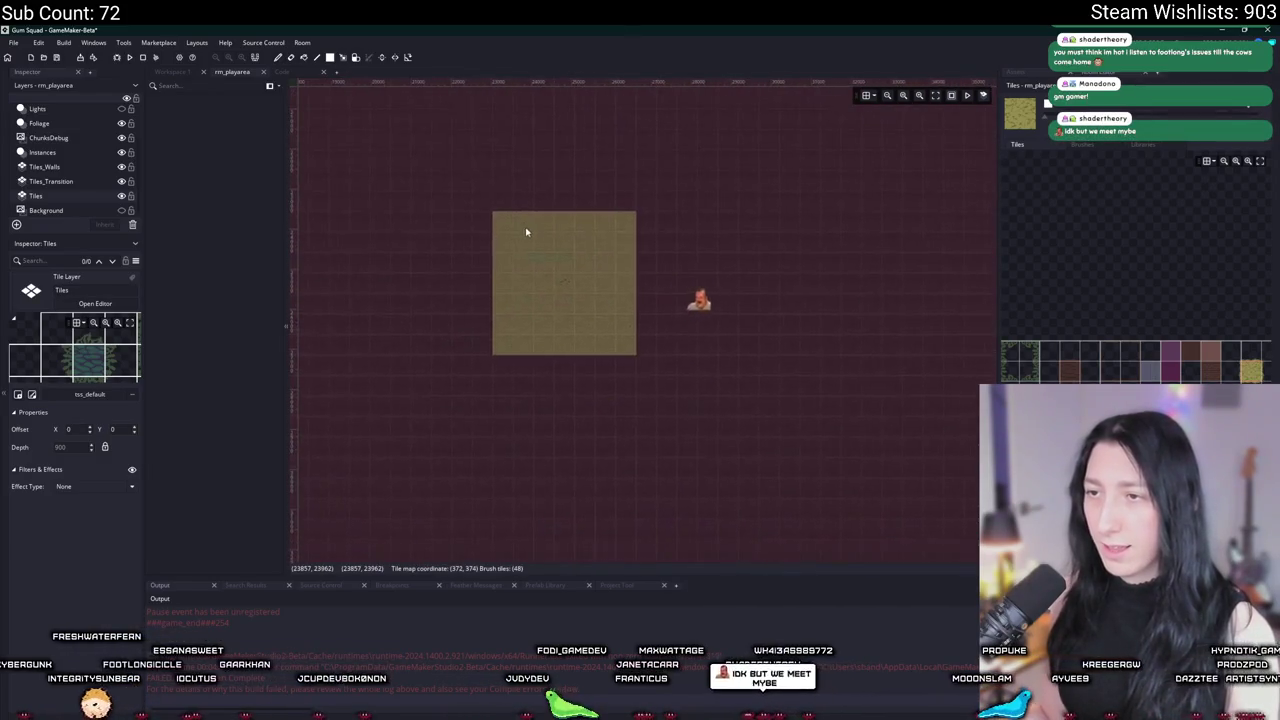
Step: Add a tan tile column on the left and strips on the right for a stepped island
scroll(474, 229, up, 3)
mouse_move(447, 235)
mouse_down()
mouse_move(413, 451)
mouse_move(403, 442)
mouse_up()
mouse_move(834, 175)
mouse_down()
mouse_move(936, 447)
mouse_move(882, 434)
mouse_up()
mouse_move(405, 280)
mouse_down()
mouse_move(476, 228)
mouse_move(420, 374)
mouse_up()
scroll(554, 314, right, 2)
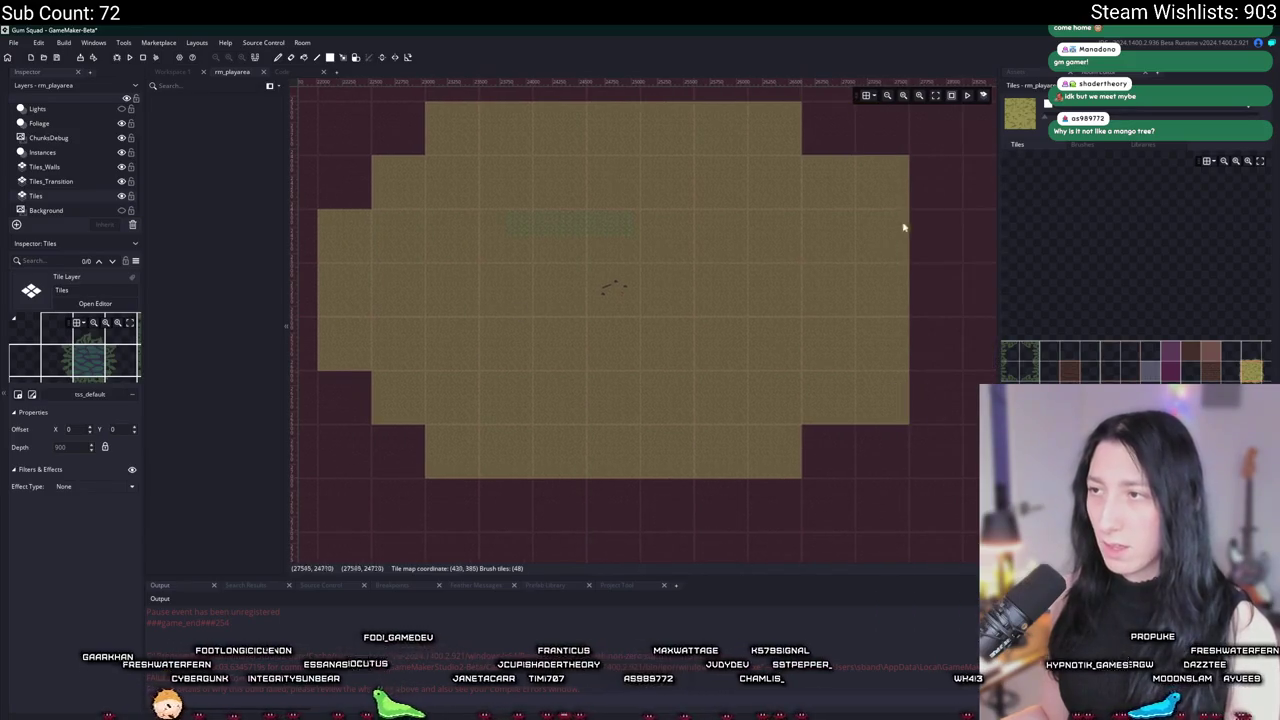
drag(913, 213, 959, 356)
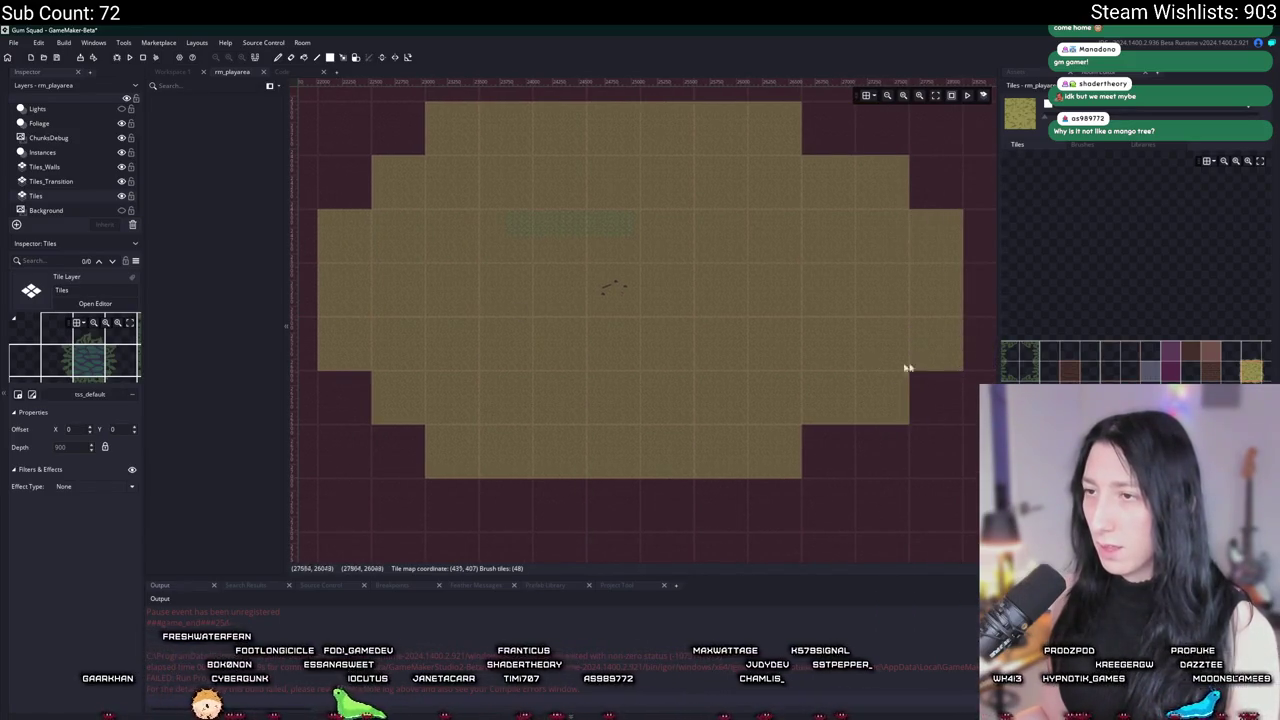
scroll(823, 360, down, 2)
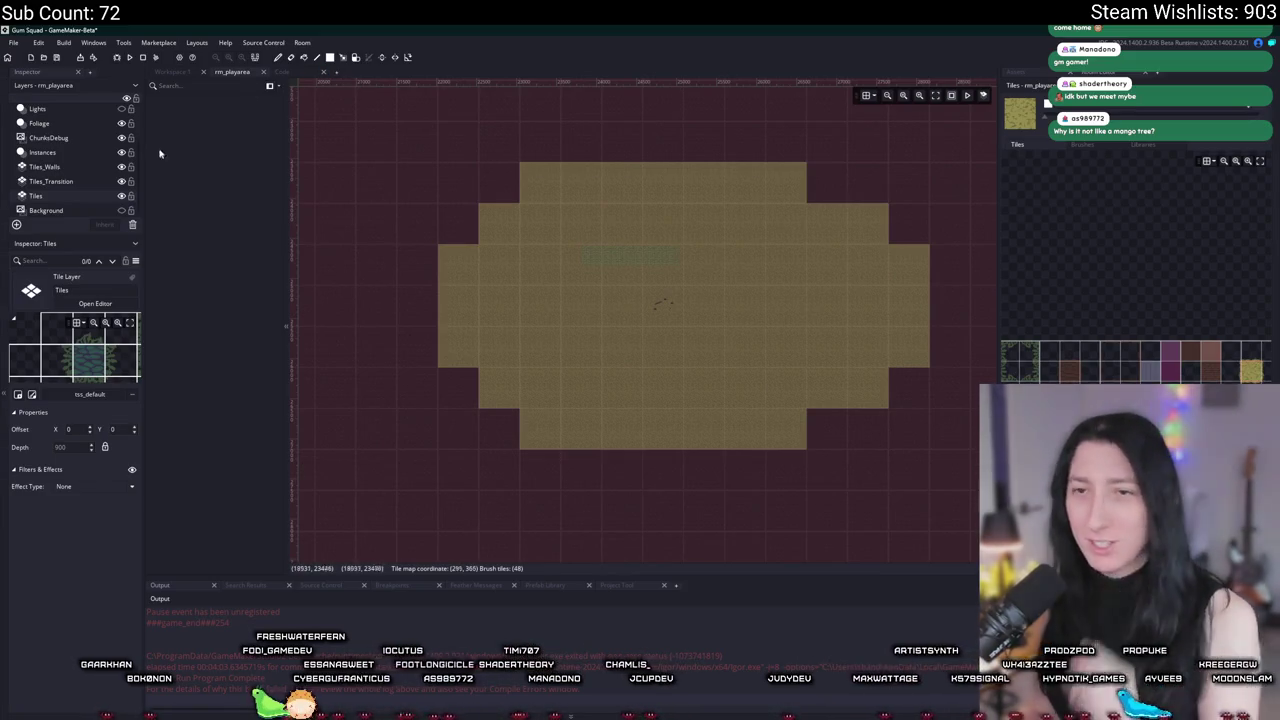
Step: Brush diagonal staircases of tan tiles into the island's upper corner
scroll(430, 255, up, 5)
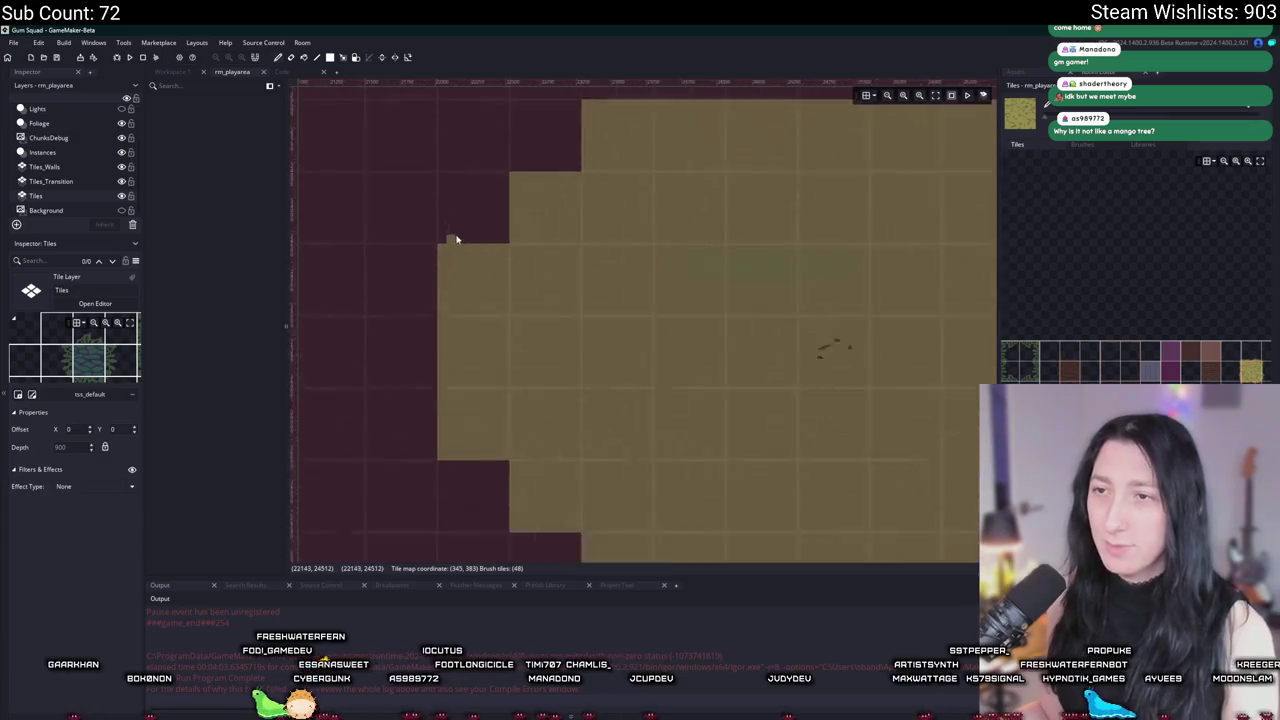
mouse_move(529, 168)
mouse_down()
mouse_move(449, 257)
mouse_move(531, 191)
mouse_move(543, 211)
mouse_move(485, 249)
mouse_move(456, 318)
mouse_up()
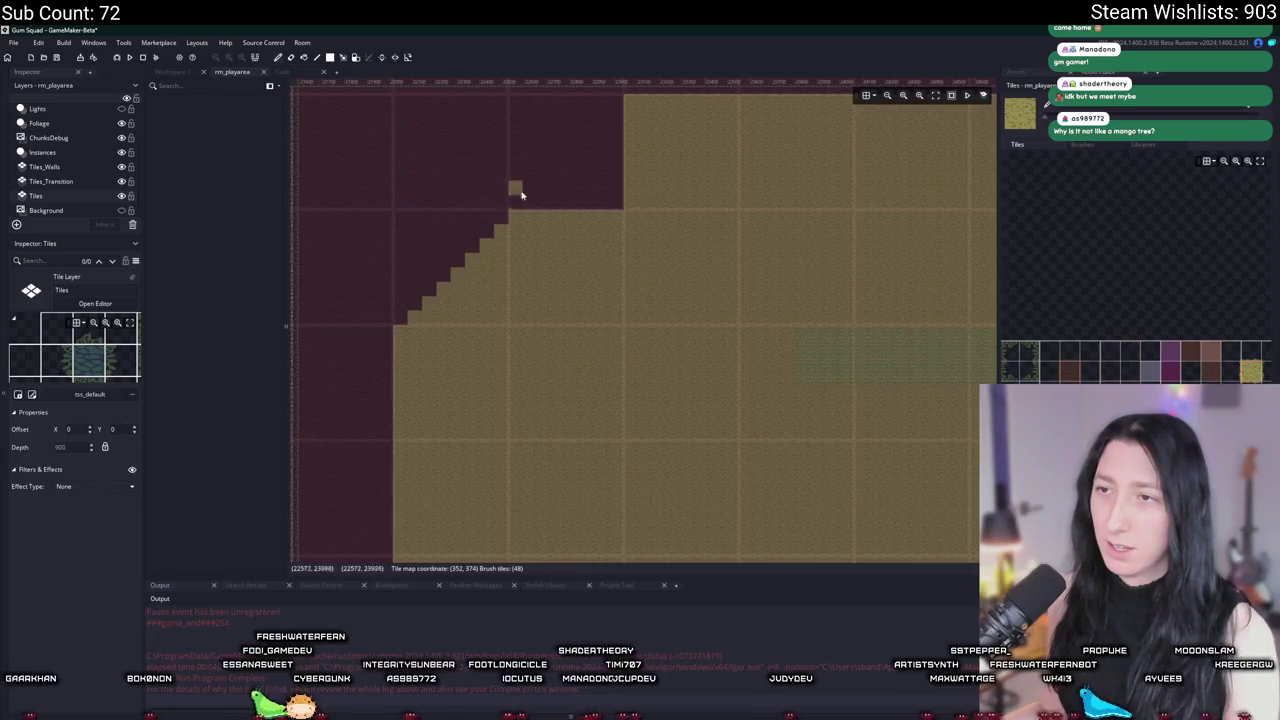
mouse_move(486, 206)
mouse_down()
mouse_move(447, 289)
mouse_move(541, 275)
mouse_move(466, 390)
mouse_up()
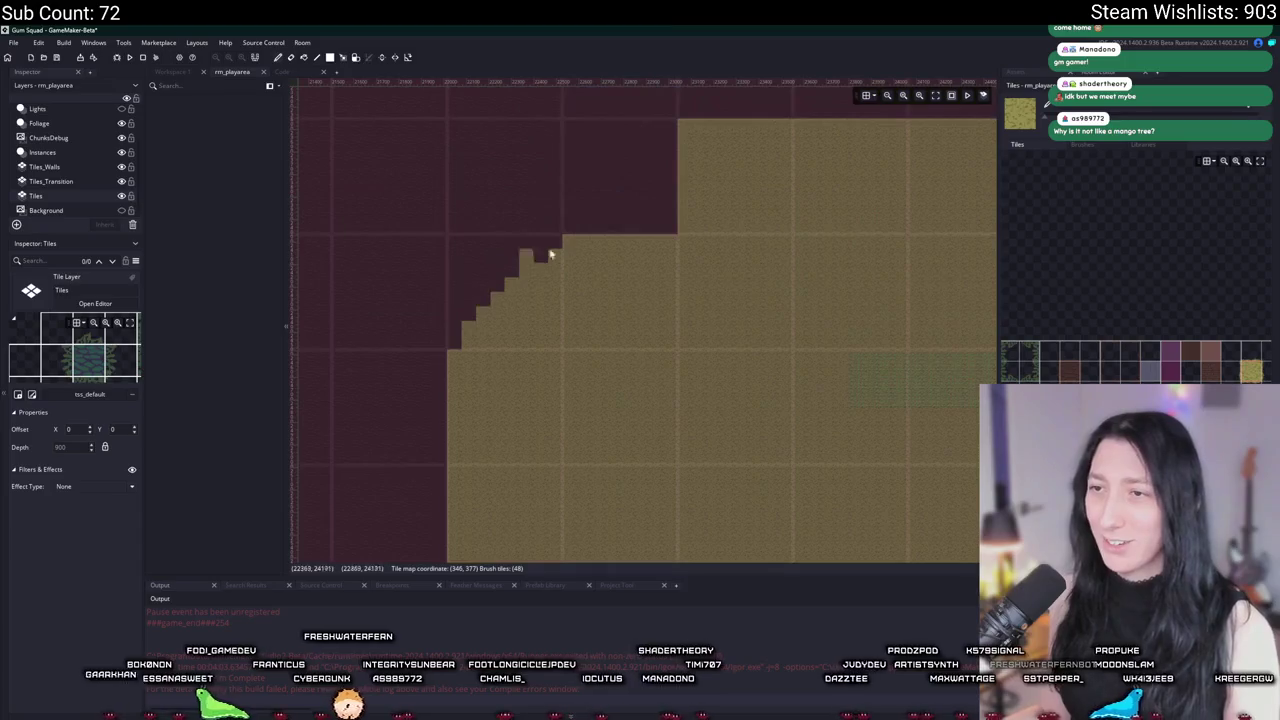
scroll(551, 254, up, 2)
click(587, 196)
scroll(590, 207, up, 2)
mouse_move(686, 266)
mouse_down()
mouse_move(580, 400)
mouse_move(691, 268)
mouse_move(640, 385)
mouse_move(670, 380)
mouse_move(640, 294)
mouse_up()
Step: Undo the bad strokes, repaint the staircase edge and fill the dark gaps
key(ctrl+z)
key(ctrl+z)
mouse_move(666, 363)
mouse_down()
mouse_move(586, 400)
mouse_move(670, 347)
mouse_move(669, 394)
mouse_move(563, 403)
mouse_move(677, 294)
mouse_up()
scroll(671, 374, down, 3)
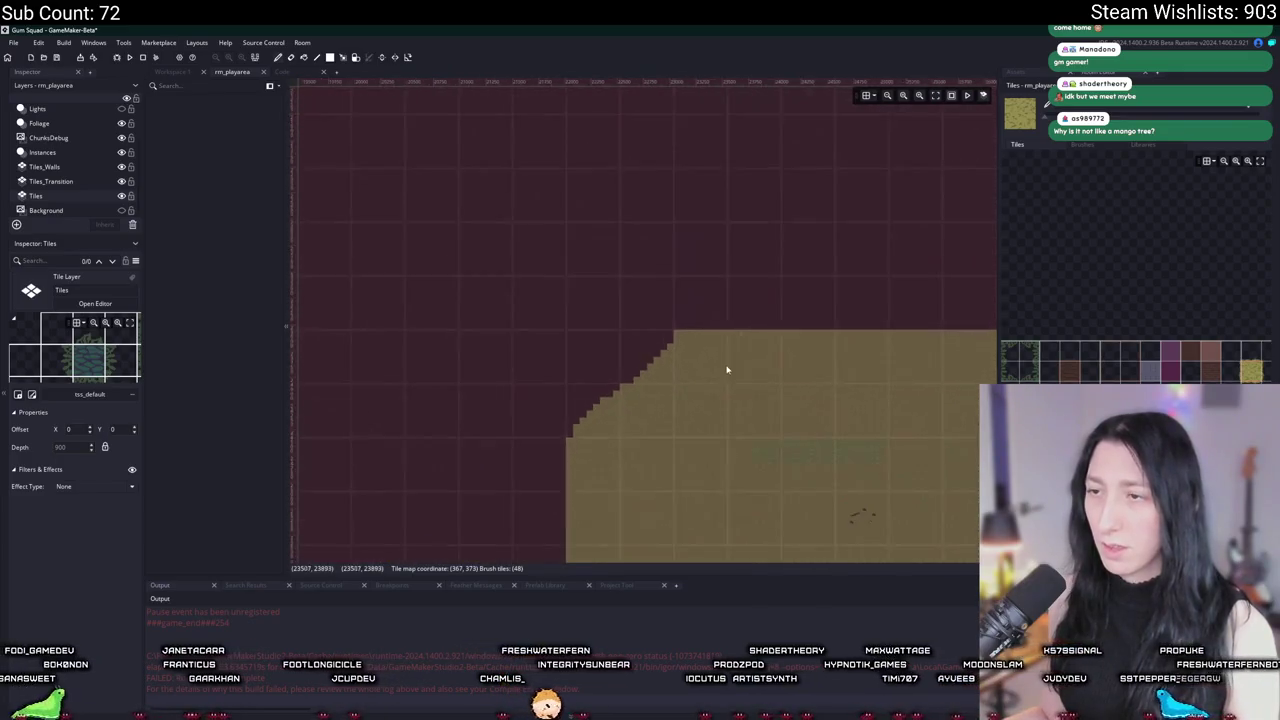
scroll(499, 292, up, 3)
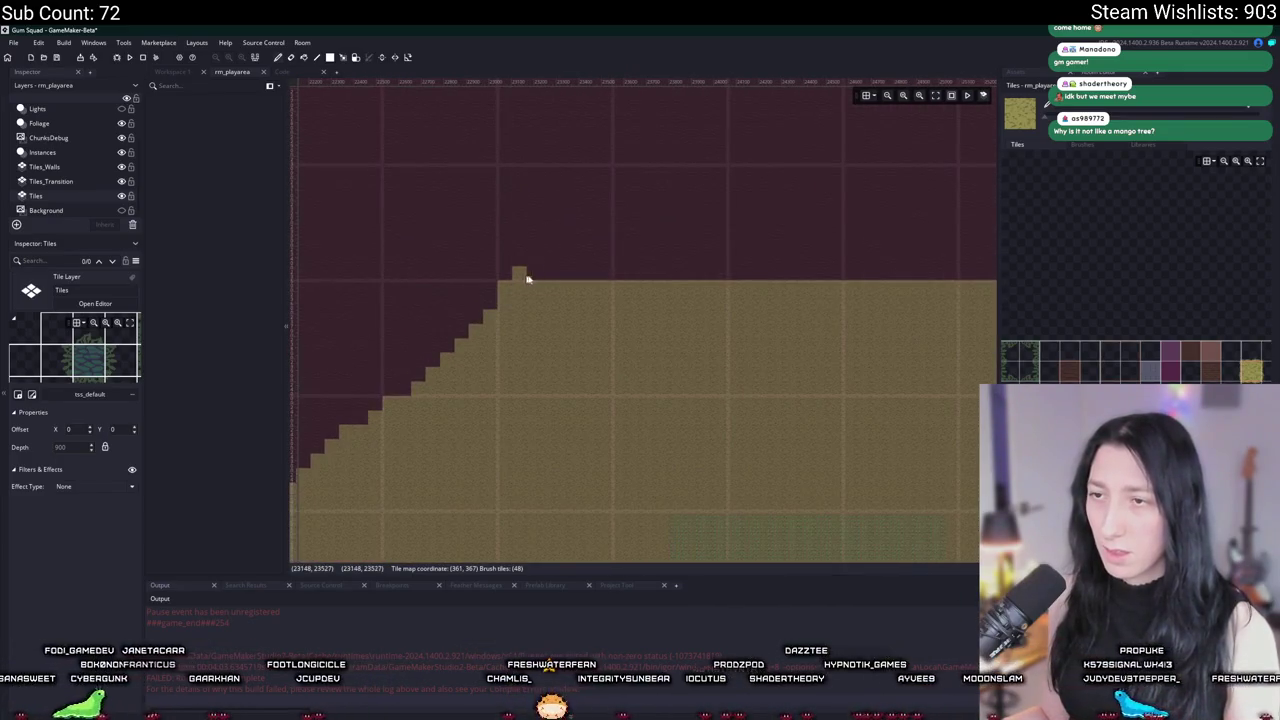
drag(523, 277, 531, 280)
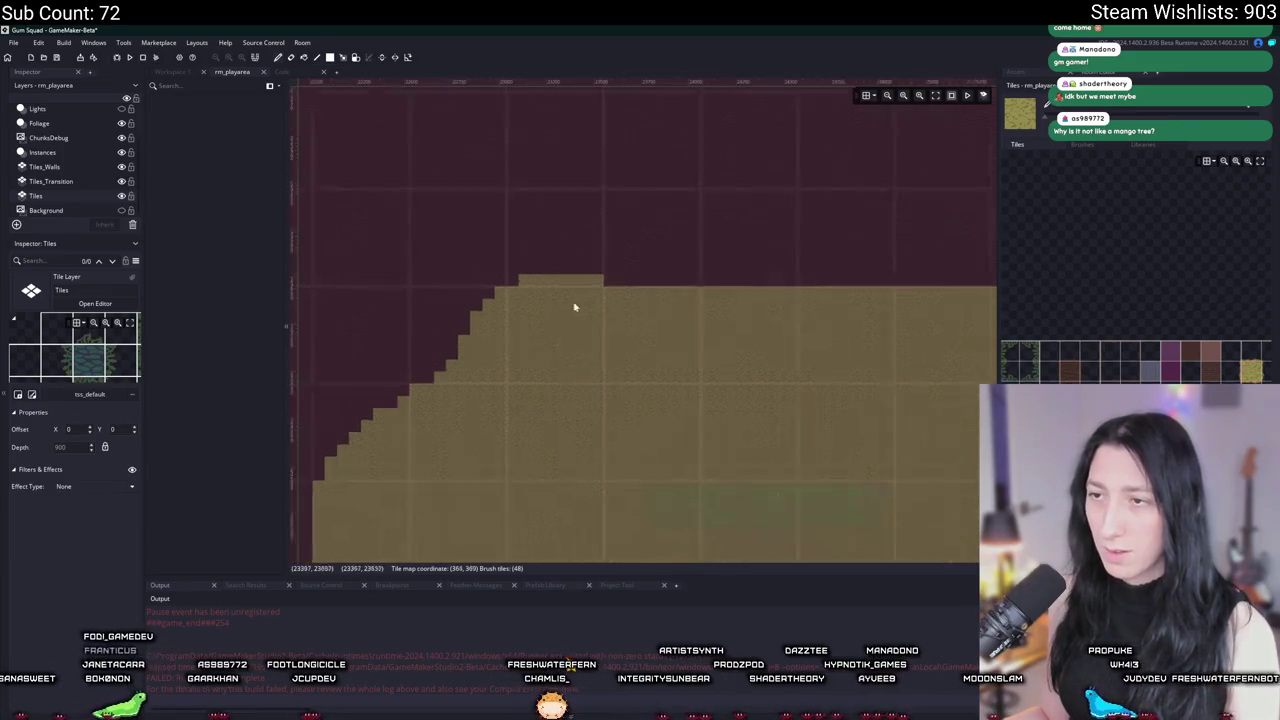
scroll(650, 308, down, 3)
scroll(657, 277, up, 4)
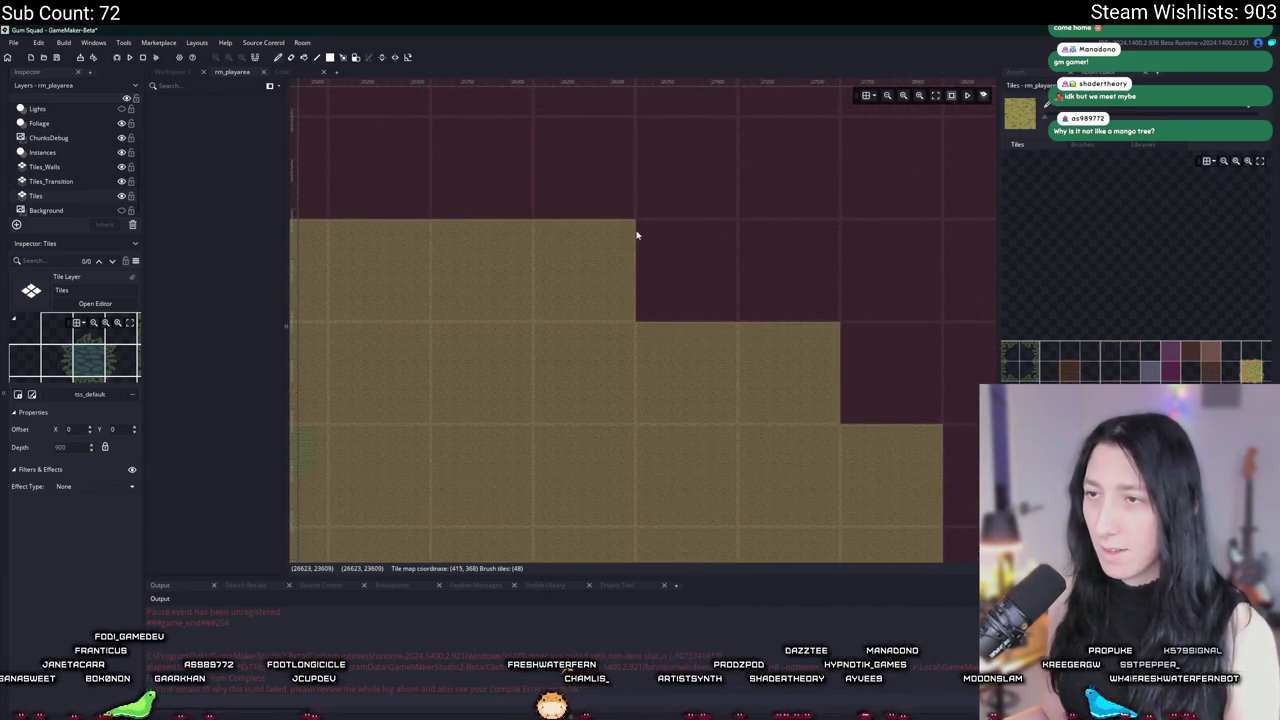
mouse_move(678, 251)
mouse_down()
mouse_move(808, 309)
mouse_move(635, 244)
mouse_up()
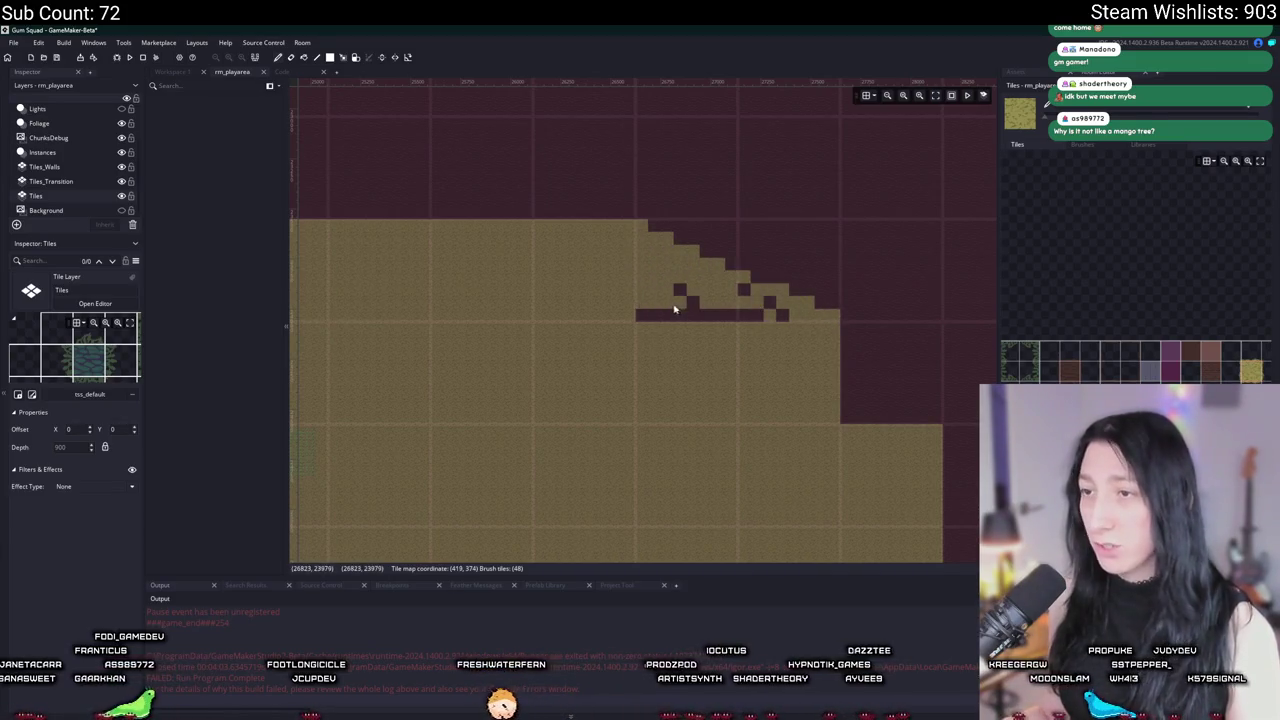
mouse_move(664, 309)
mouse_down()
mouse_move(743, 289)
mouse_move(787, 320)
mouse_up()
scroll(786, 316, down, 5)
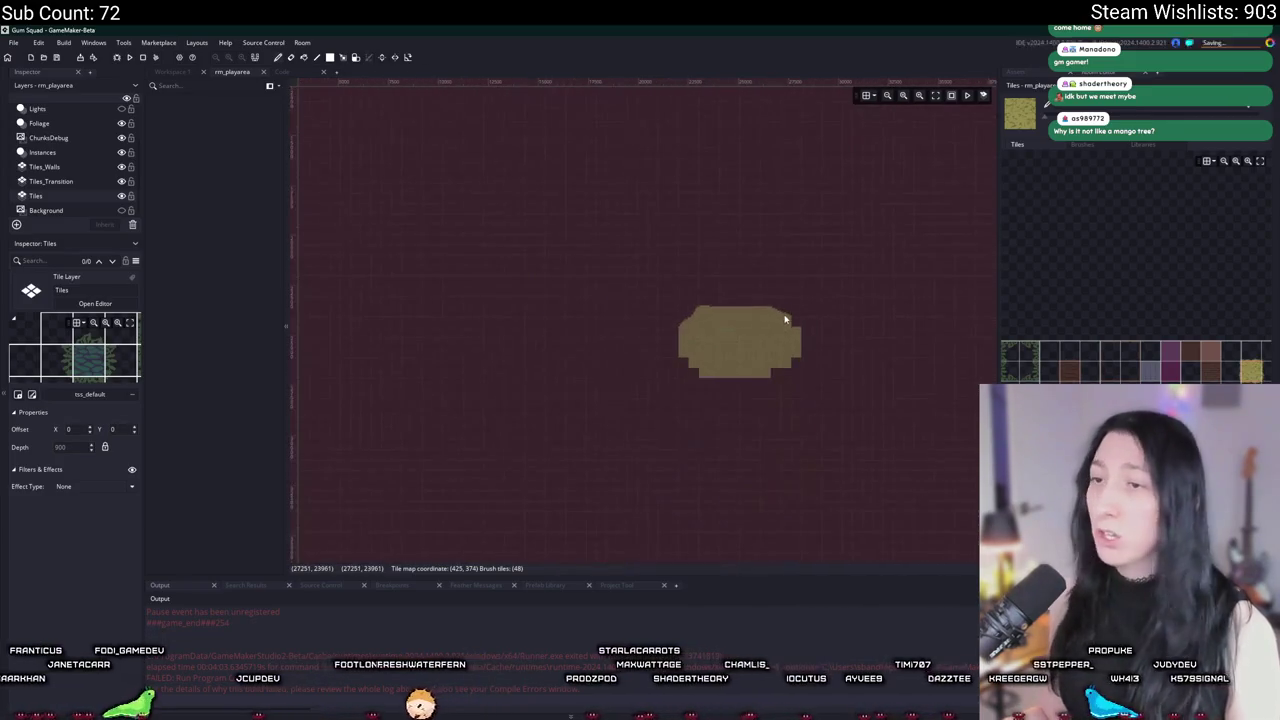
Step: Paint a smooth row of tan tiles along the island's top edge
scroll(677, 294, up, 5)
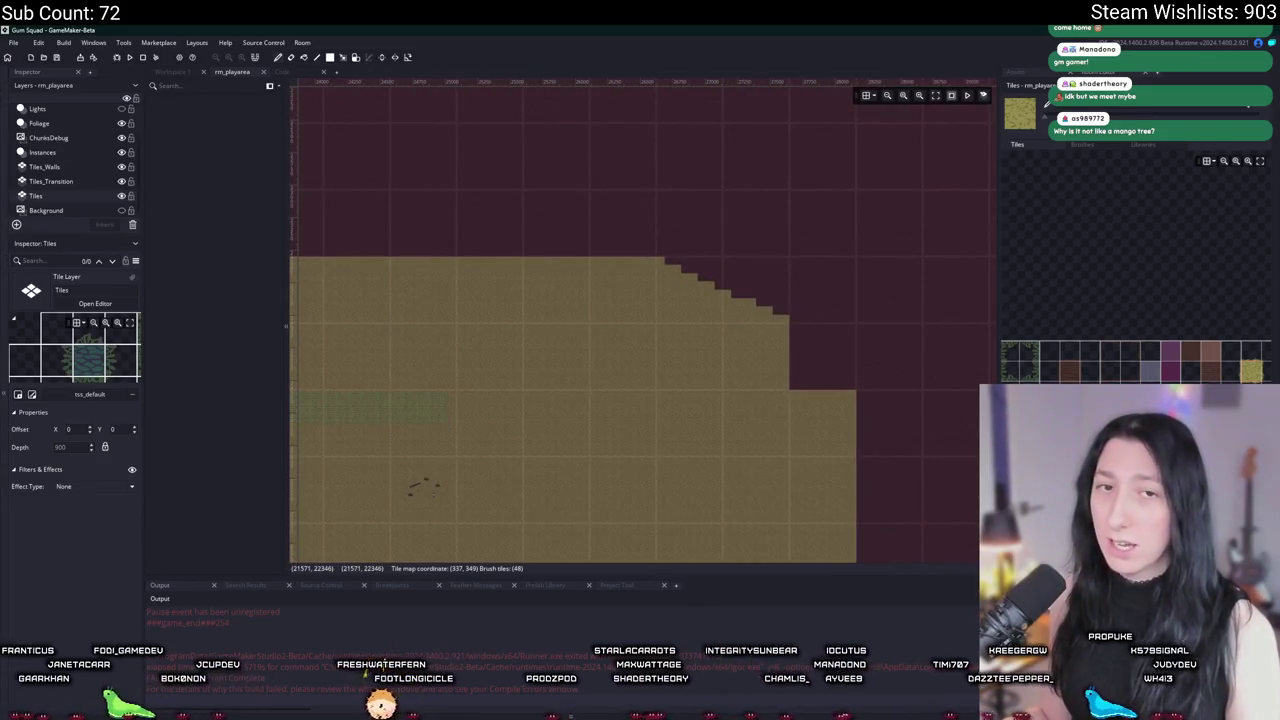
drag(390, 250, 729, 254)
drag(499, 281, 793, 285)
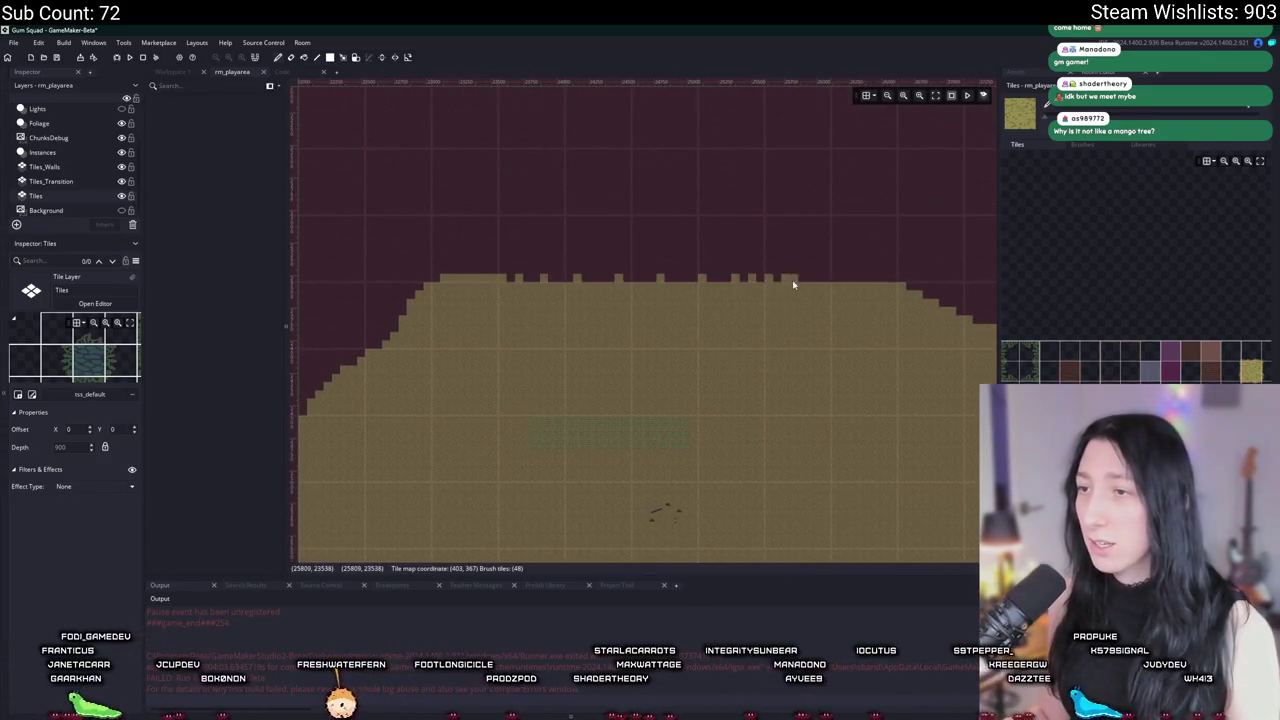
key(ctrl+z)
drag(556, 285, 649, 281)
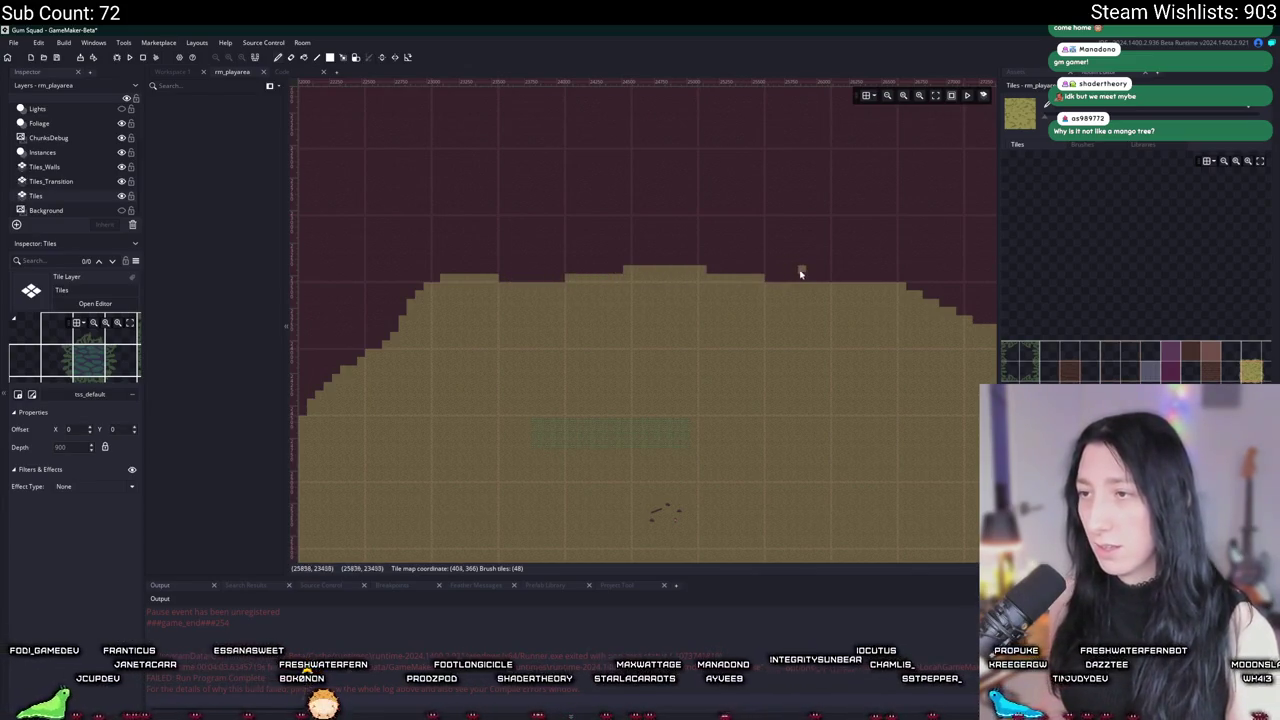
Step: Step the upper-right corner diagonally and fill the dark hole inside the island
drag(808, 282, 531, 218)
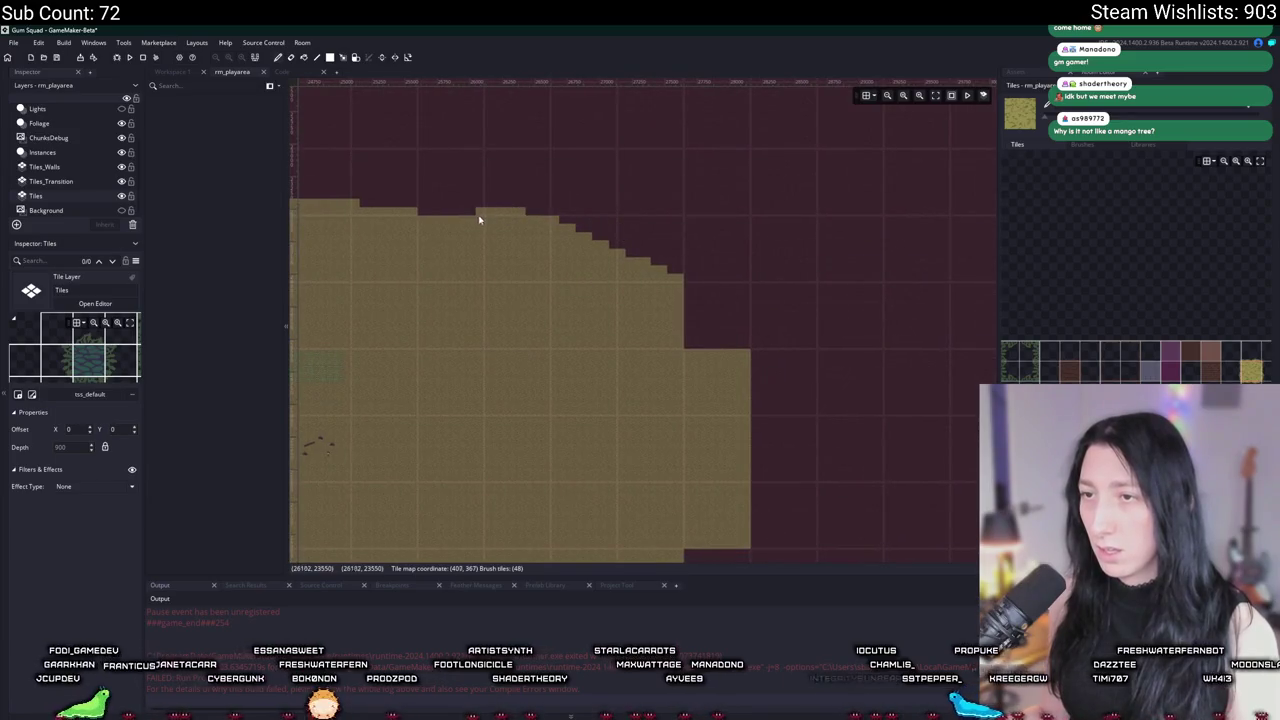
scroll(659, 308, up, 2)
mouse_move(632, 218)
mouse_down()
mouse_move(671, 243)
mouse_move(726, 331)
mouse_move(663, 257)
mouse_move(556, 180)
mouse_up()
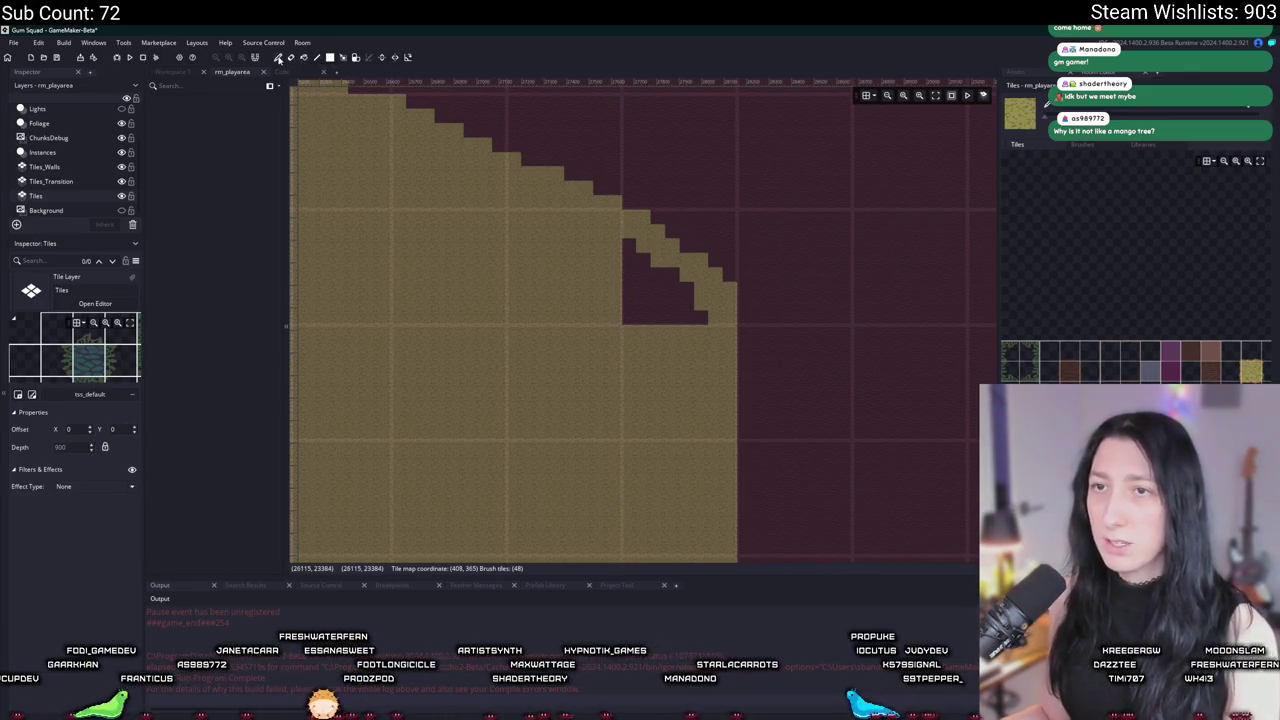
click(673, 288)
scroll(680, 303, down, 5)
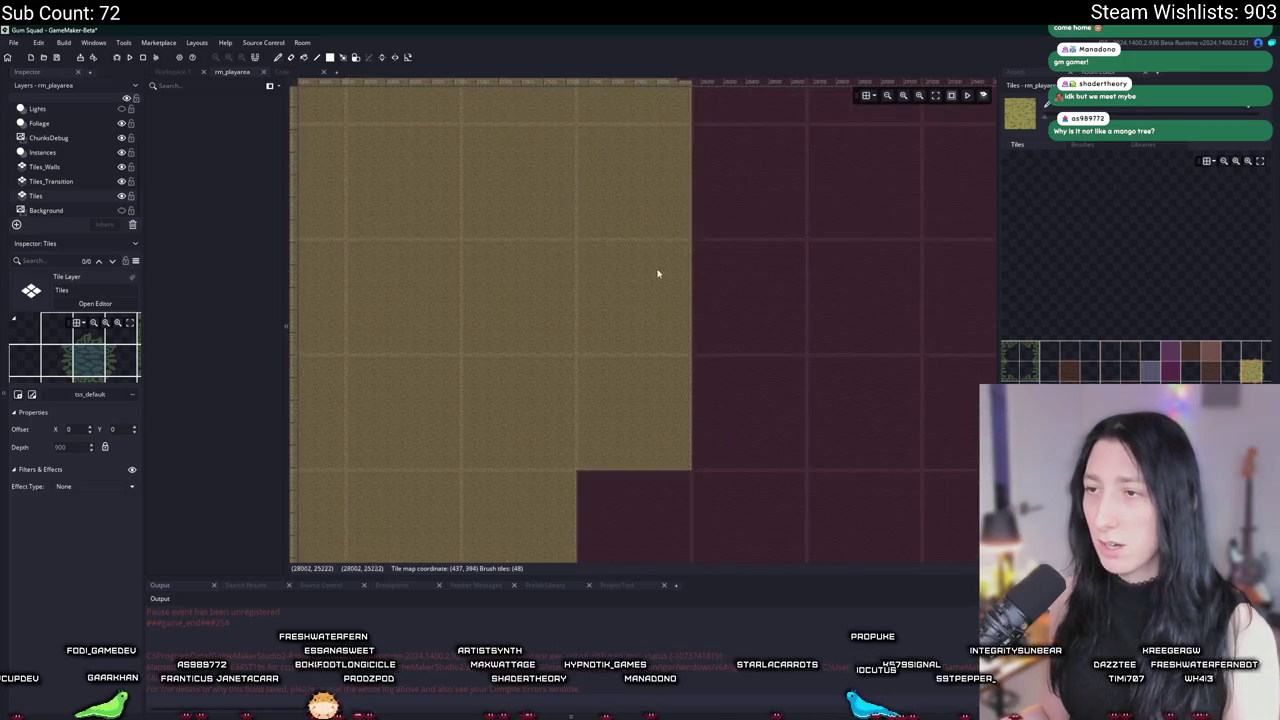
scroll(688, 178, down, 1)
scroll(688, 178, up, 1)
Step: Paint a tile column down the right edge and round the lower corner with steps
drag(703, 178, 702, 287)
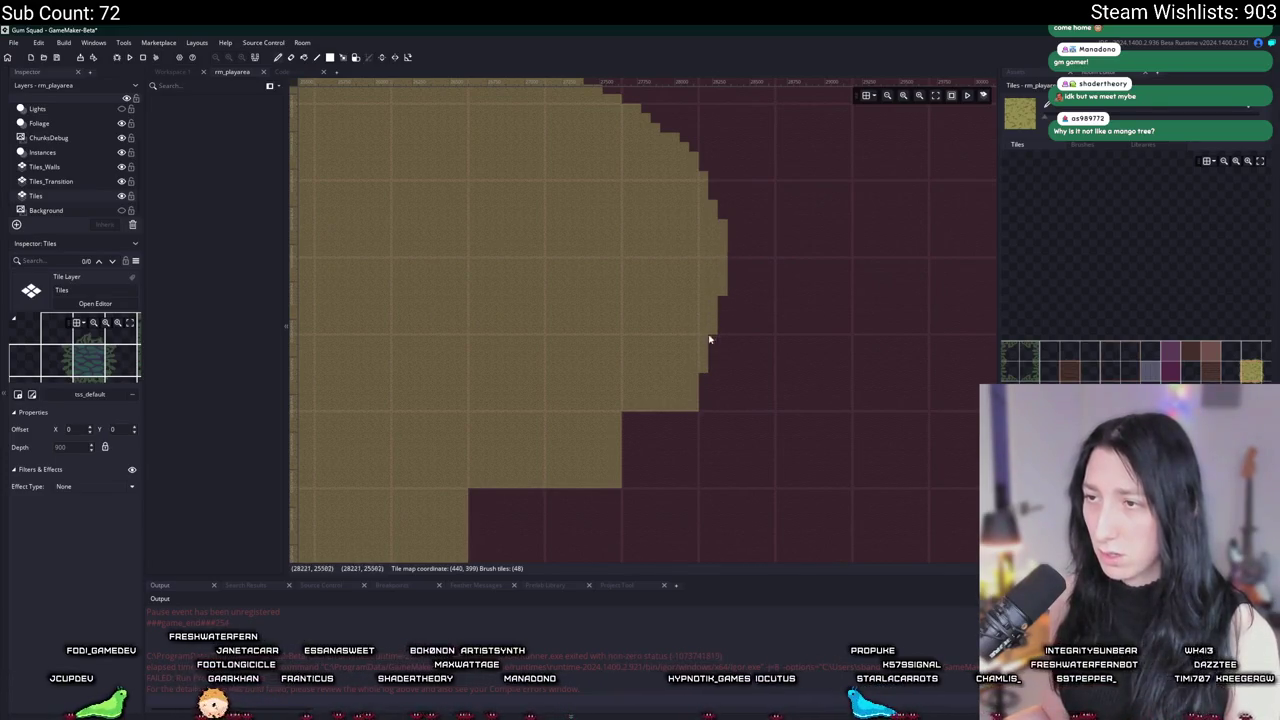
scroll(711, 374, down, 1)
mouse_move(705, 375)
mouse_down()
mouse_move(678, 411)
mouse_move(696, 378)
mouse_up()
scroll(700, 286, up, 2)
scroll(669, 423, down, 2)
scroll(771, 266, up, 2)
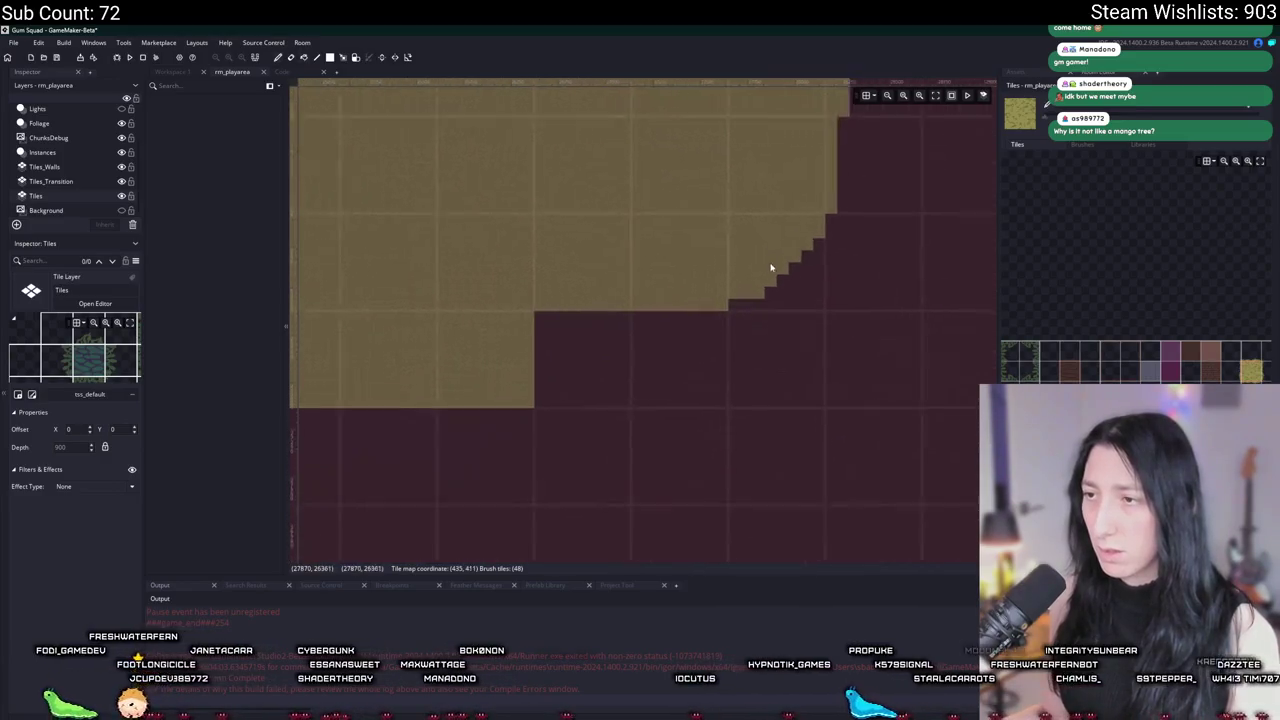
drag(706, 328, 510, 400)
scroll(531, 343, down, 1)
scroll(680, 311, up, 2)
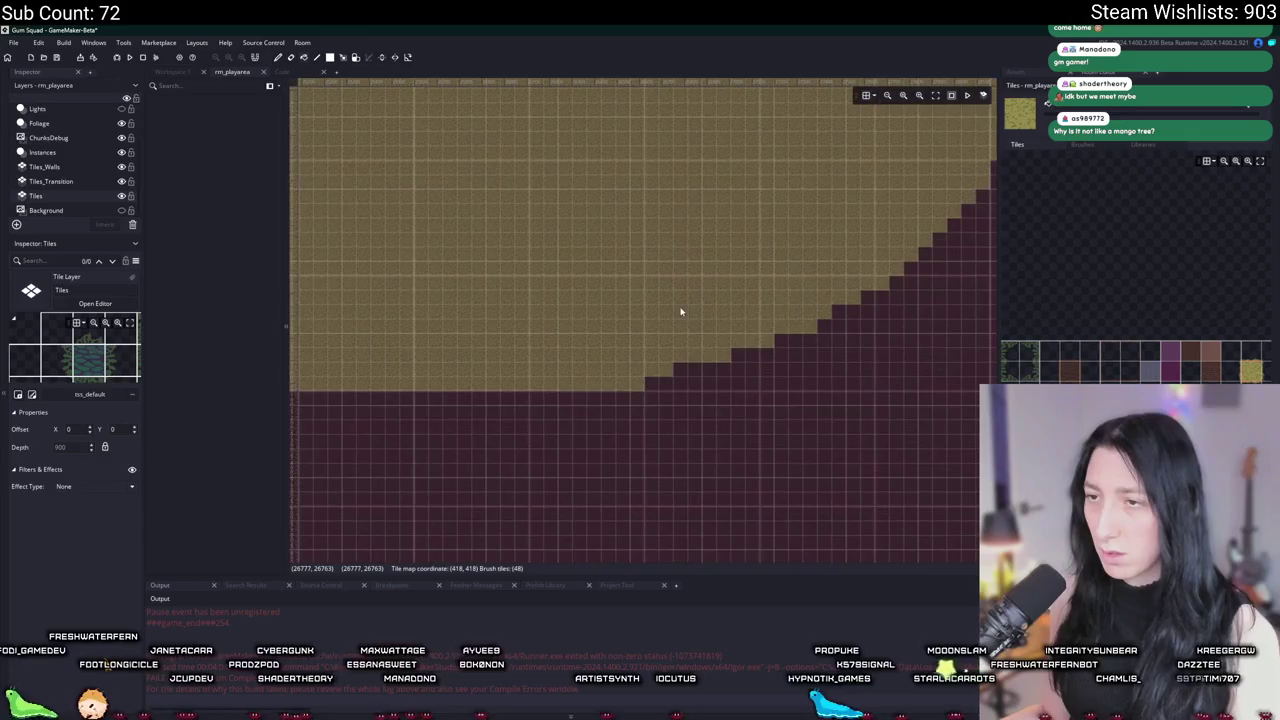
scroll(751, 351, up, 2)
scroll(751, 351, down, 5)
scroll(655, 260, up, 2)
scroll(651, 287, down, 2)
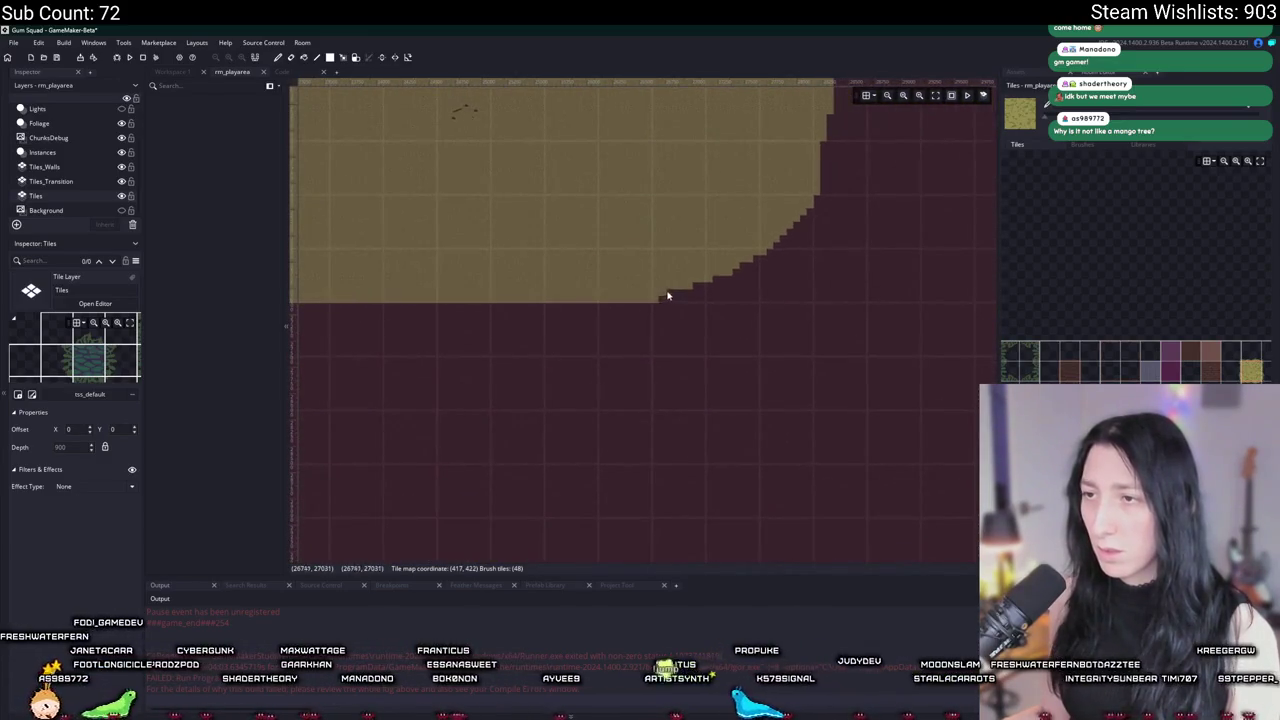
scroll(509, 271, down, 3)
scroll(691, 286, up, 3)
scroll(474, 223, up, 4)
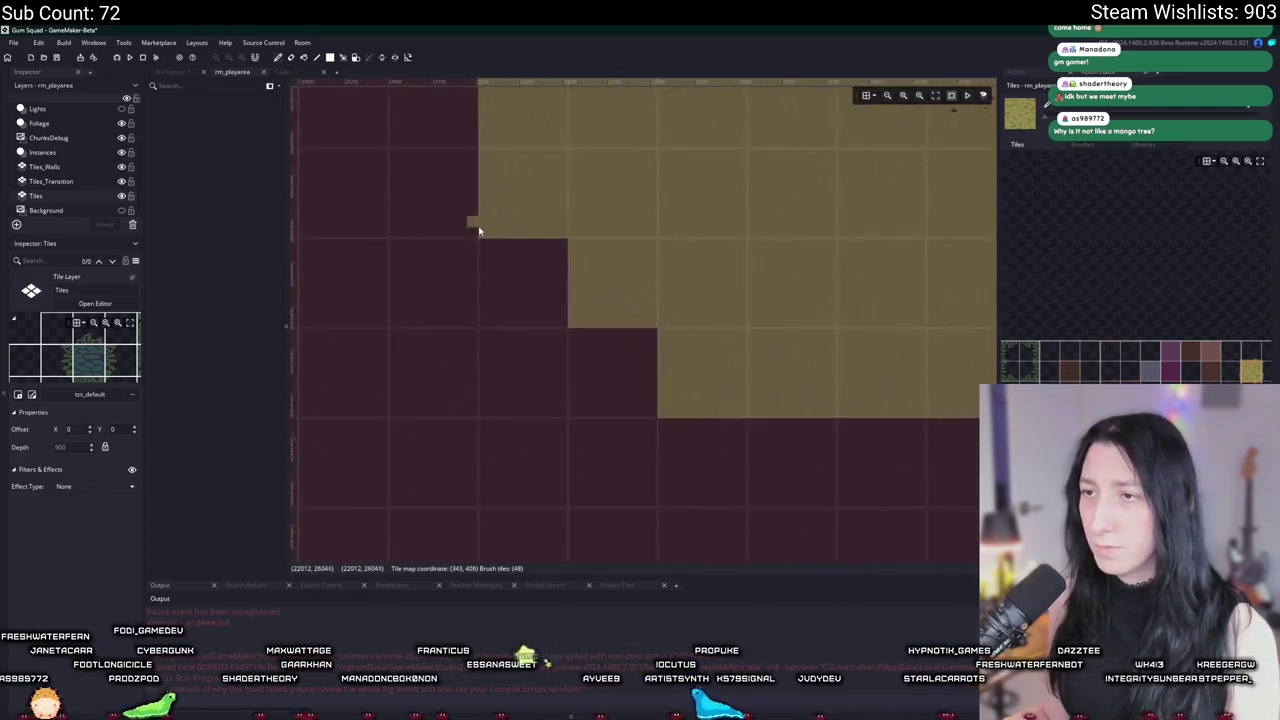
Step: Fill tan tile staircases along the stepped edge and the island's left side
mouse_move(486, 248)
mouse_down()
mouse_move(686, 434)
mouse_move(583, 323)
mouse_move(626, 380)
mouse_up()
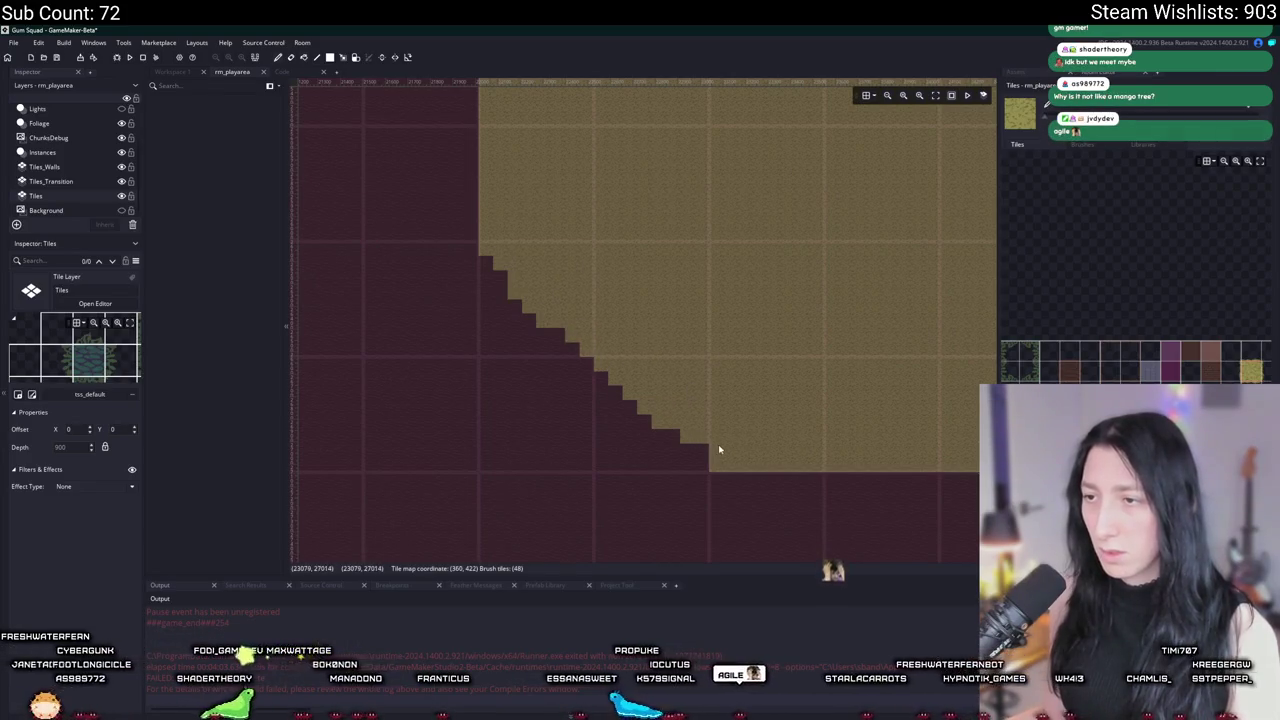
mouse_move(694, 451)
mouse_down()
mouse_move(609, 389)
mouse_move(677, 460)
mouse_move(554, 341)
mouse_move(589, 406)
mouse_move(510, 340)
mouse_up()
scroll(614, 420, down, 3)
scroll(557, 351, up, 4)
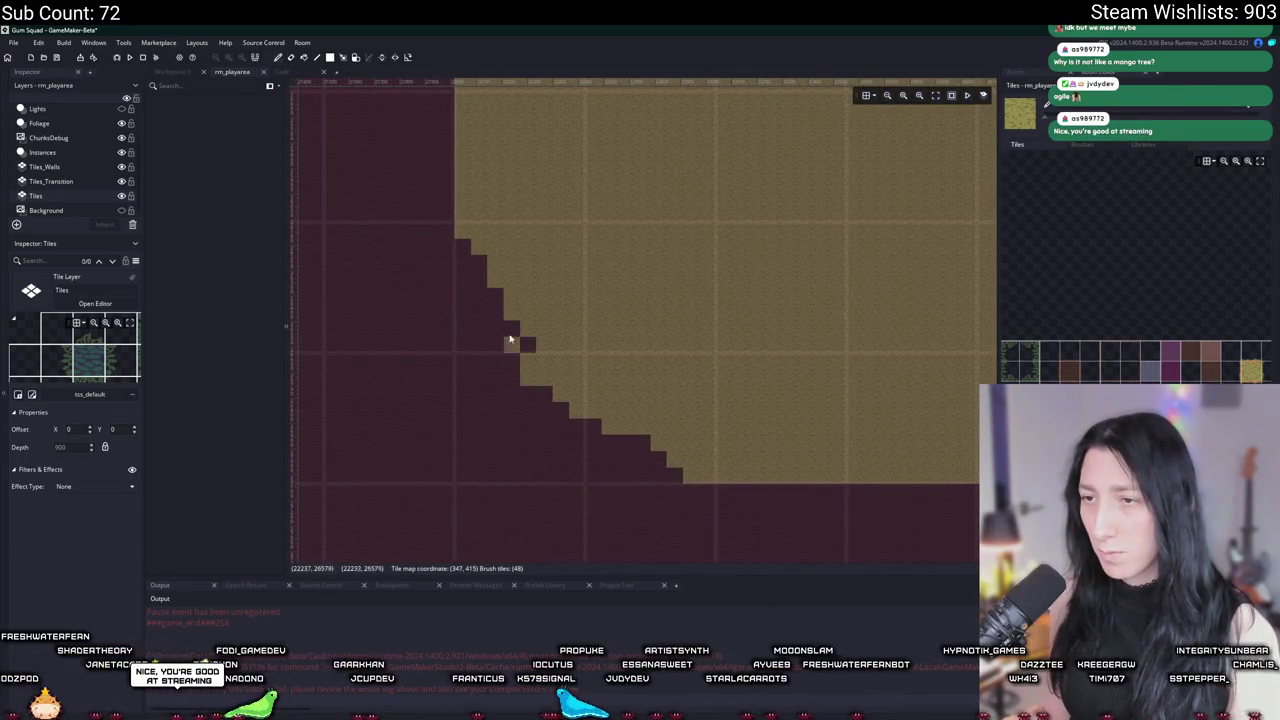
scroll(541, 371, down, 4)
scroll(565, 222, up, 4)
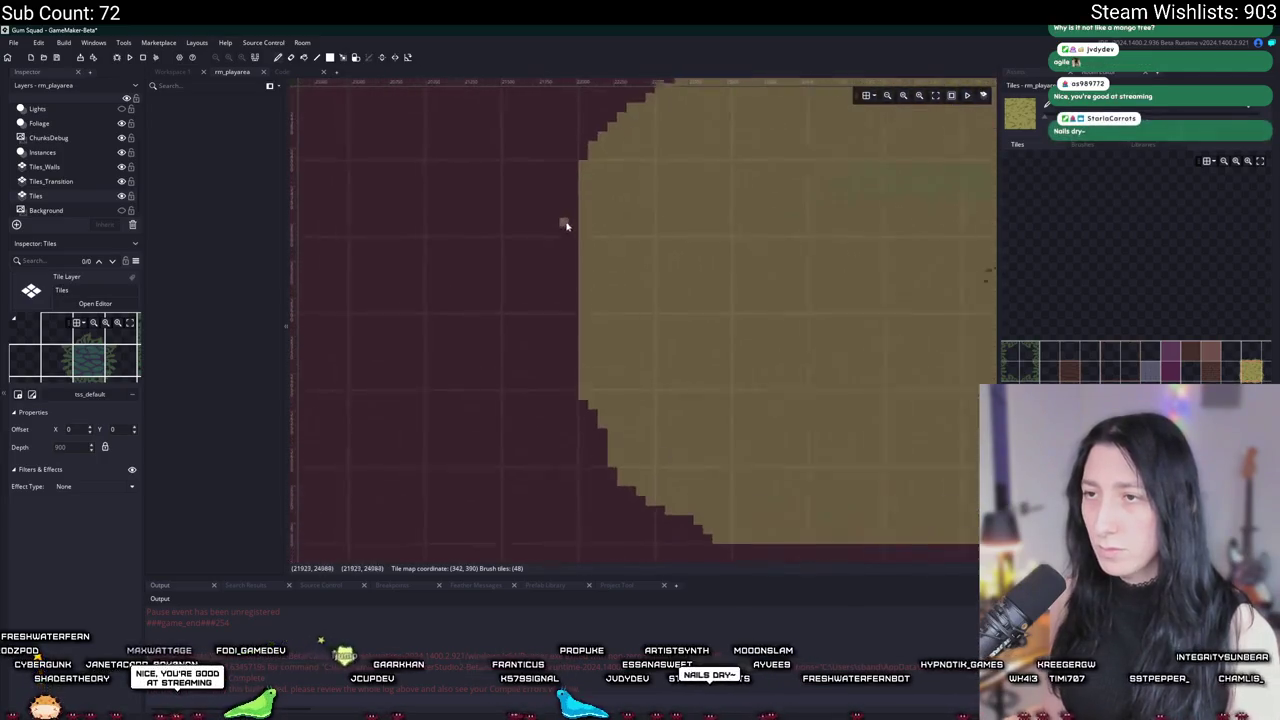
drag(572, 217, 586, 272)
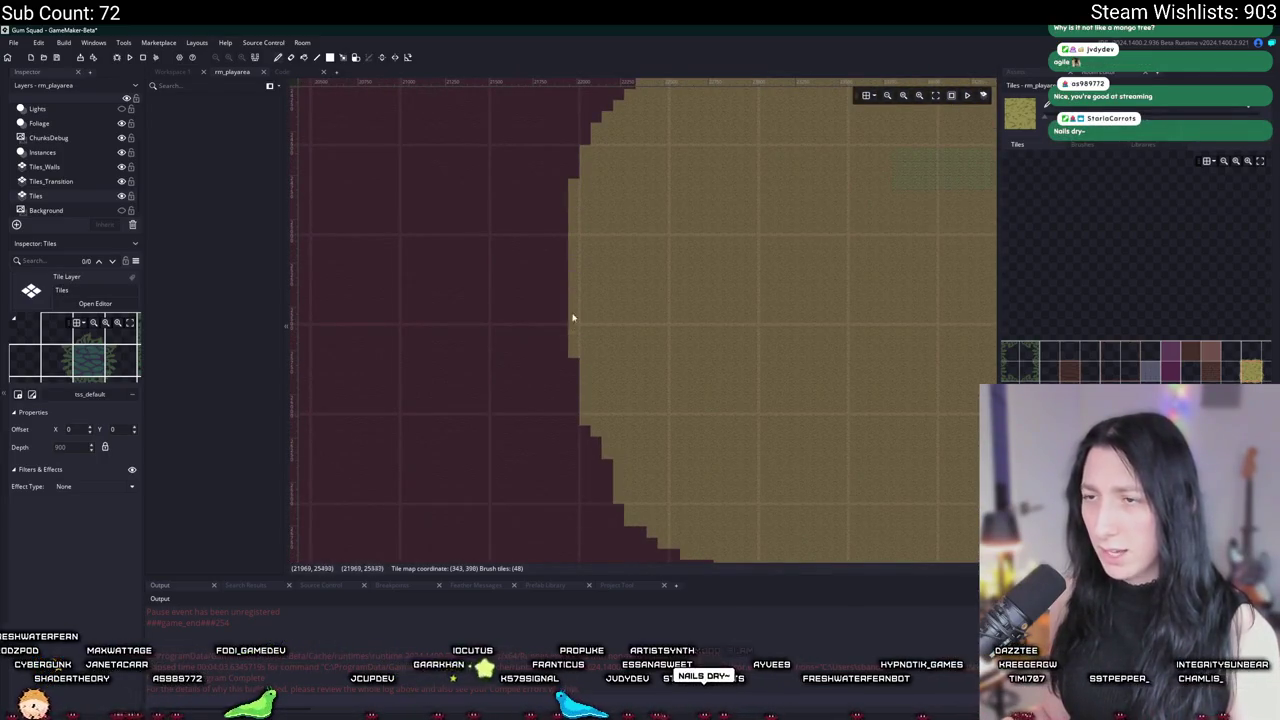
scroll(566, 250, down, 5)
scroll(566, 323, up, 5)
scroll(654, 309, down, 3)
scroll(509, 298, up, 3)
Step: Smooth the island's bottom edge, removing bumps and patching single tiles
drag(471, 406, 563, 395)
scroll(484, 393, down, 1)
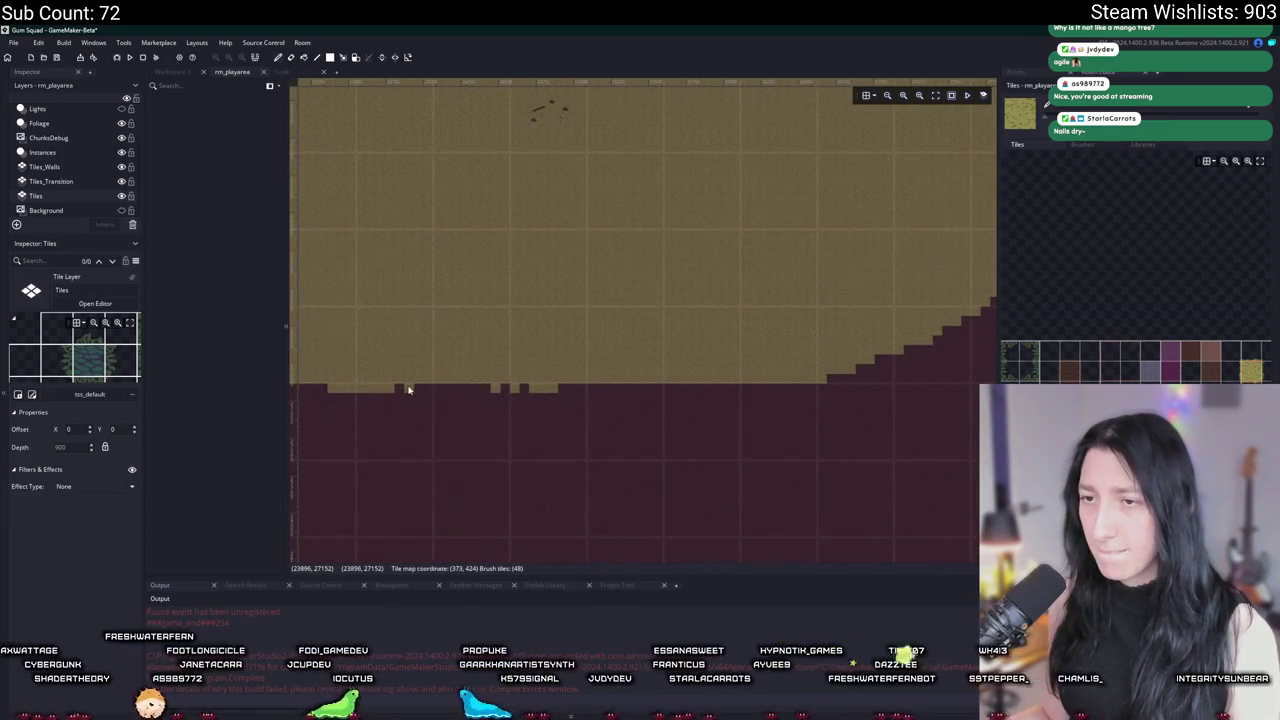
drag(741, 395, 451, 396)
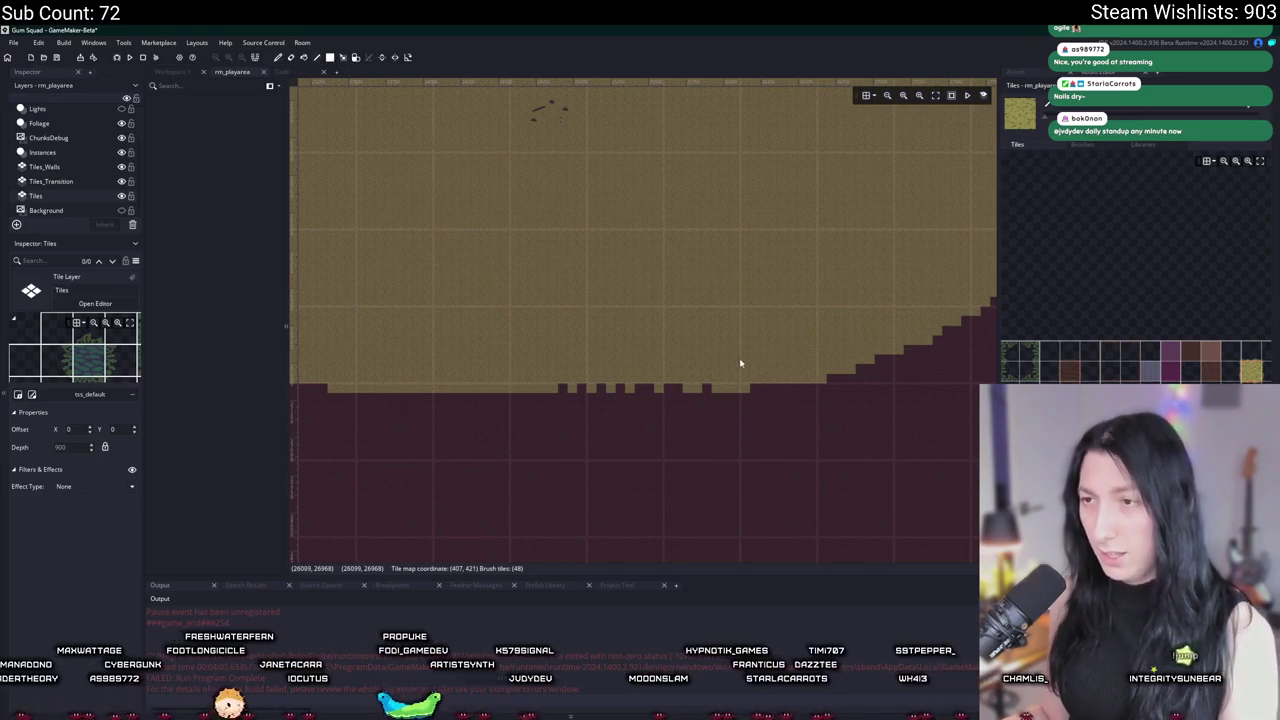
drag(773, 396, 600, 393)
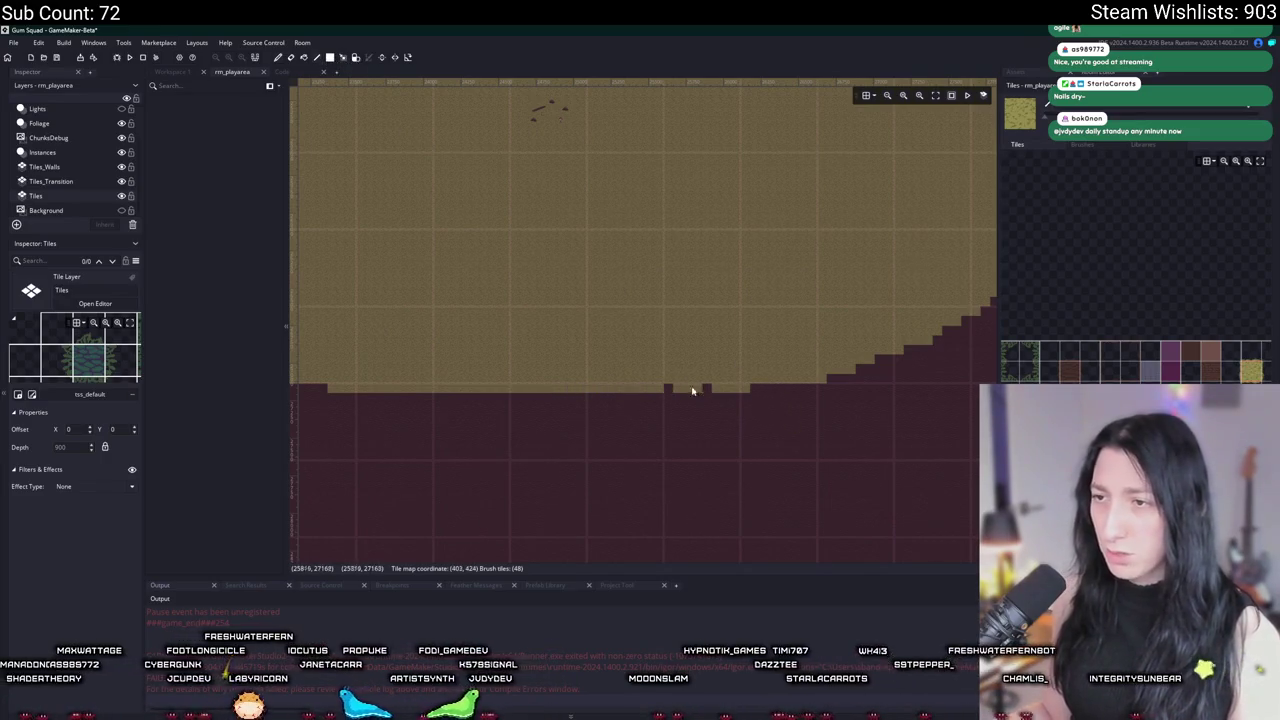
click(758, 390)
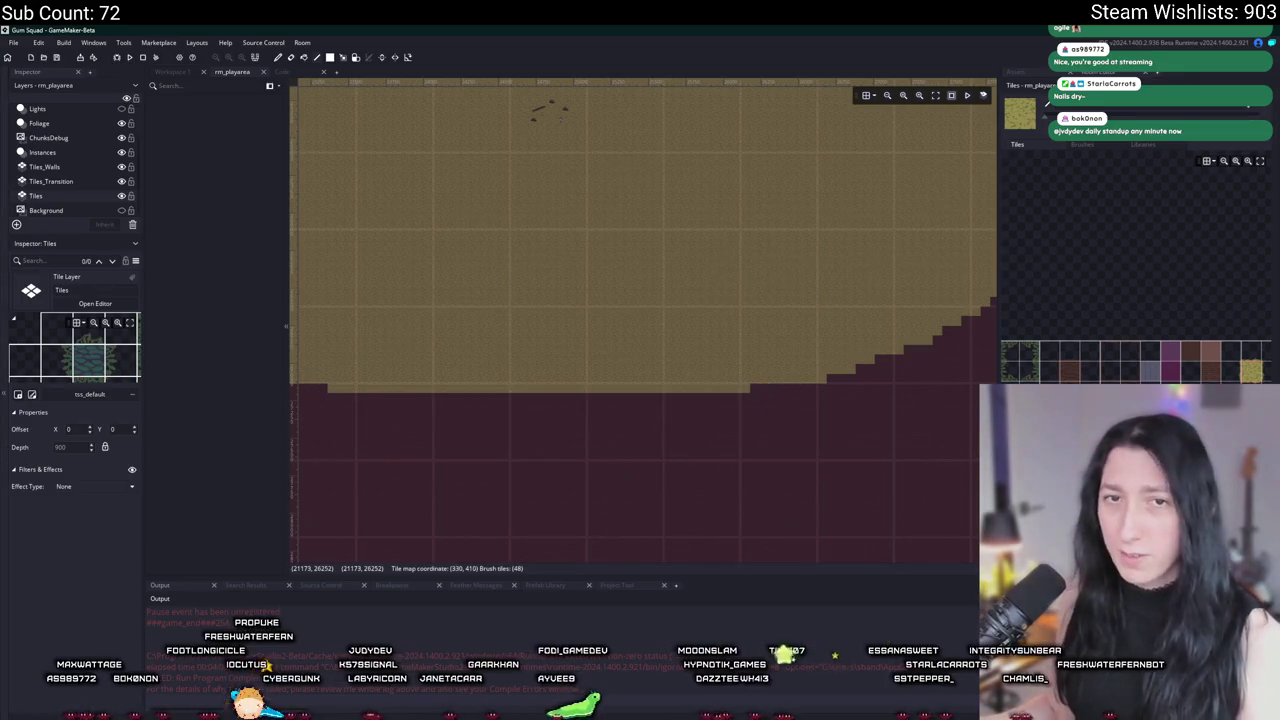
Step: Pan and zoom over the lower-left edge to check the finished oval island
mouse_move(613, 408)
mouse_down()
mouse_move(690, 388)
mouse_move(477, 380)
mouse_up()
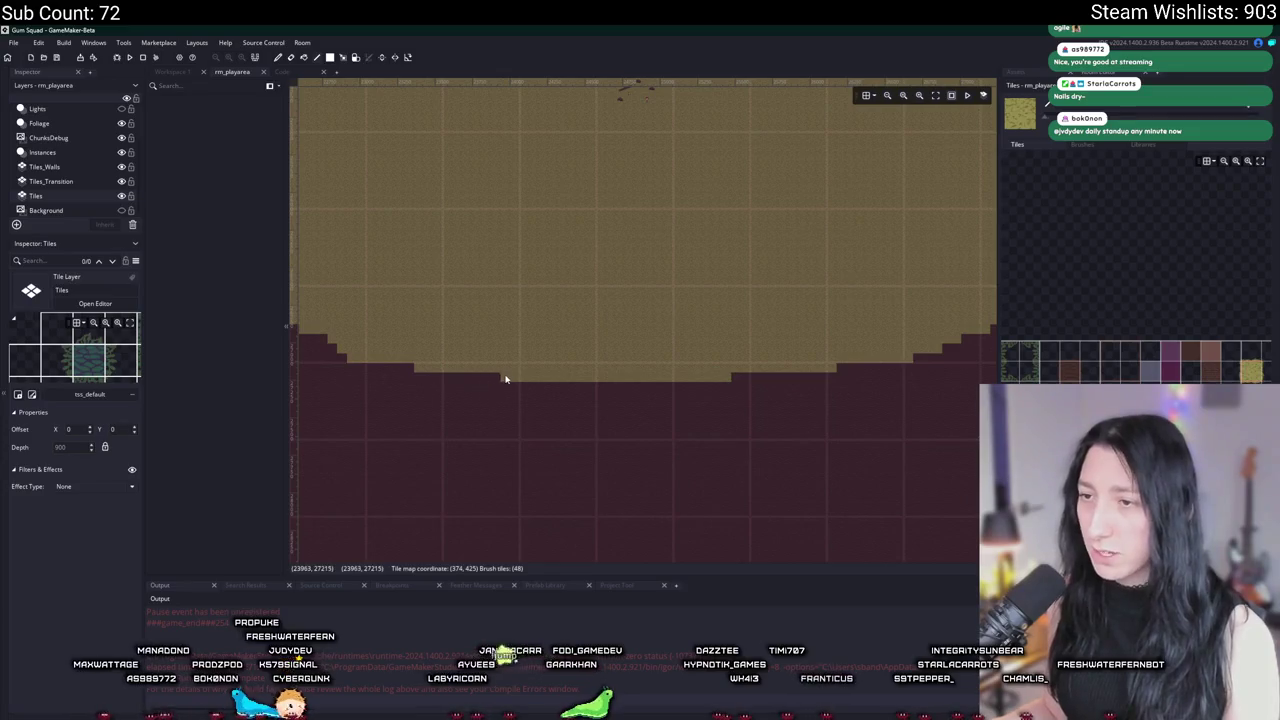
scroll(505, 380, down, 5)
scroll(531, 253, up, 5)
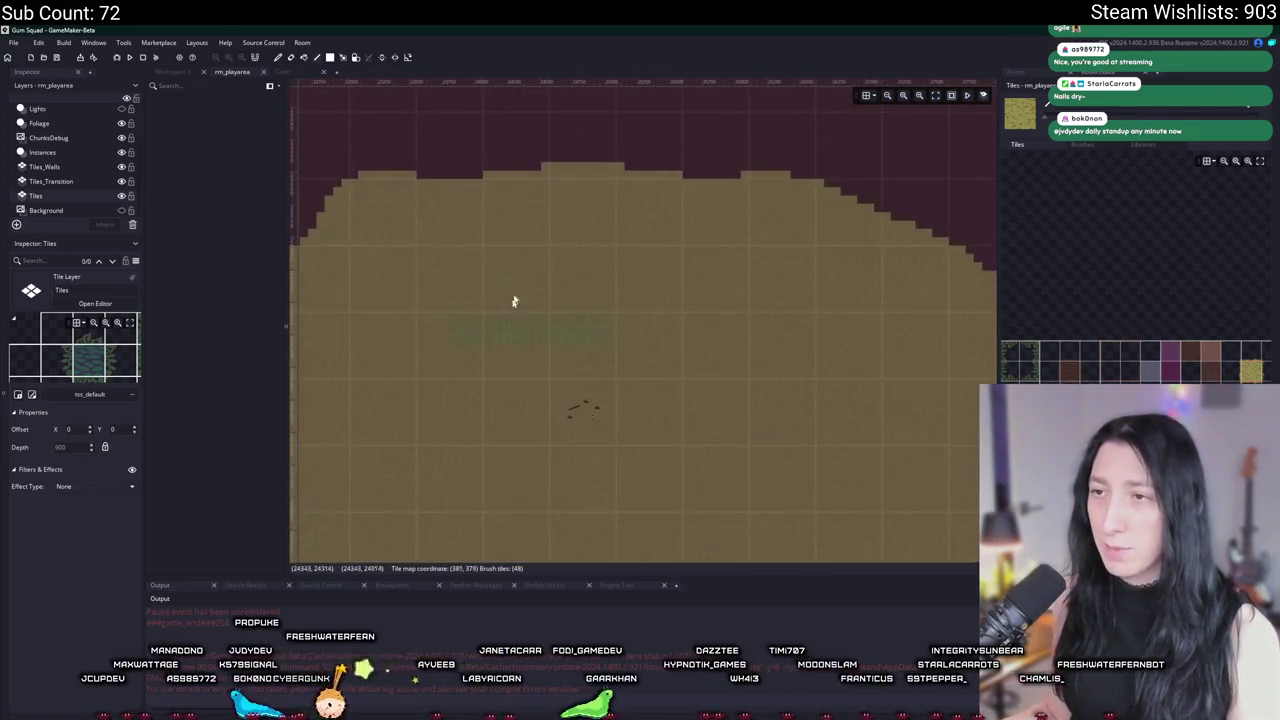
scroll(626, 277, down, 8)
scroll(633, 315, down, 3)
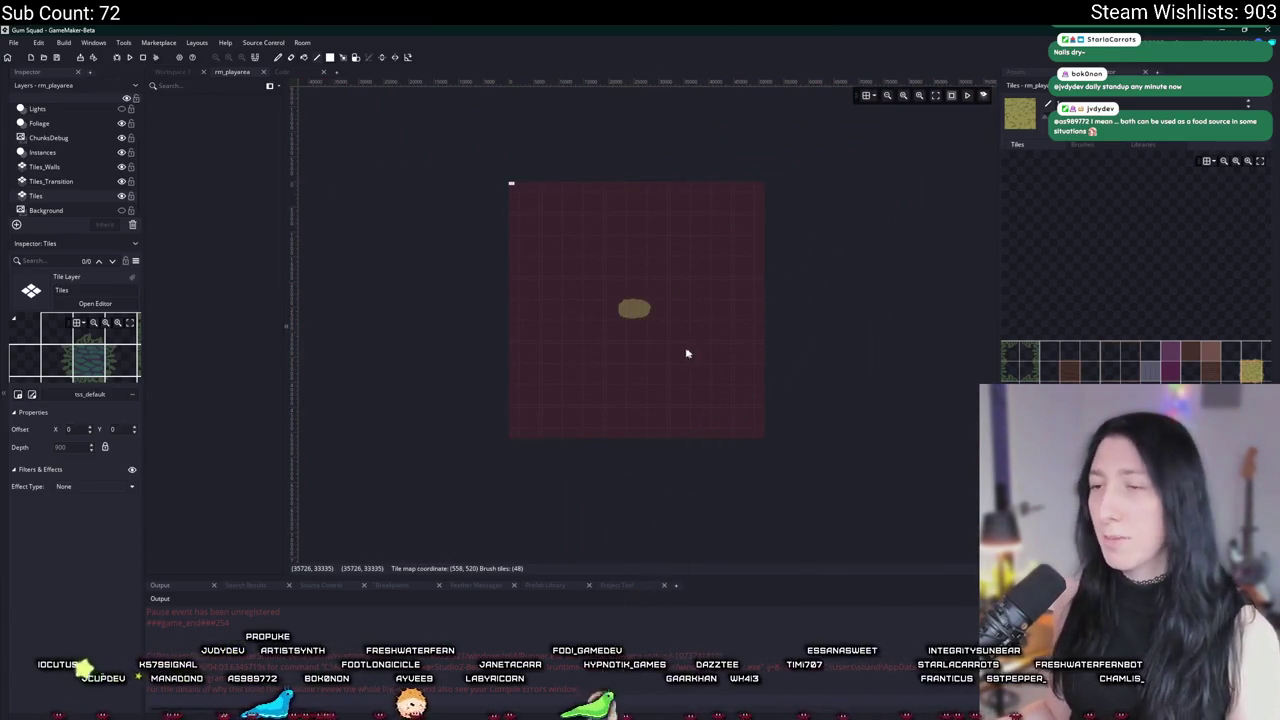
scroll(634, 310, up, 3)
scroll(634, 308, down, 3)
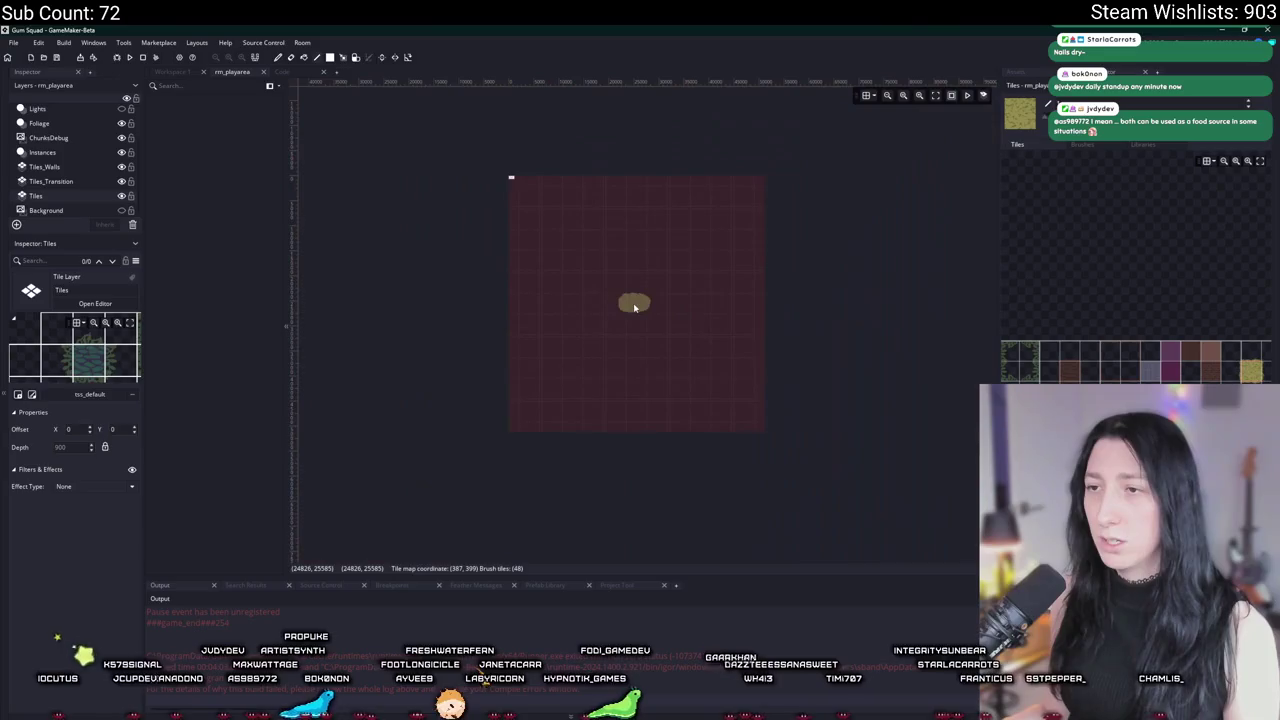
scroll(634, 308, up, 4)
scroll(633, 305, up, 4)
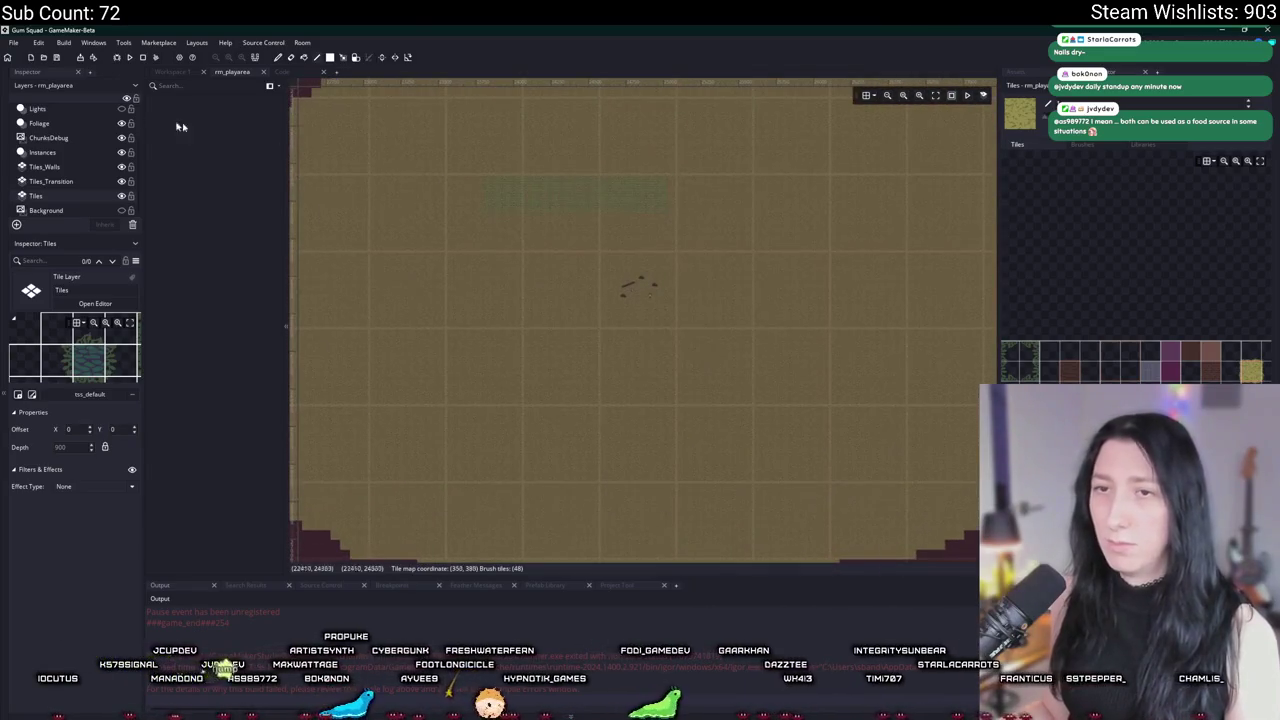
click(40, 152)
Step: On the Foliage layer, move and resize obj_vertexgrass into a 29 × 30.25 square
scroll(599, 217, up, 2)
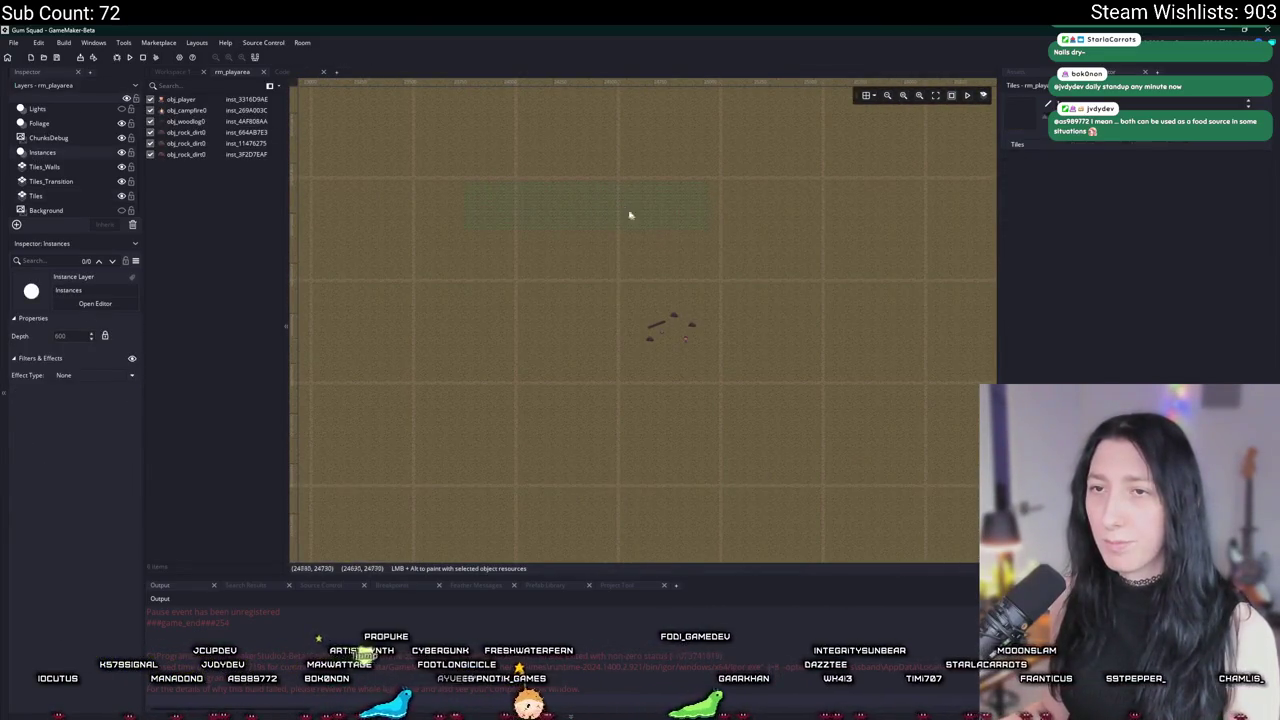
click(39, 123)
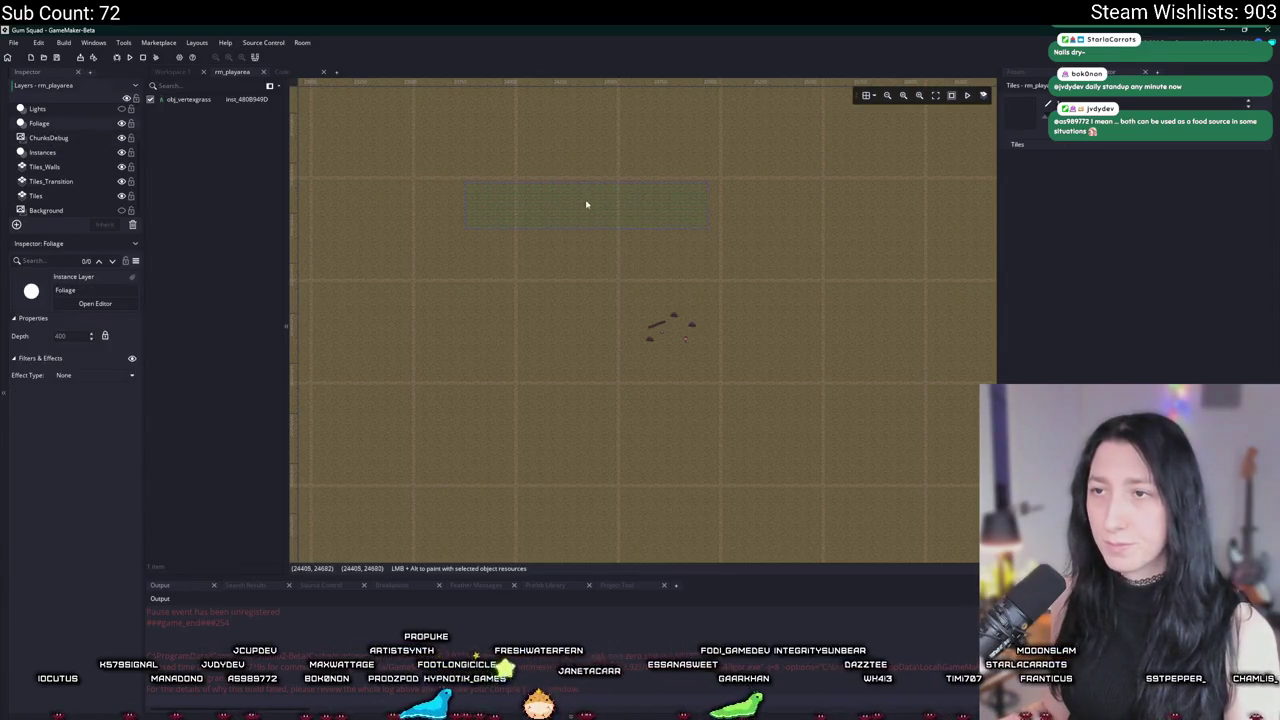
drag(587, 205, 751, 286)
scroll(740, 294, up, 3)
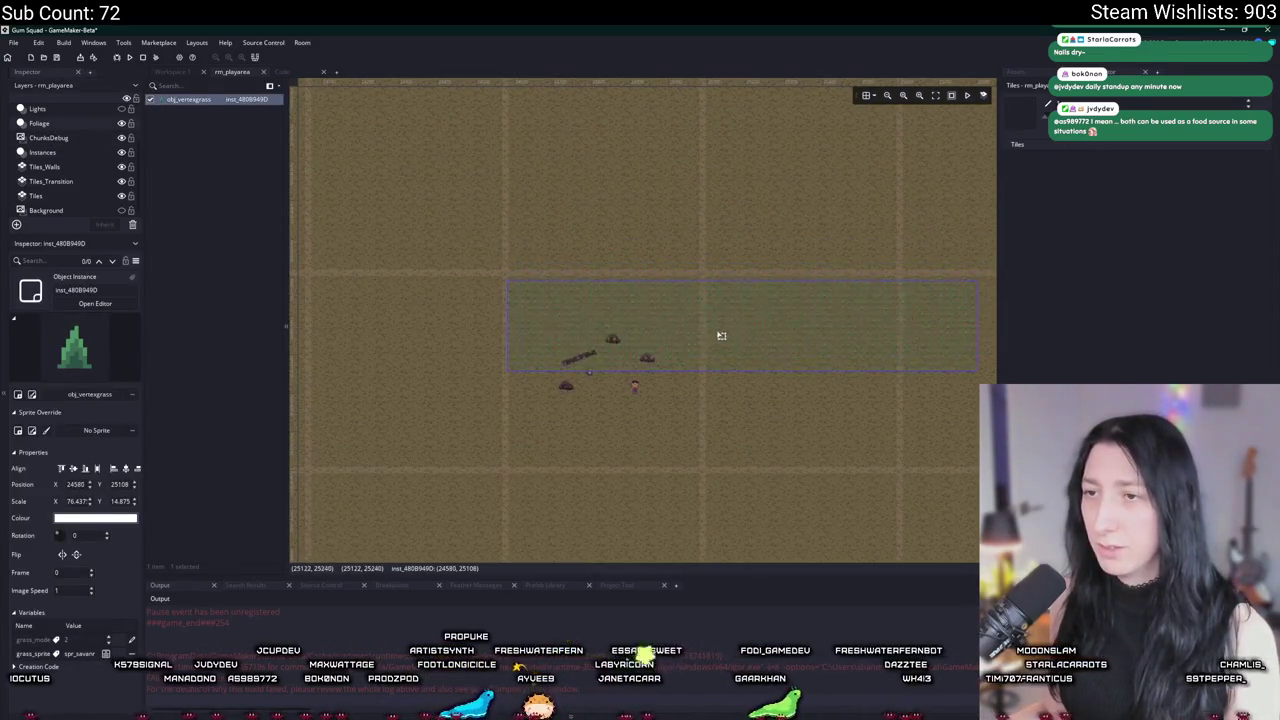
drag(726, 333, 729, 331)
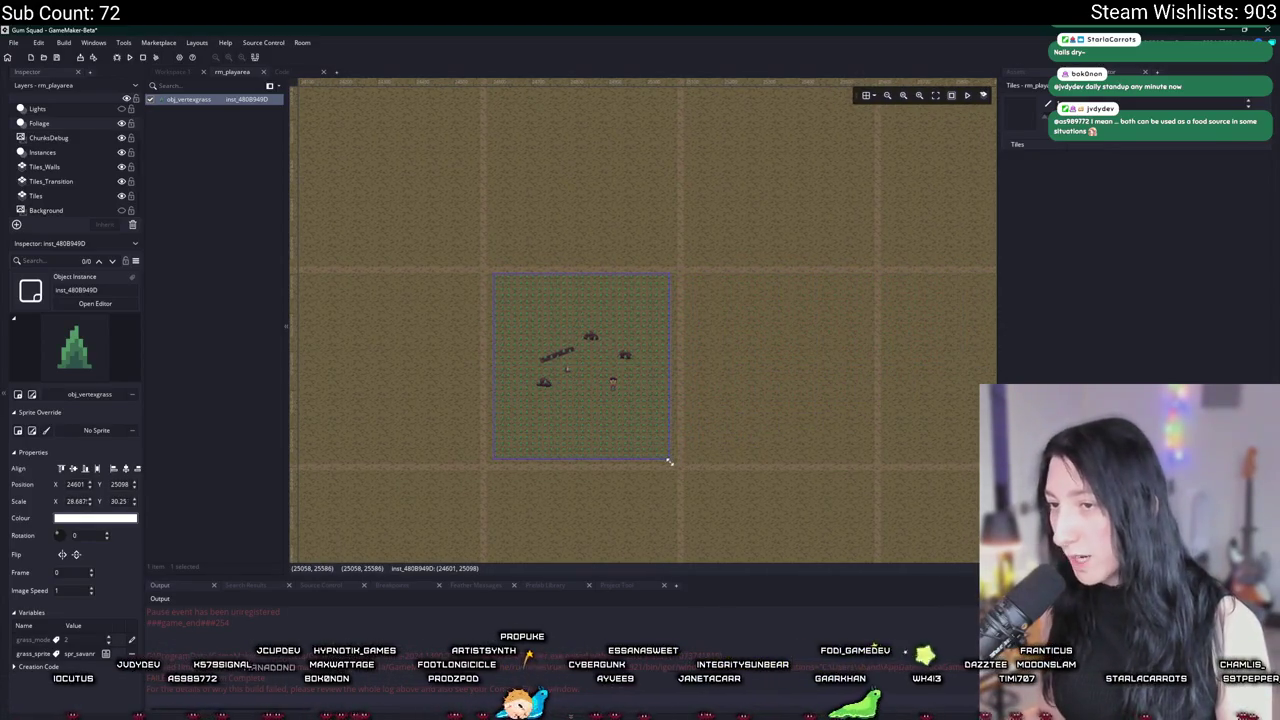
Step: Override the grass instance's grass_mode variable to 1
double_click(611, 419)
click(552, 313)
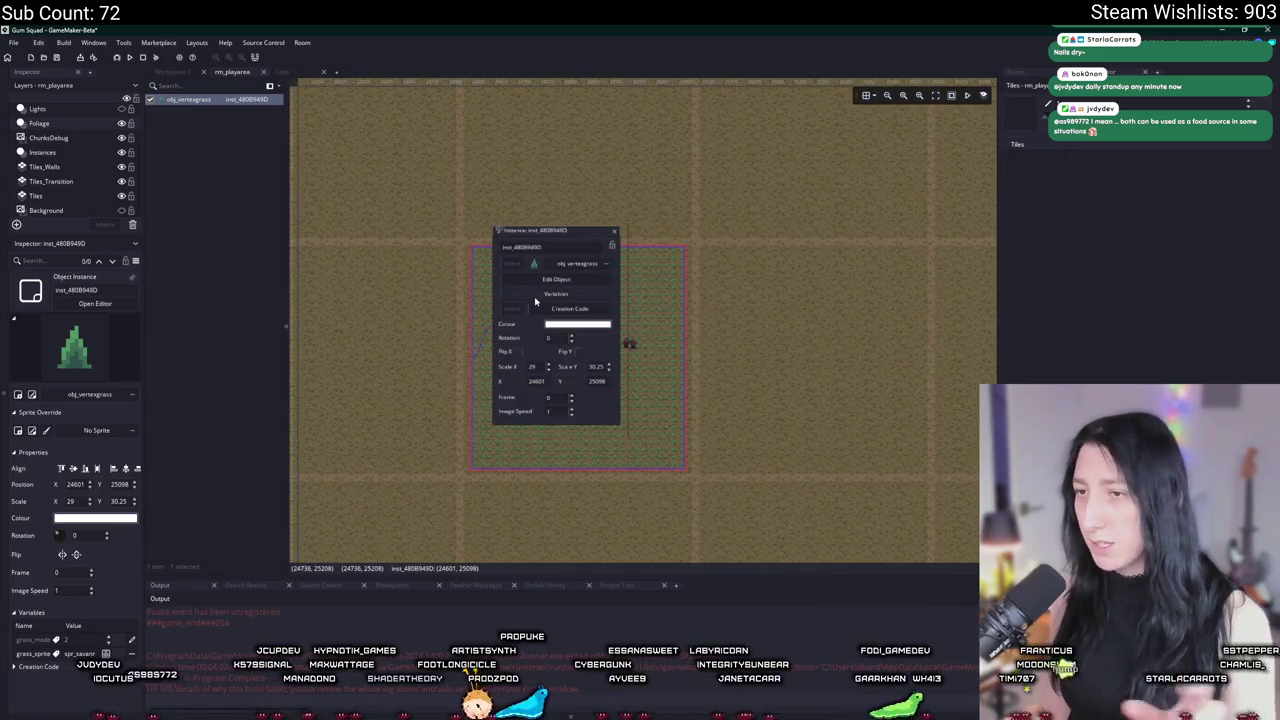
scroll(536, 303, up, 1)
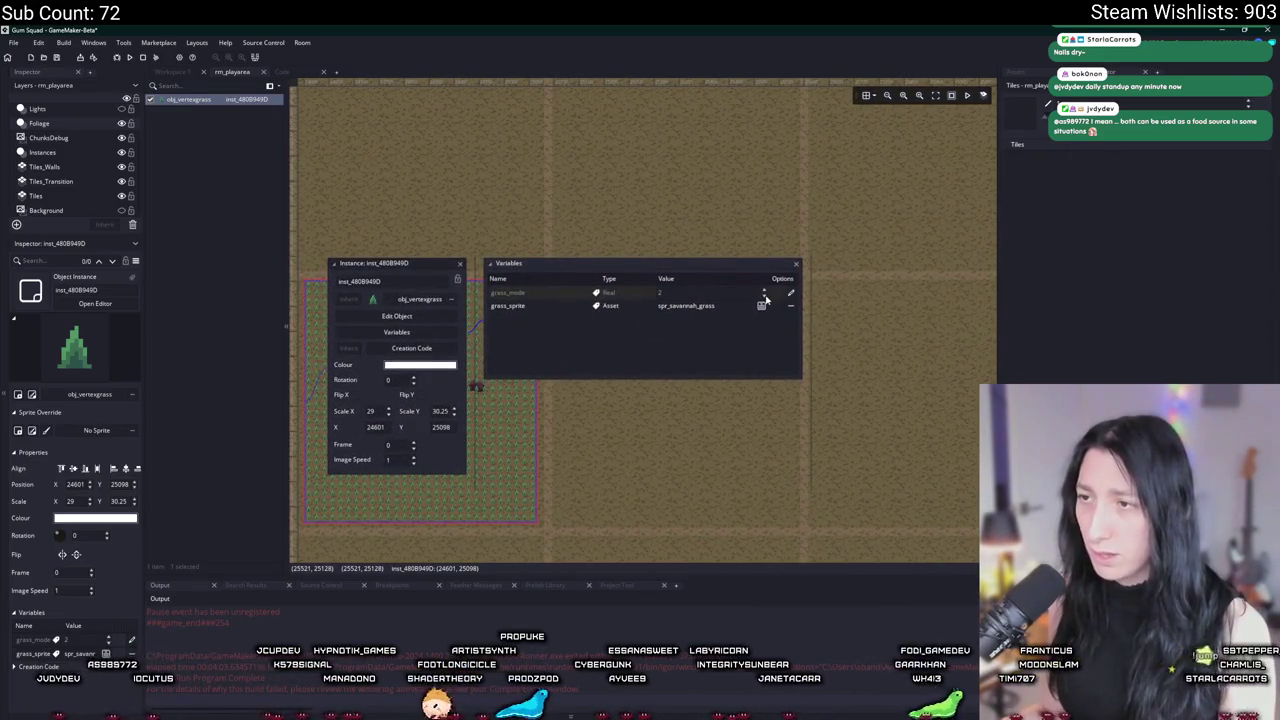
click(789, 294)
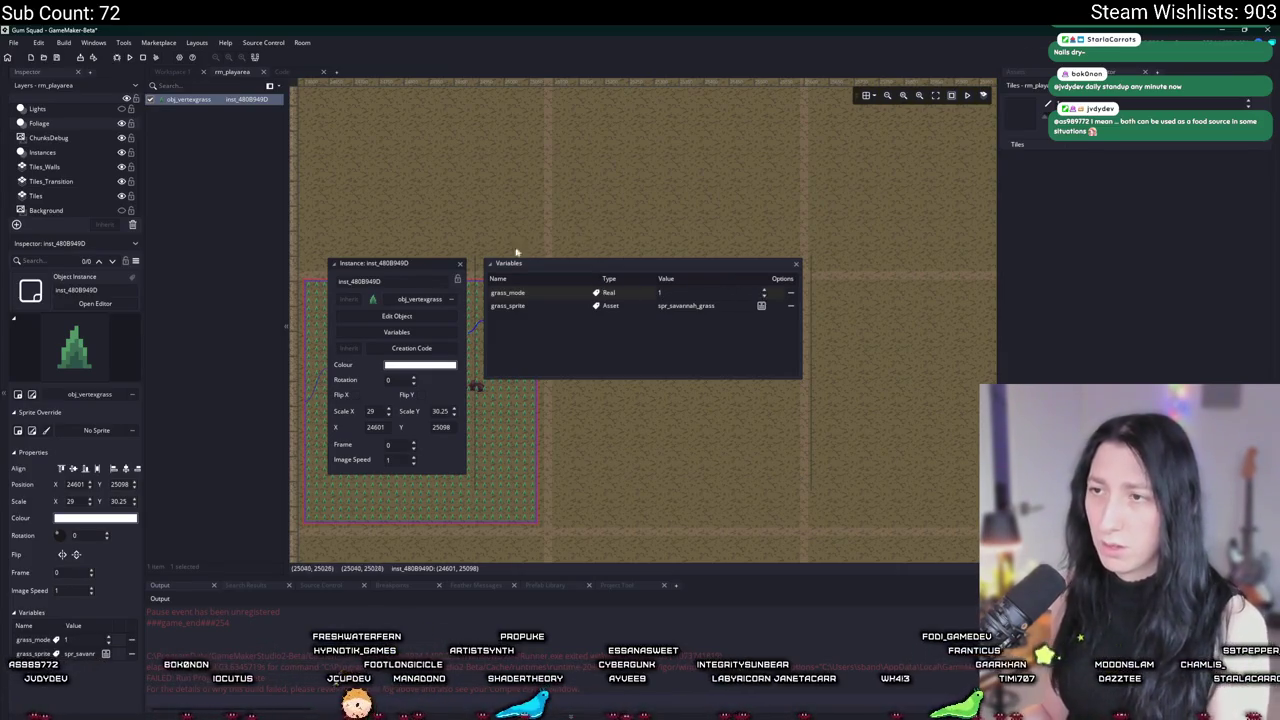
click(483, 200)
drag(603, 337, 767, 288)
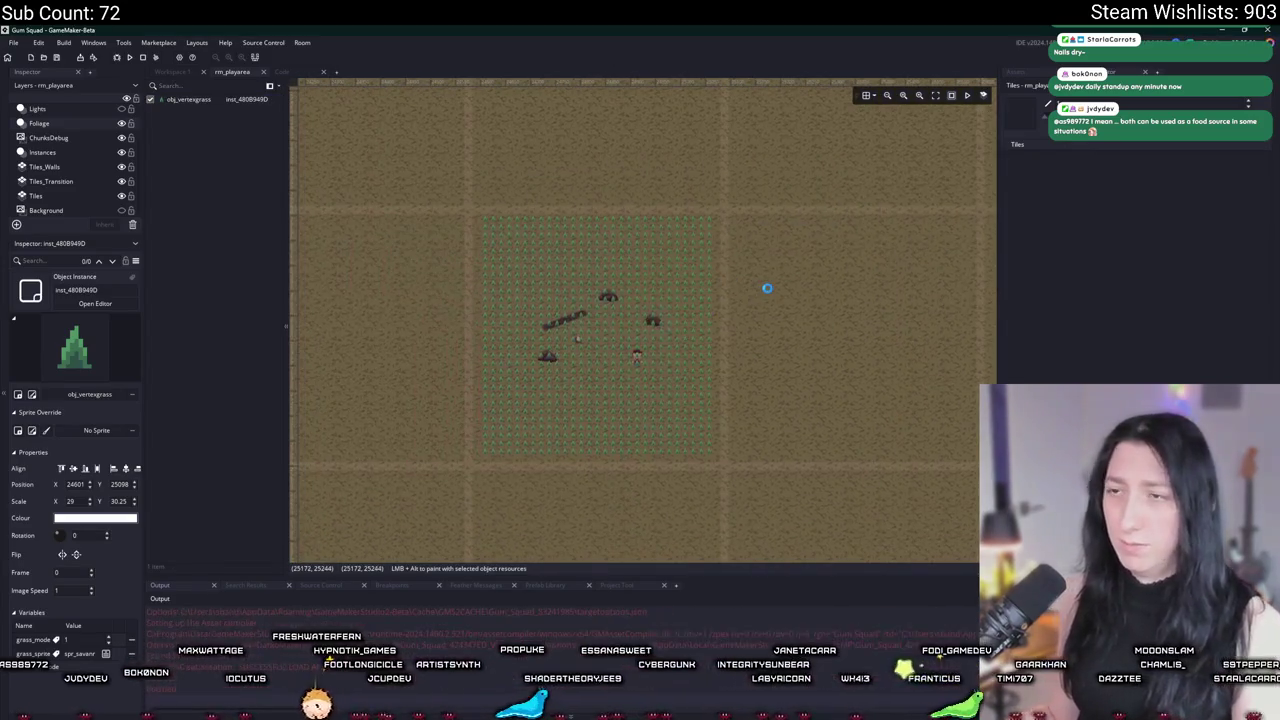
Step: Run the game with F5, create a lobby and walk around inspecting the grass
key(F5)
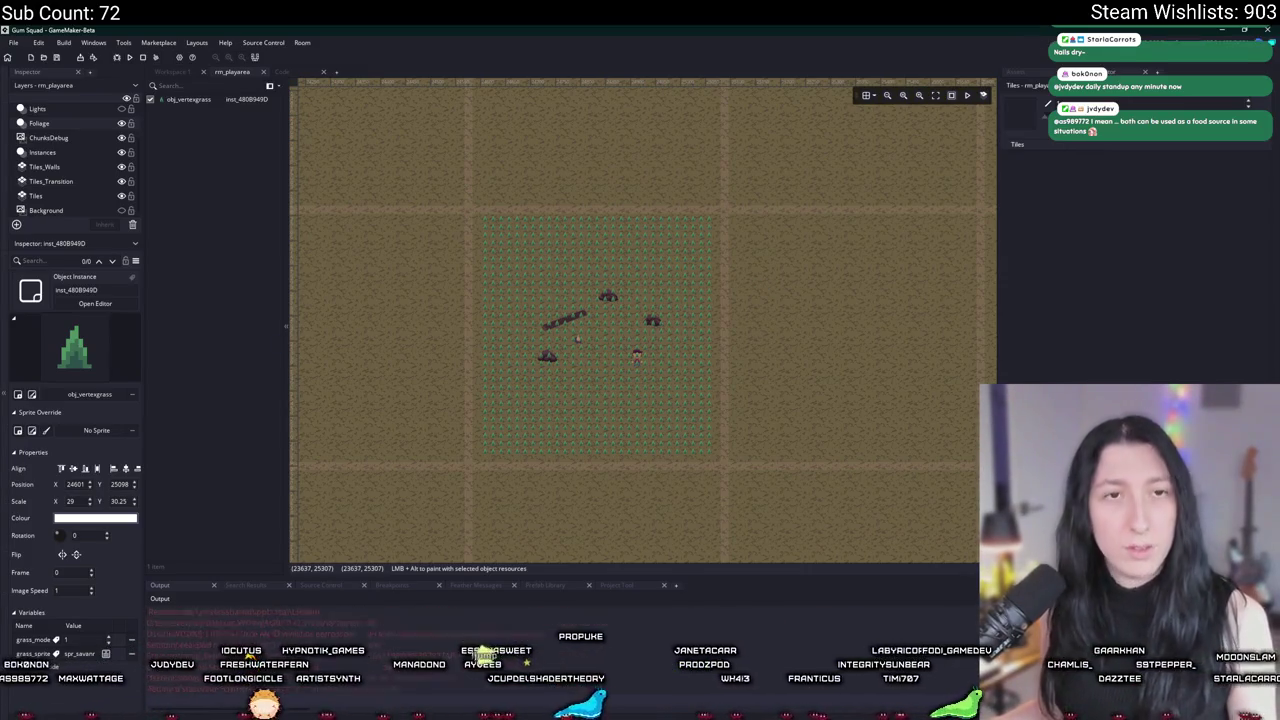
click(658, 345)
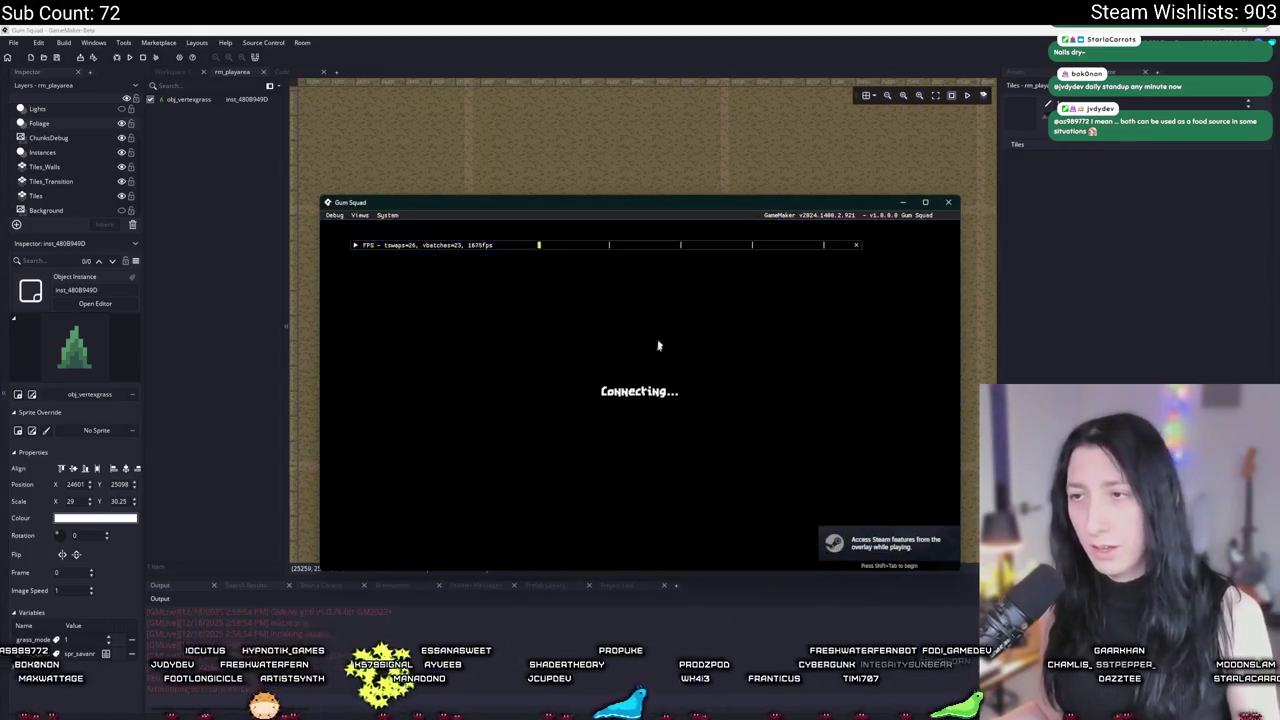
click(643, 28)
key(alt+Tab)
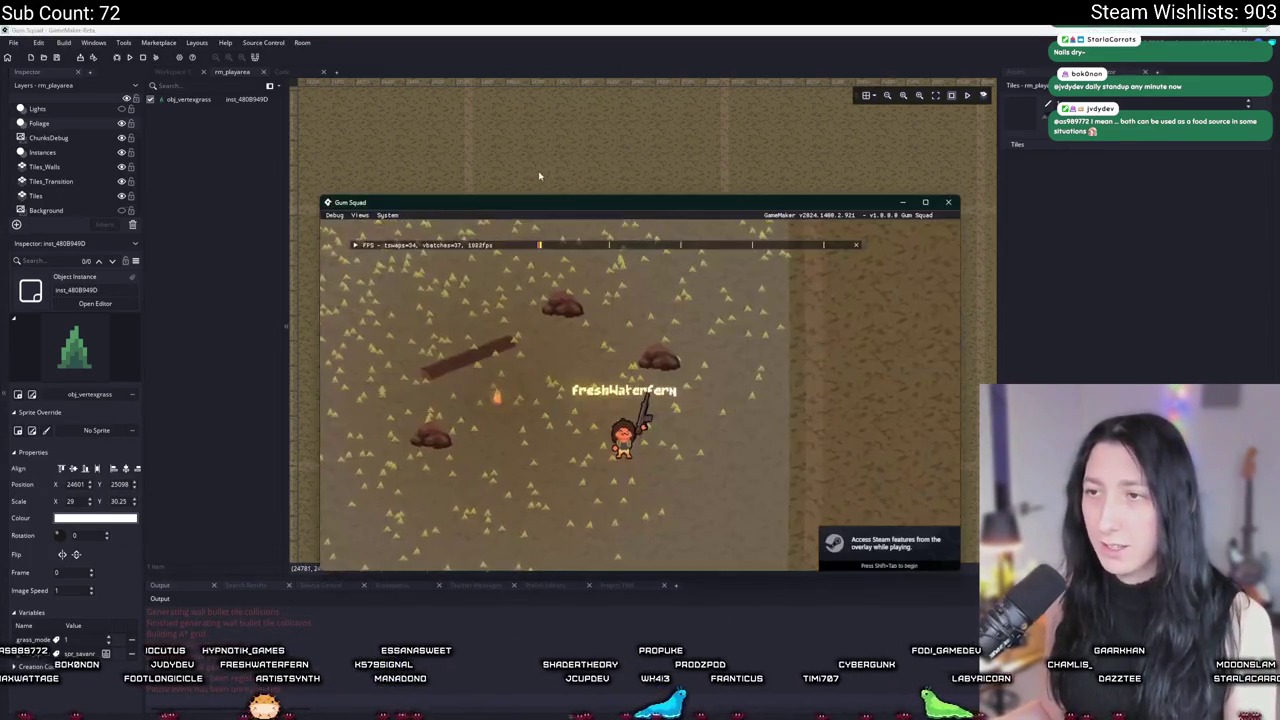
key(super+Up)
key(a)
key(s)
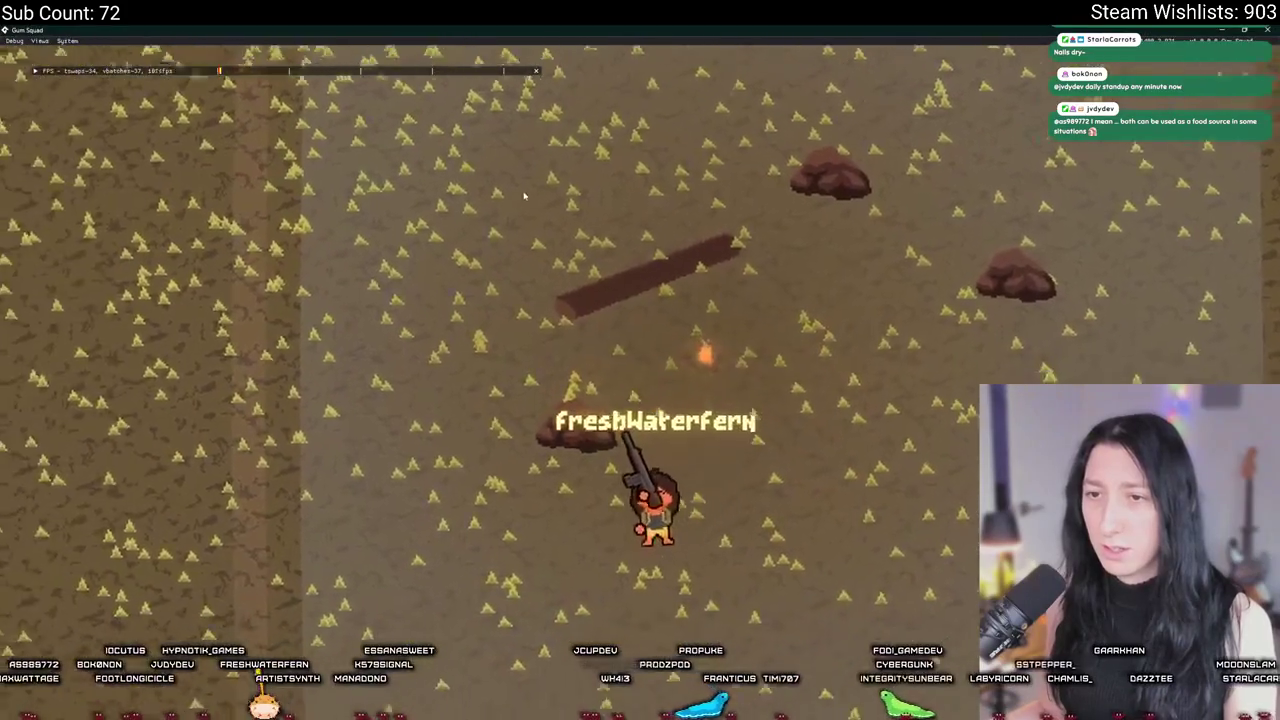
key(w)
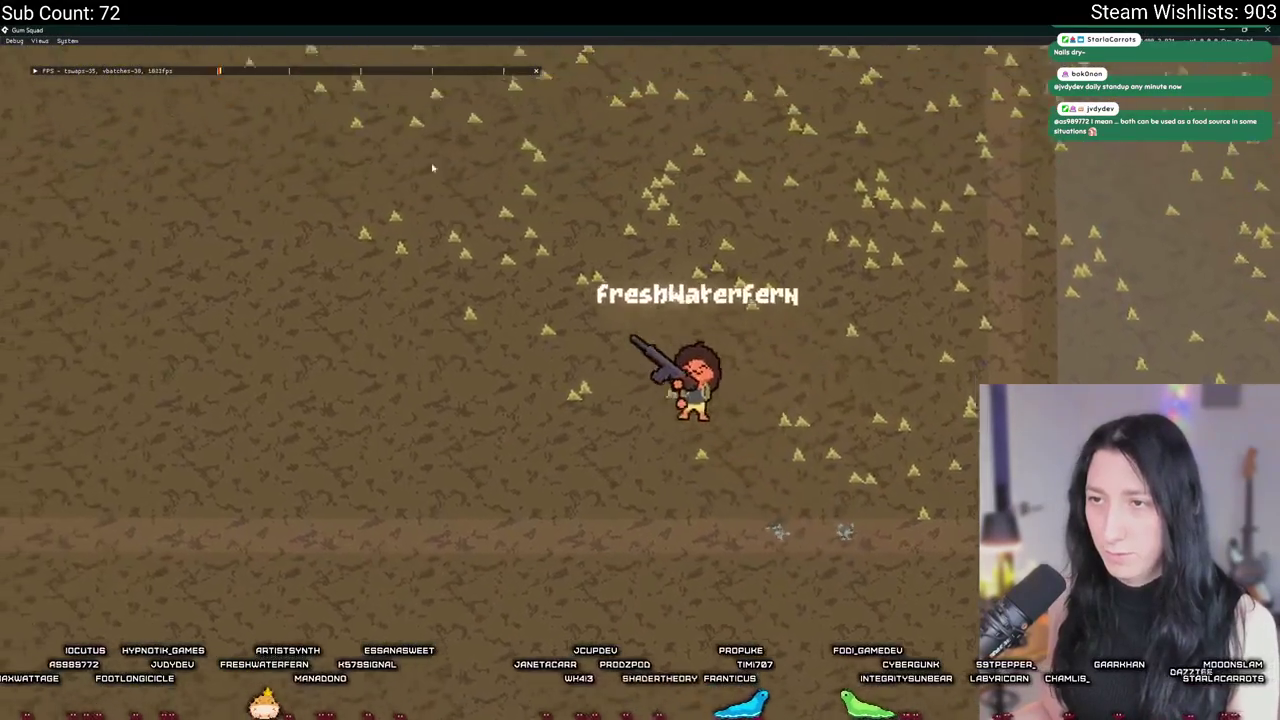
key(a)
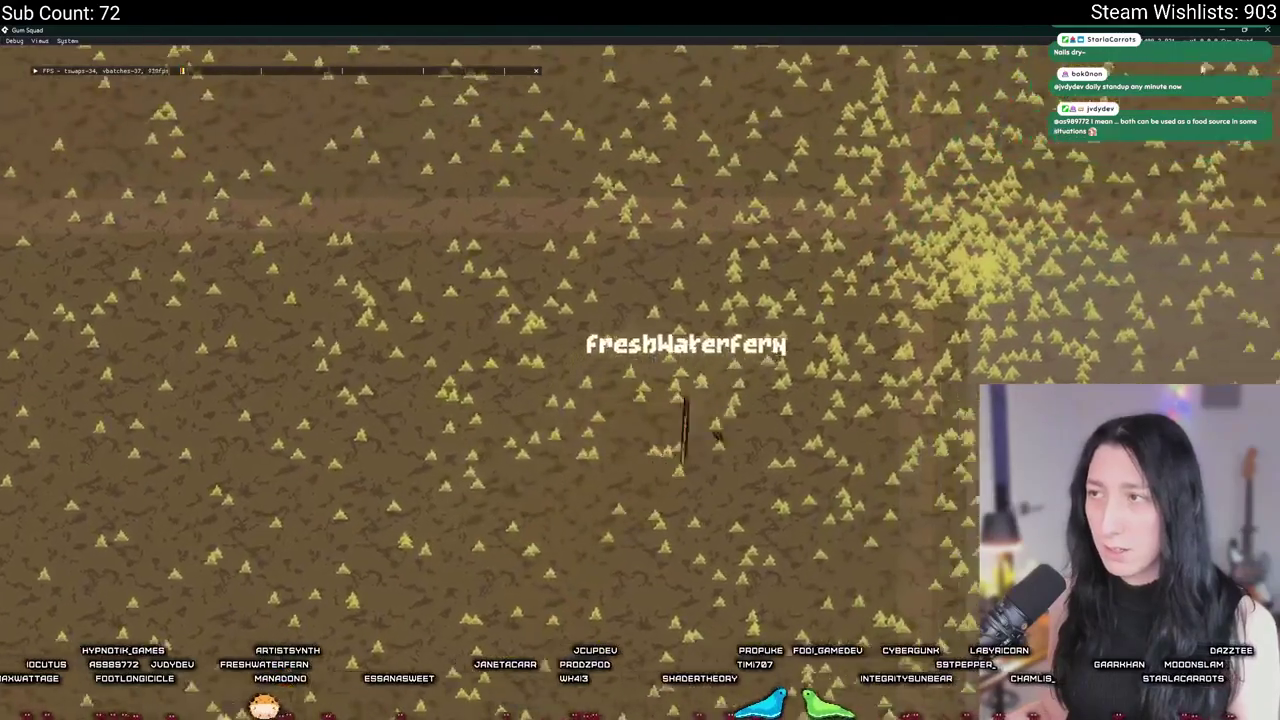
Step: Close the game and select the vertex-grass instance in the room
scroll(1050, 30, up, 2)
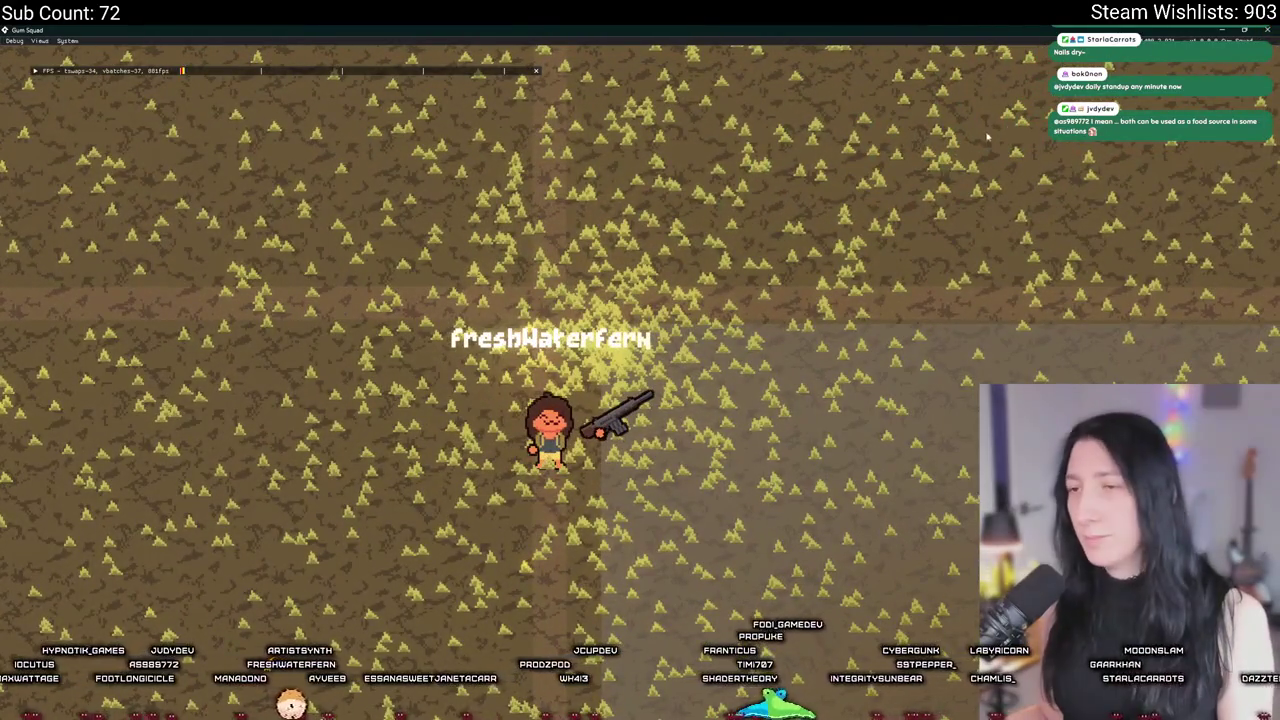
click(1268, 30)
click(670, 281)
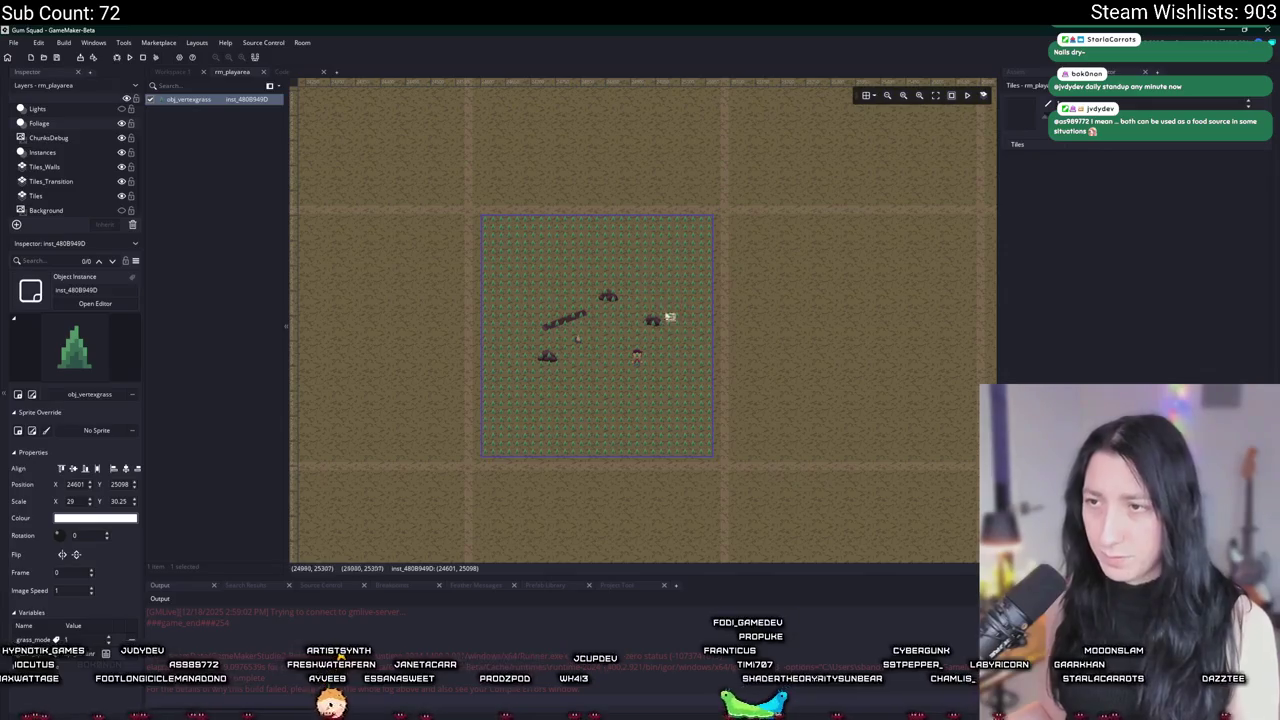
Step: Return to the rm_playarea room editor and hide the ChunksDebug layer
mouse_move(657, 318)
mouse_down()
mouse_move(671, 360)
mouse_move(749, 431)
mouse_move(750, 411)
mouse_up()
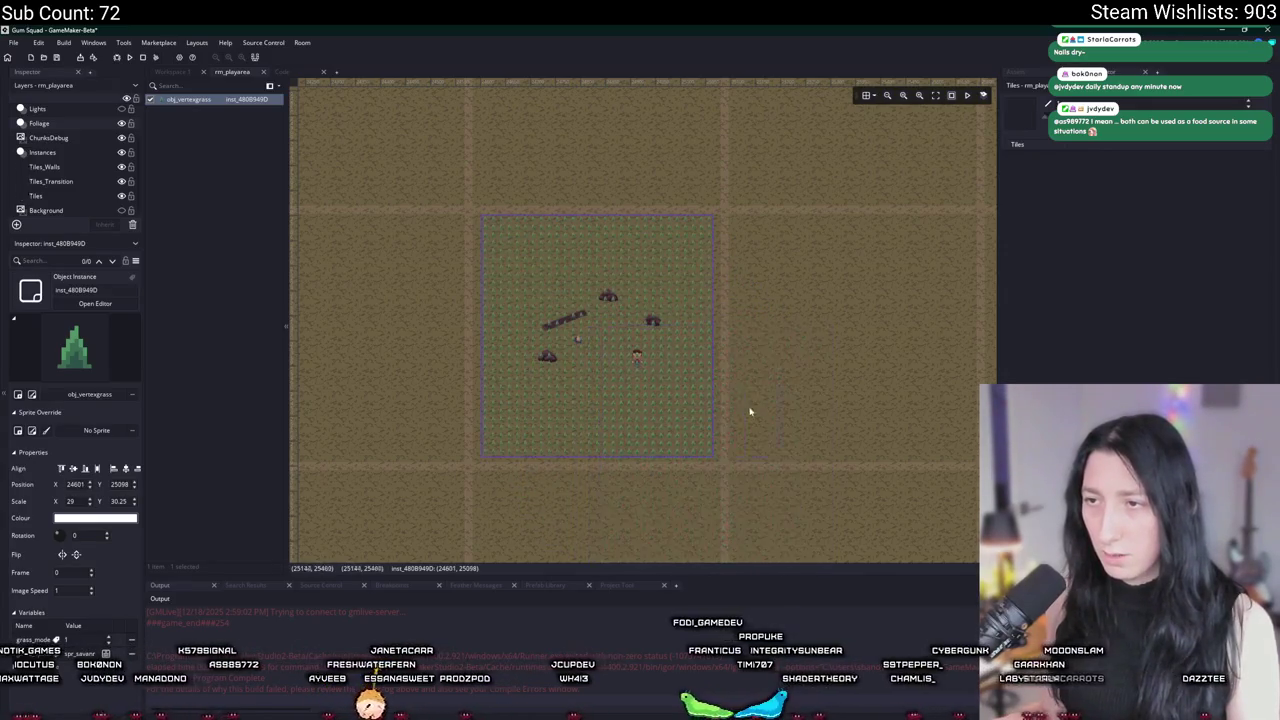
click(180, 71)
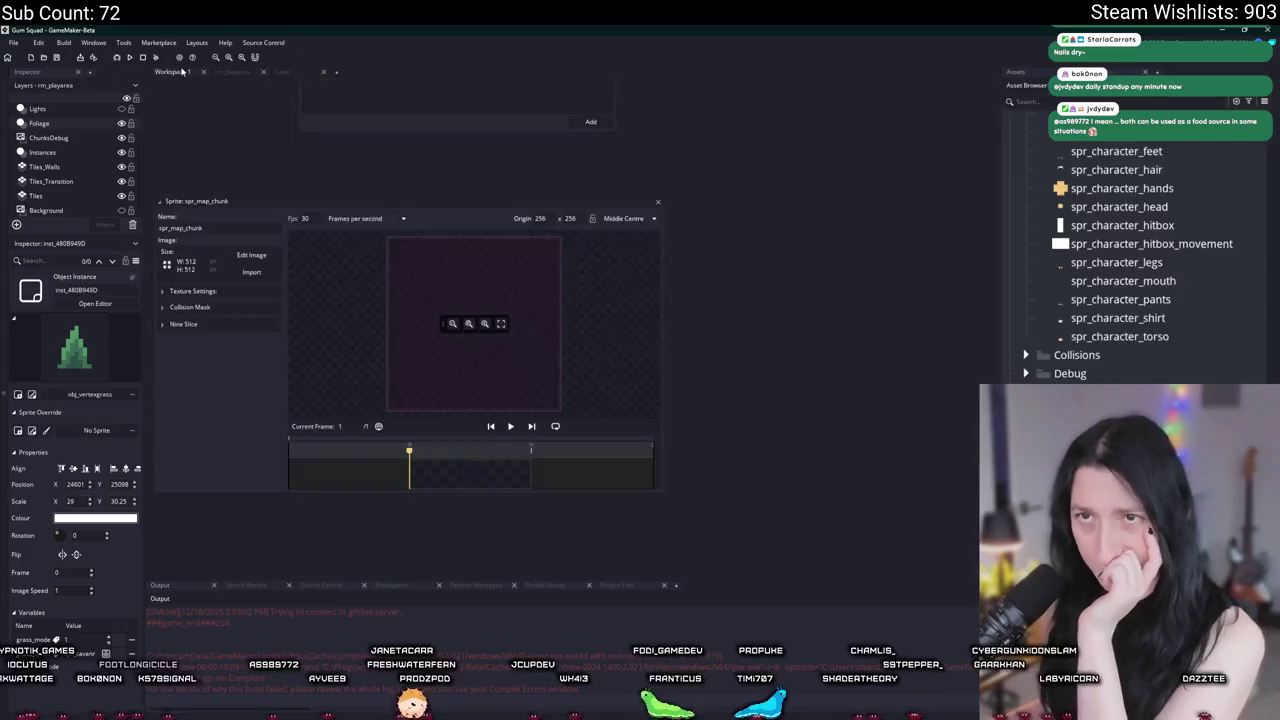
click(657, 204)
click(233, 72)
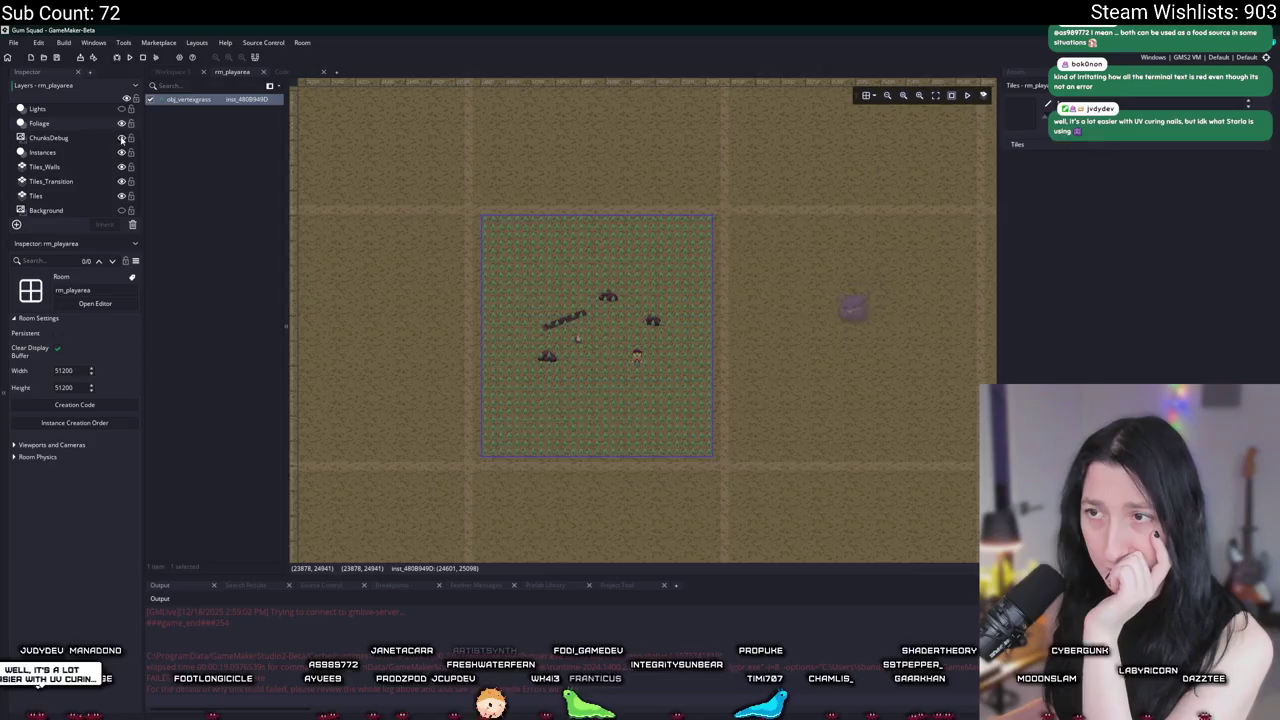
click(121, 137)
Step: Comment out the debug rectangle lines 4–8 in obj_vertexgrass's Draw event
click(178, 72)
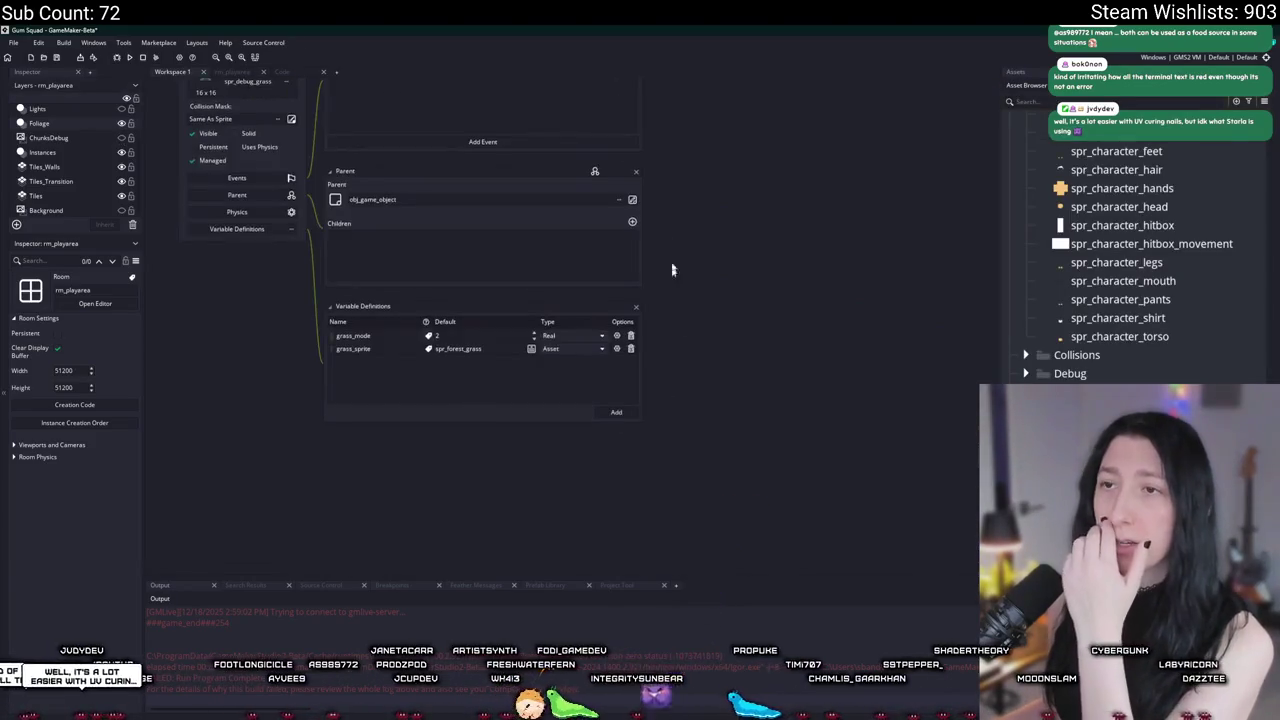
double_click(528, 299)
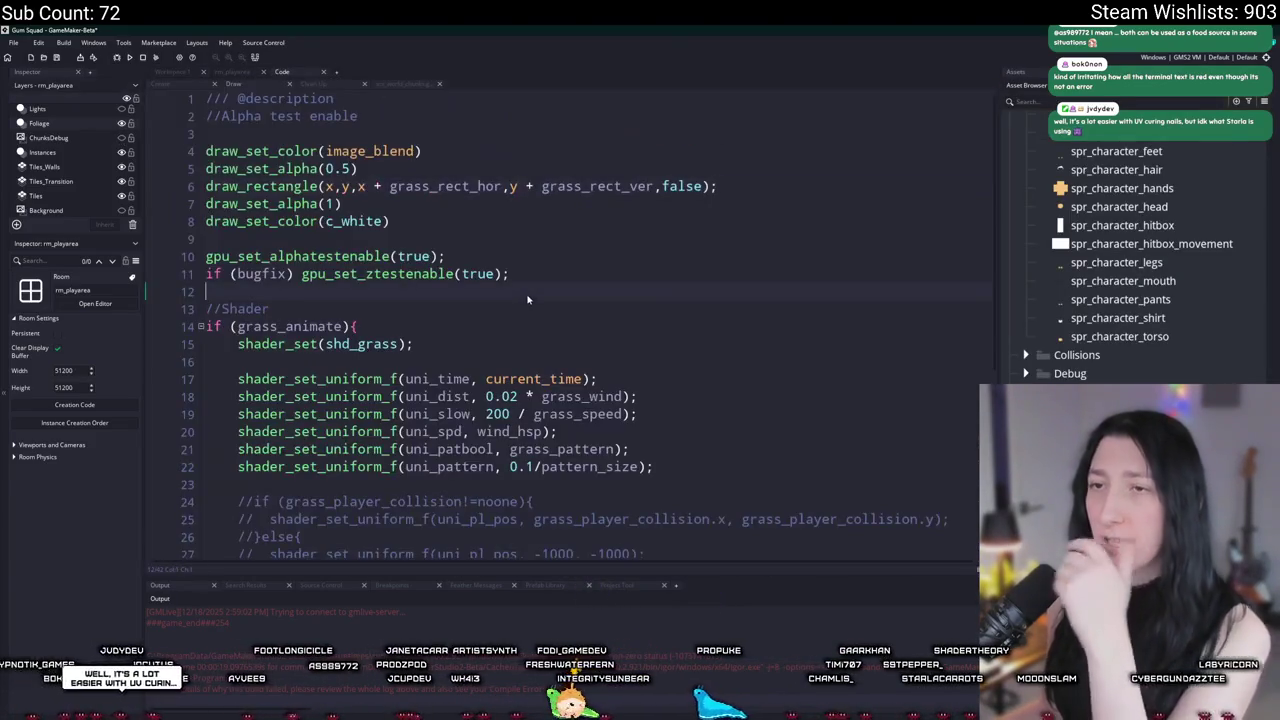
key(ctrl+k)
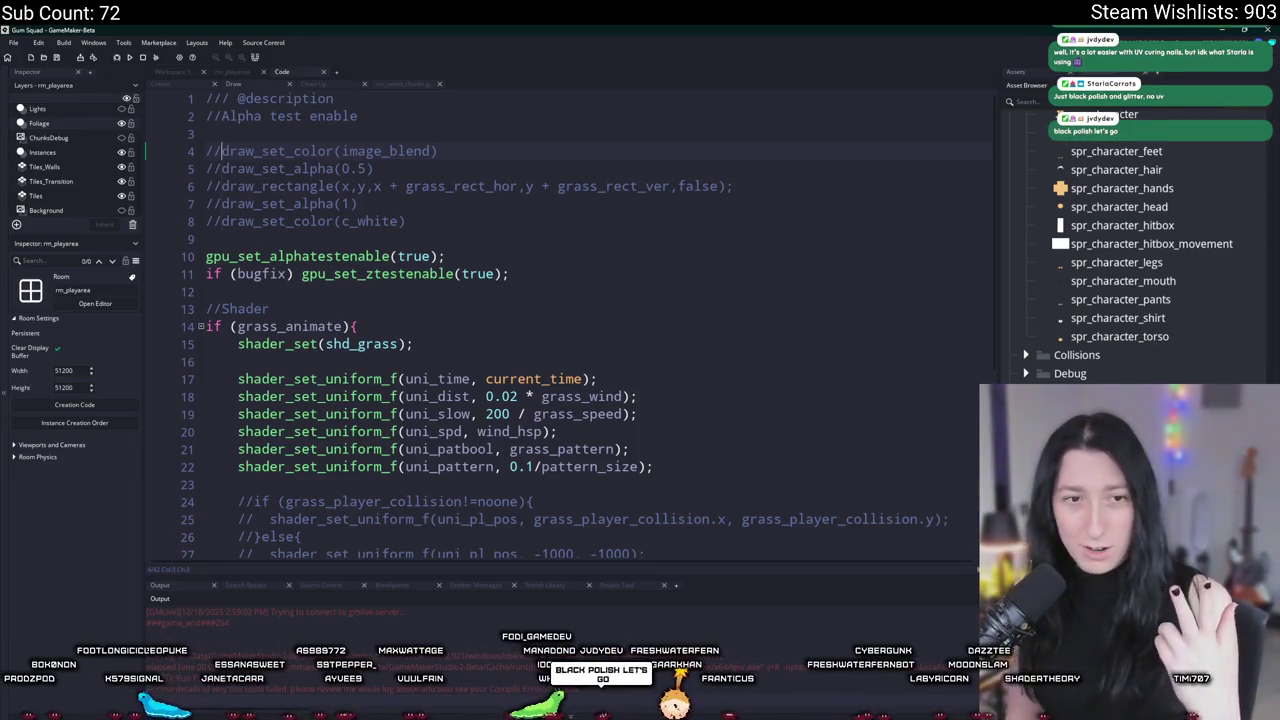
key(shift+Down)
key(shift+Down)
key(shift+Down)
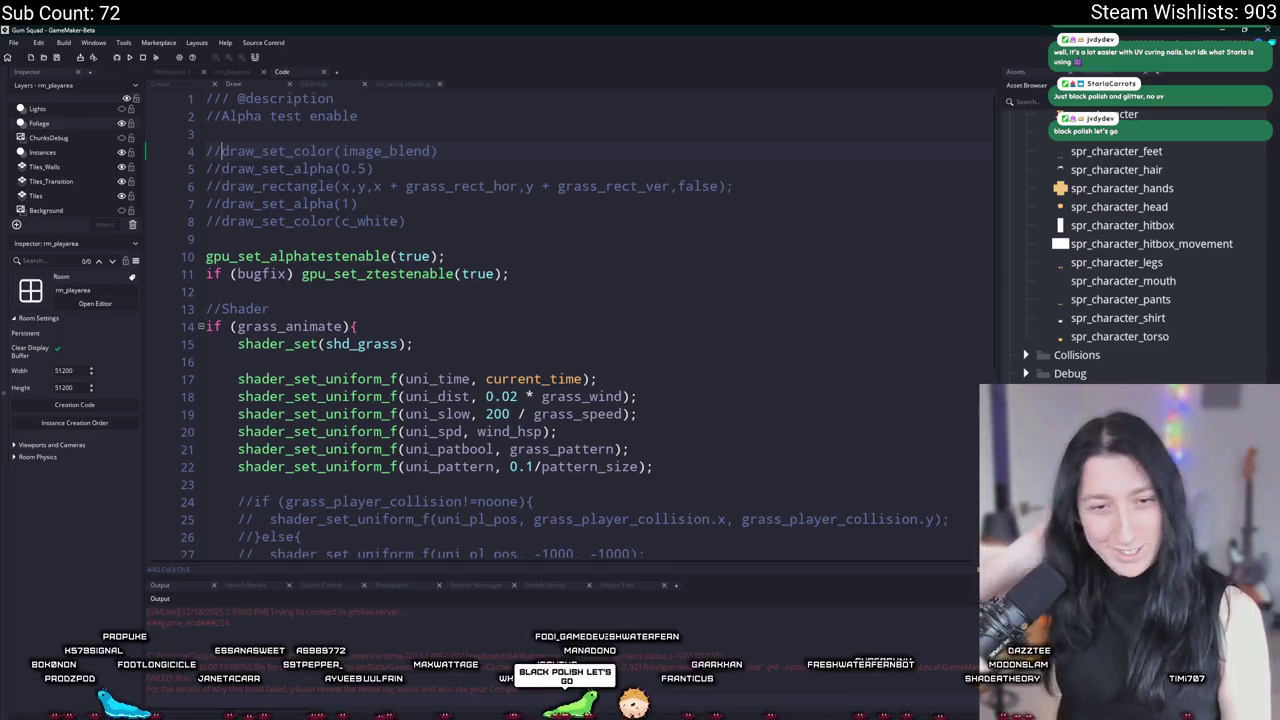
key(Left)
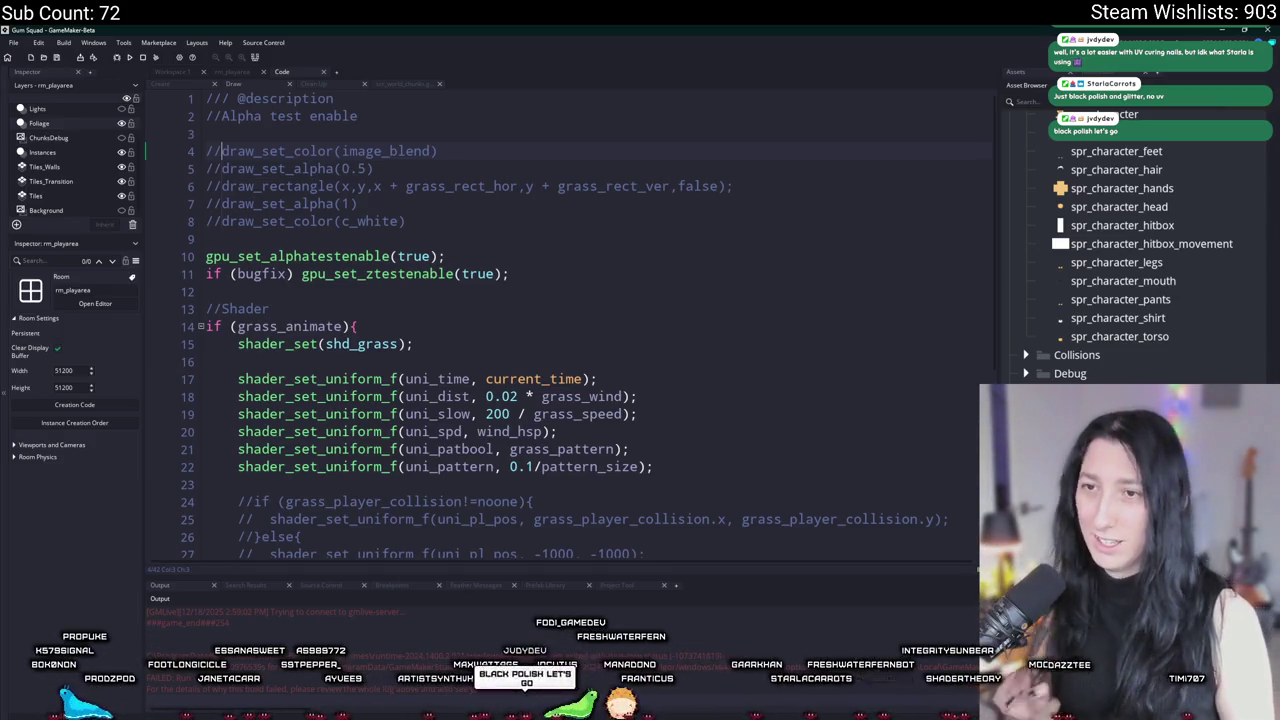
Step: In the Create event, look up where grass_rect_hor, grass_rect_ver and grass_radius are used
click(445, 256)
scroll(194, 90, down, 2)
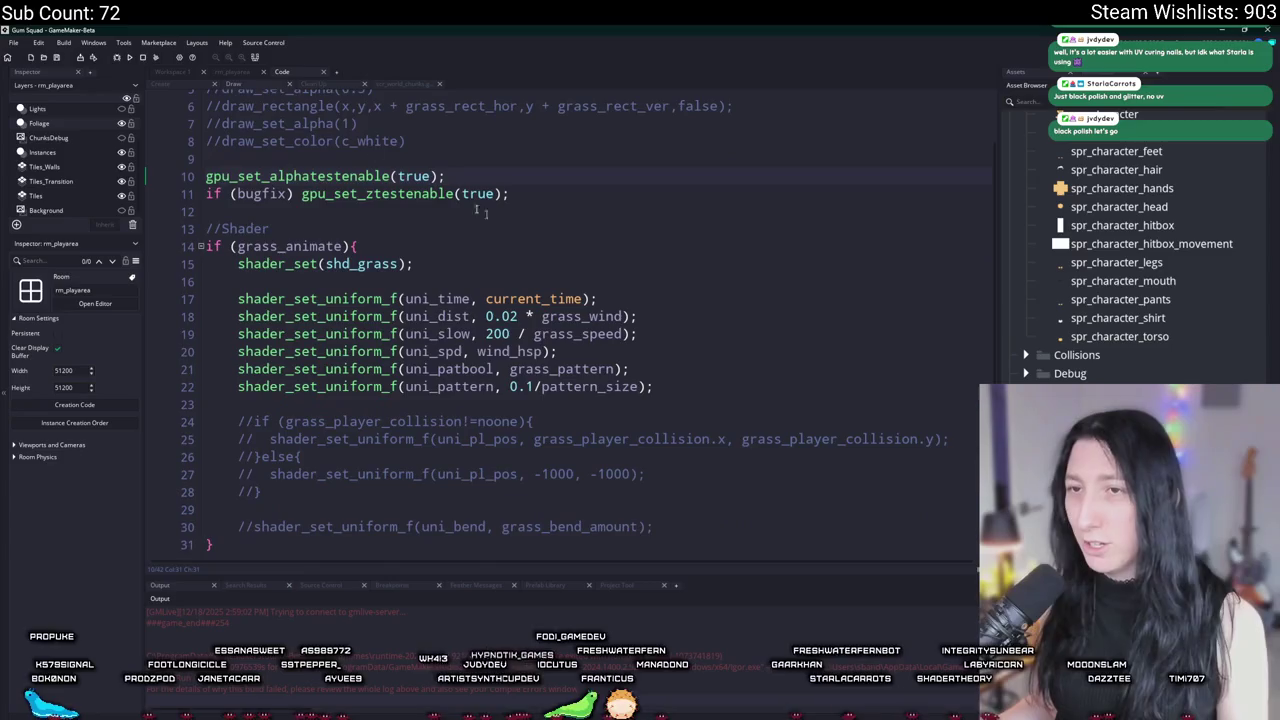
click(162, 83)
scroll(287, 266, up, 1)
double_click(287, 279)
double_click(287, 263)
key(ctrl+f)
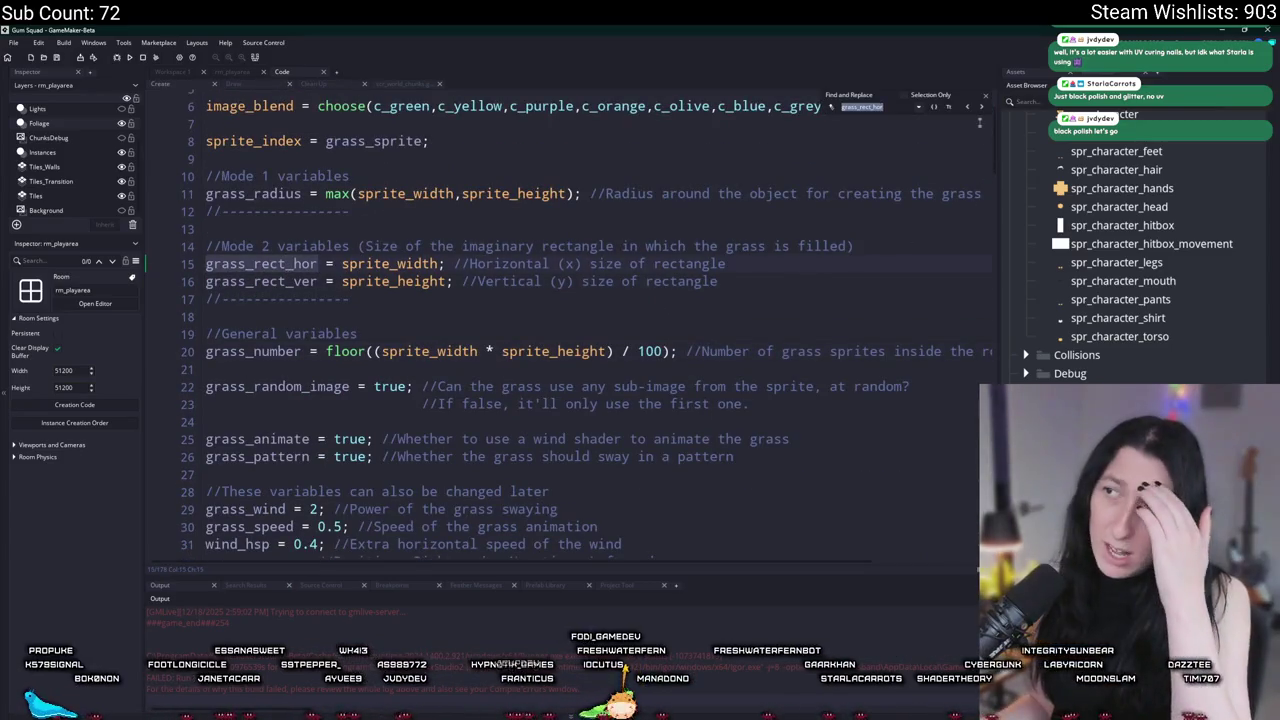
double_click(260, 193)
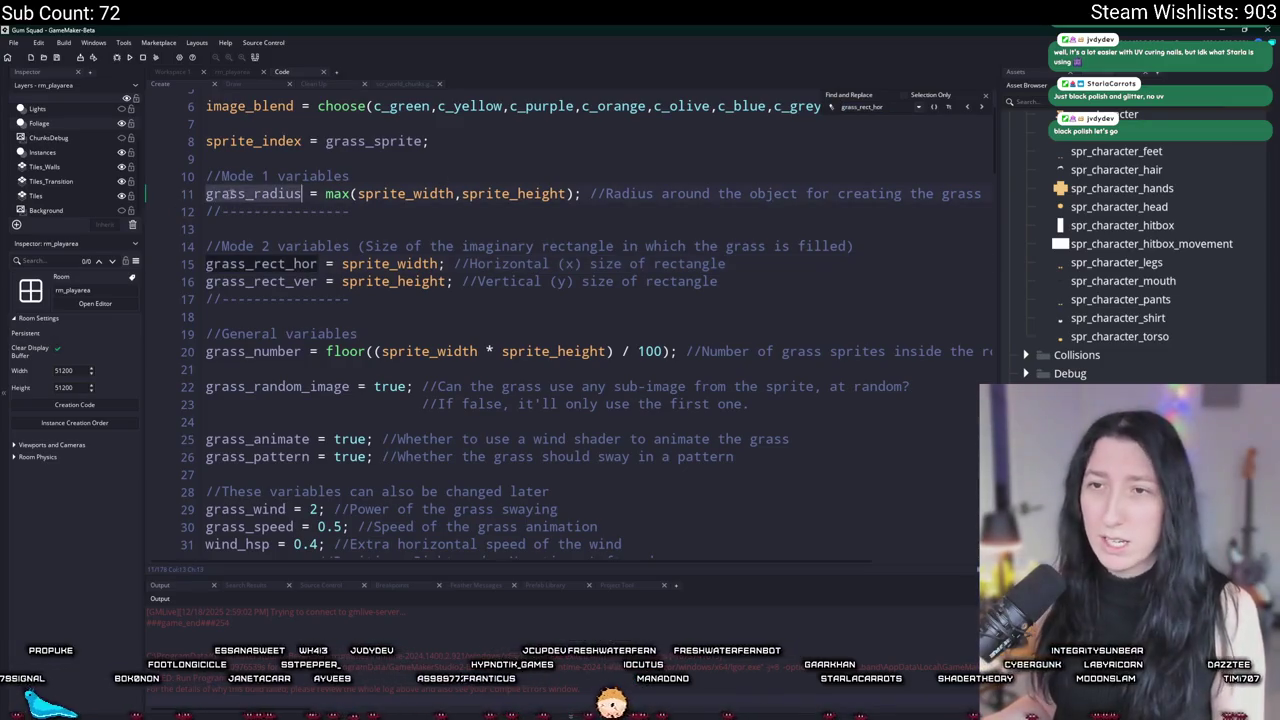
key(ctrl+f)
key(Return)
scroll(697, 170, up, 3)
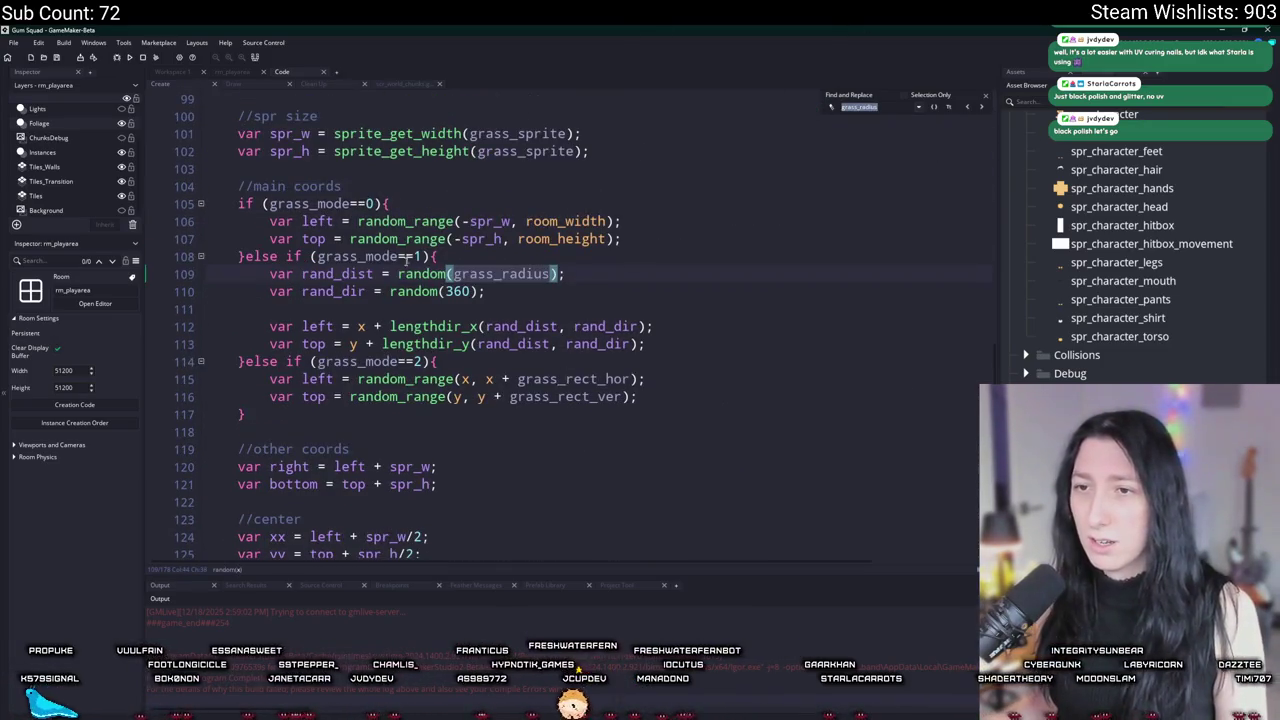
Step: Offset line 112's x coordinate by + (grass_rect_hor * 0.5)
click(370, 326)
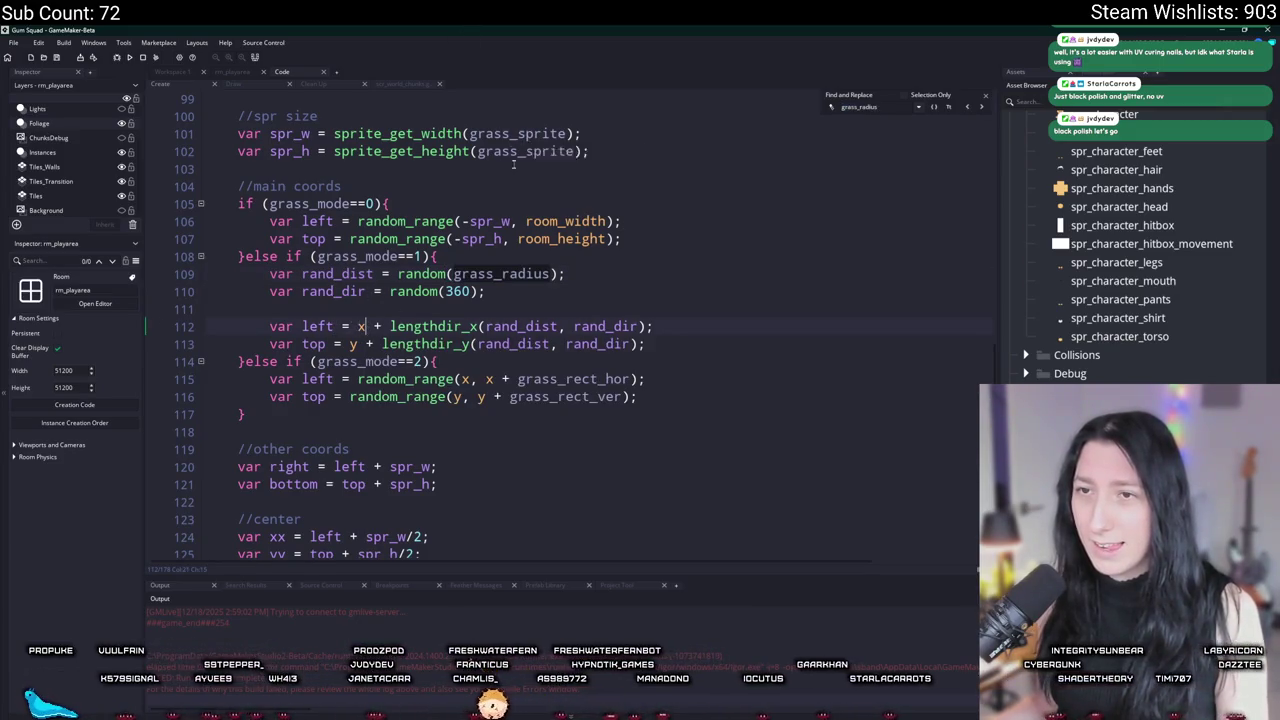
scroll(513, 163, up, 9)
scroll(450, 290, up, 4)
scroll(452, 388, down, 11)
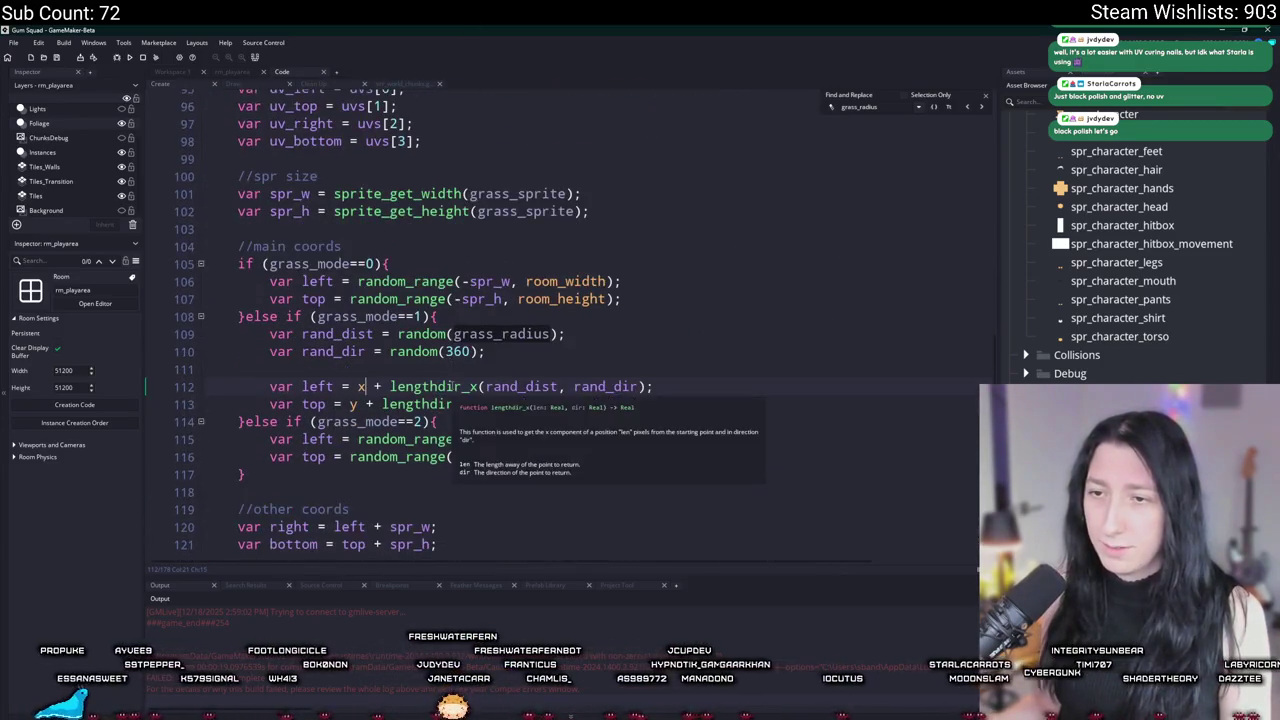
scroll(452, 388, down, 2)
text(+)
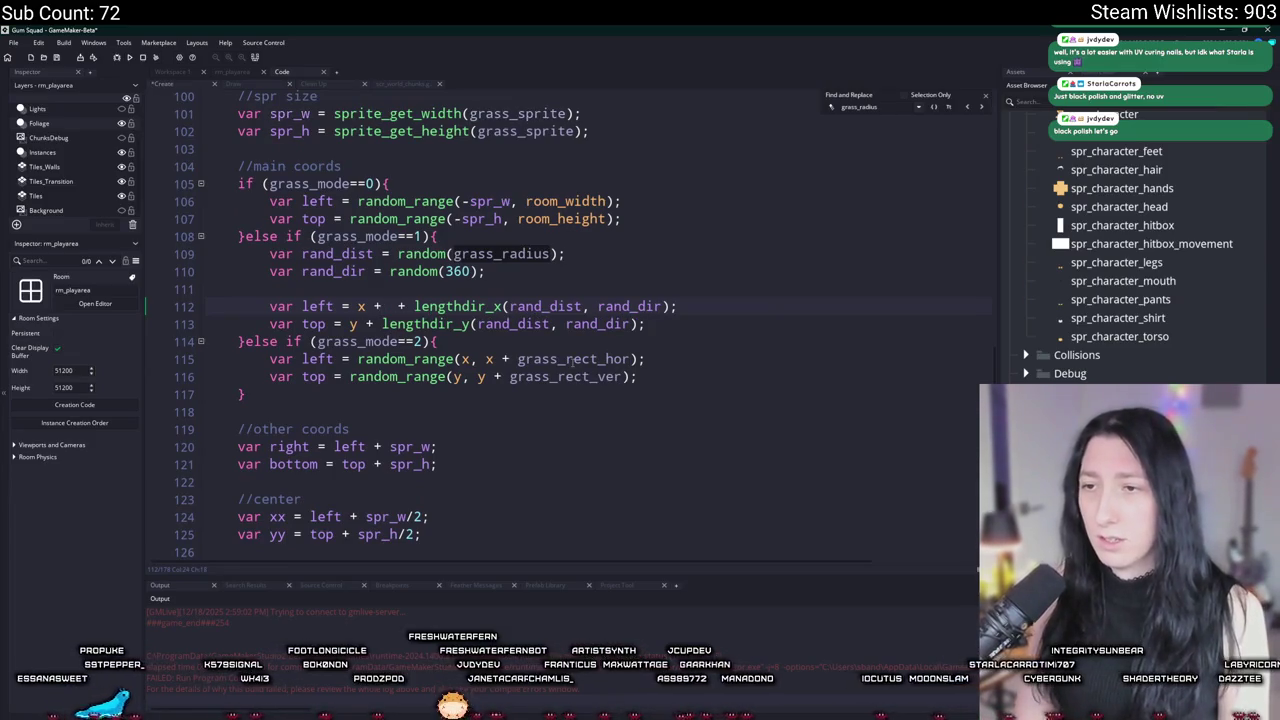
double_click(573, 359)
key(ctrl+c)
click(383, 306)
key(ctrl+v)
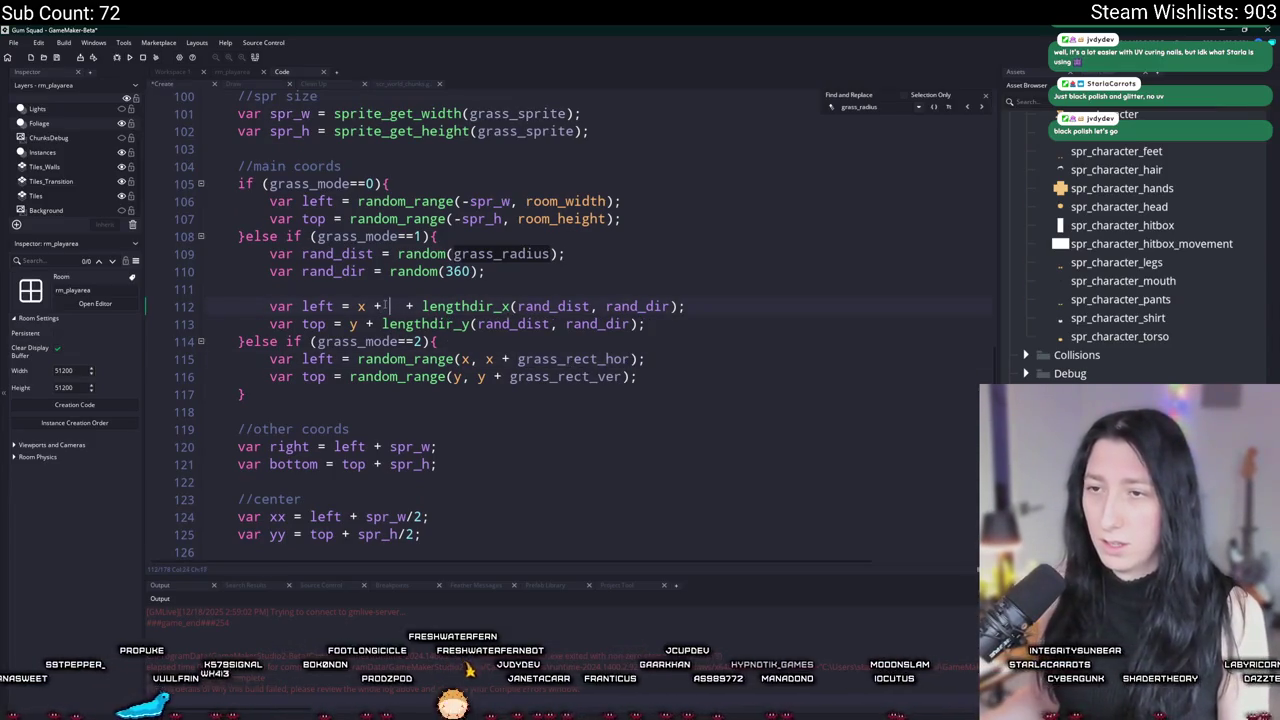
text(* 0.5)
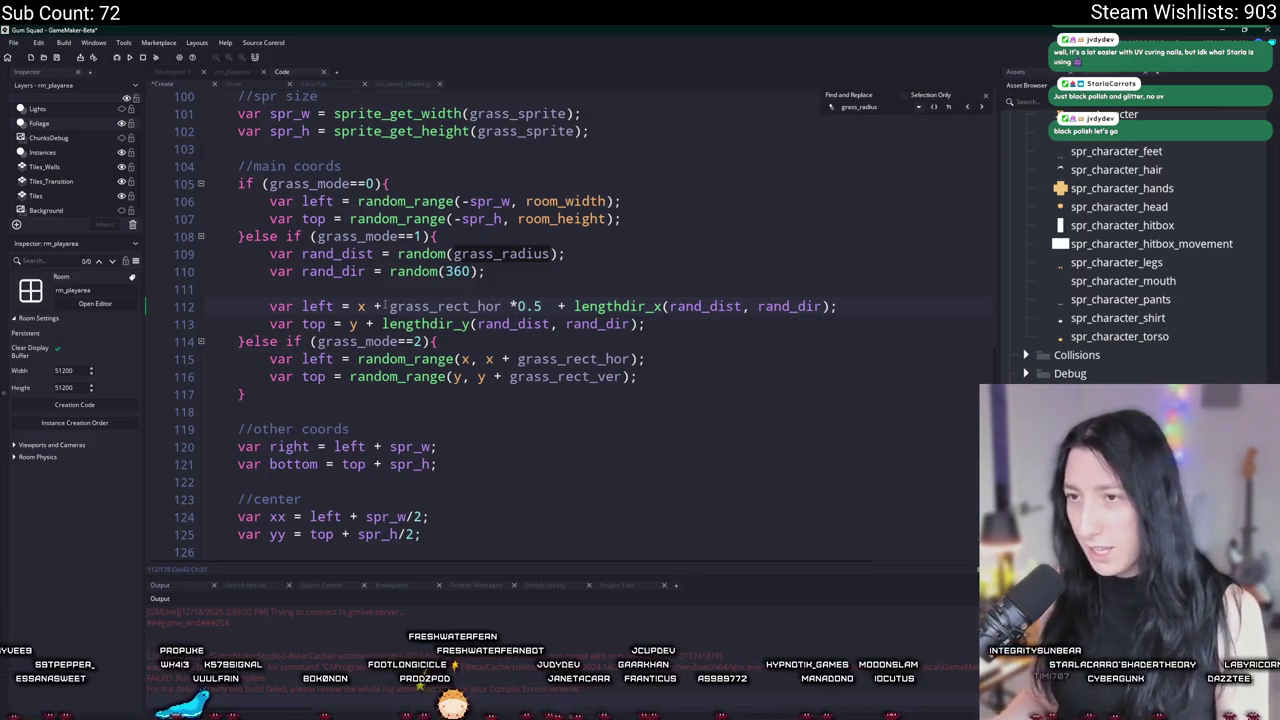
key(Right)
key(Right)
key(BackSpace)
text())
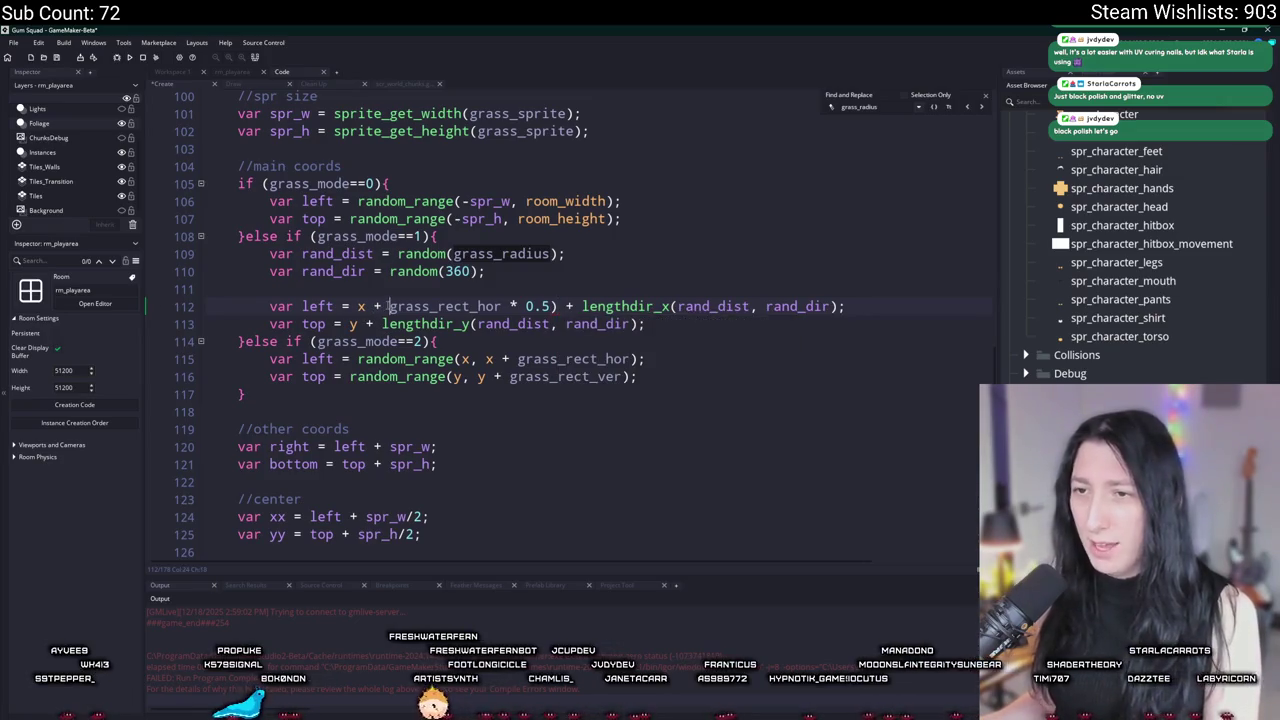
text(()
Step: Offset line 113's y coordinate by + (grass_rect_ver * 0.5) and go back to rm_playarea
click(381, 324)
text(grass_rect_hor +)
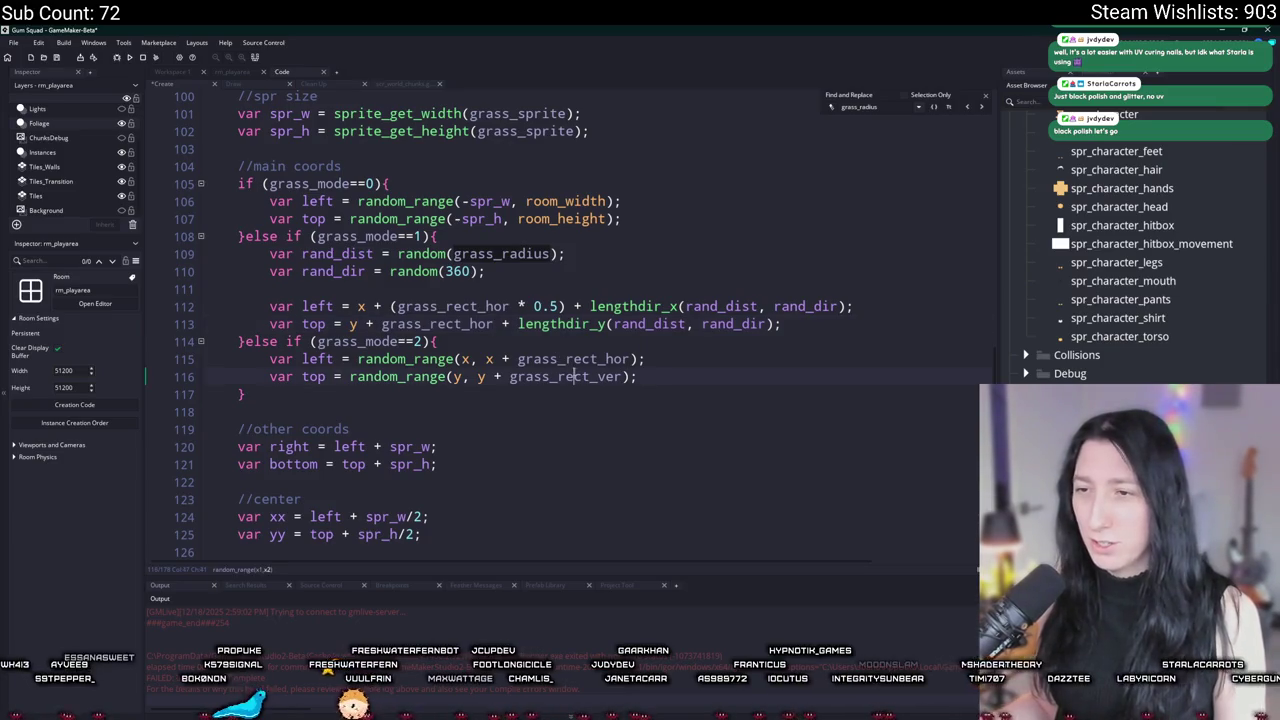
click(494, 324)
key(BackSpace)
key(BackSpace)
key(BackSpace)
text(ver * 0.5))
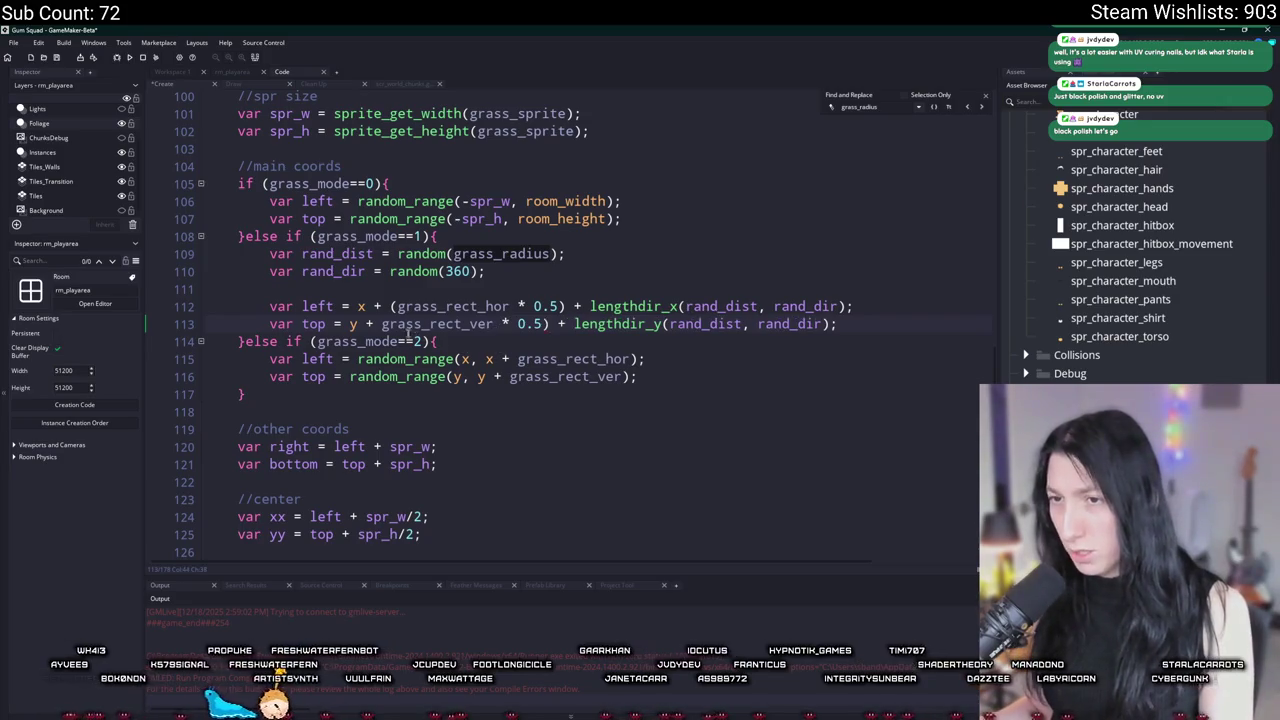
text(()
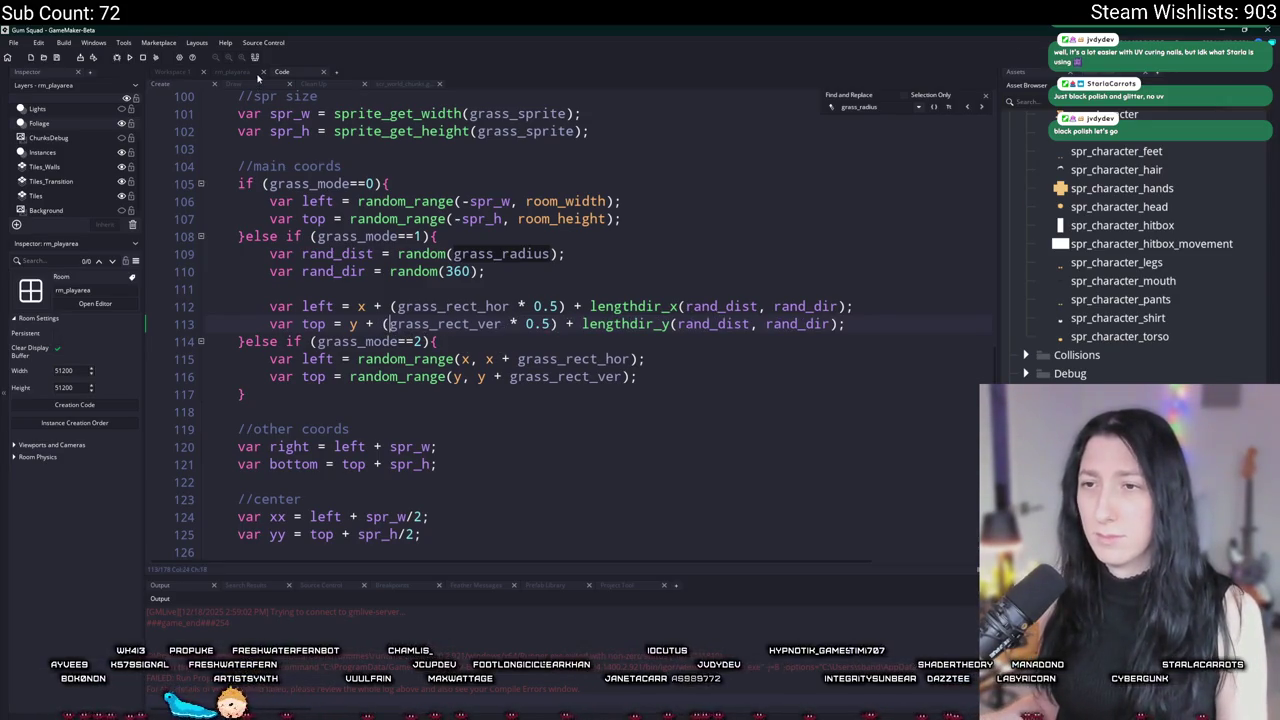
click(232, 76)
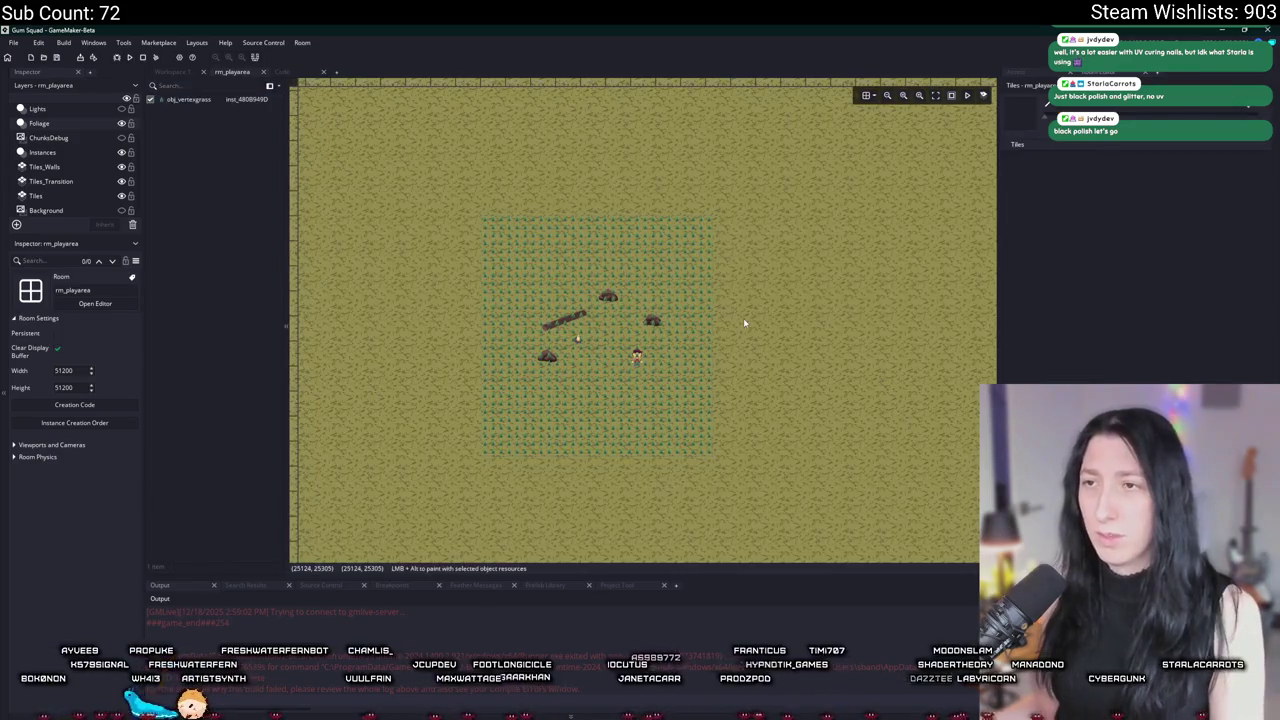
scroll(737, 310, down, 1)
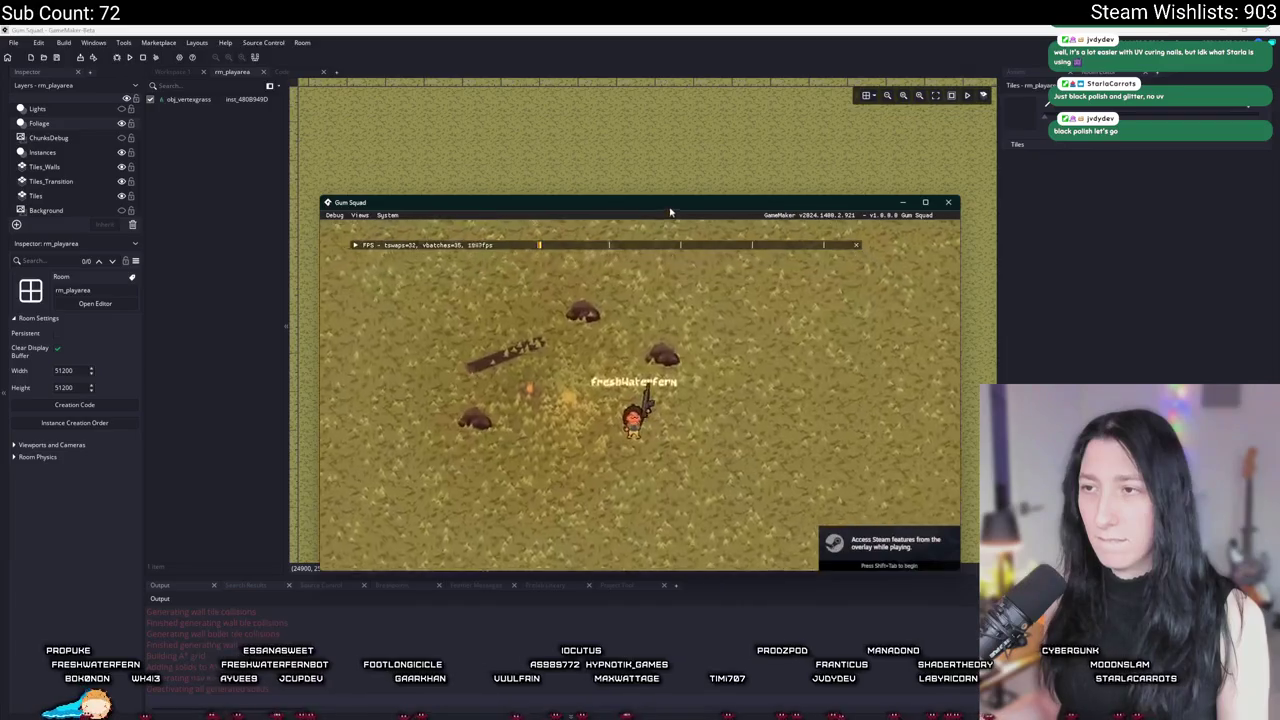
key(a)
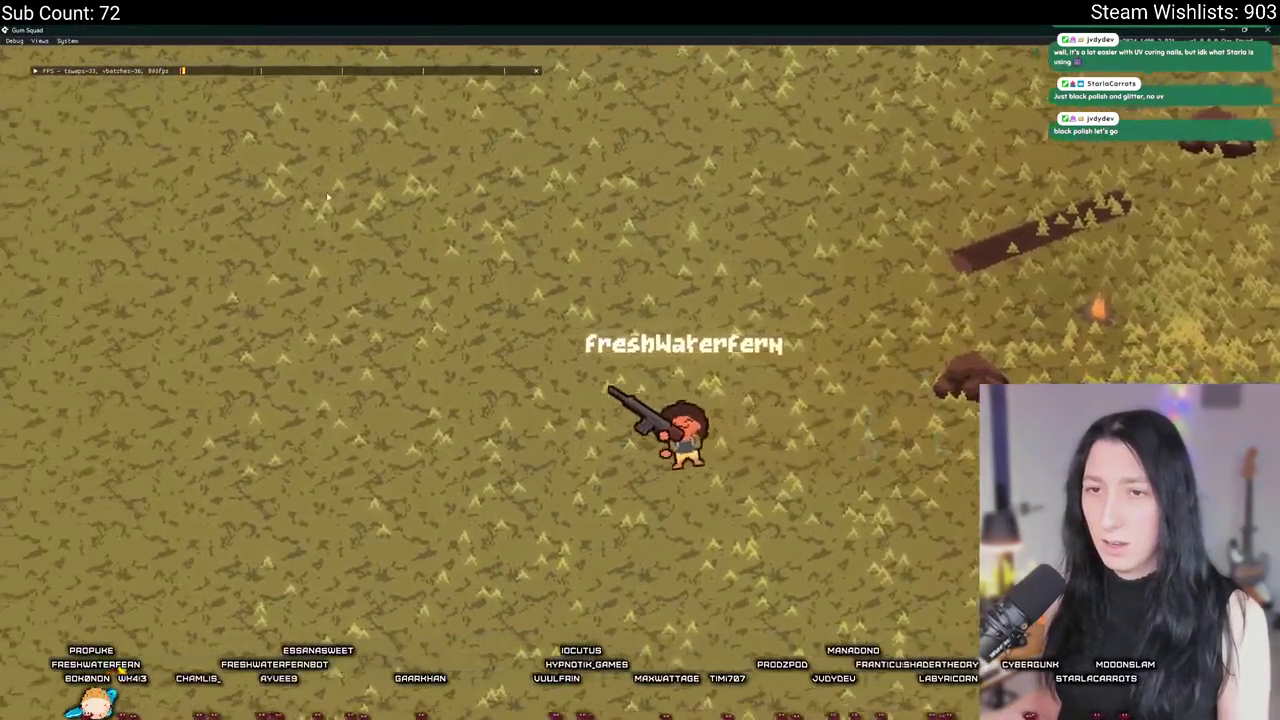
key(w)
key(s)
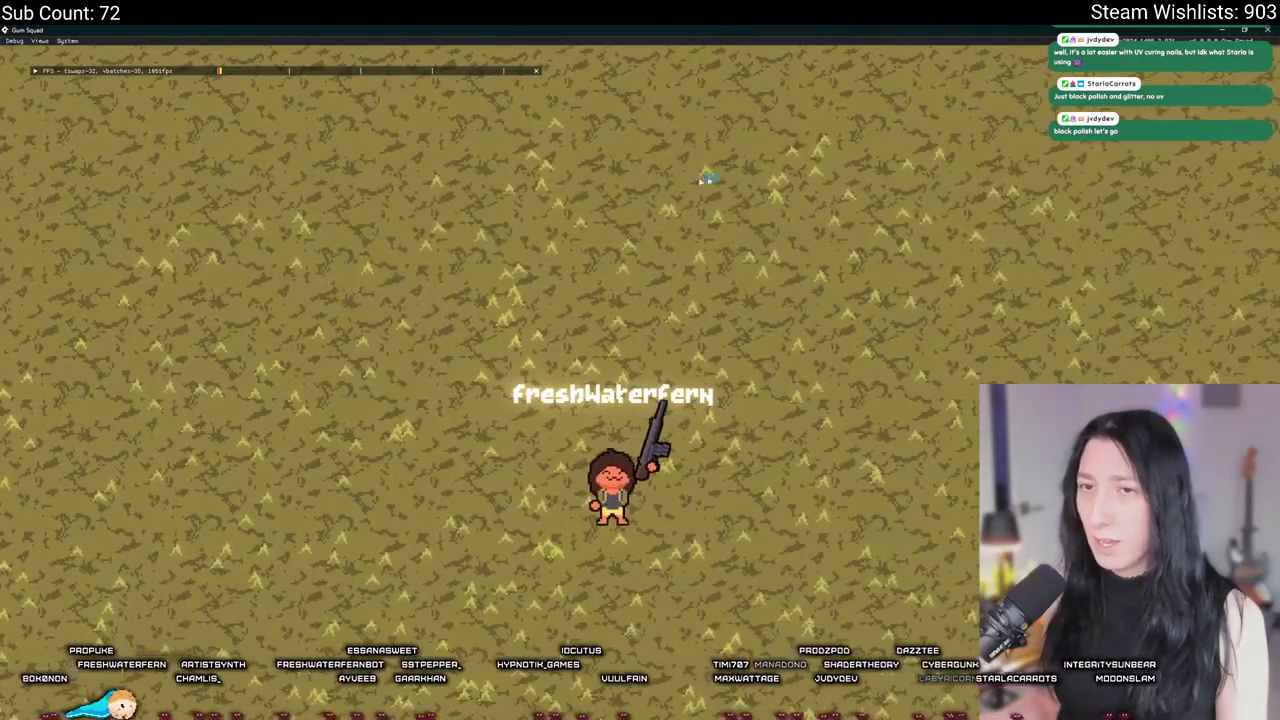
key(Escape)
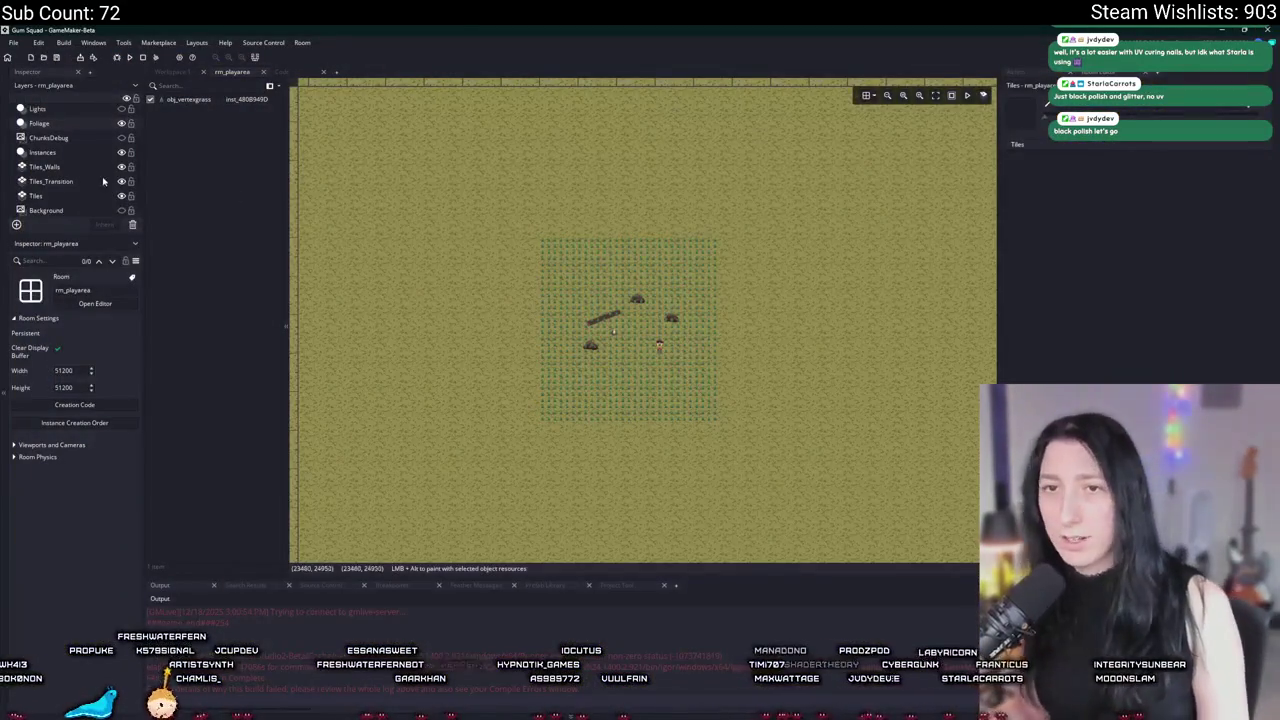
Step: Show the Instances and ChunksDebug layers in the rm_playarea room editor
click(121, 152)
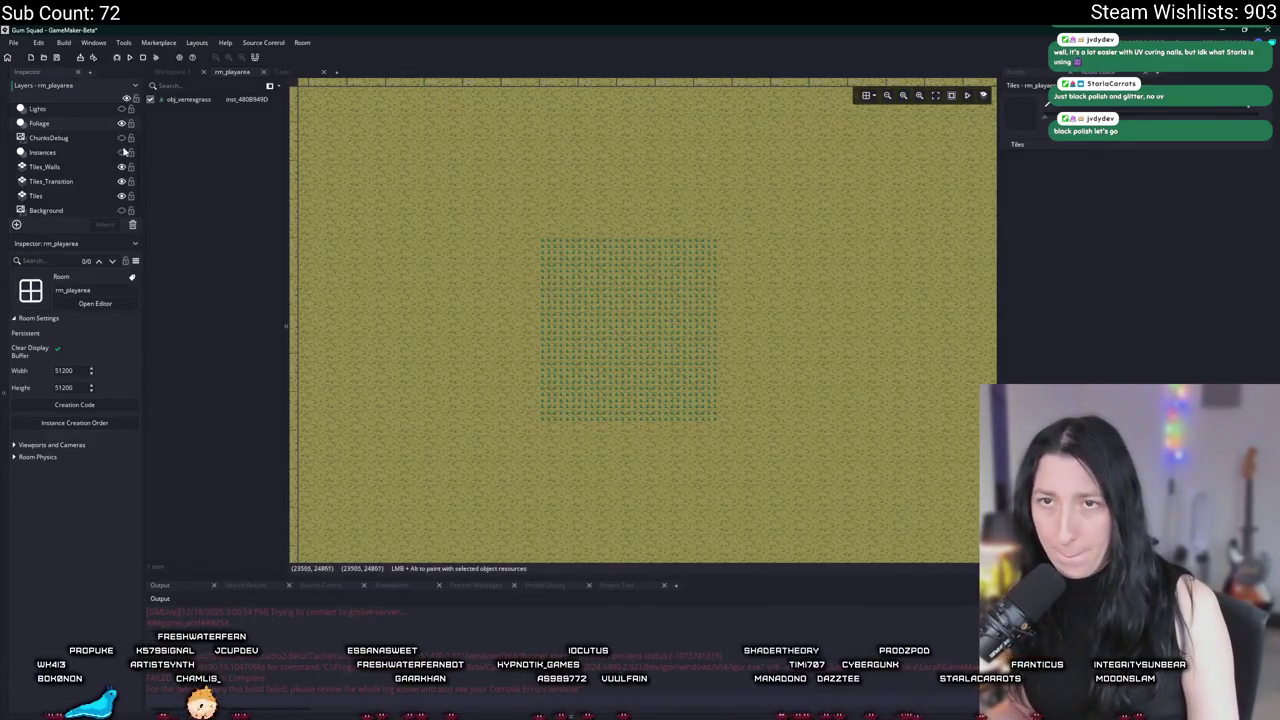
click(121, 152)
click(121, 138)
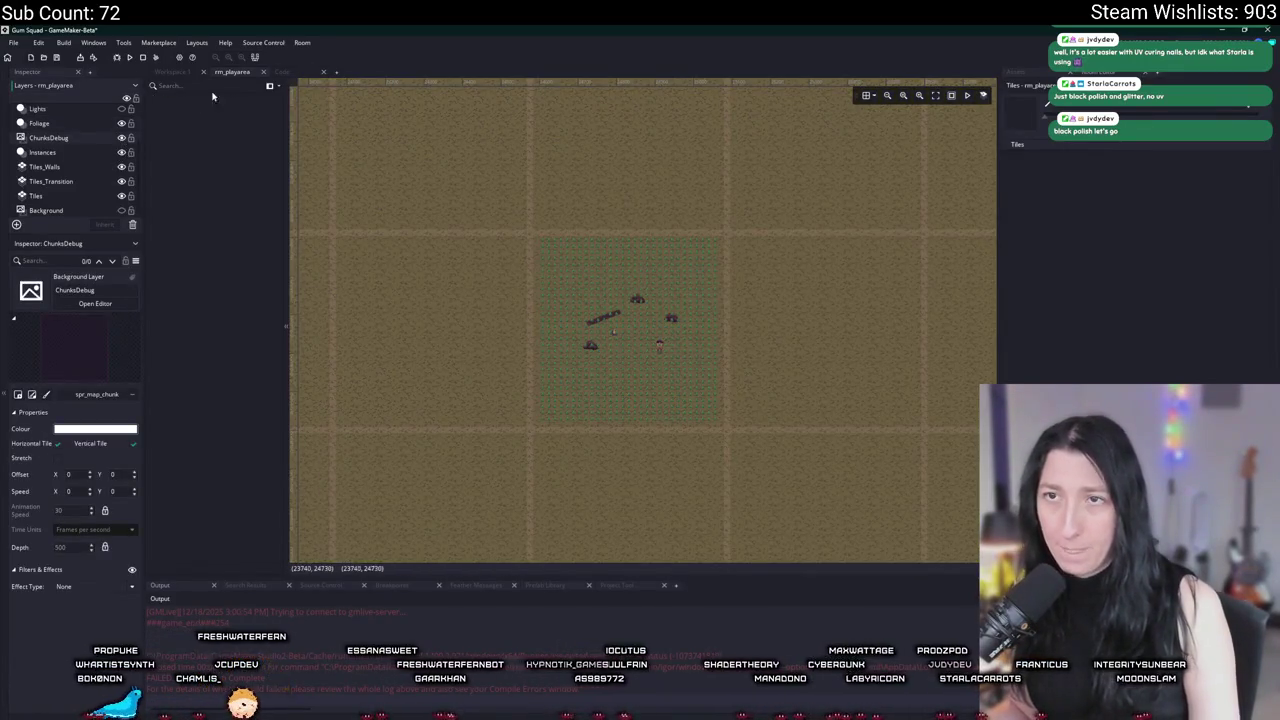
Step: Check grass_radius on line 109 and its definition, then build and run the game
click(198, 75)
click(495, 277)
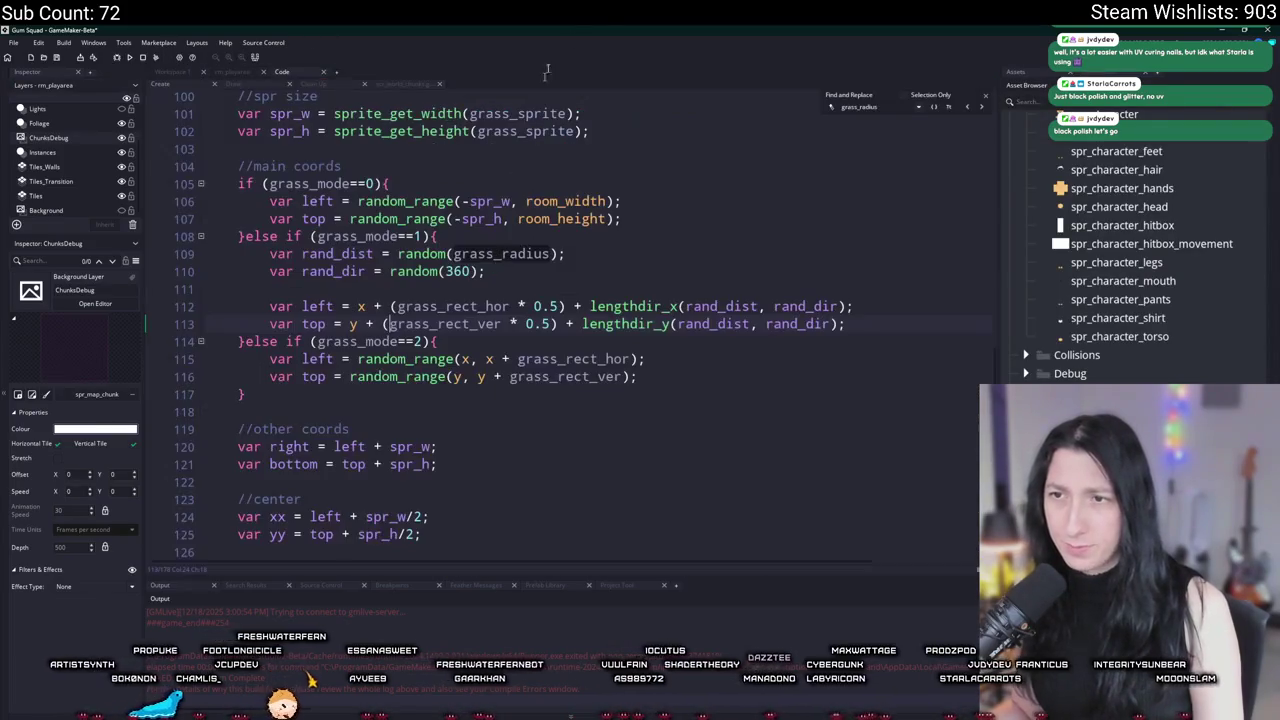
click(984, 96)
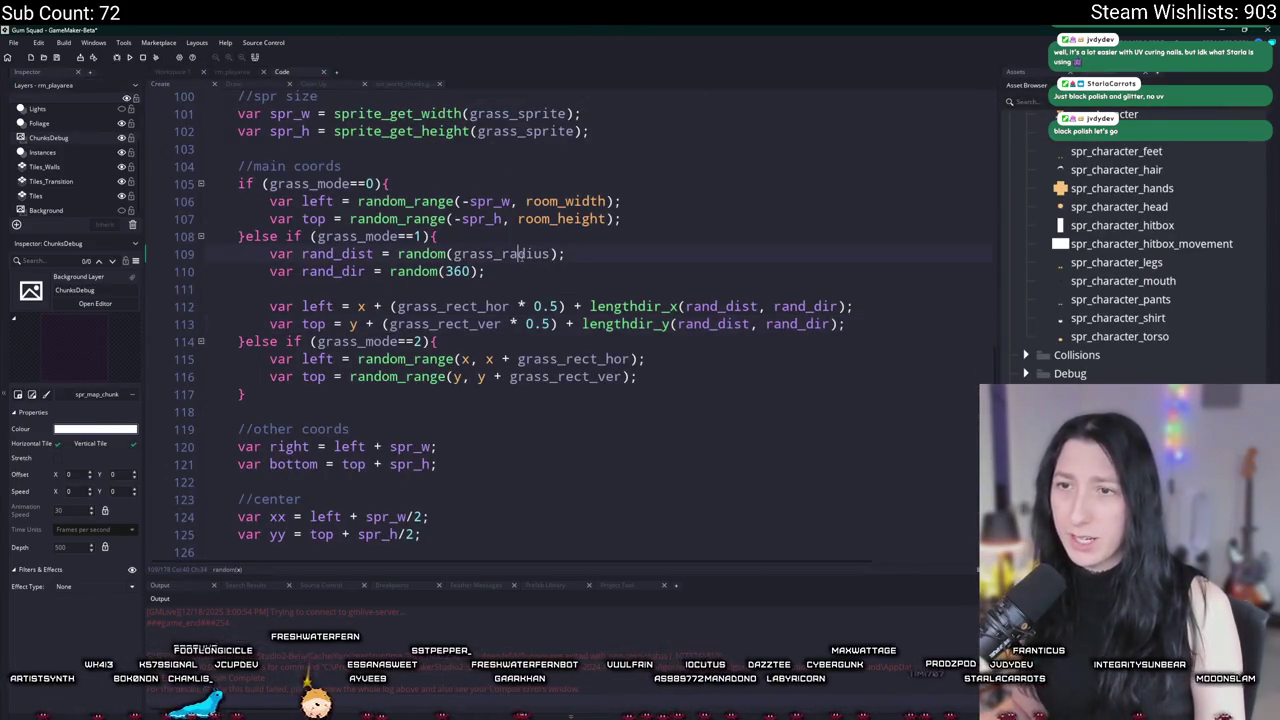
click(520, 254)
scroll(520, 260, up, 4)
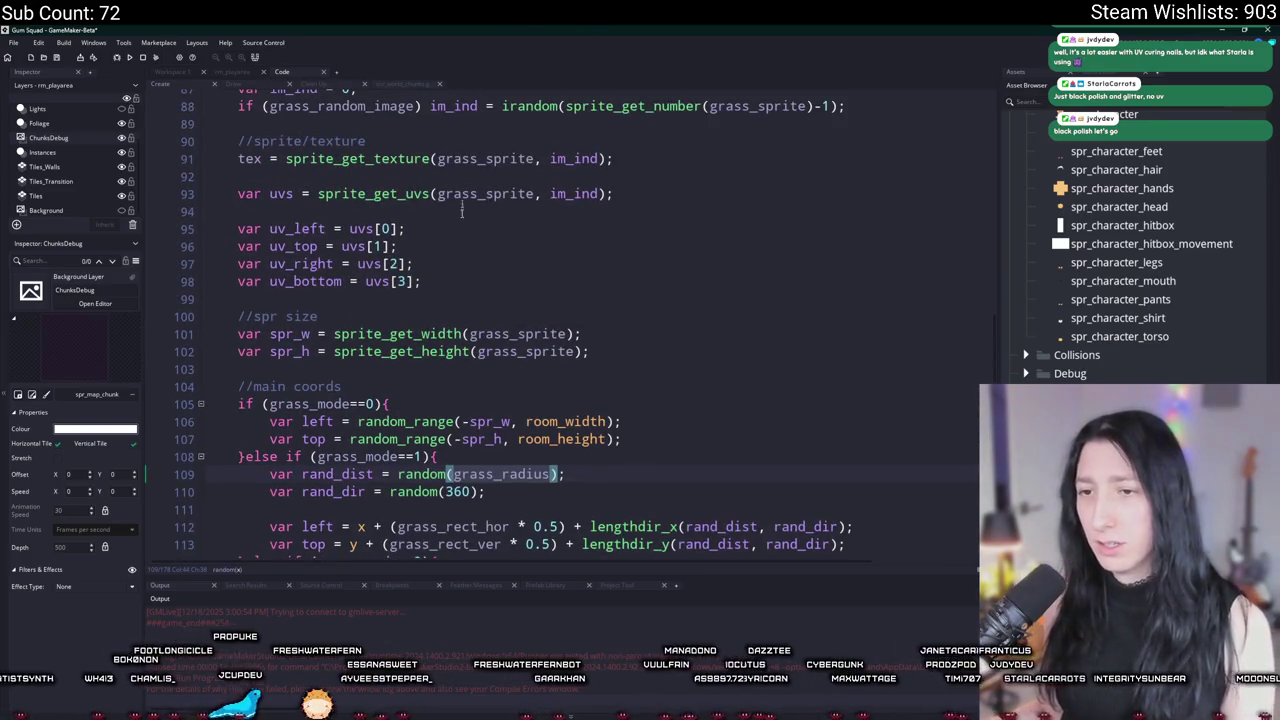
key(F12)
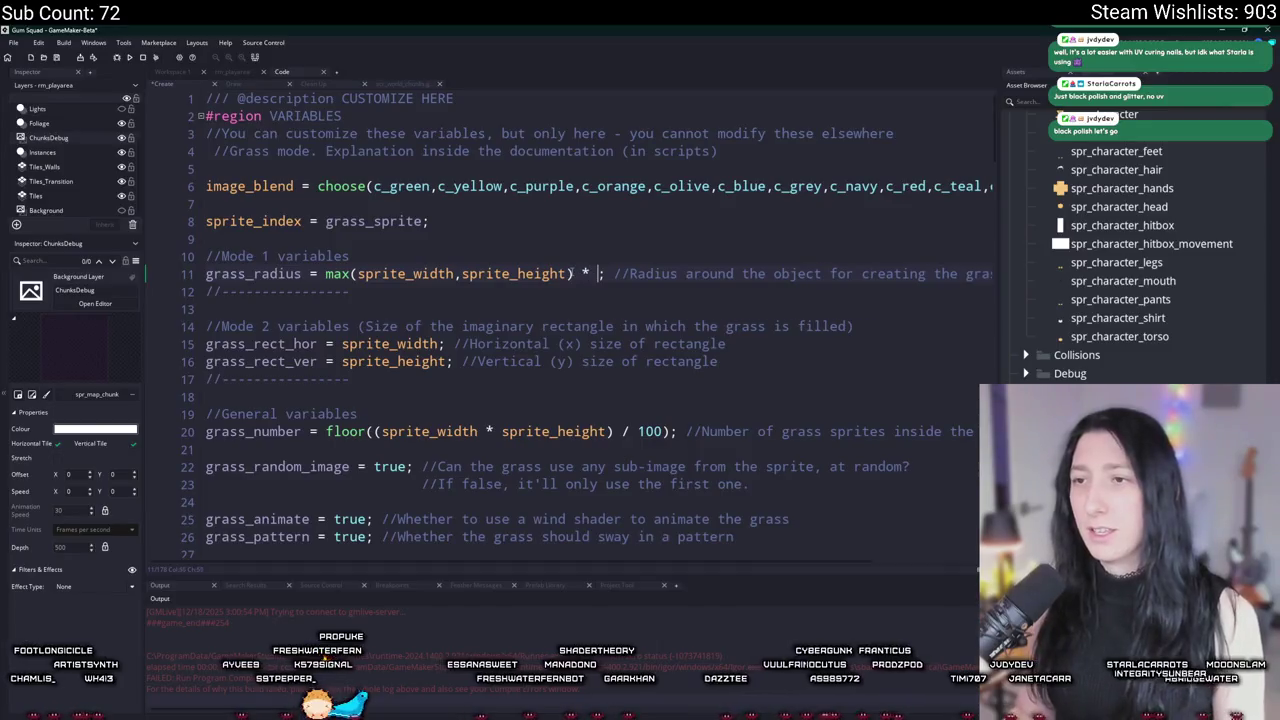
key(F5)
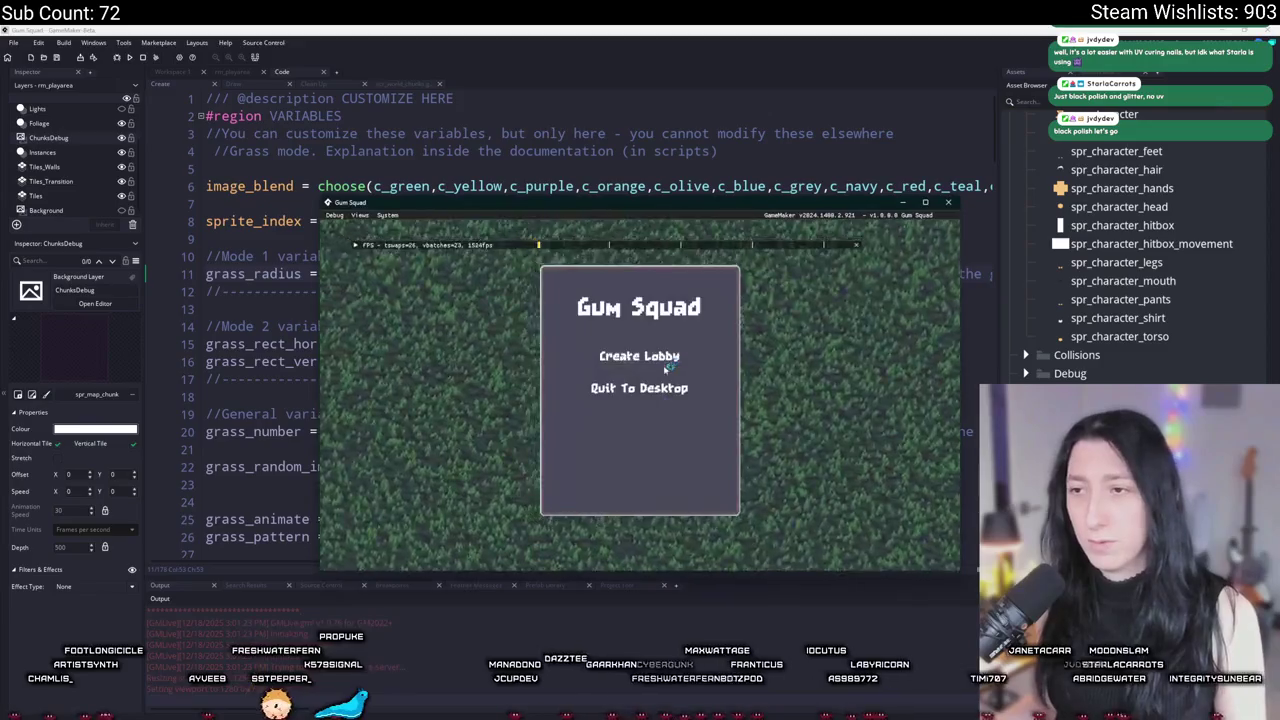
Step: Maximize the game and walk around the forest with WASD to inspect the grass spread, then leave the game
double_click(685, 212)
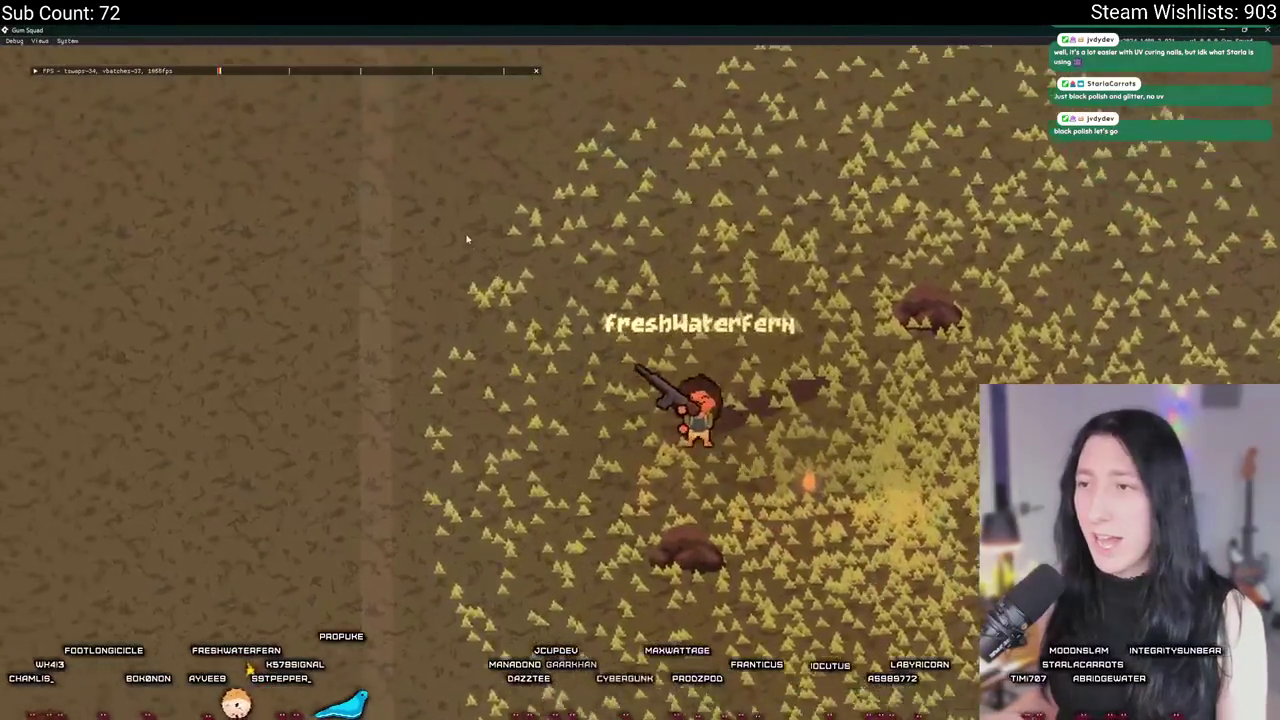
key(w)
key(d)
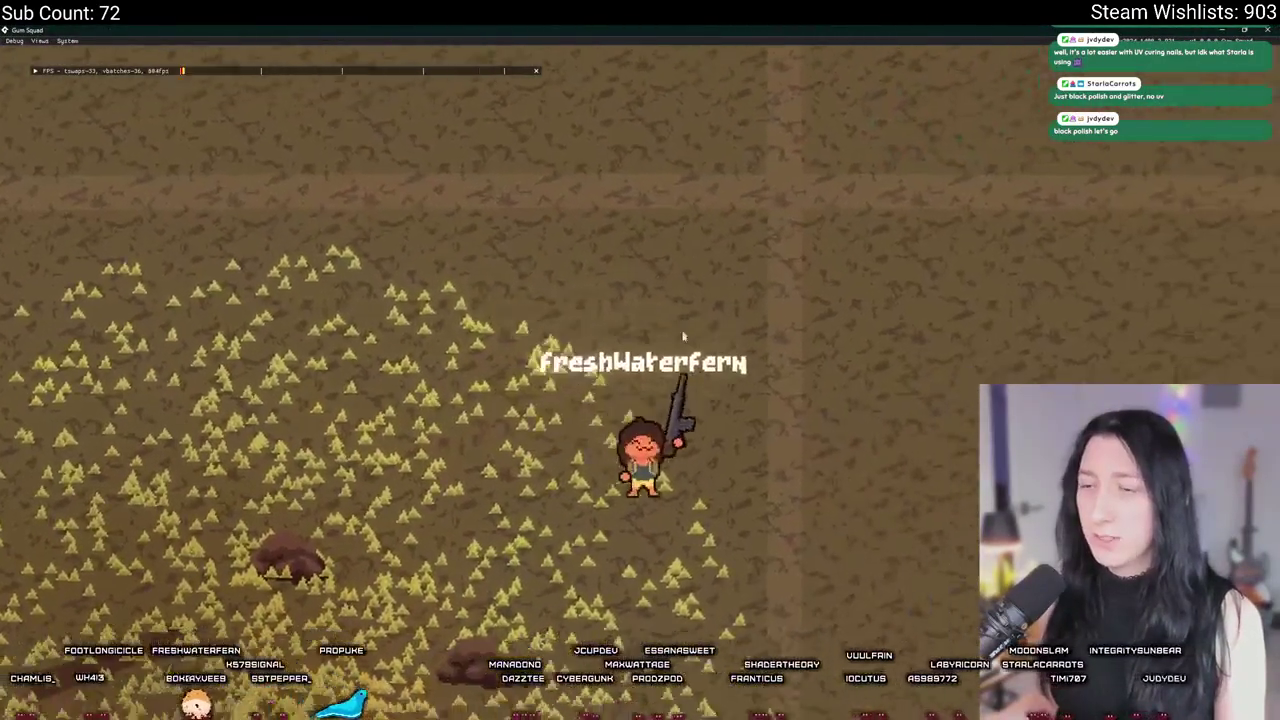
key(w)
key(s)
key(d)
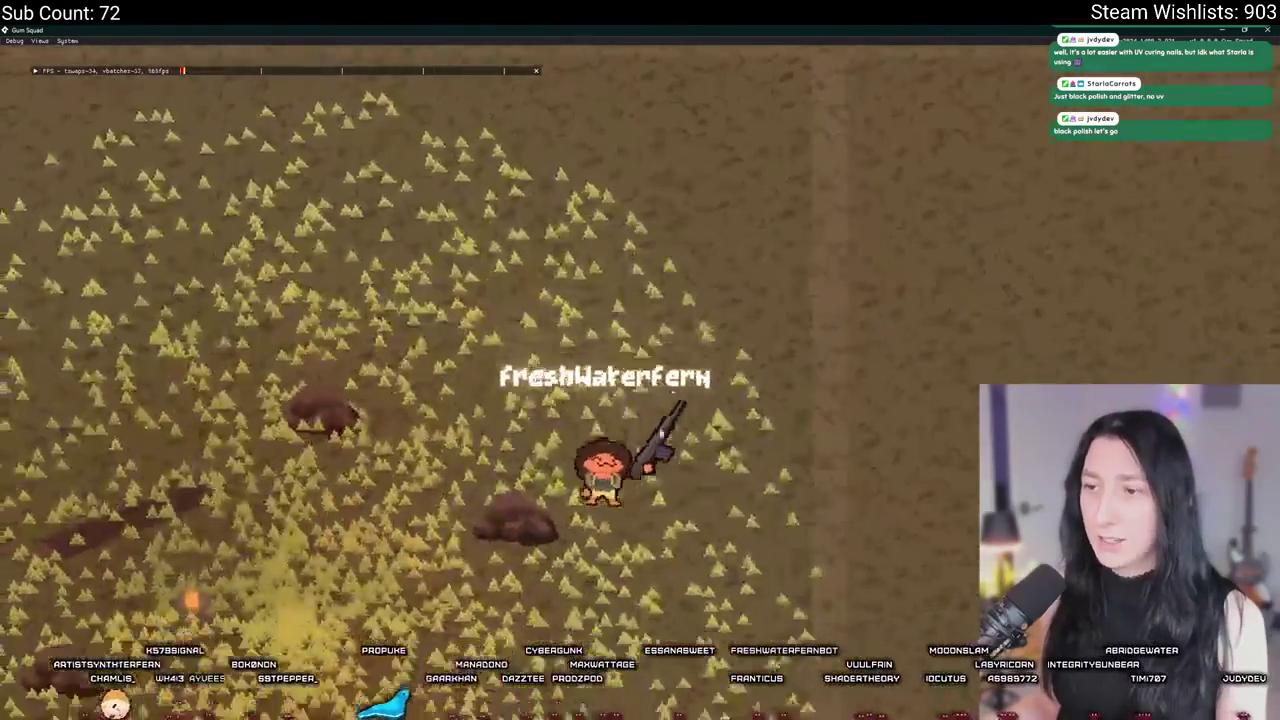
key(w)
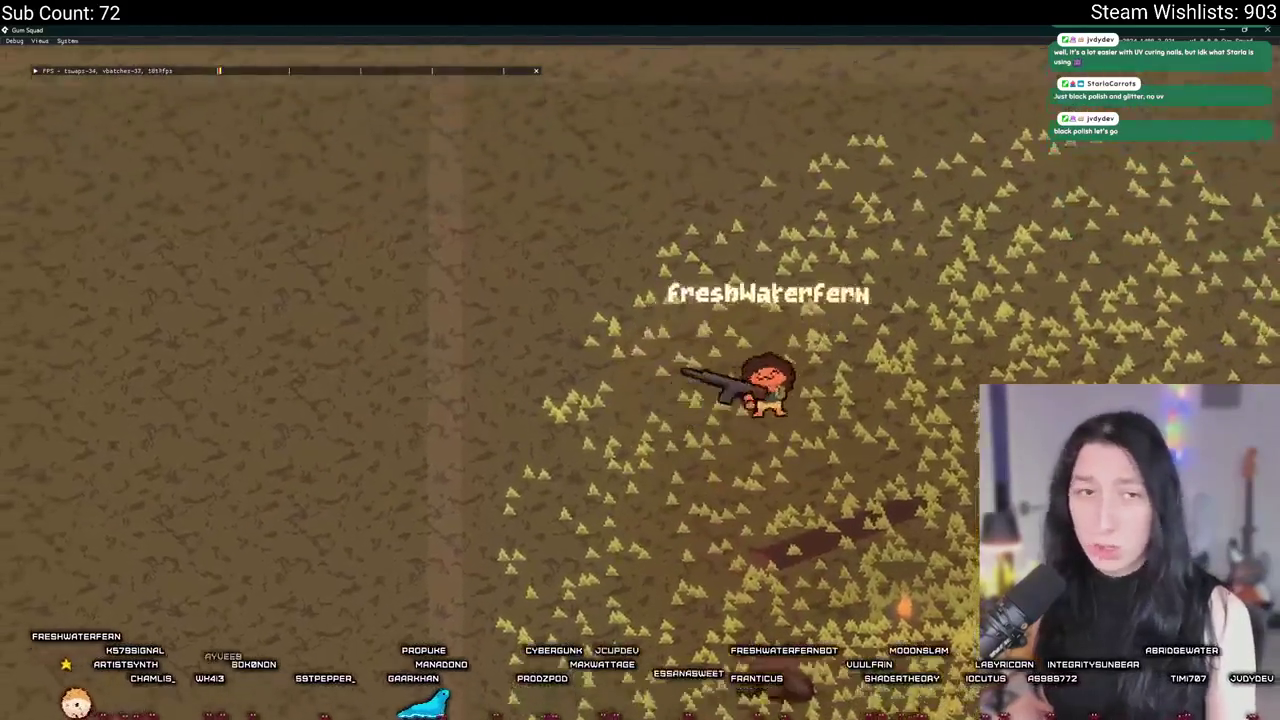
key(s)
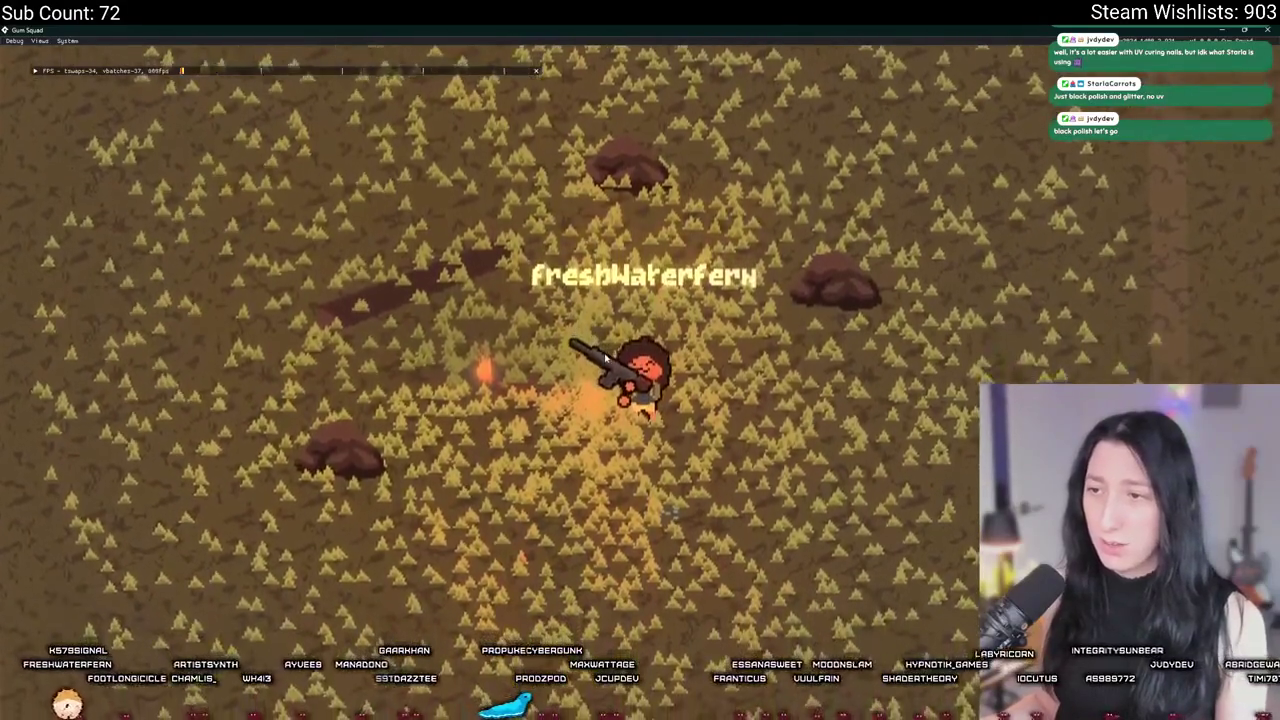
key(w)
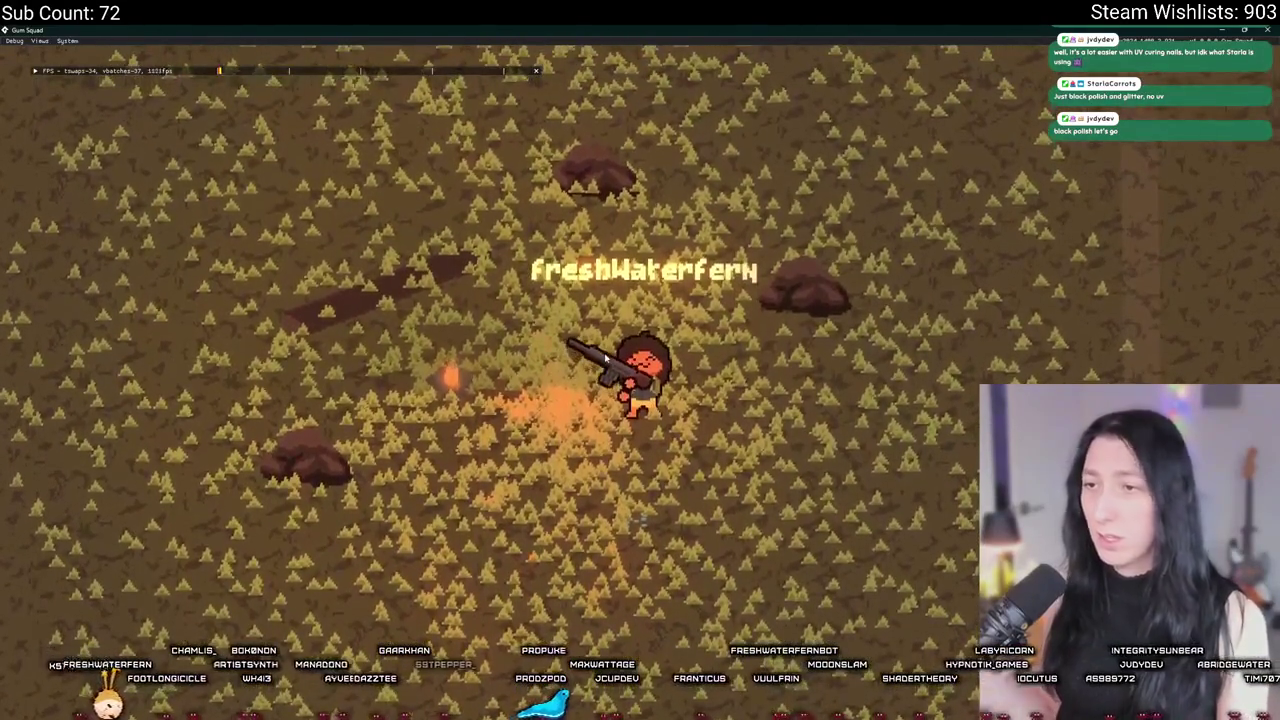
key(s)
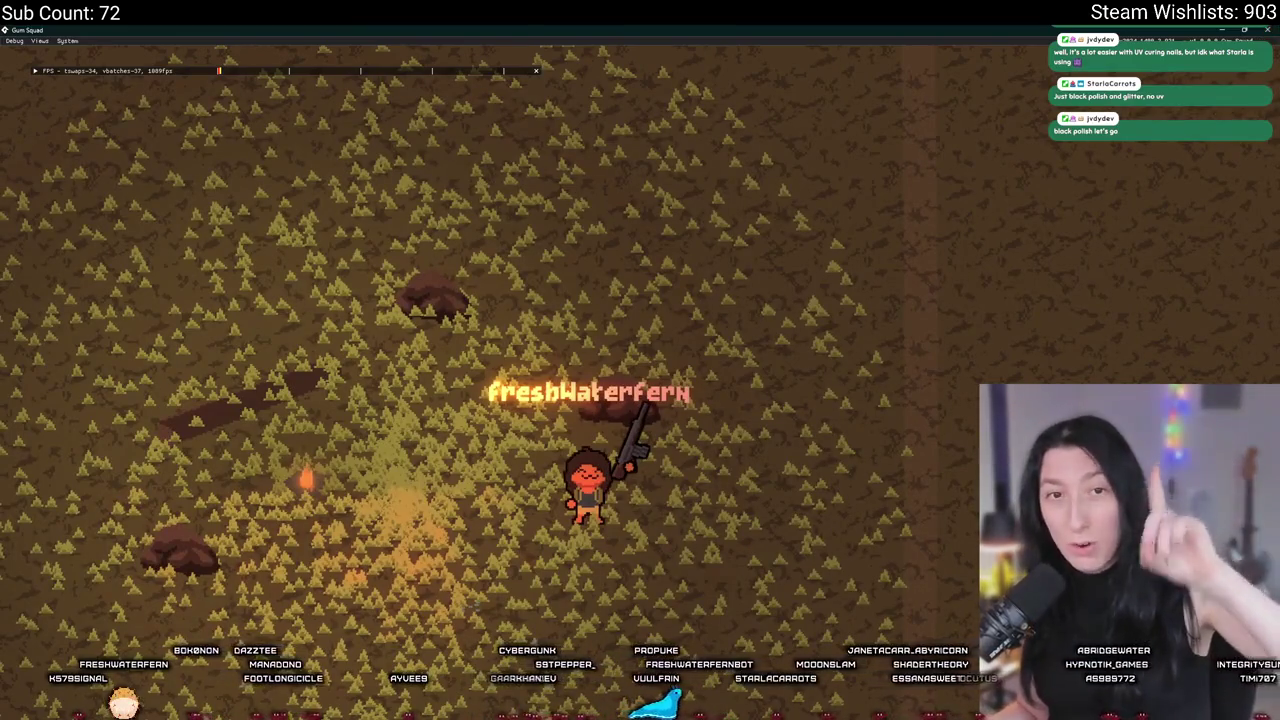
key(alt+Tab)
scroll(390, 166, down, 20)
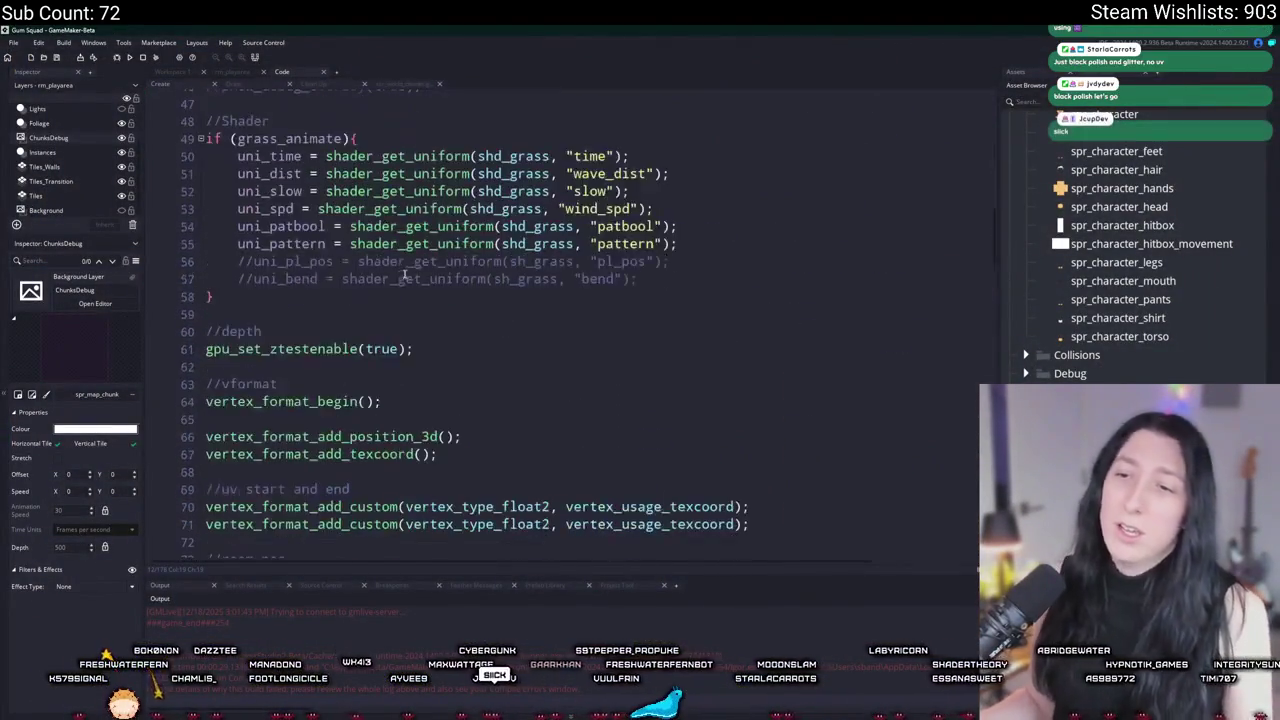
Step: Add an if collision_rectangle check (±2 box, par_solid, false, true) with continue; to the grass loop
scroll(347, 243, down, 6)
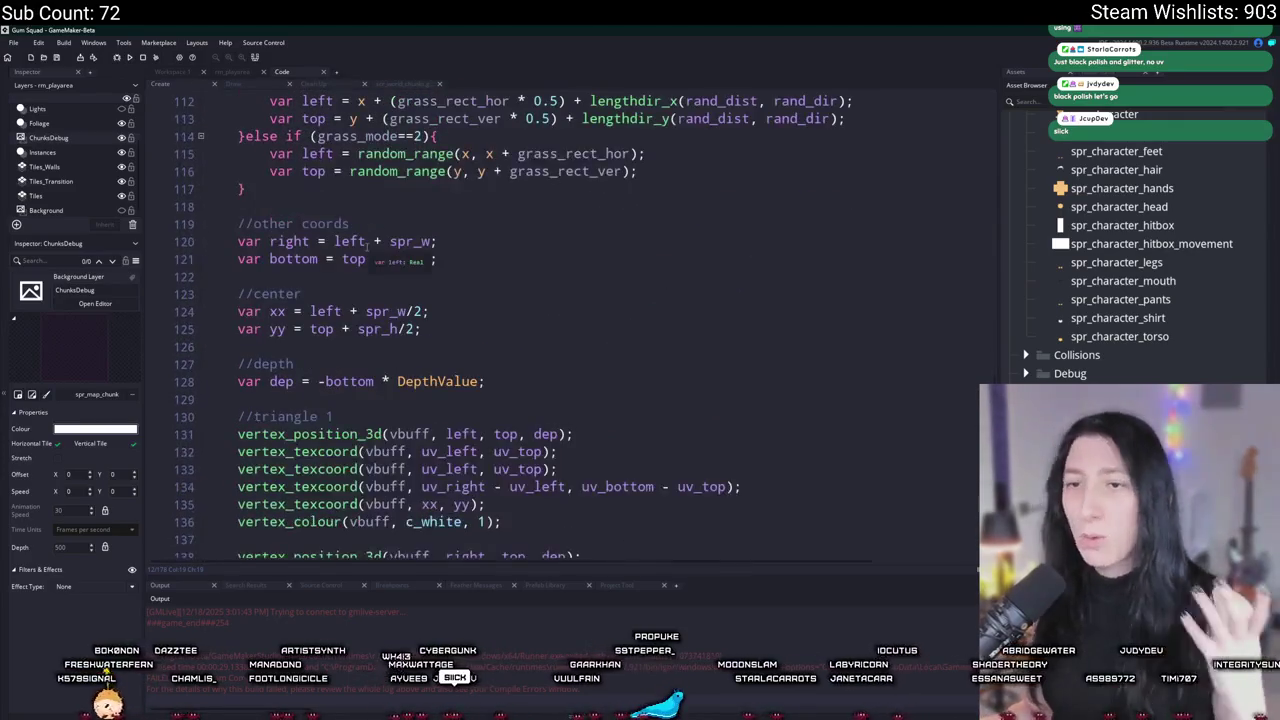
scroll(432, 316, up, 7)
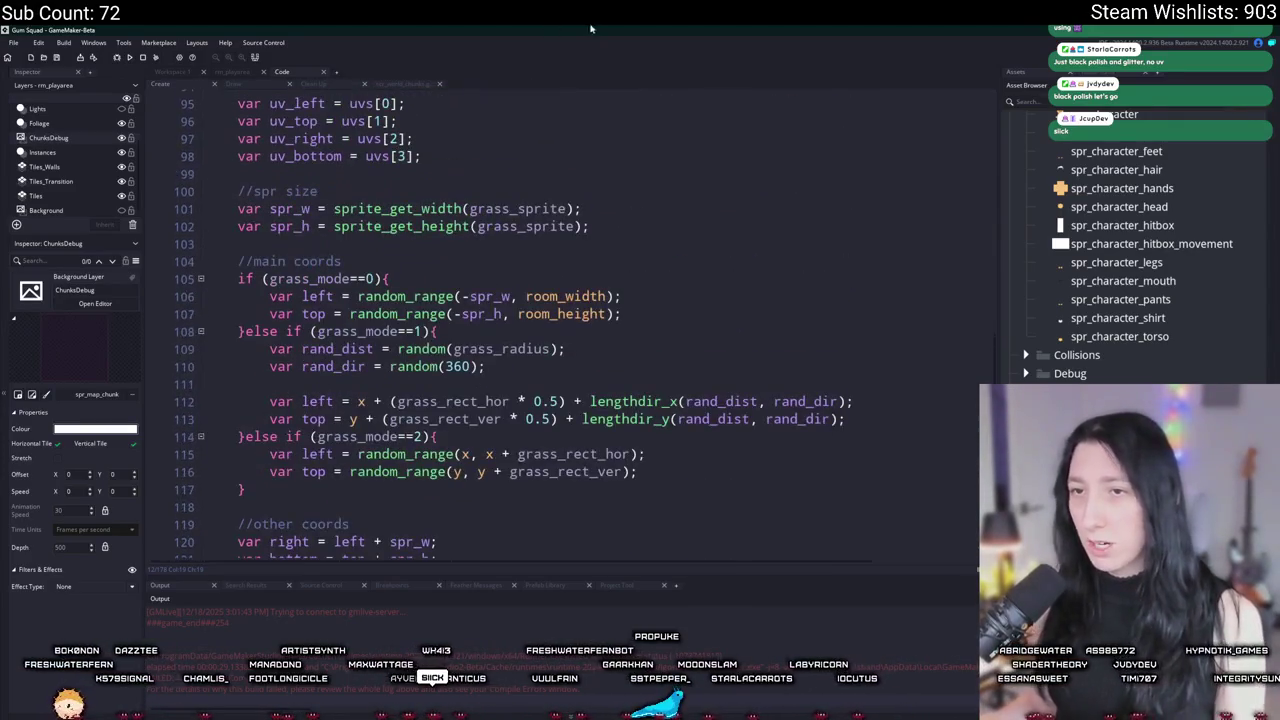
scroll(500, 320, down, 6)
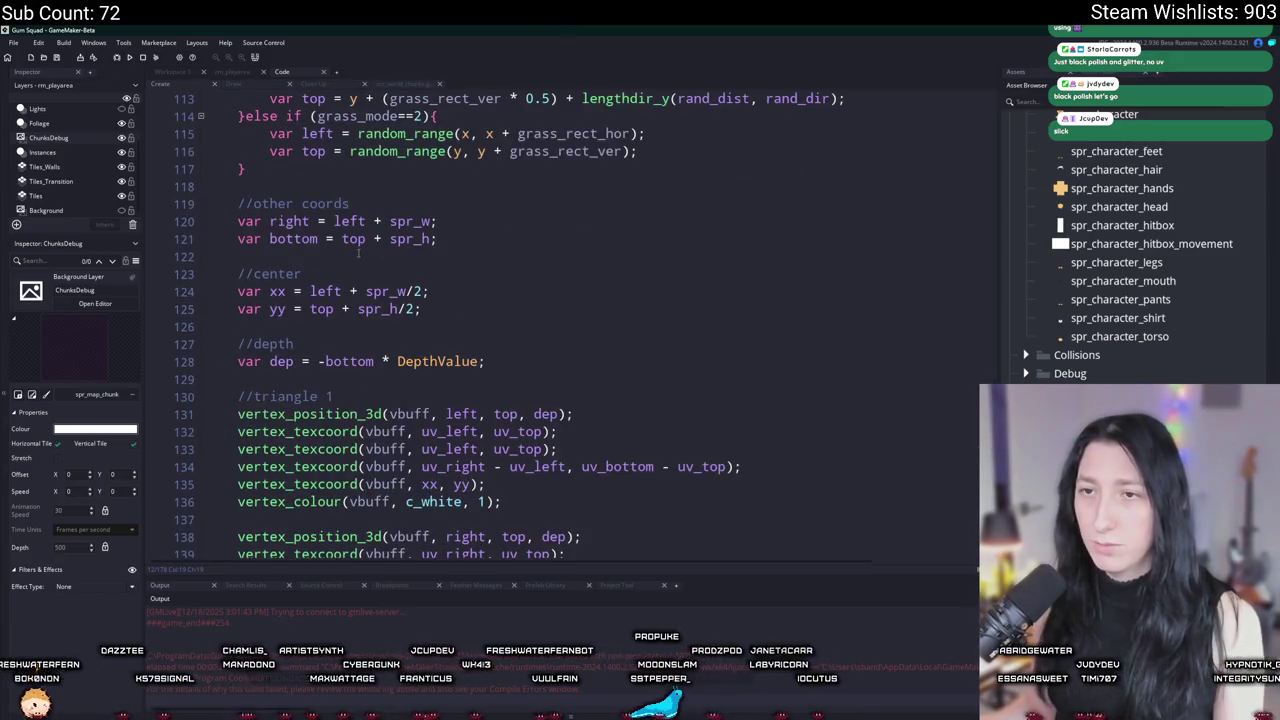
key(Return)
key(Return)
key(Up)
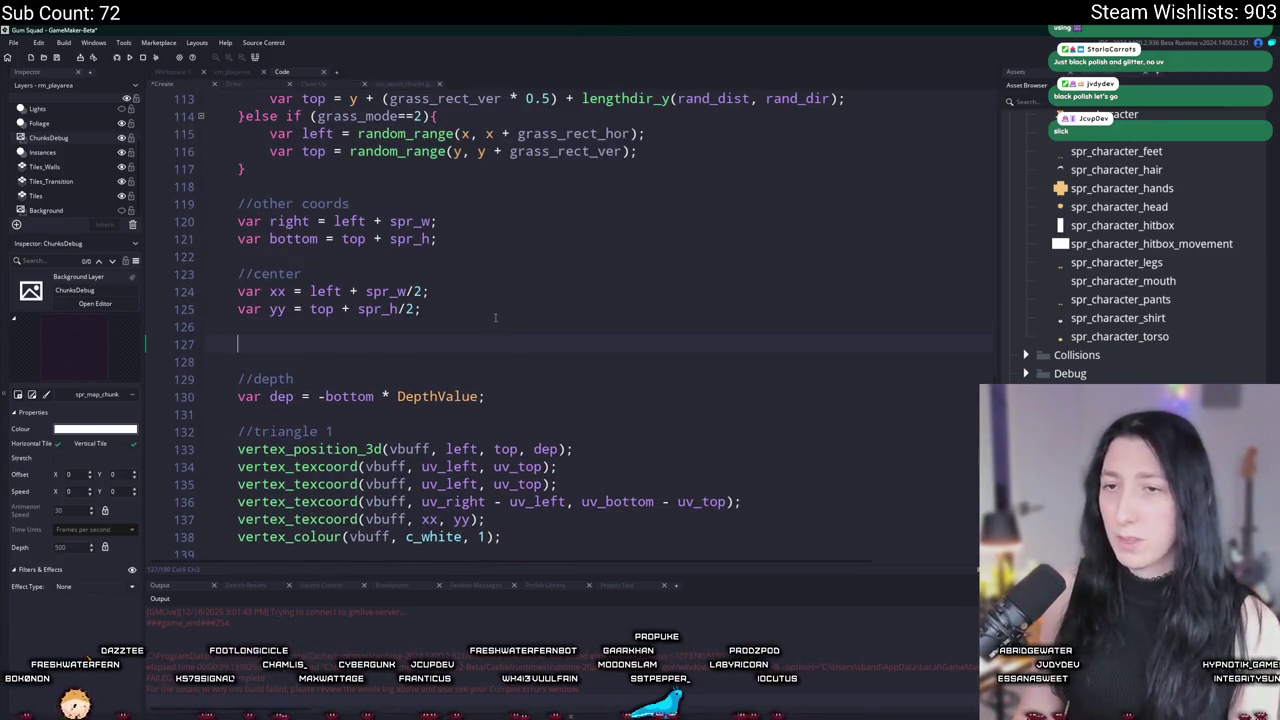
text(olli)
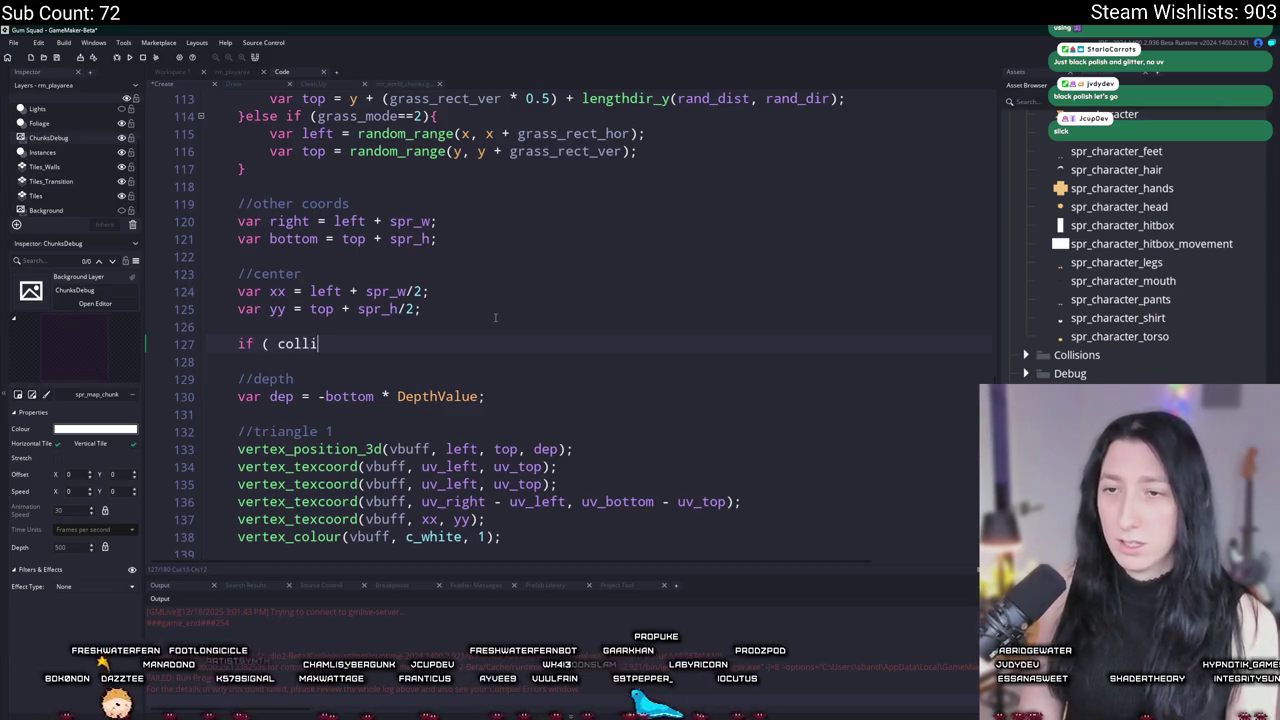
text(sioon_re)
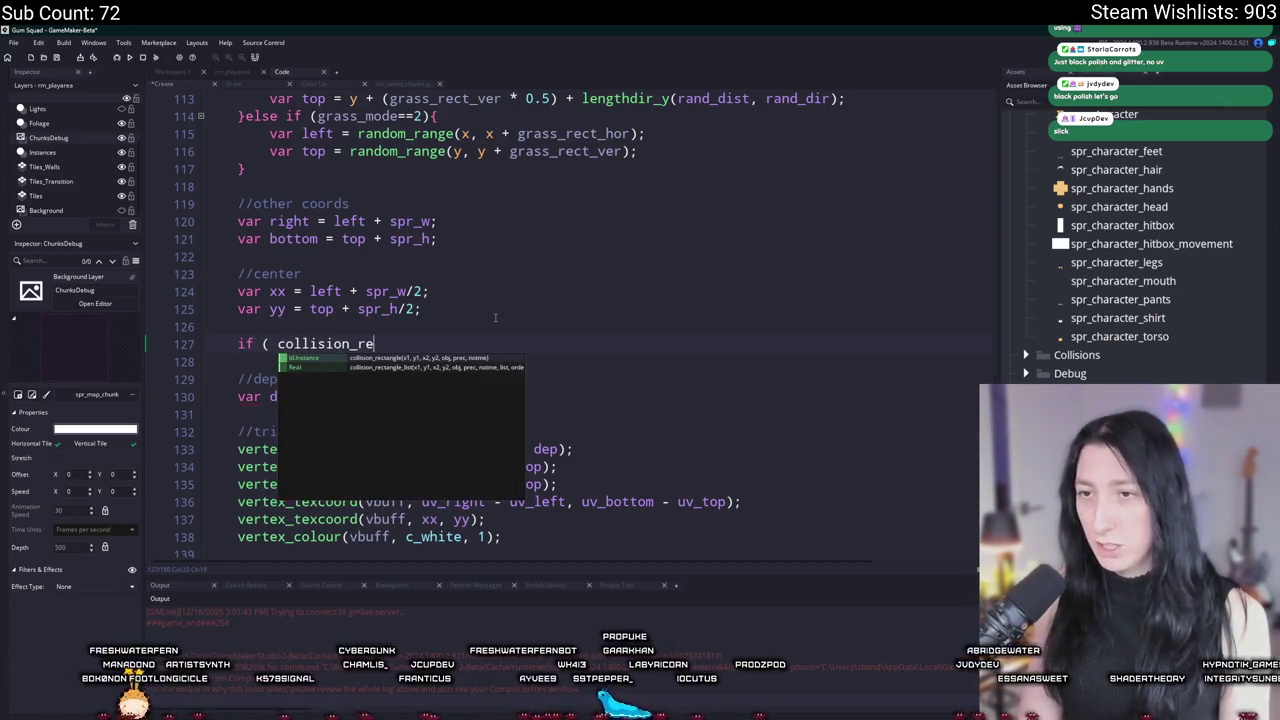
text(ctangle( 2,yy - 2,x)
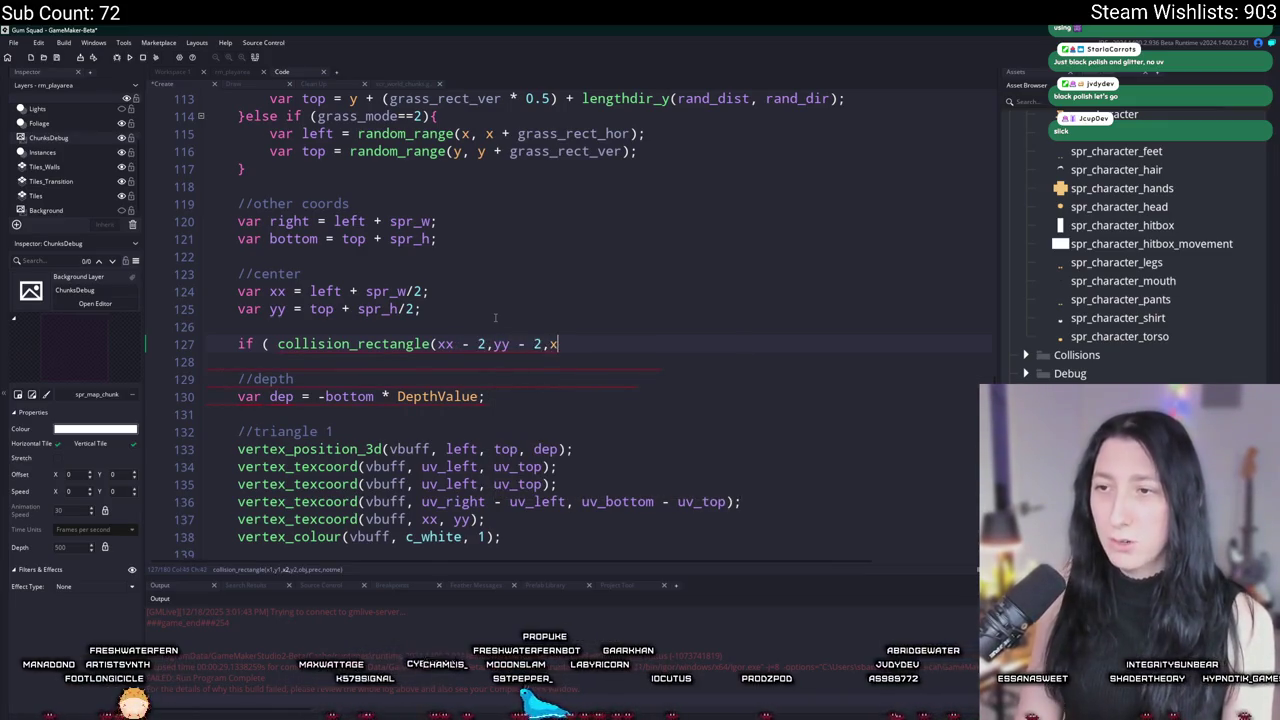
text(, yy + 2)
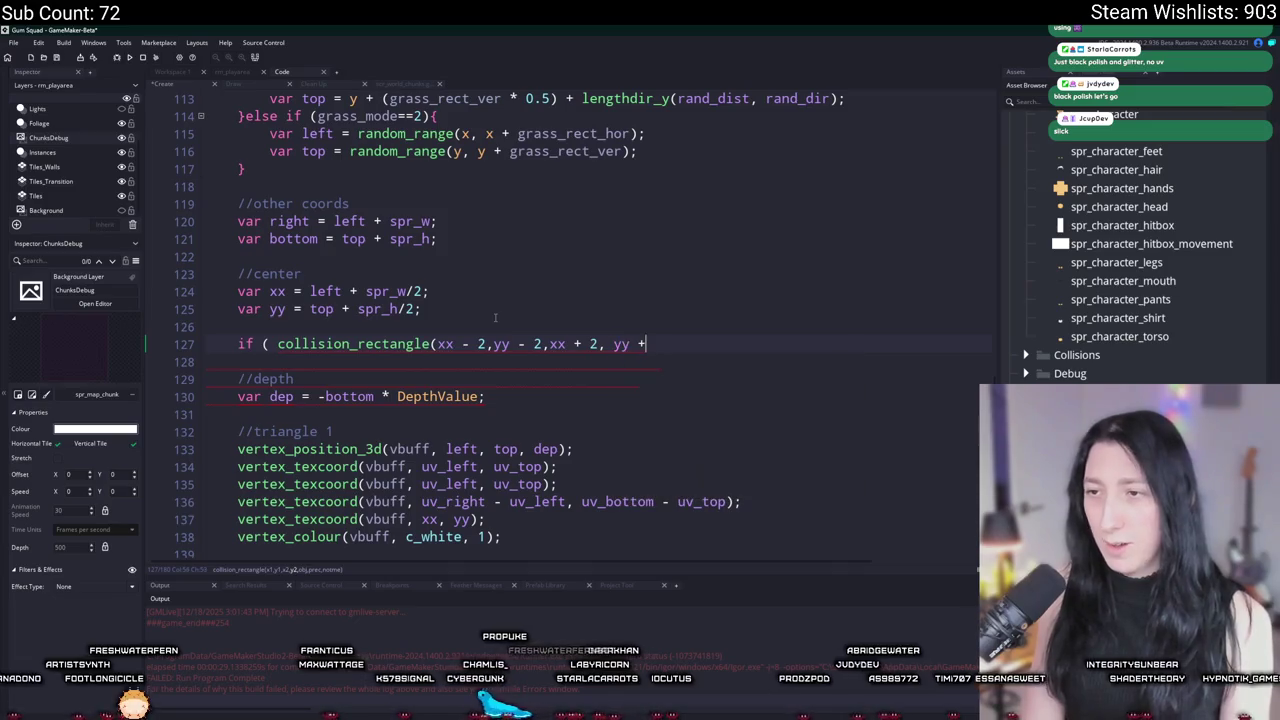
key(BackSpace)
click(652, 343)
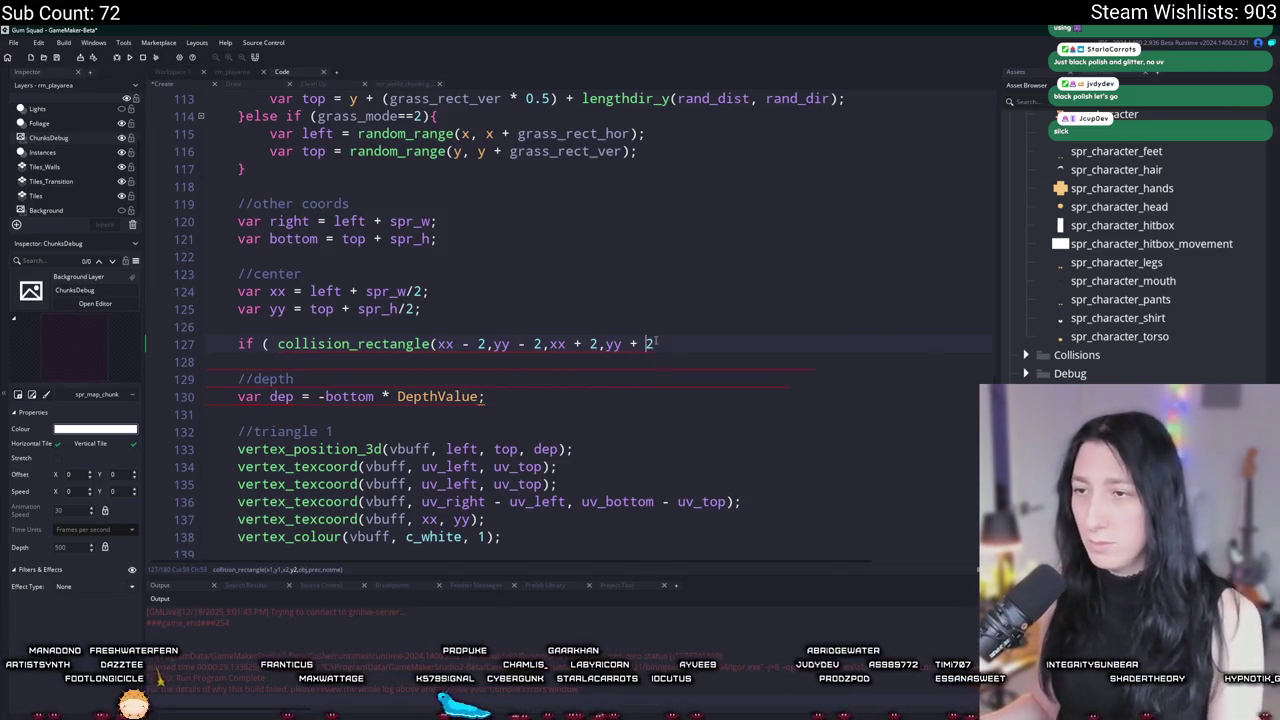
key(Escape)
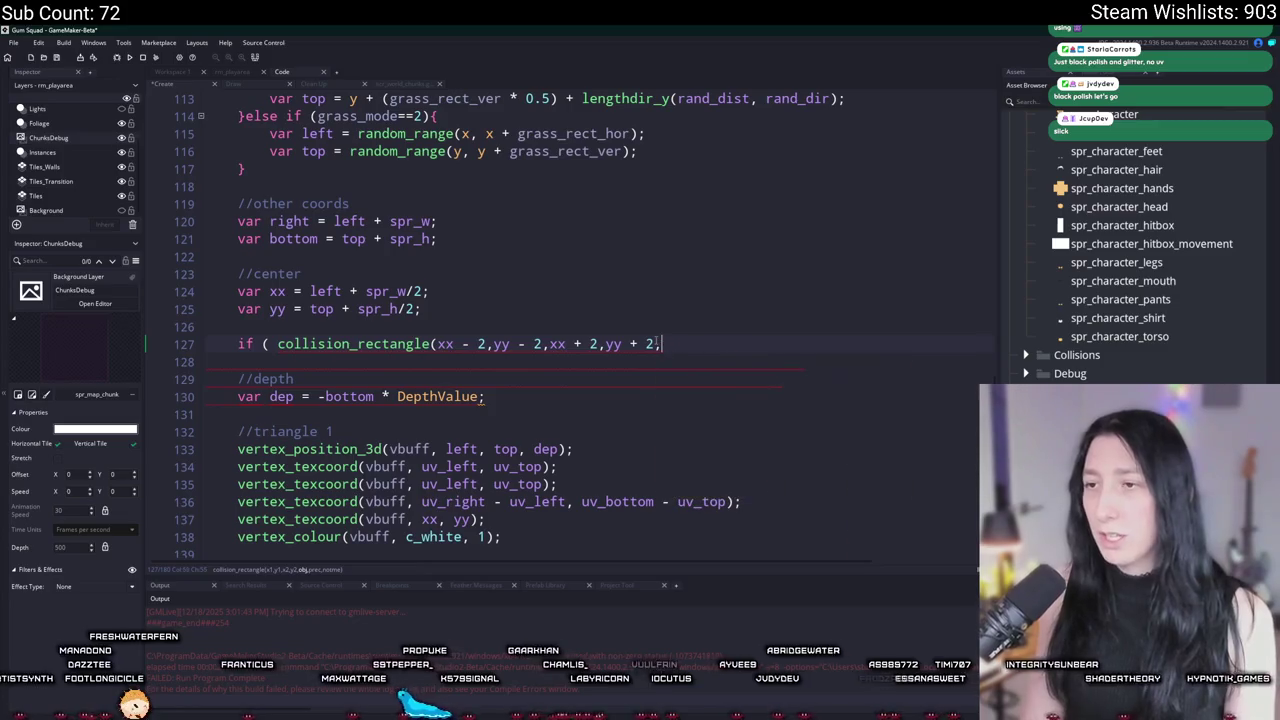
text(par_solid,k)
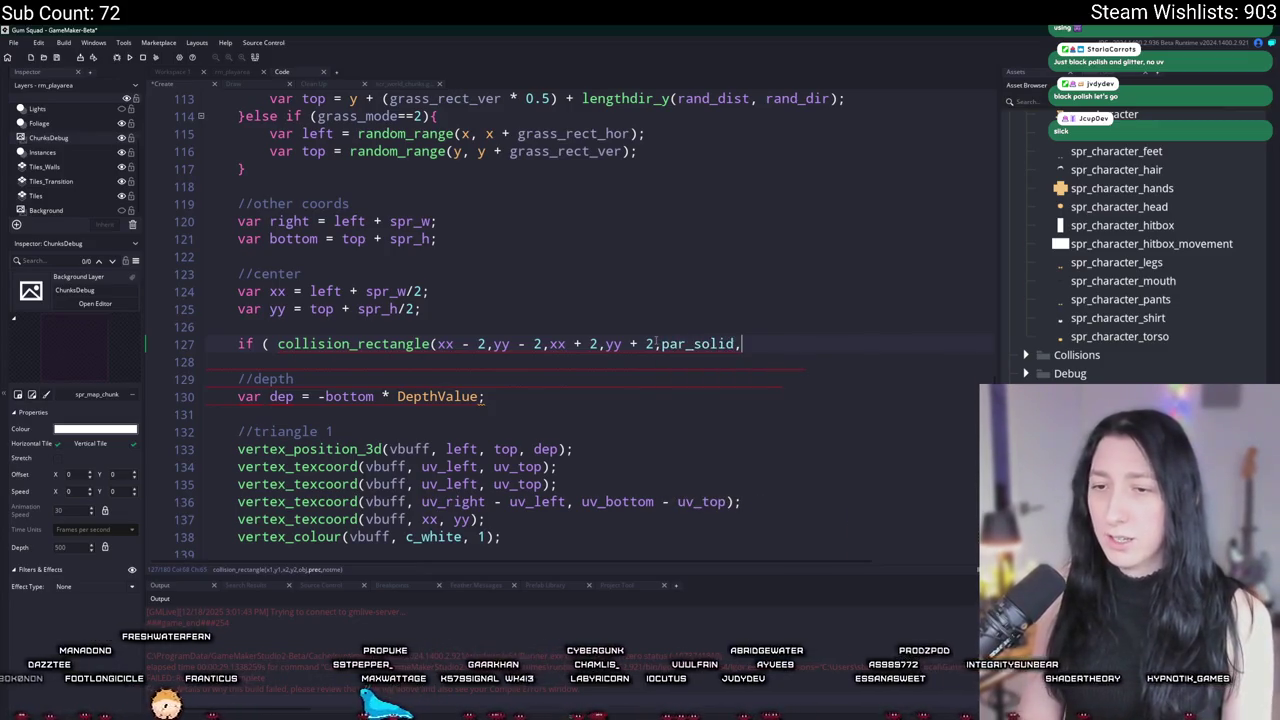
key(BackSpace)
text(false,true ) {)
key(Return)
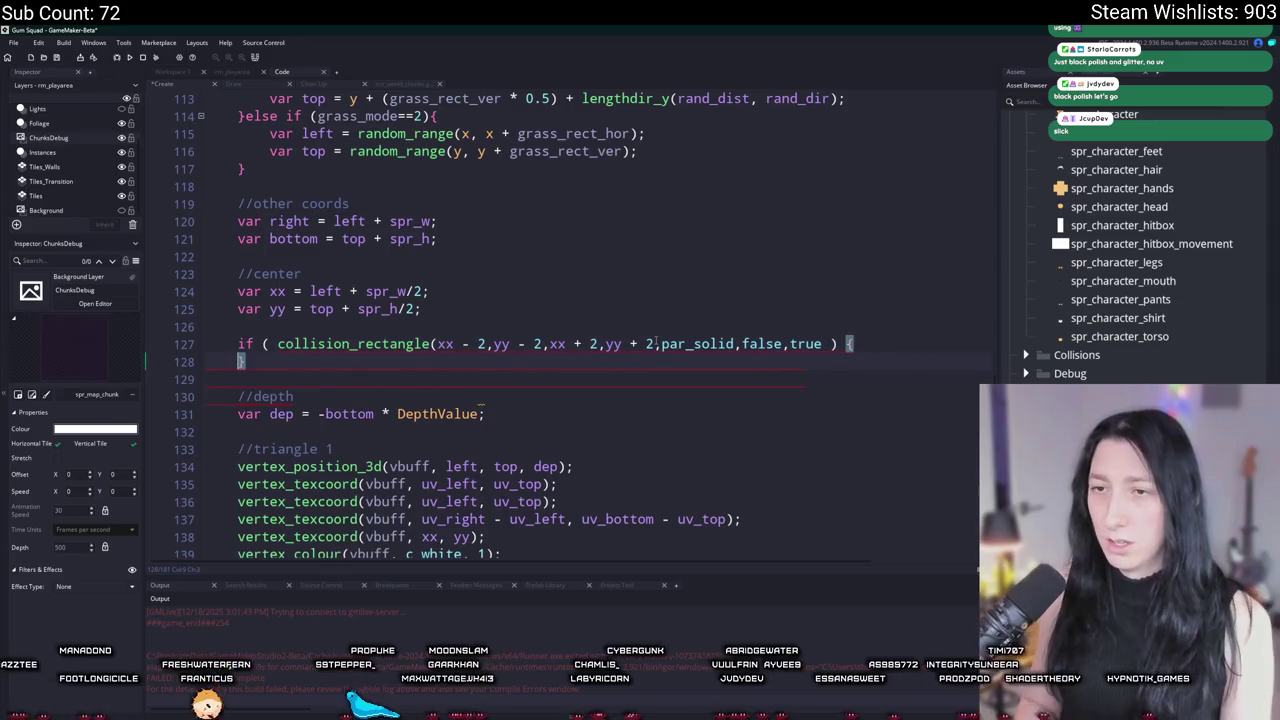
text(continue;)
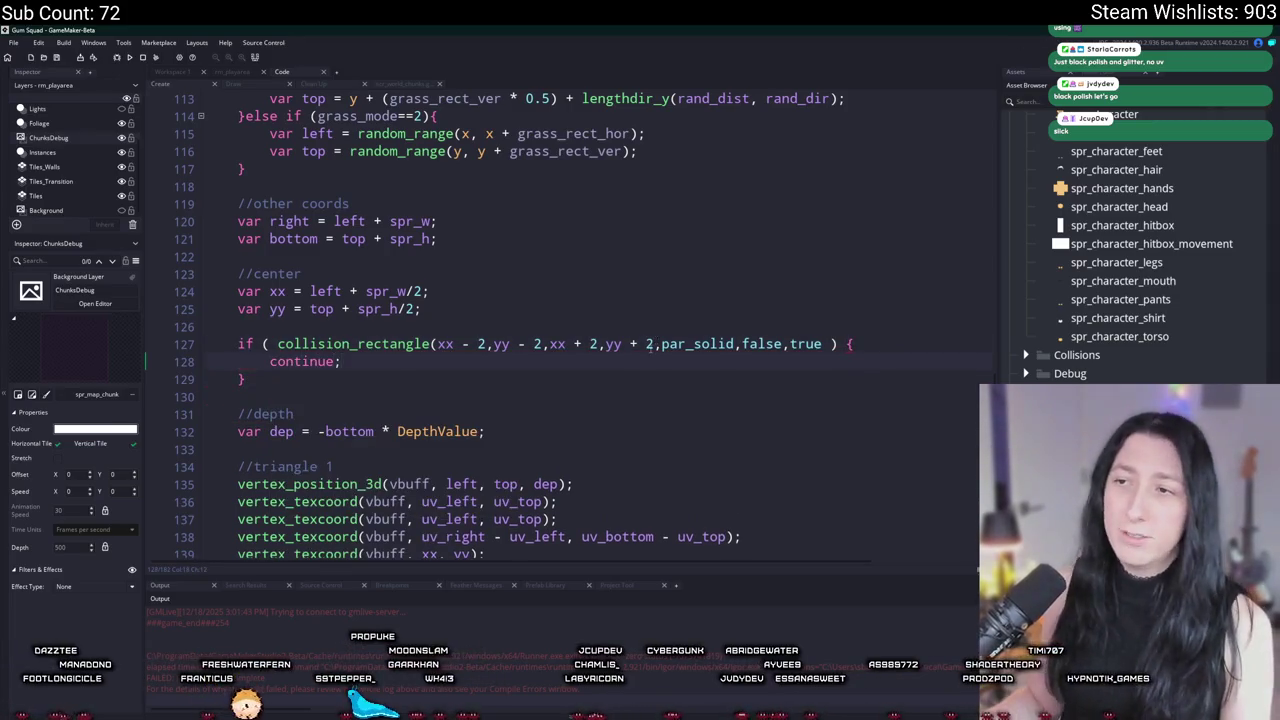
Step: Finish the condition by comparing the collision result with noone, then build and run the game
scroll(578, 453, up, 5)
scroll(578, 453, up, 8)
scroll(765, 438, down, 14)
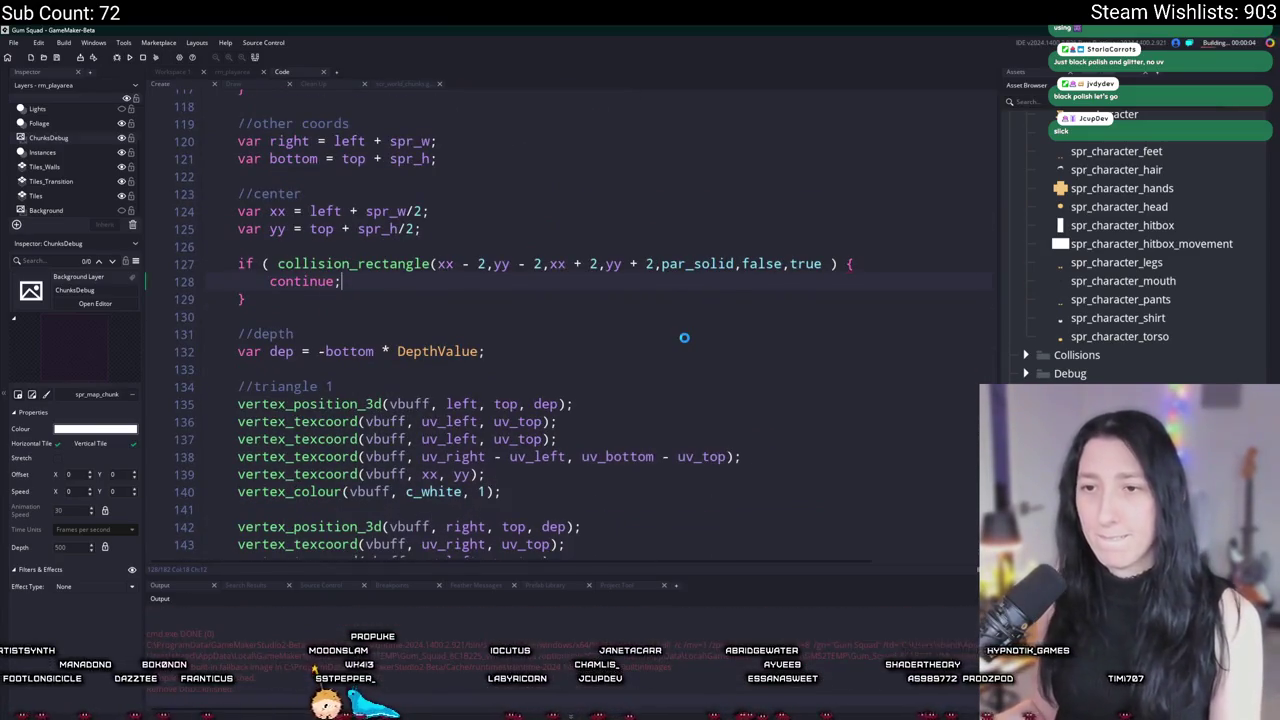
scroll(680, 338, down, 7)
scroll(651, 354, down, 6)
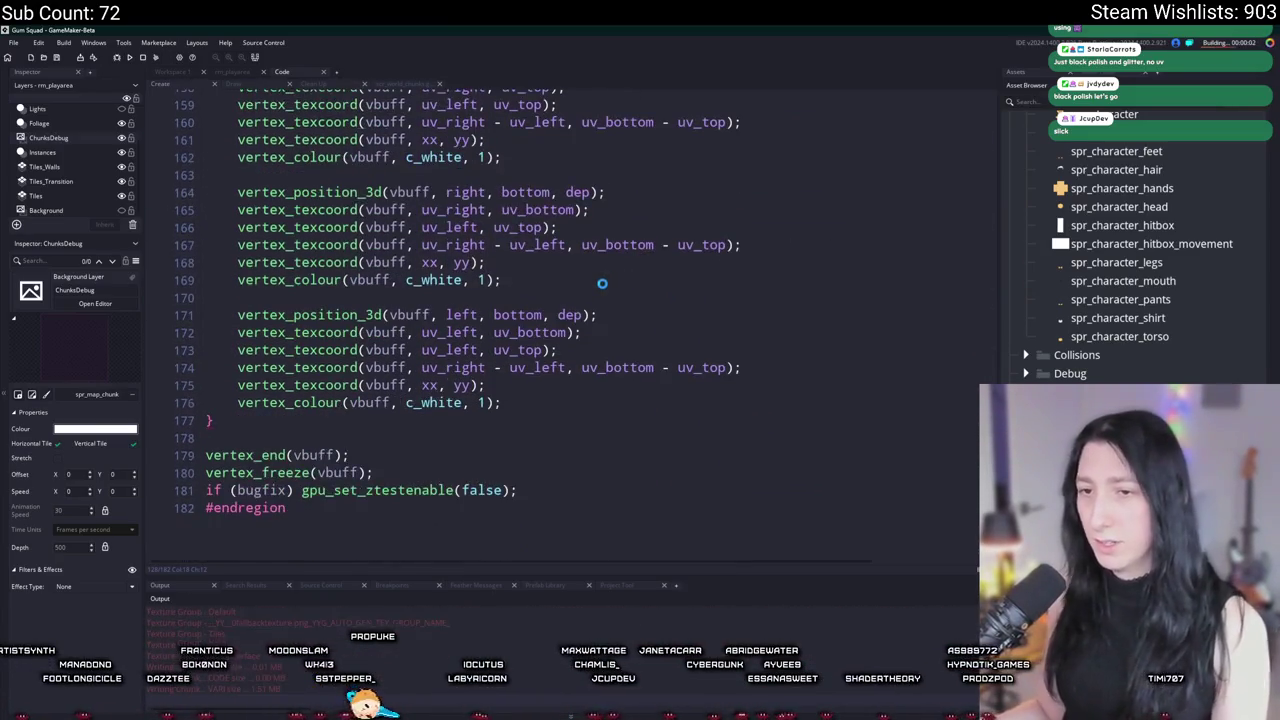
scroll(590, 268, up, 4)
scroll(577, 254, up, 11)
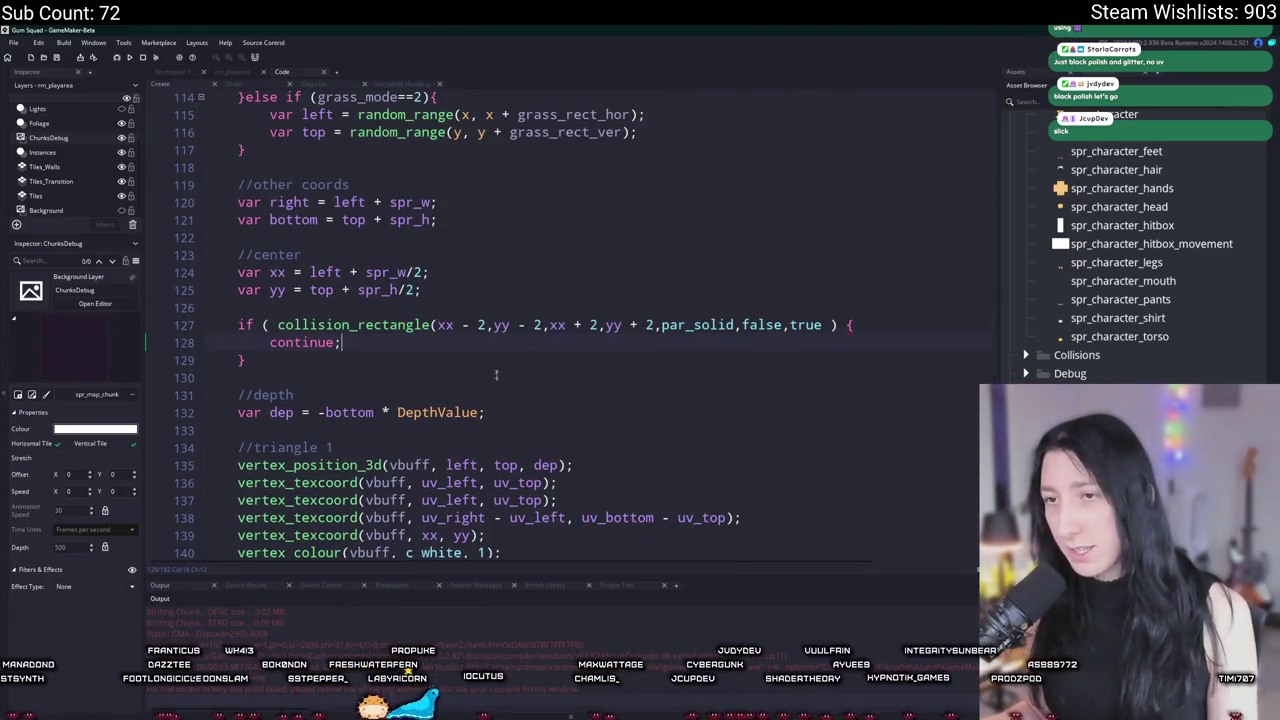
scroll(742, 445, up, 2)
click(742, 445)
click(818, 445)
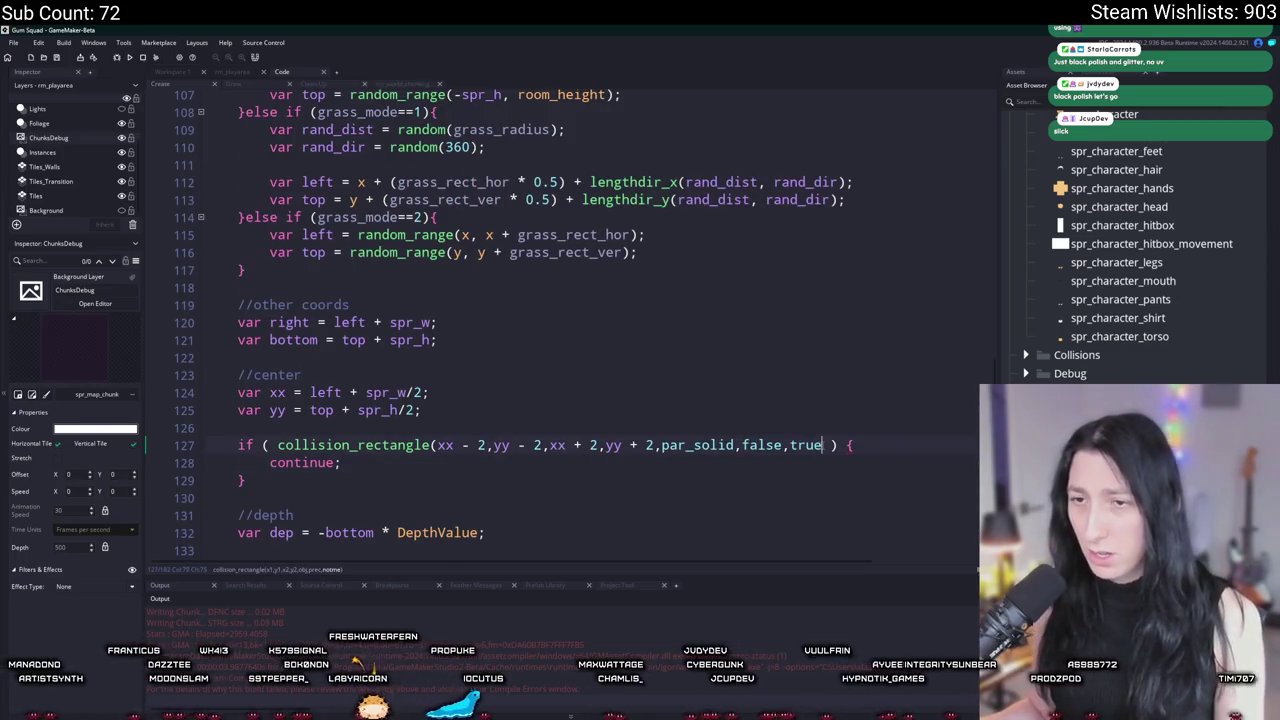
text() == noone)
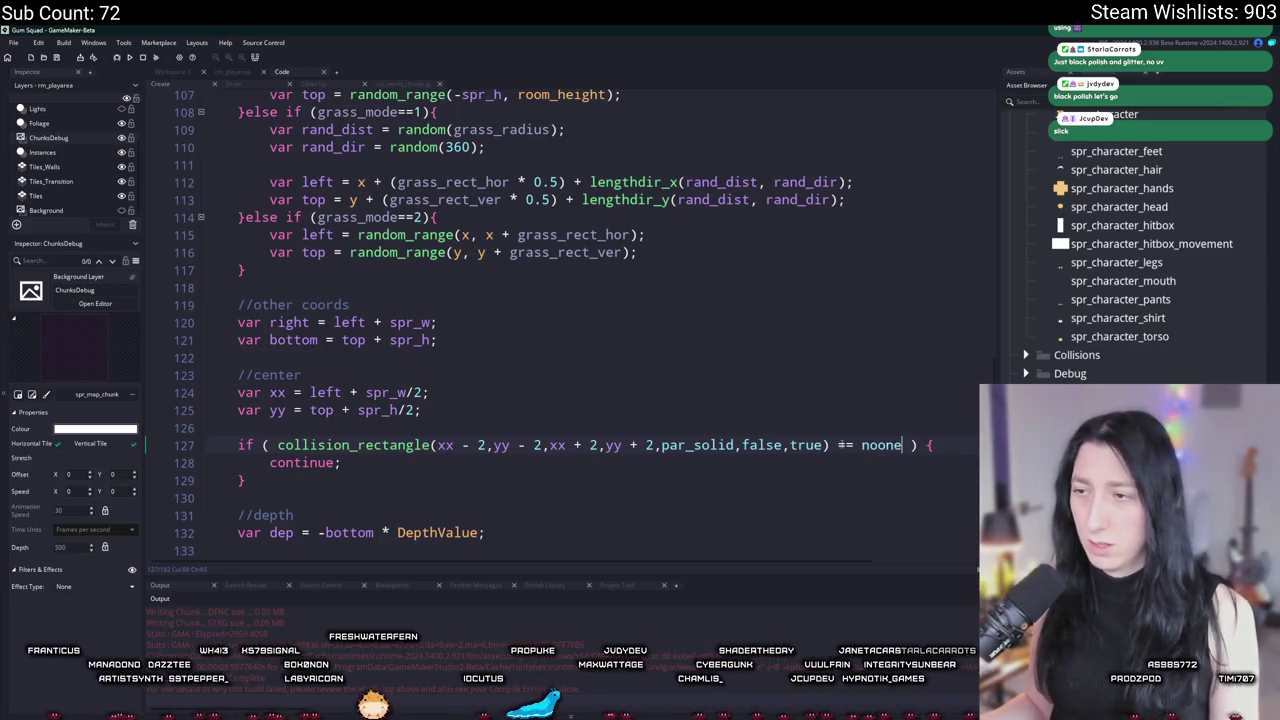
key(Down)
key(F5)
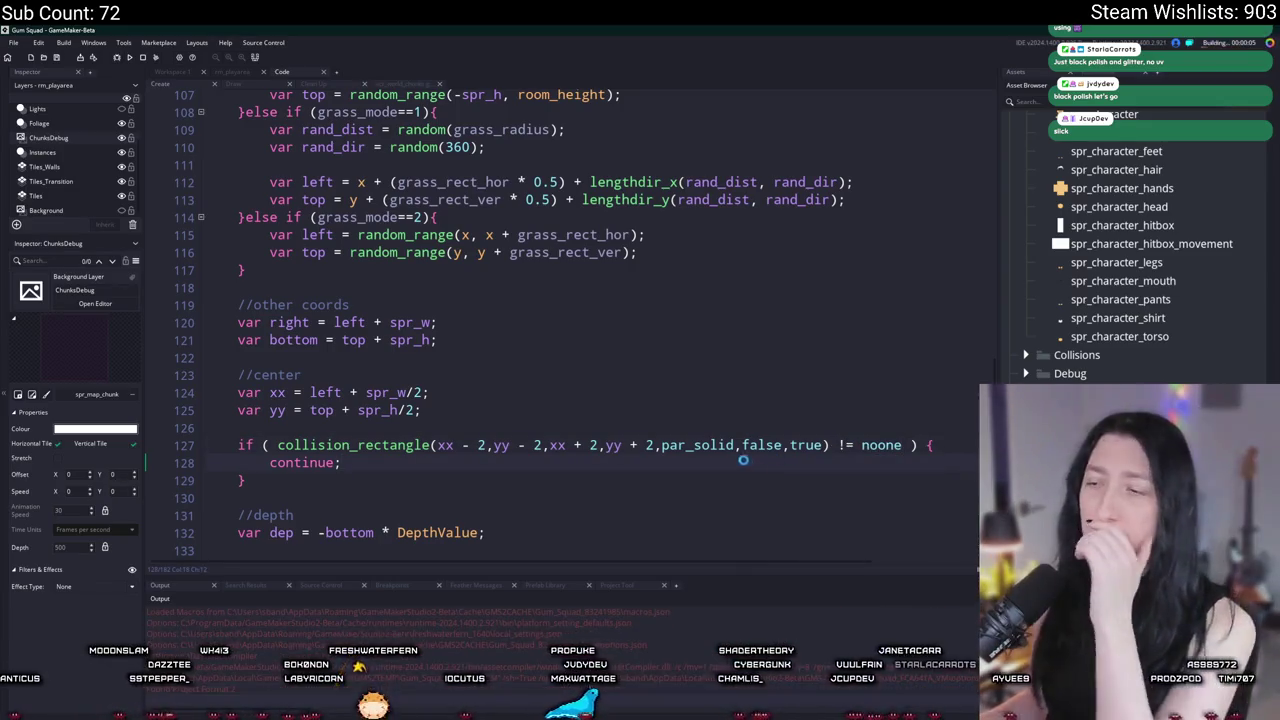
click(707, 445)
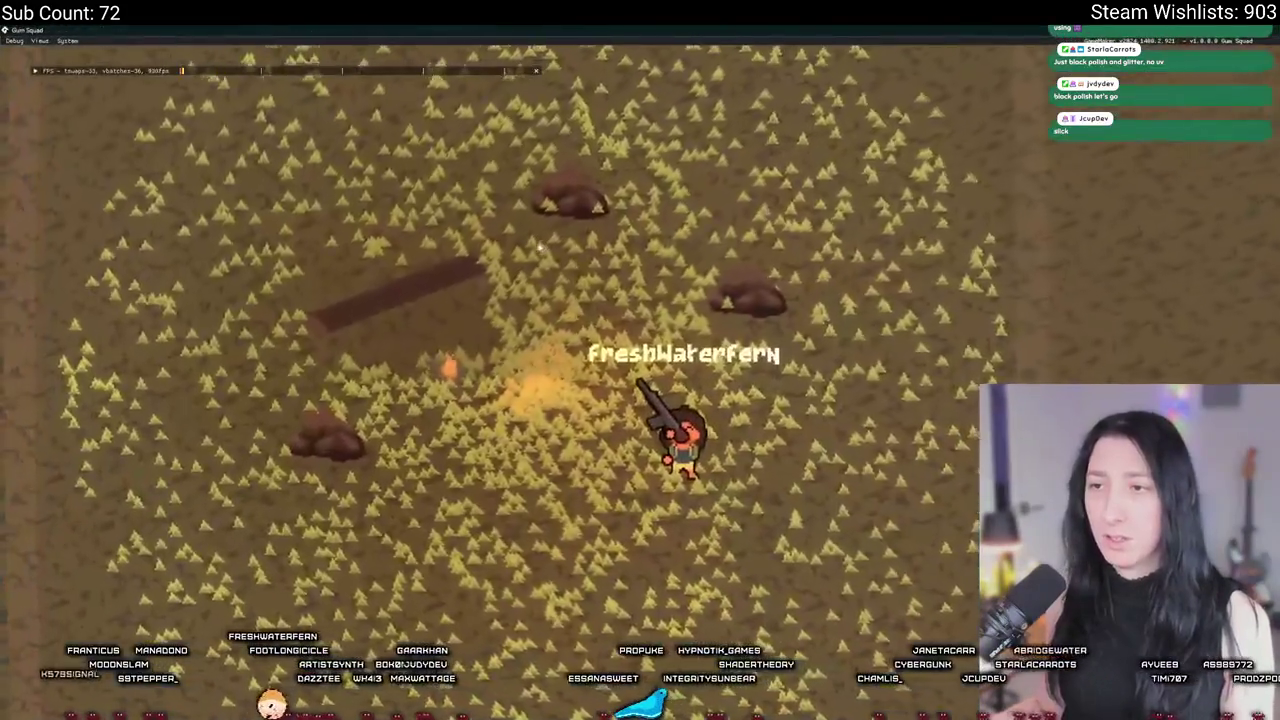
key(a)
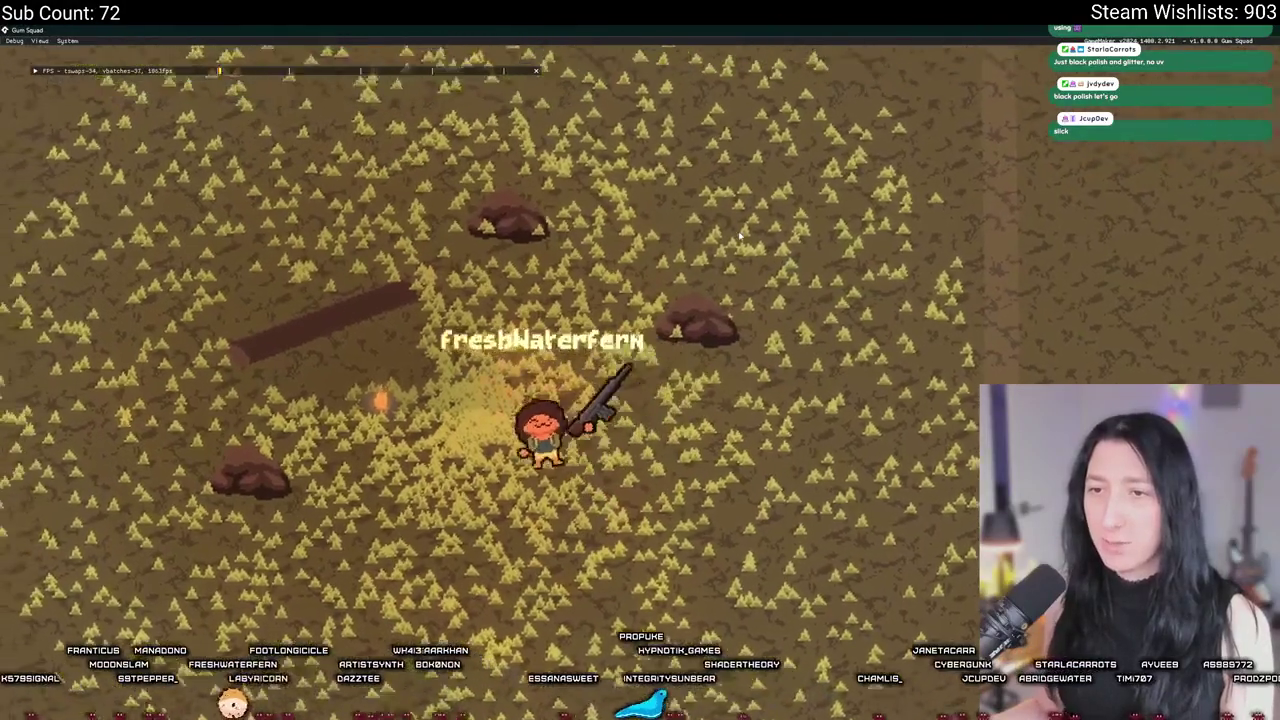
key(w)
key(w)
key(d)
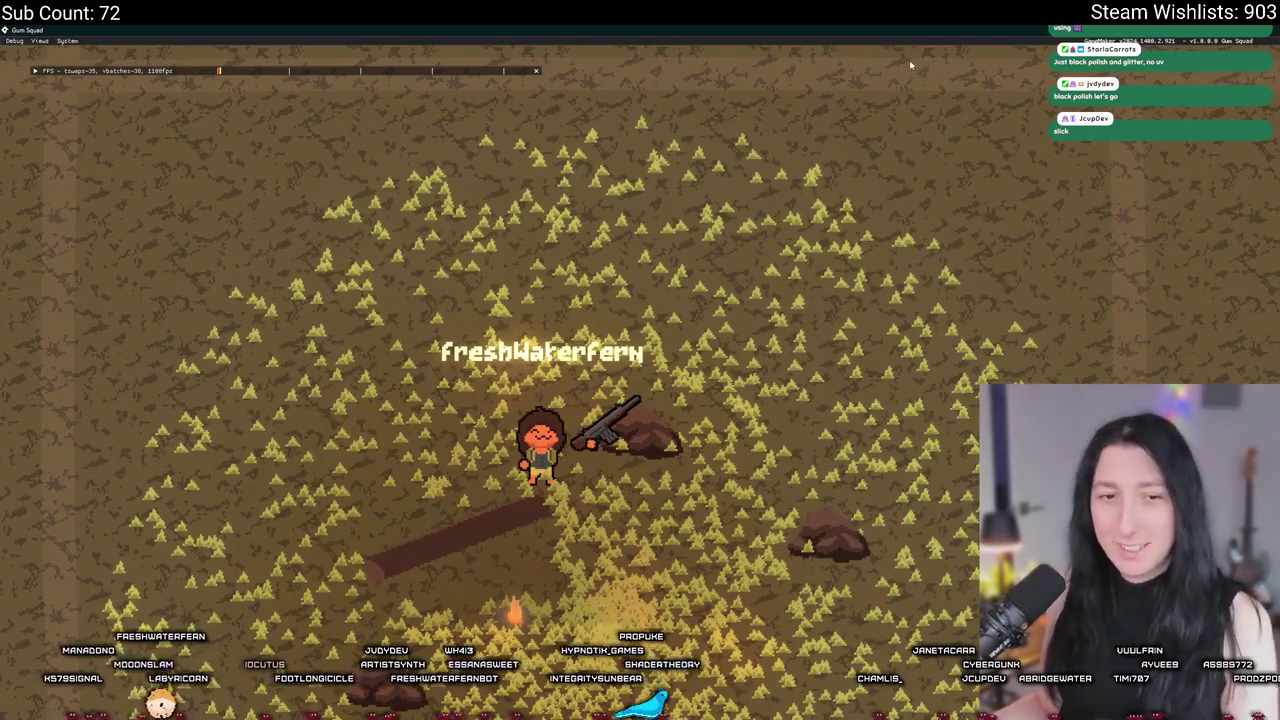
key(Escape)
double_click(757, 444)
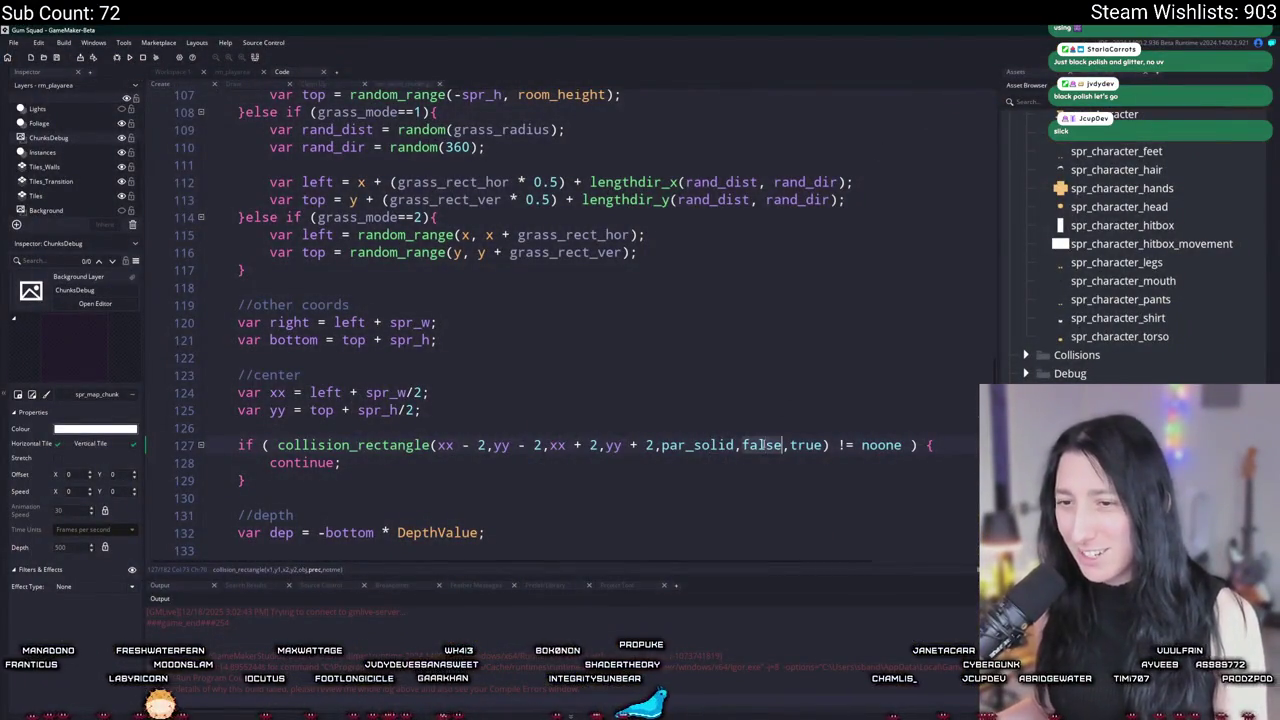
Step: Set the collision check's precise argument to true and widen its offsets from 2 to 4
text(true)
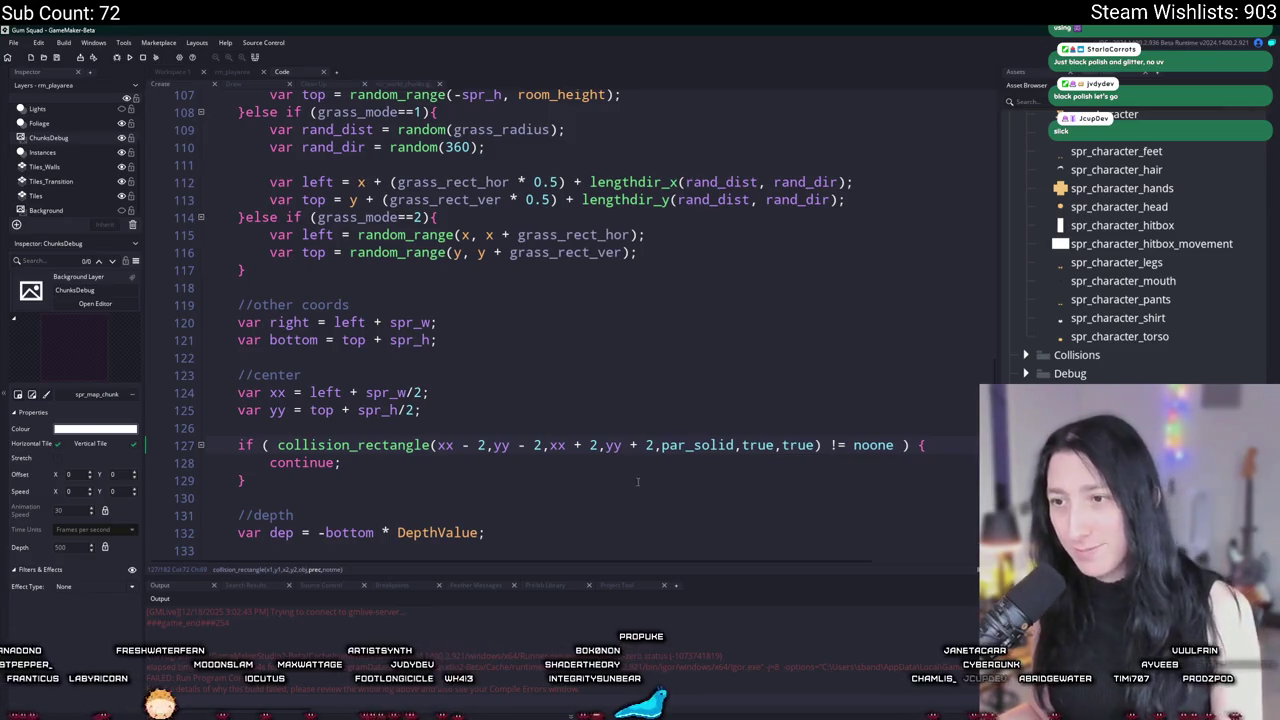
click(479, 445)
click(541, 445)
key(BackSpace)
text(4)
click(645, 445)
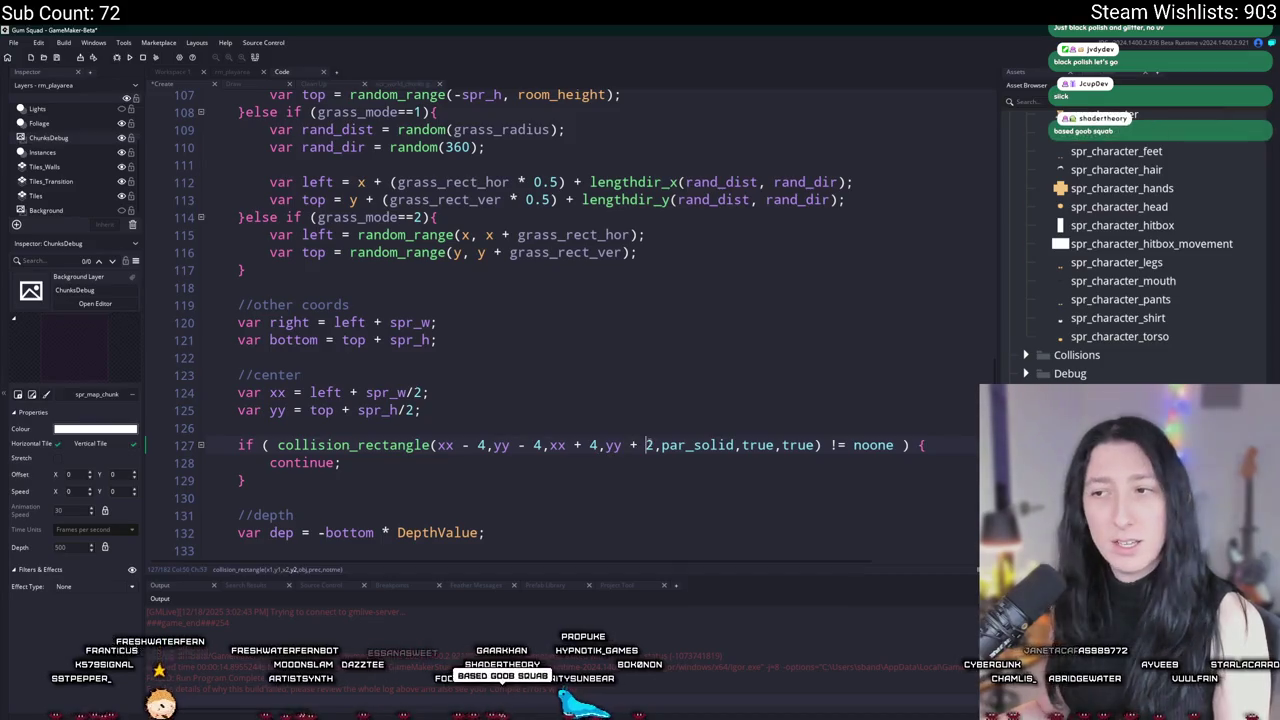
Step: Build and run the game and start a lobby from the Gum Squad menu
key(F5)
scroll(643, 400, down, 3)
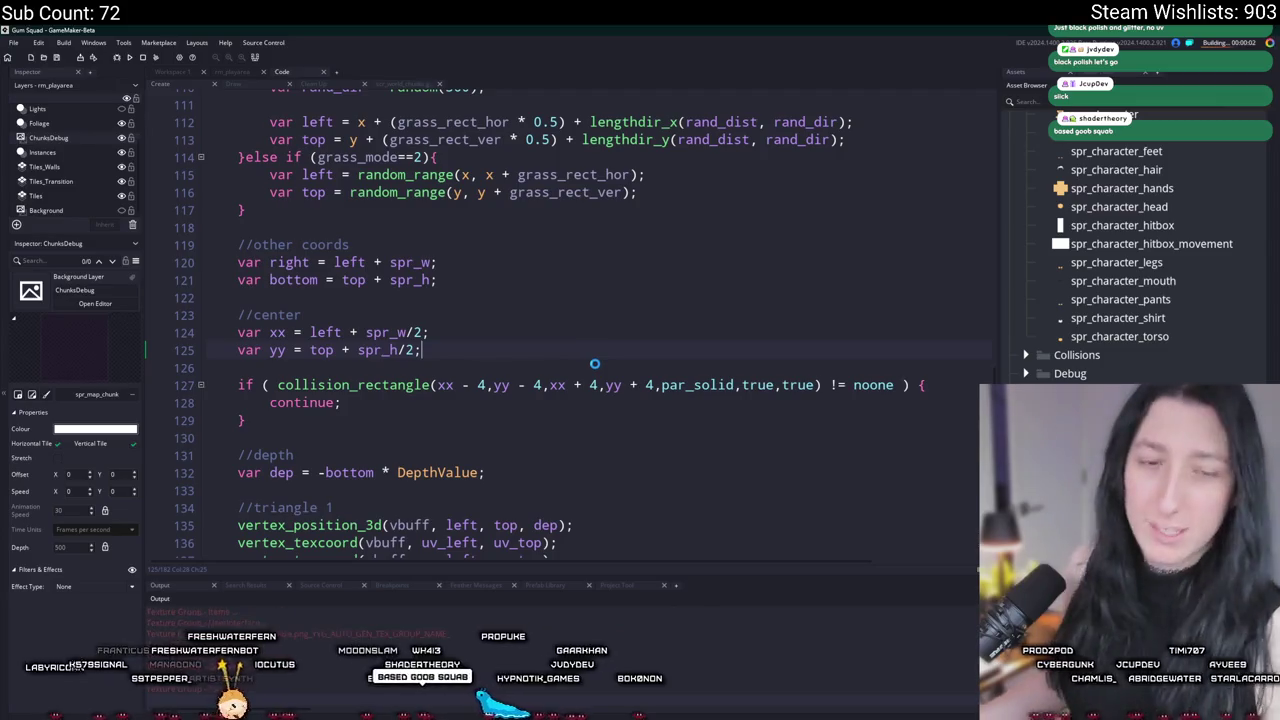
scroll(507, 279, down, 3)
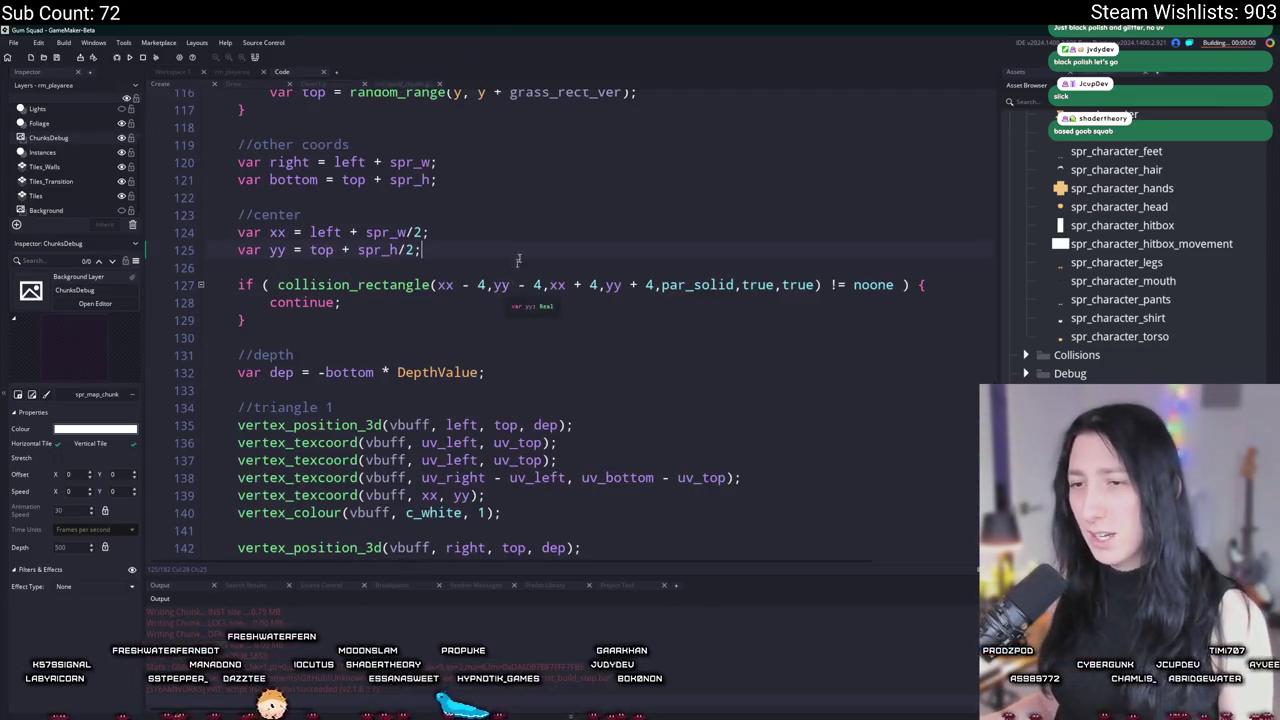
click(639, 356)
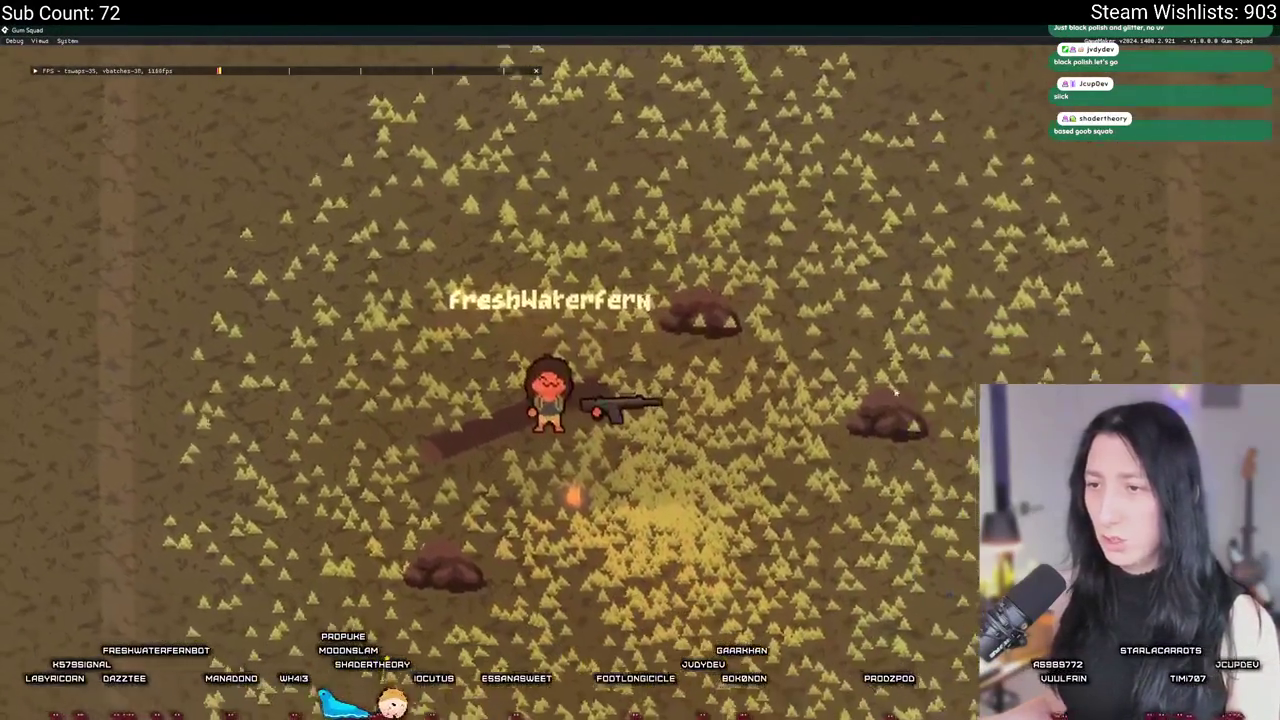
Step: Walk the character past the rocks with WASD to check the grass around them, then close the game
key(s)
key(d)
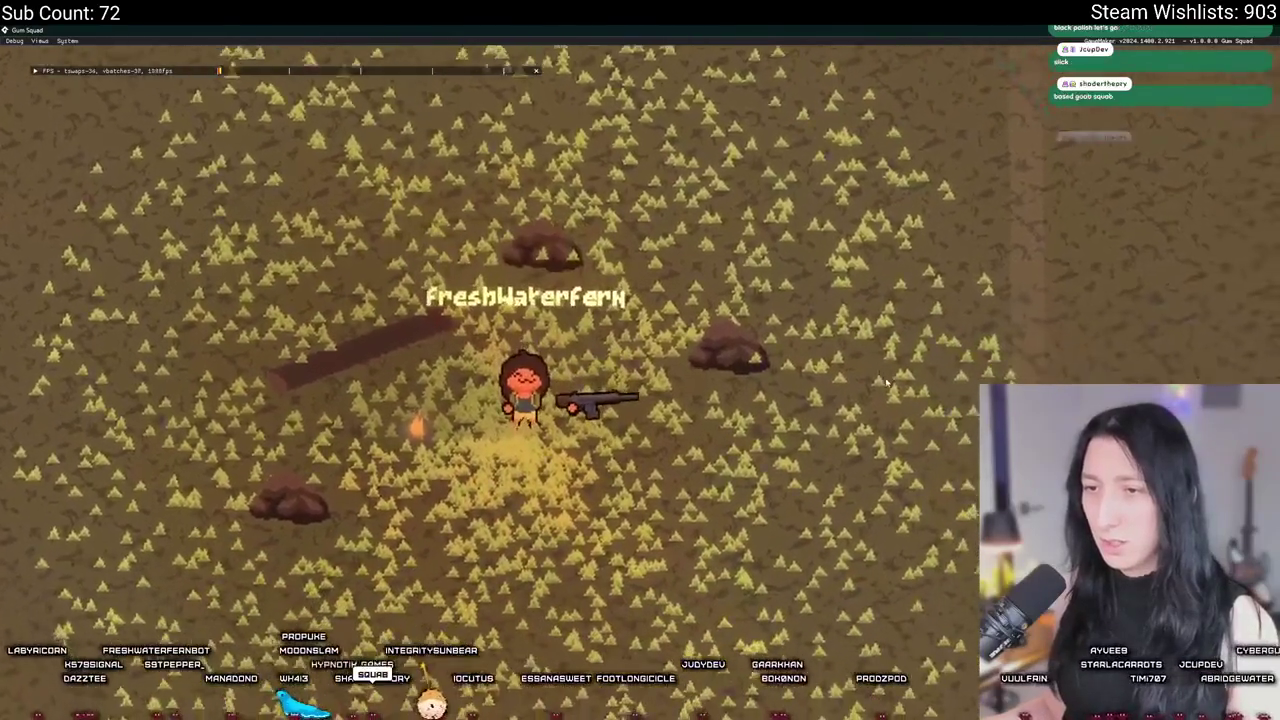
key(d)
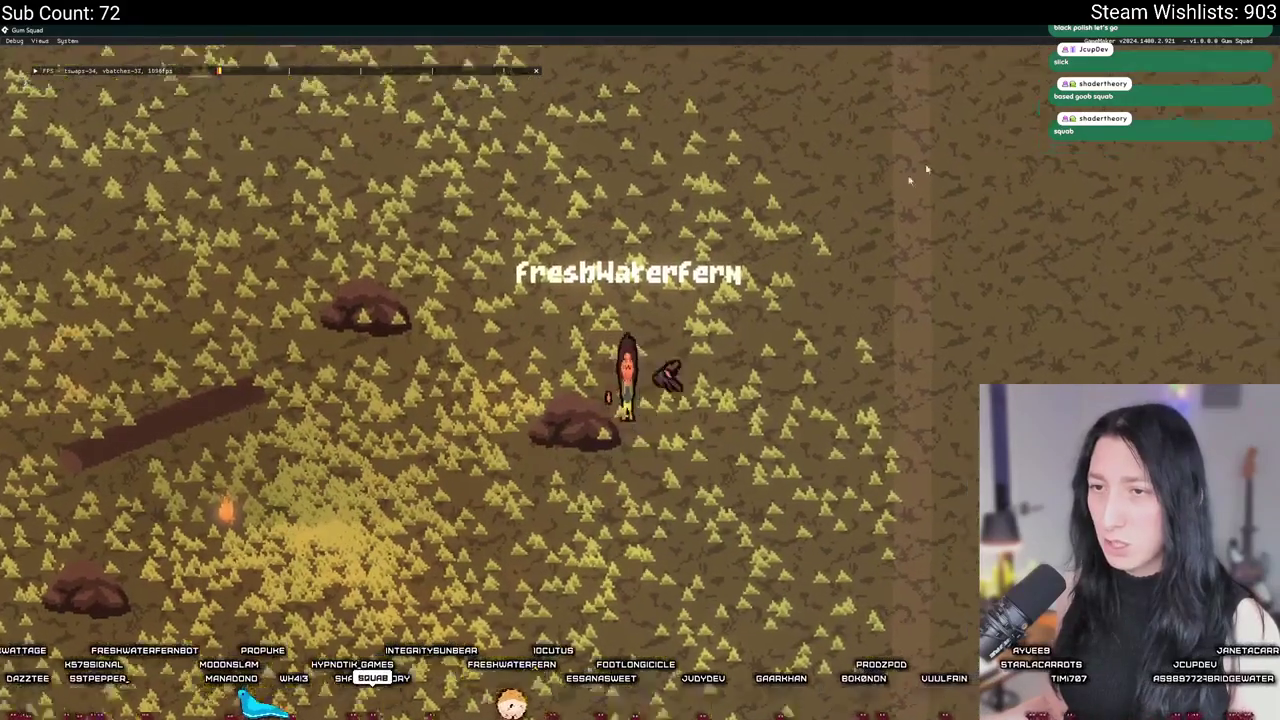
key(s)
key(a)
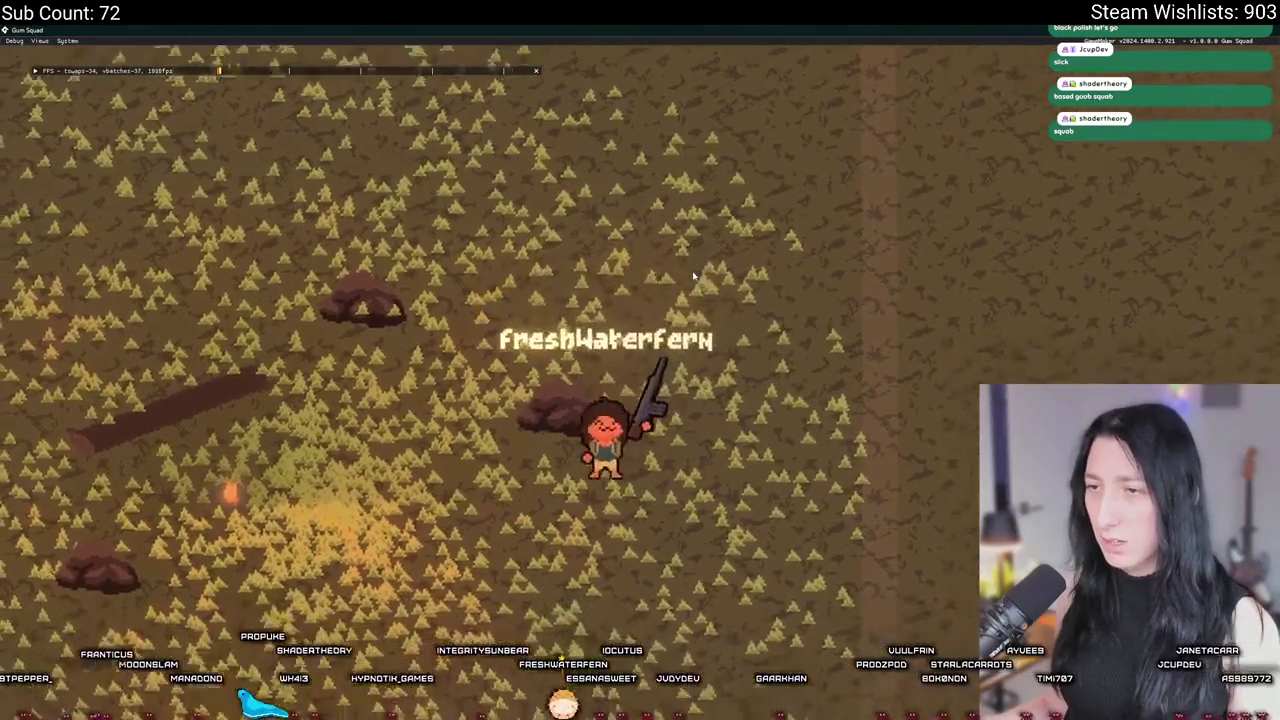
key(s)
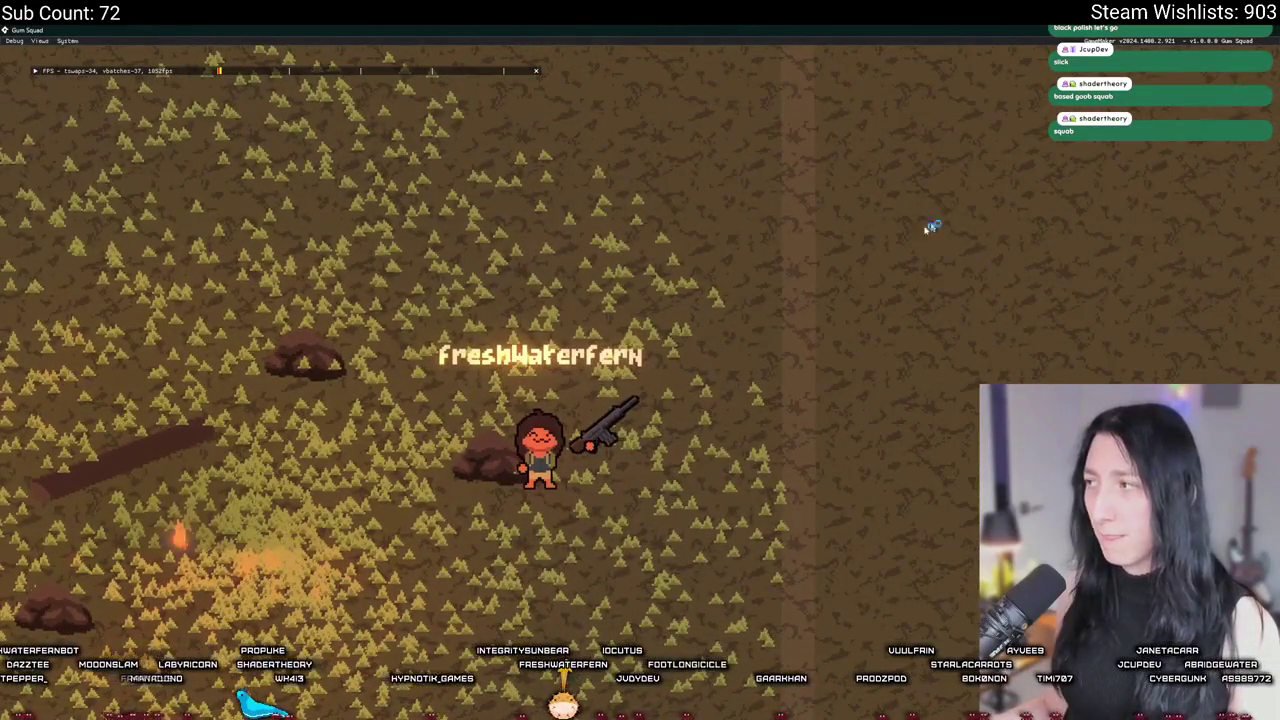
key(Escape)
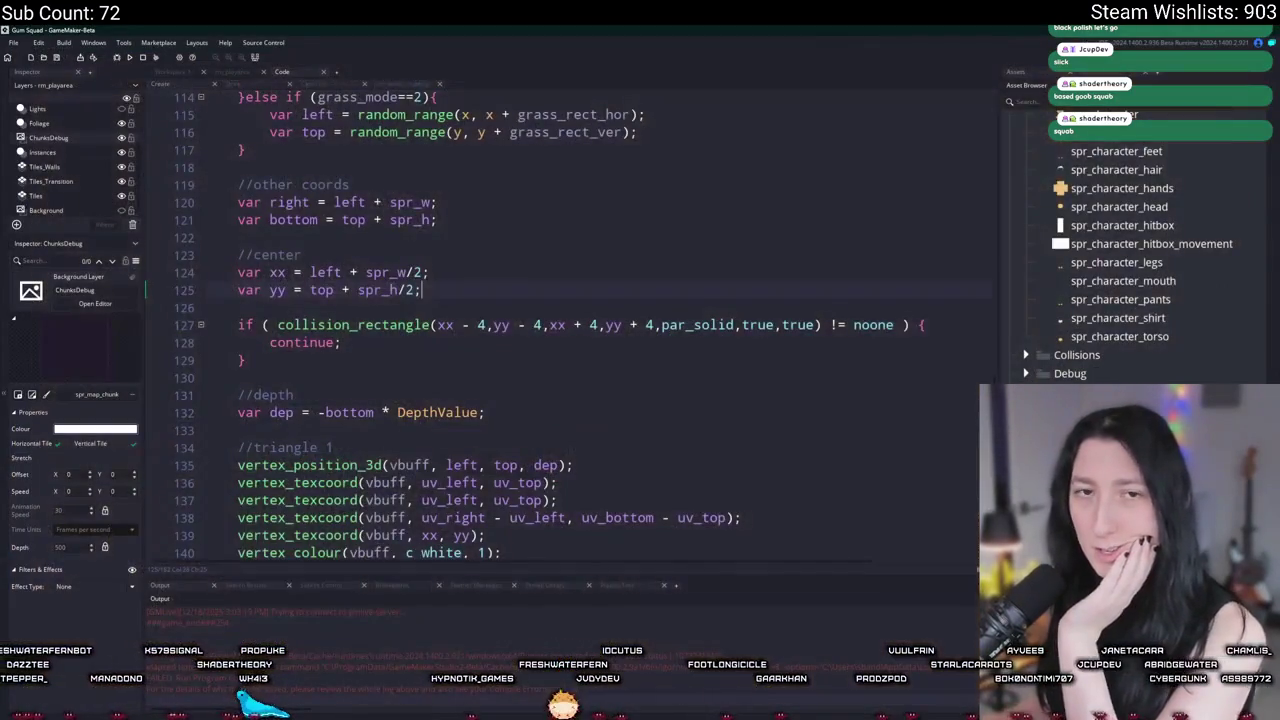
Step: Review how top, bottom and uv_bottom are used in the grass vertex code
scroll(262, 380, down, 5)
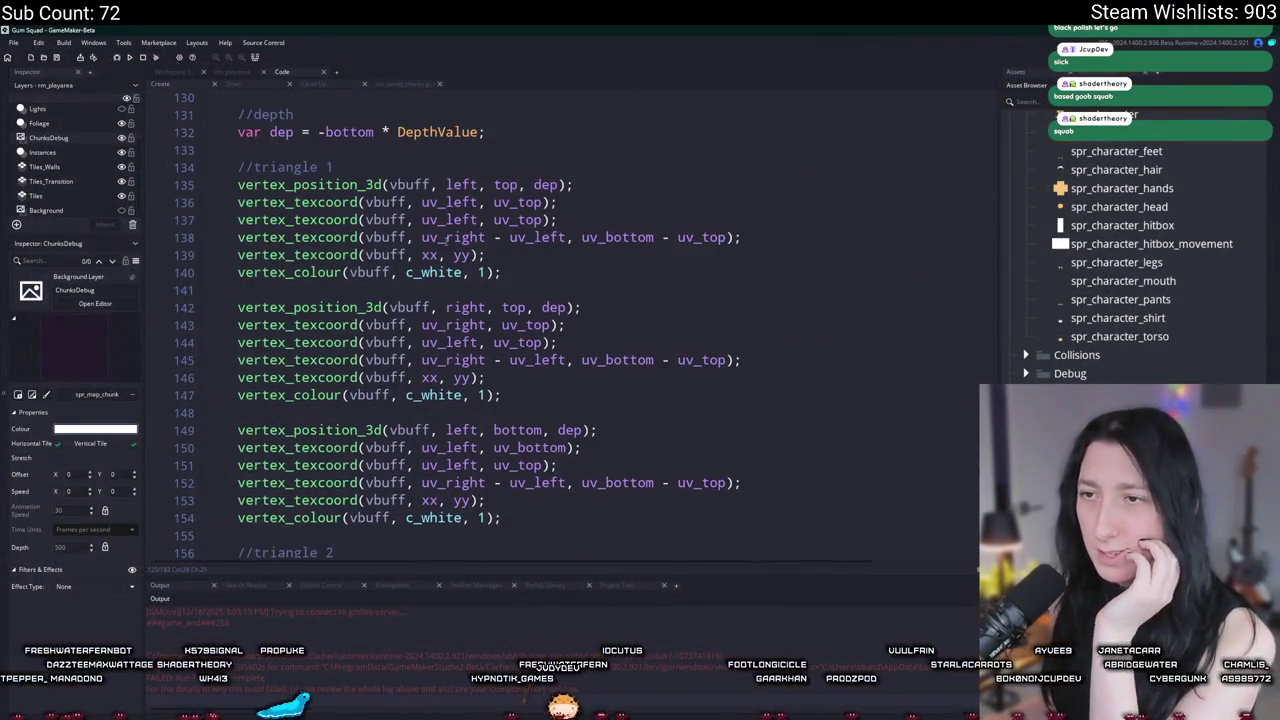
click(450, 237)
click(610, 237)
scroll(552, 270, down, 3)
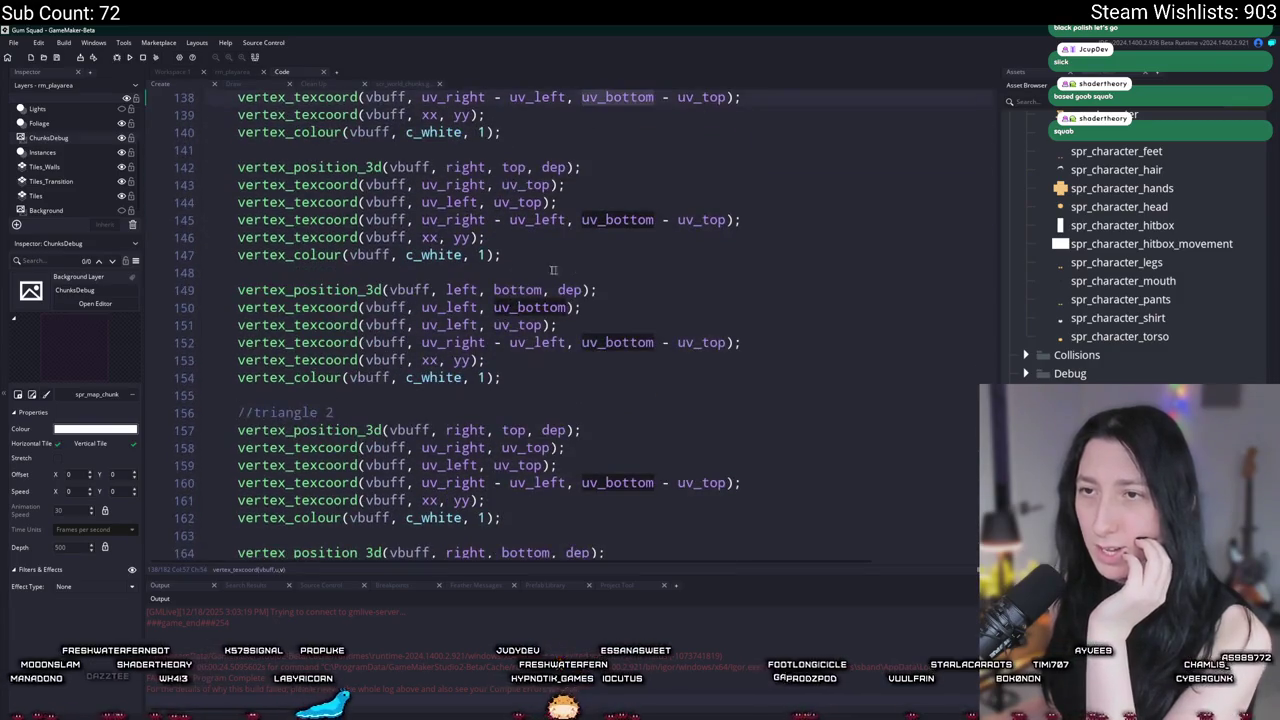
click(556, 167)
click(520, 167)
scroll(500, 180, up, 1)
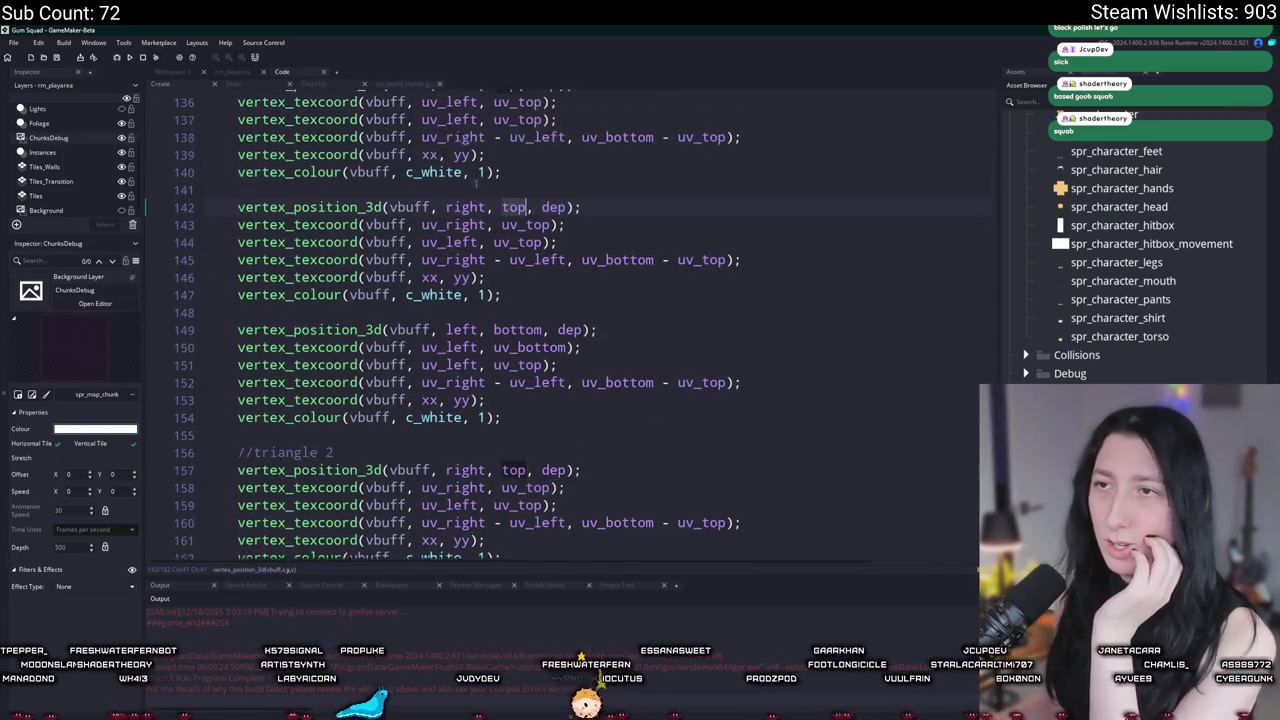
scroll(477, 183, up, 2)
click(516, 390)
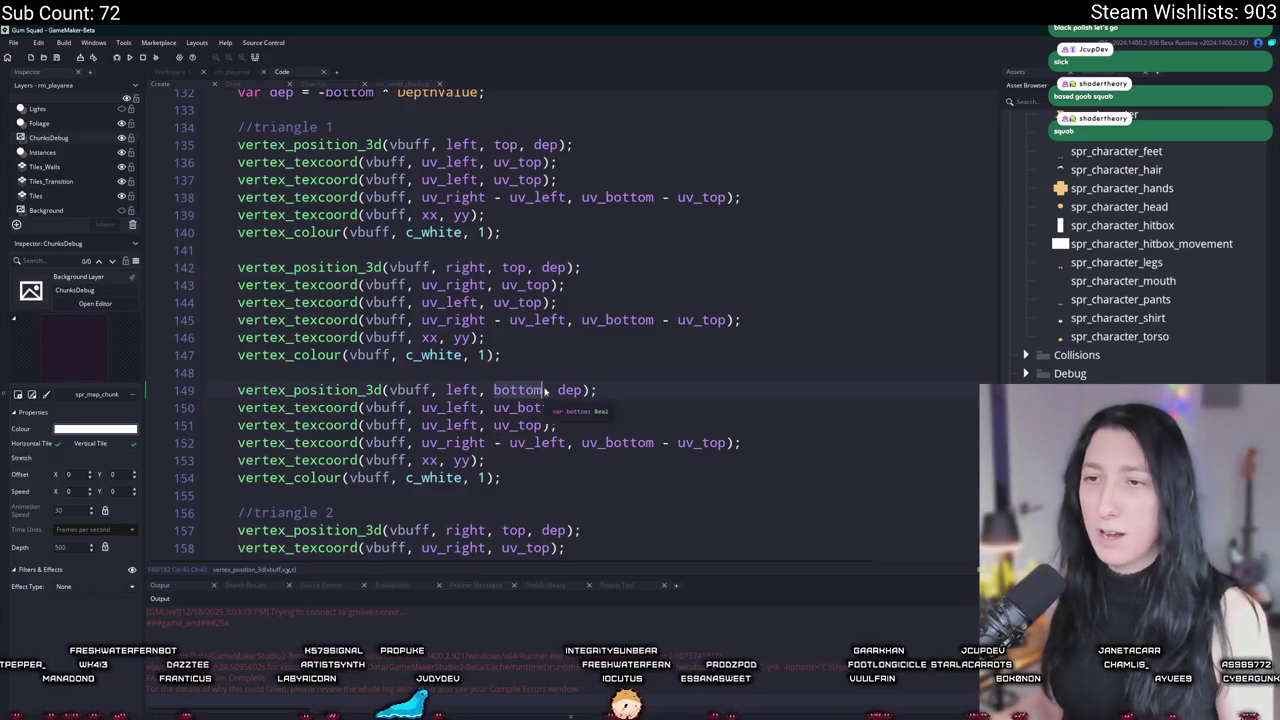
scroll(545, 318, up, 4)
scroll(545, 318, up, 2)
Step: Replace both yy arguments in the collision check with bottom, making the last one bottom + 2
double_click(293, 199)
key(ctrl+c)
double_click(503, 305)
key(ctrl+v)
double_click(642, 305)
key(ctrl+v)
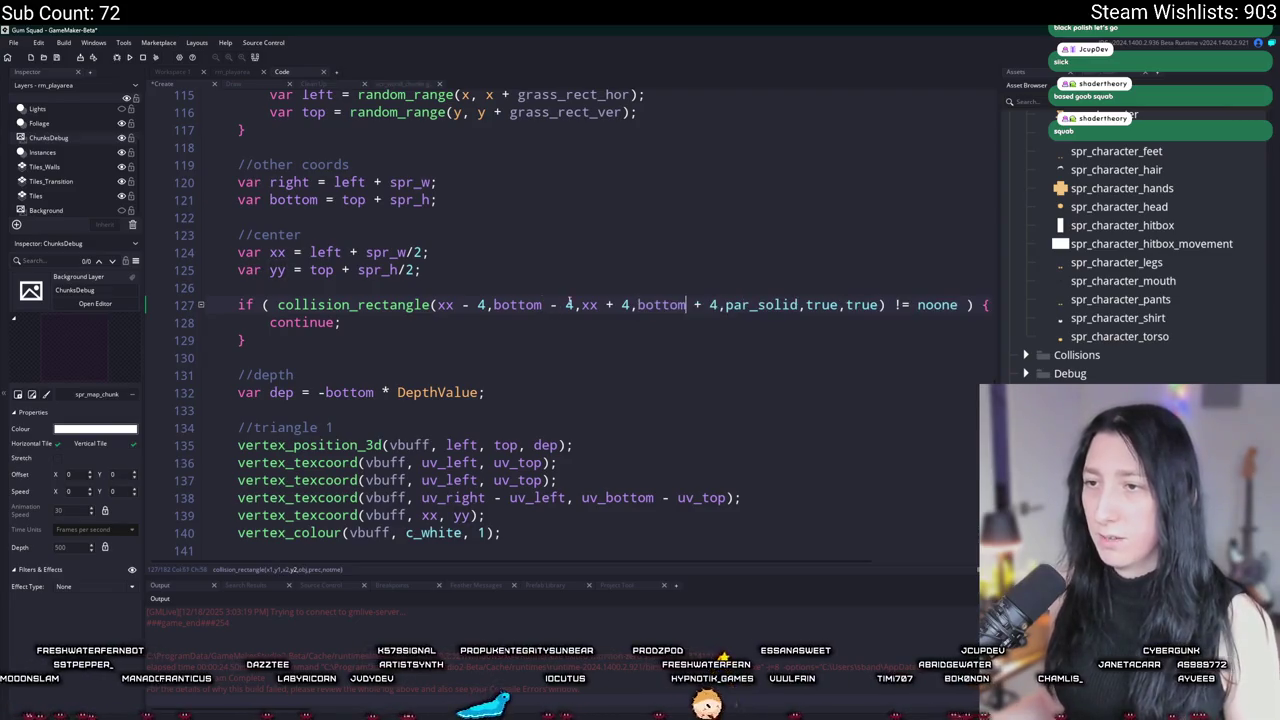
key(BackSpace)
text(2)
click(453, 305)
Step: Check where left and right are used in the vertex code, then build and run the game
scroll(494, 363, down, 3)
scroll(494, 363, down, 2)
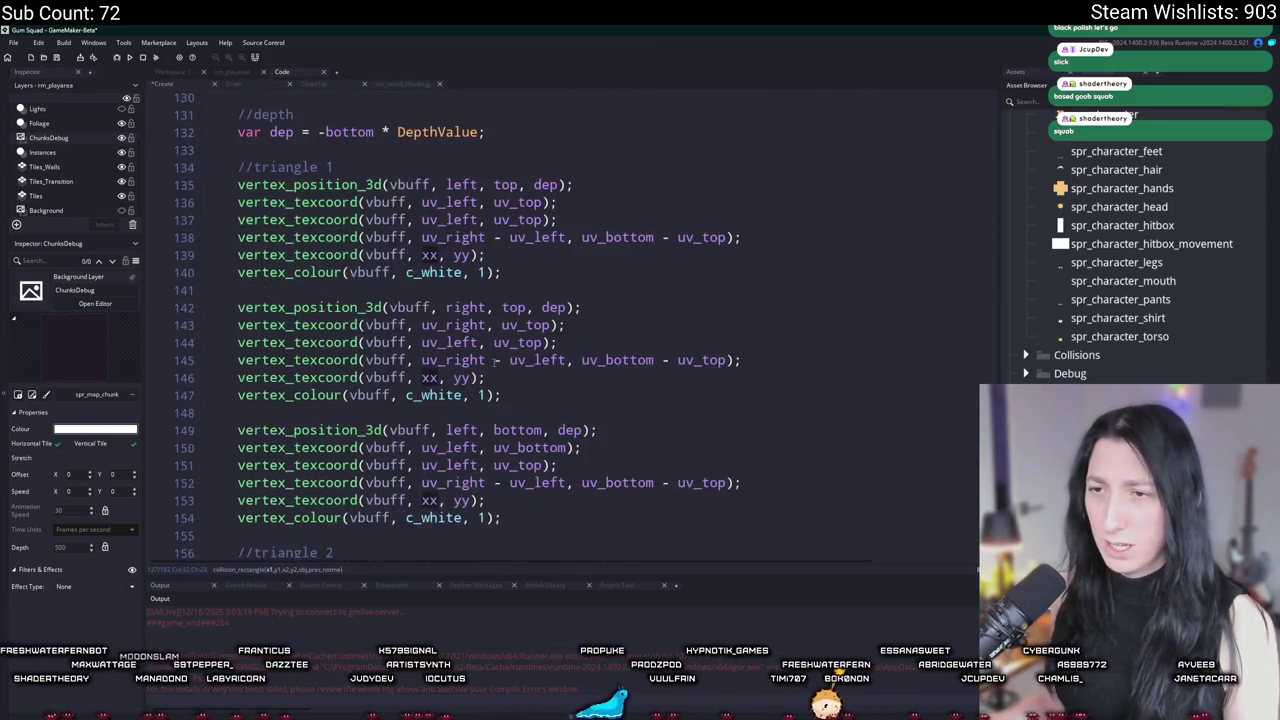
scroll(490, 364, up, 2)
scroll(486, 365, down, 5)
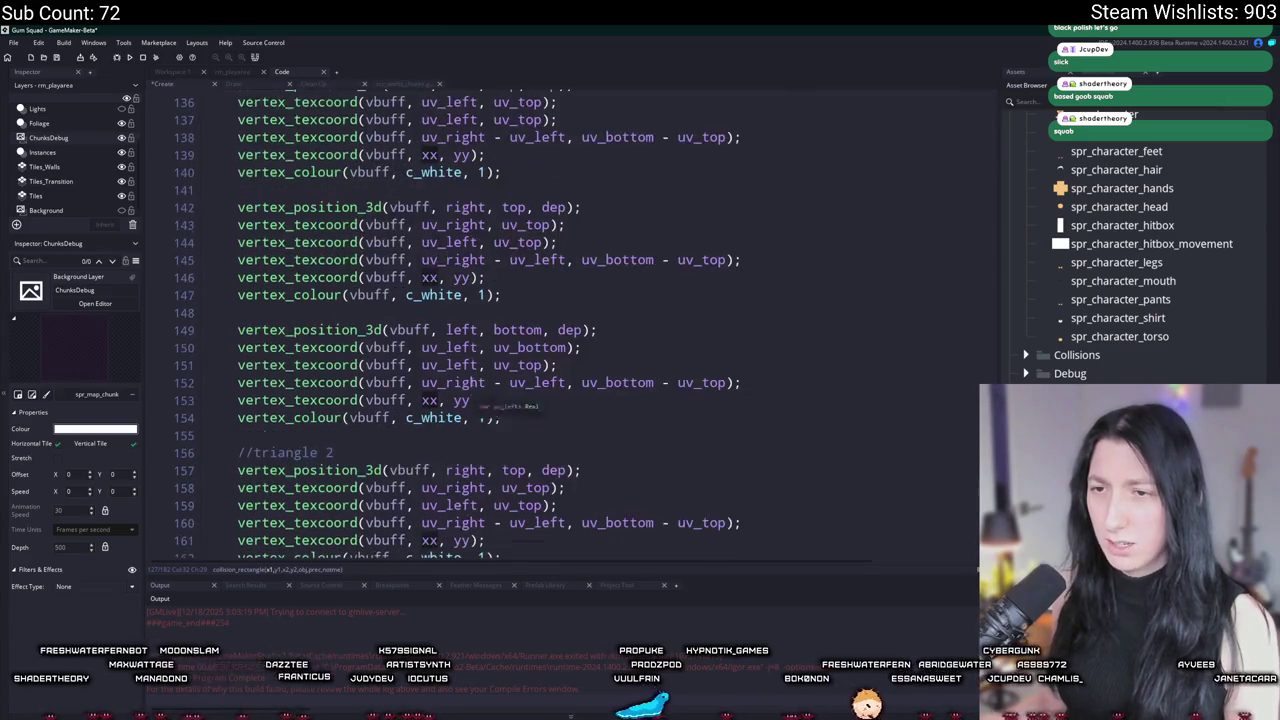
click(465, 390)
scroll(546, 296, up, 4)
scroll(546, 296, up, 6)
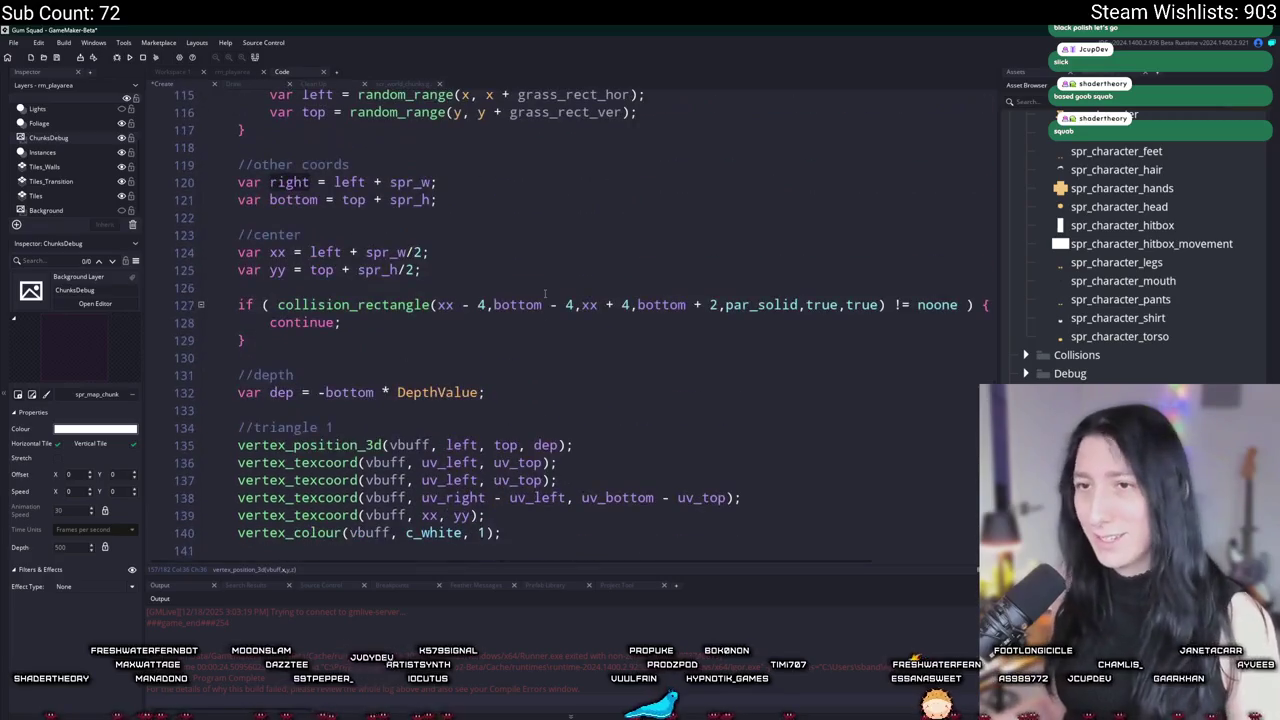
click(340, 312)
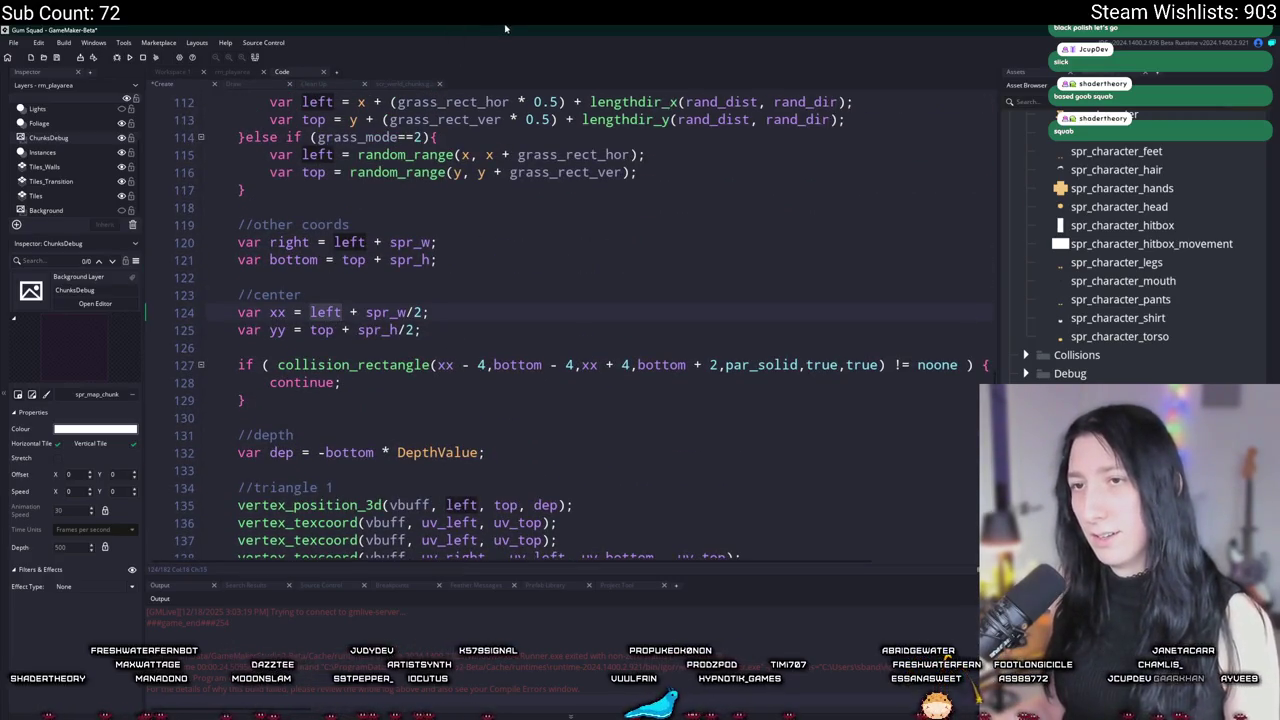
scroll(620, 405, up, 1)
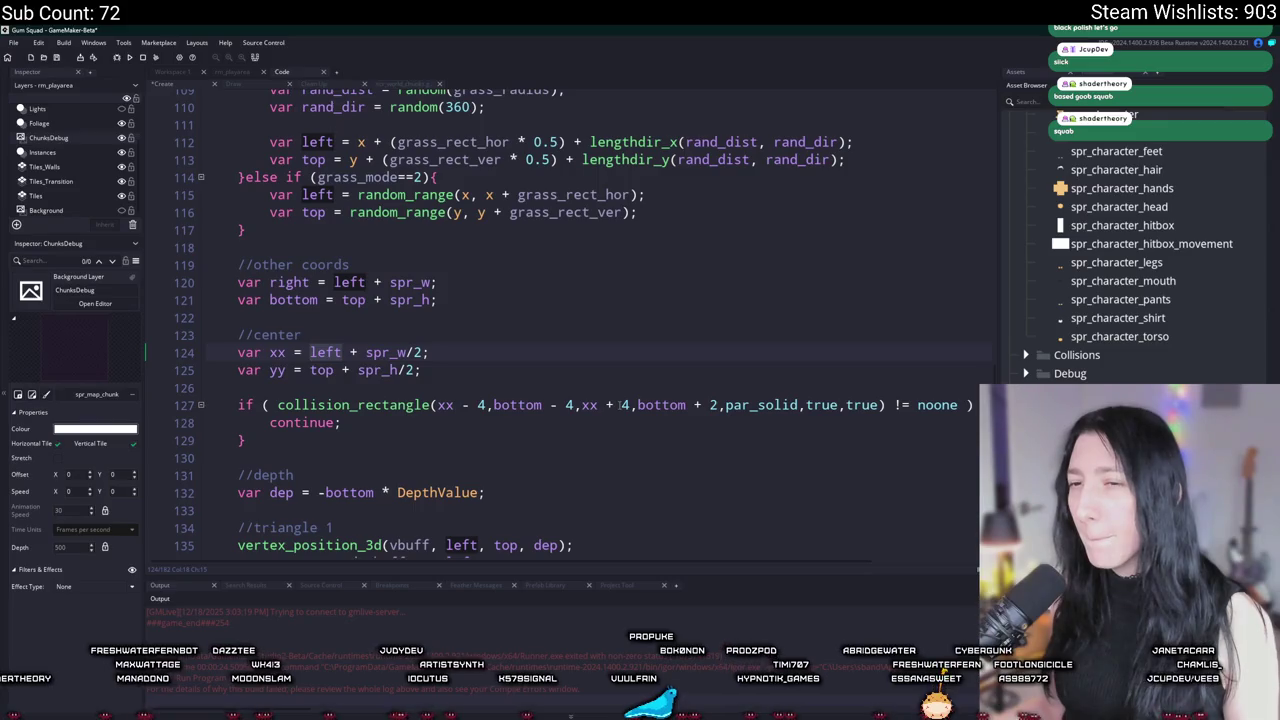
scroll(612, 415, up, 2)
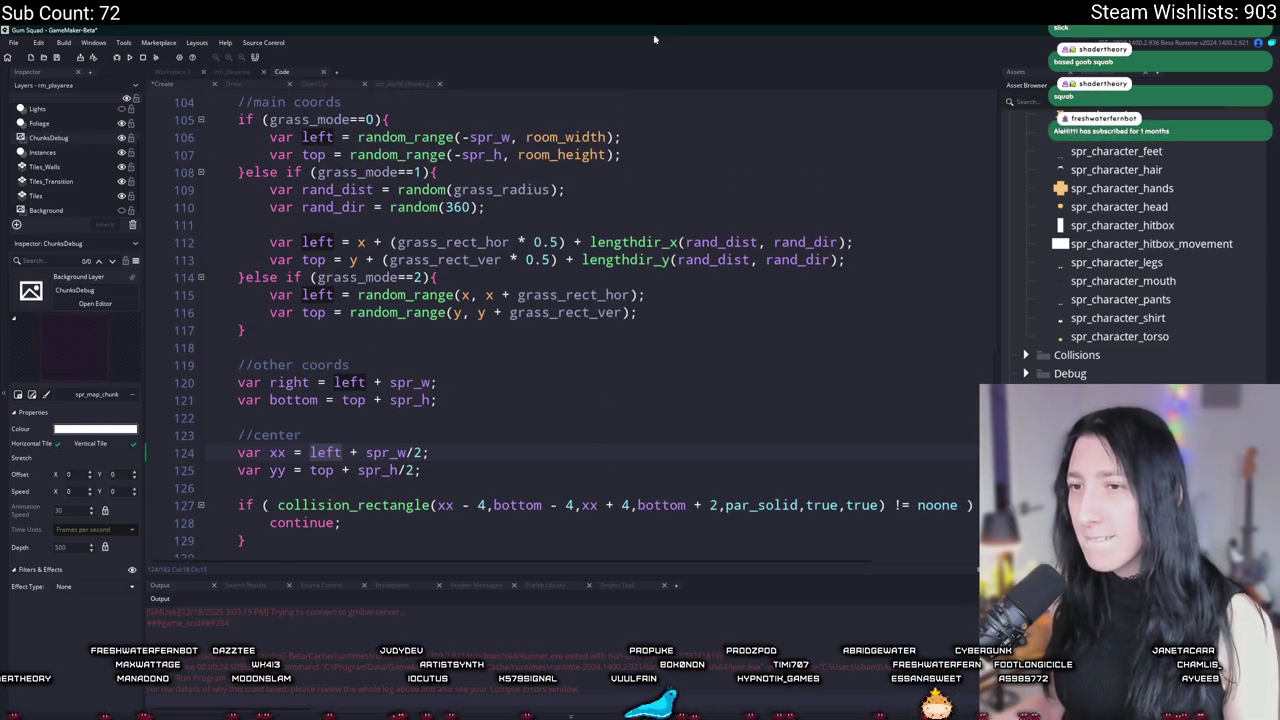
scroll(565, 418, down, 1)
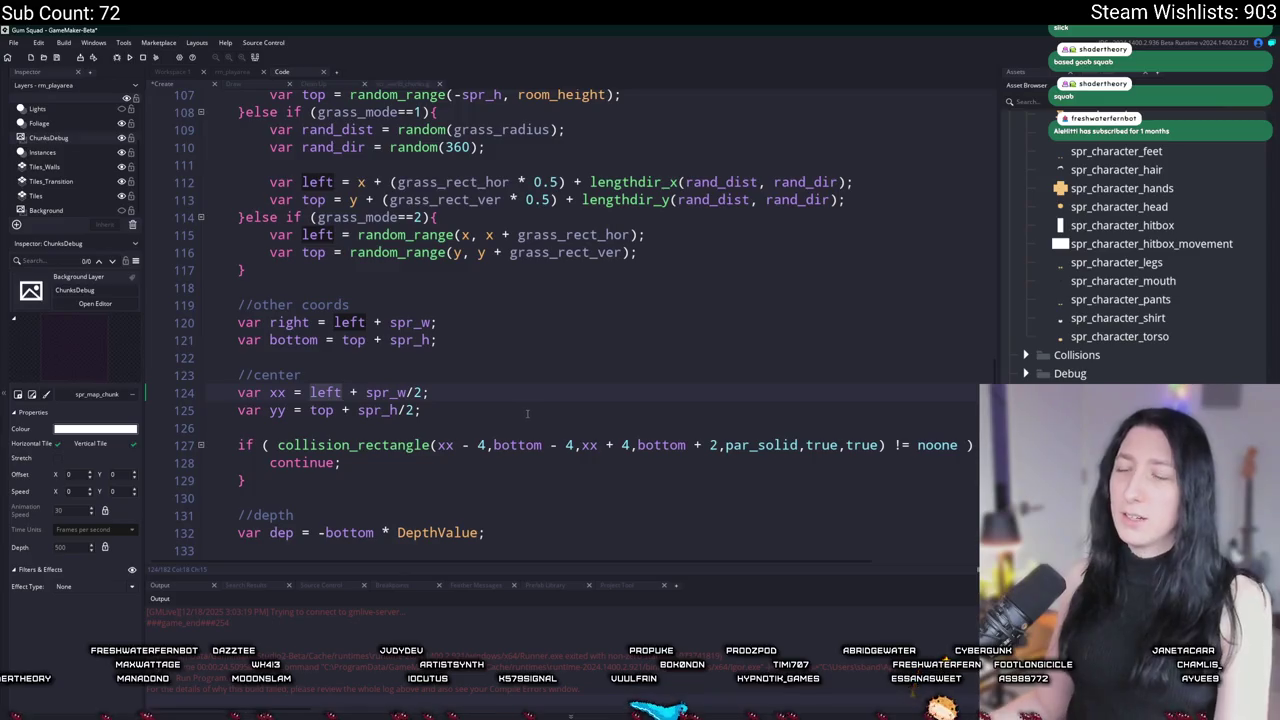
key(F5)
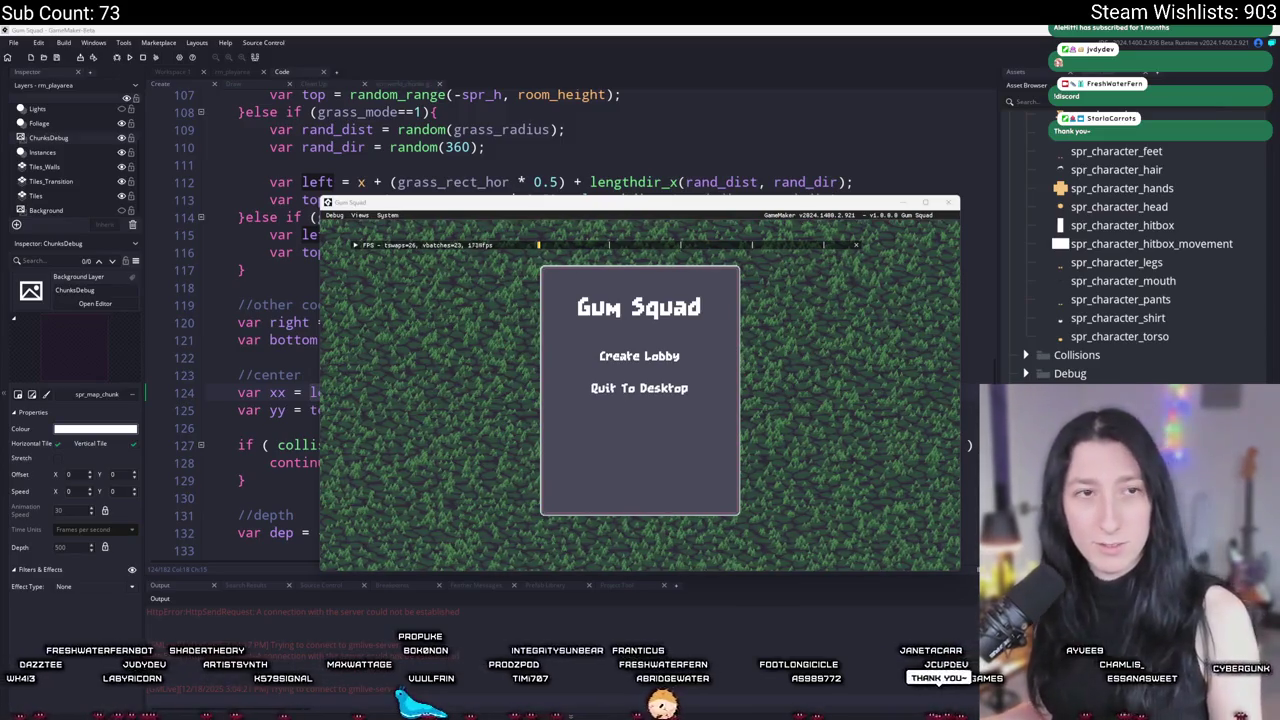
Step: Maximise the game, walk through the yellow island grass, then close it with Alt+F4
double_click(714, 203)
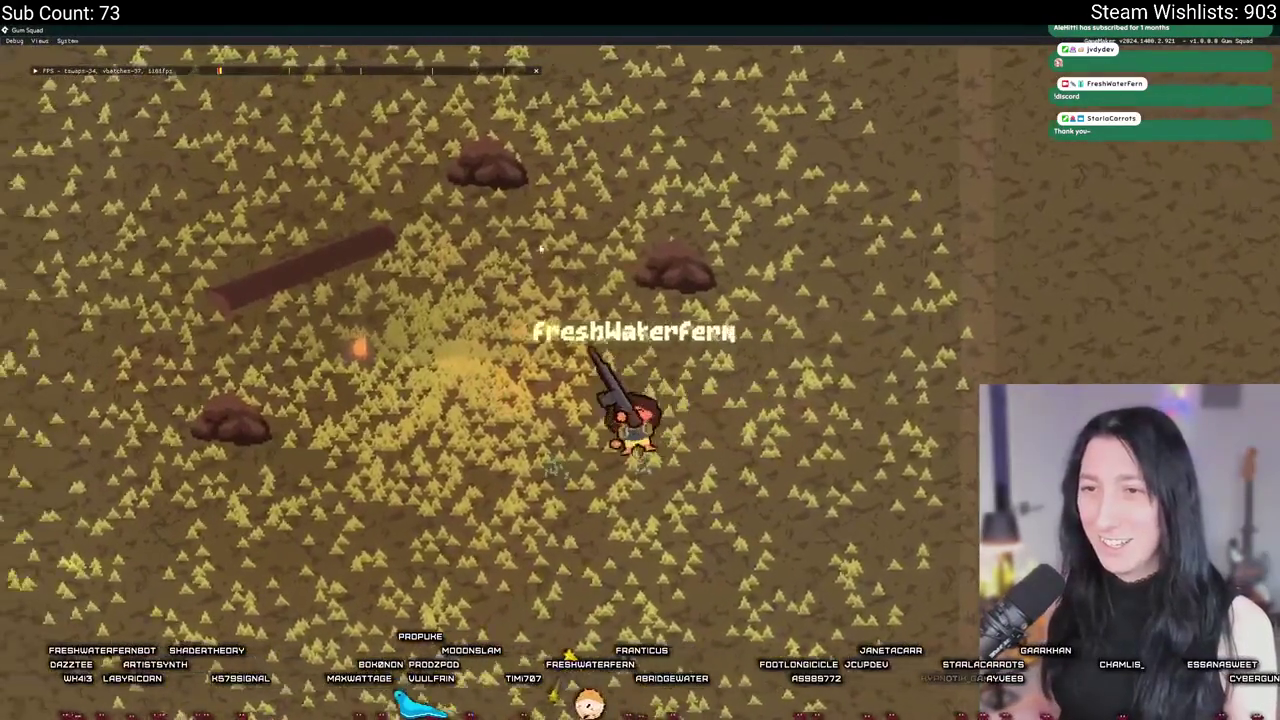
key(a)
key(s)
key(w)
key(d)
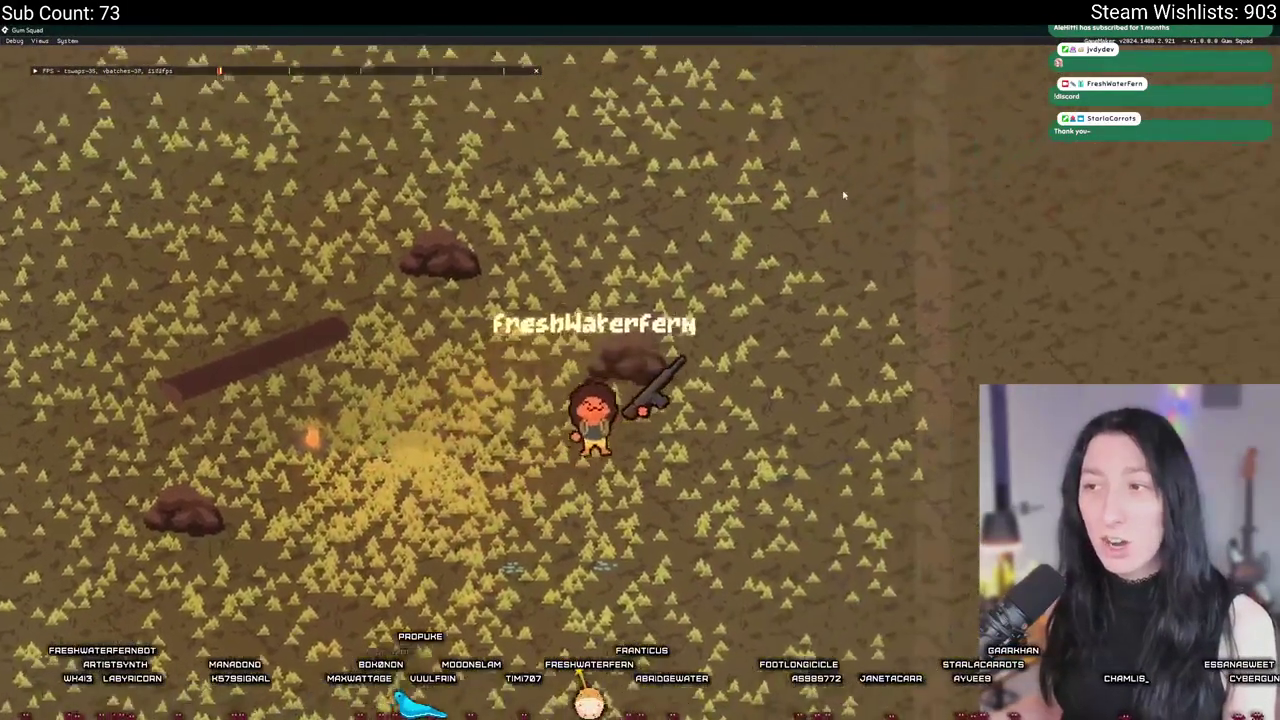
key(d)
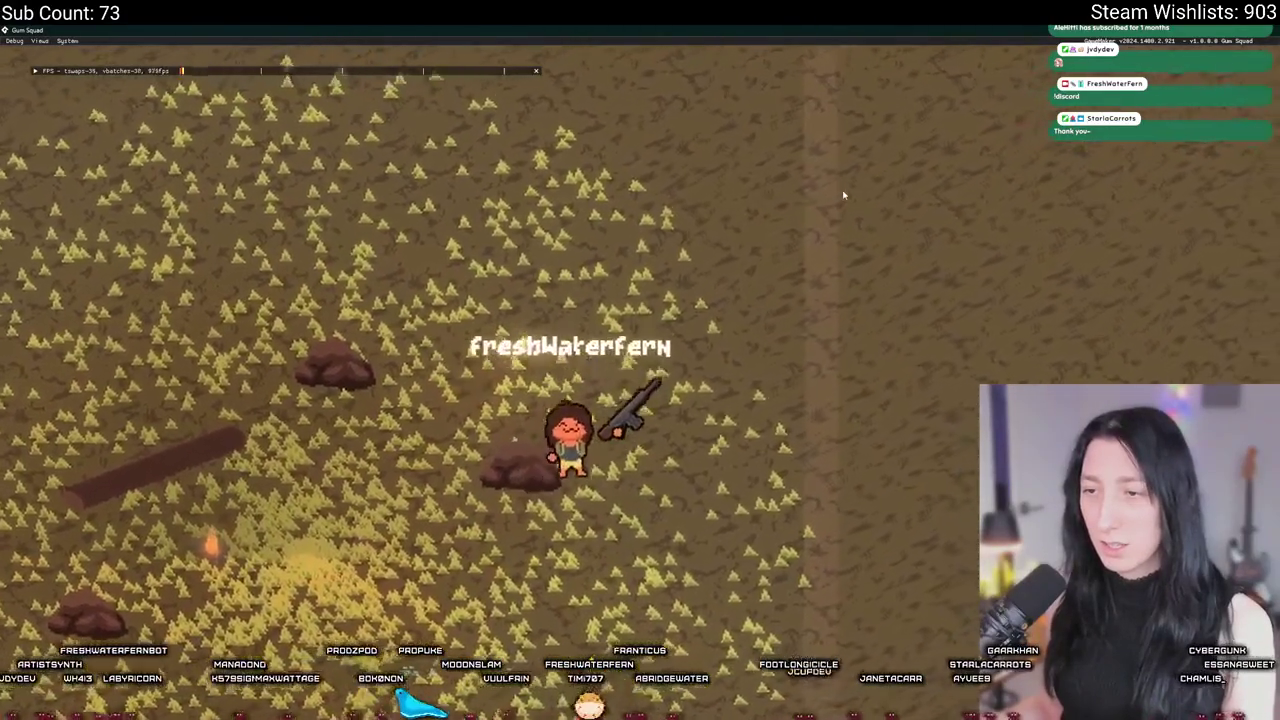
key(w)
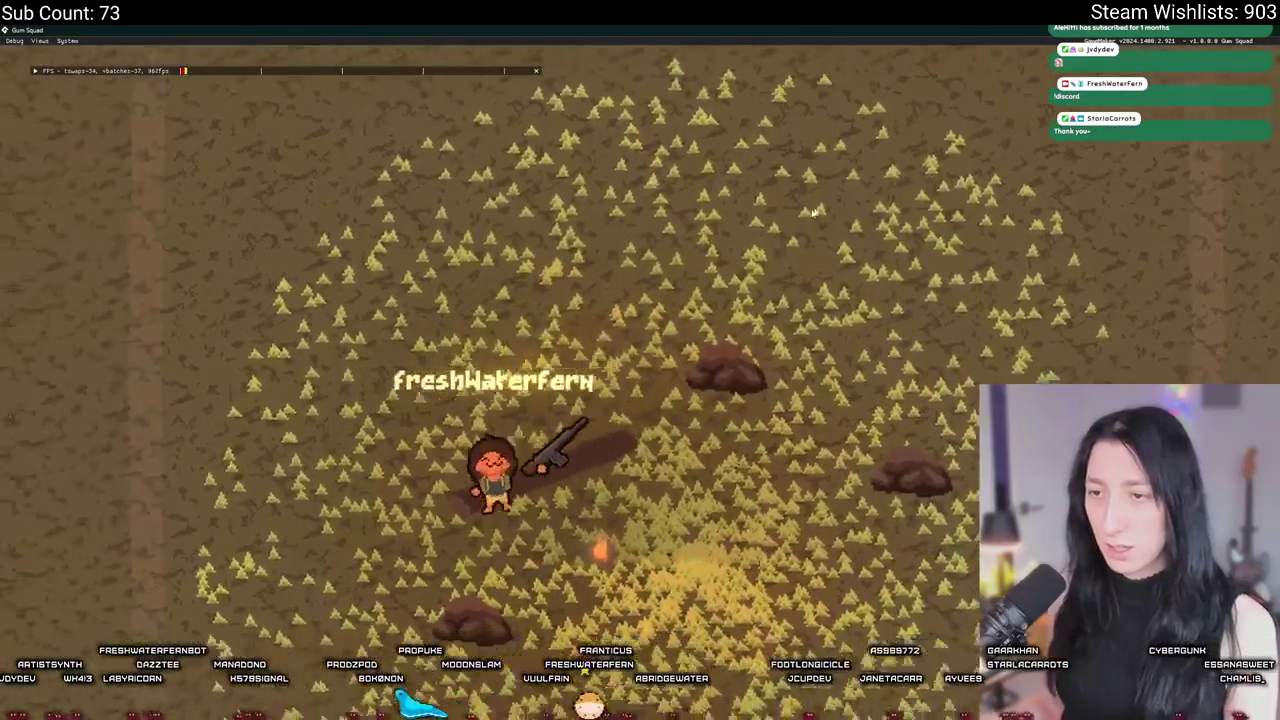
key(d)
key(s)
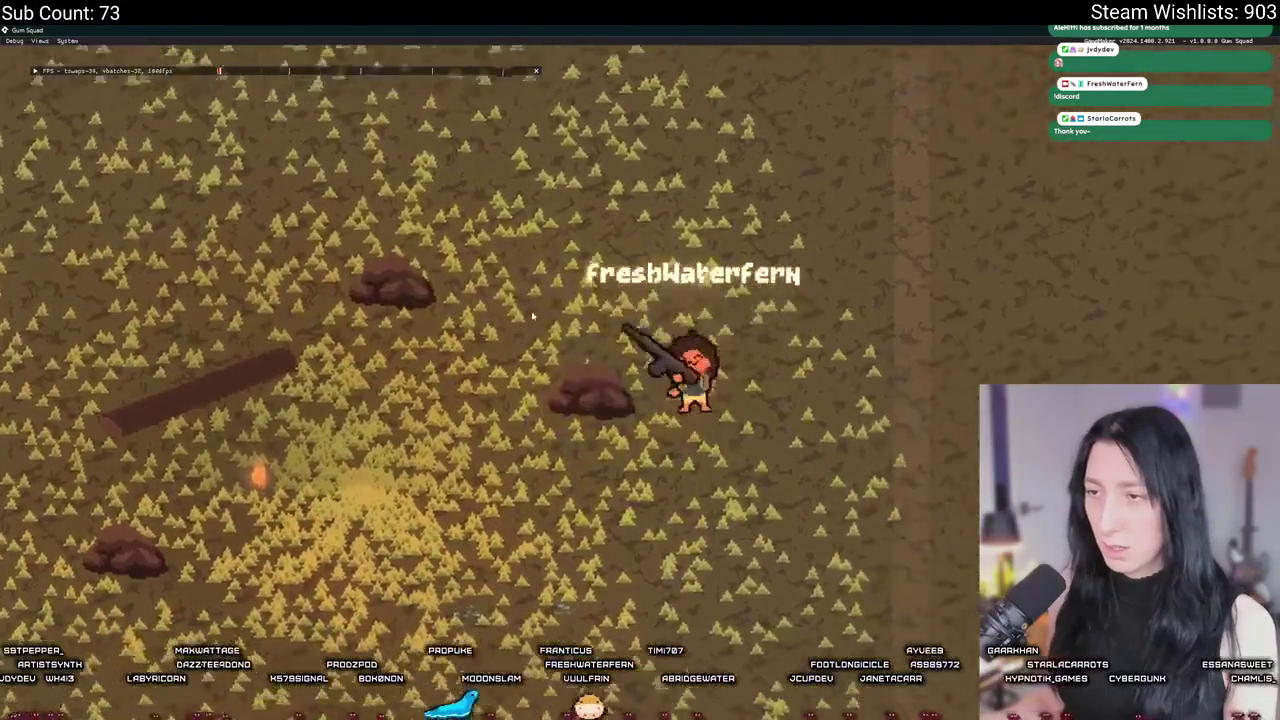
key(a)
key(a)
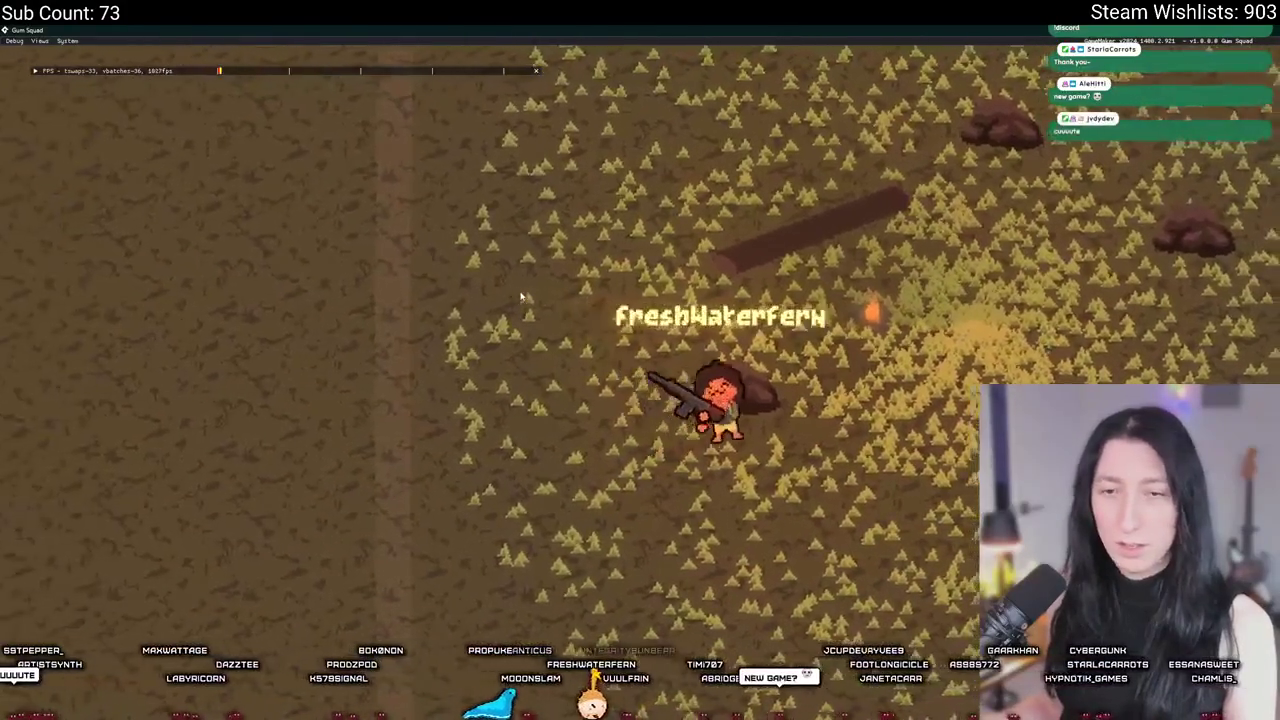
key(d)
key(w)
key(w)
key(d)
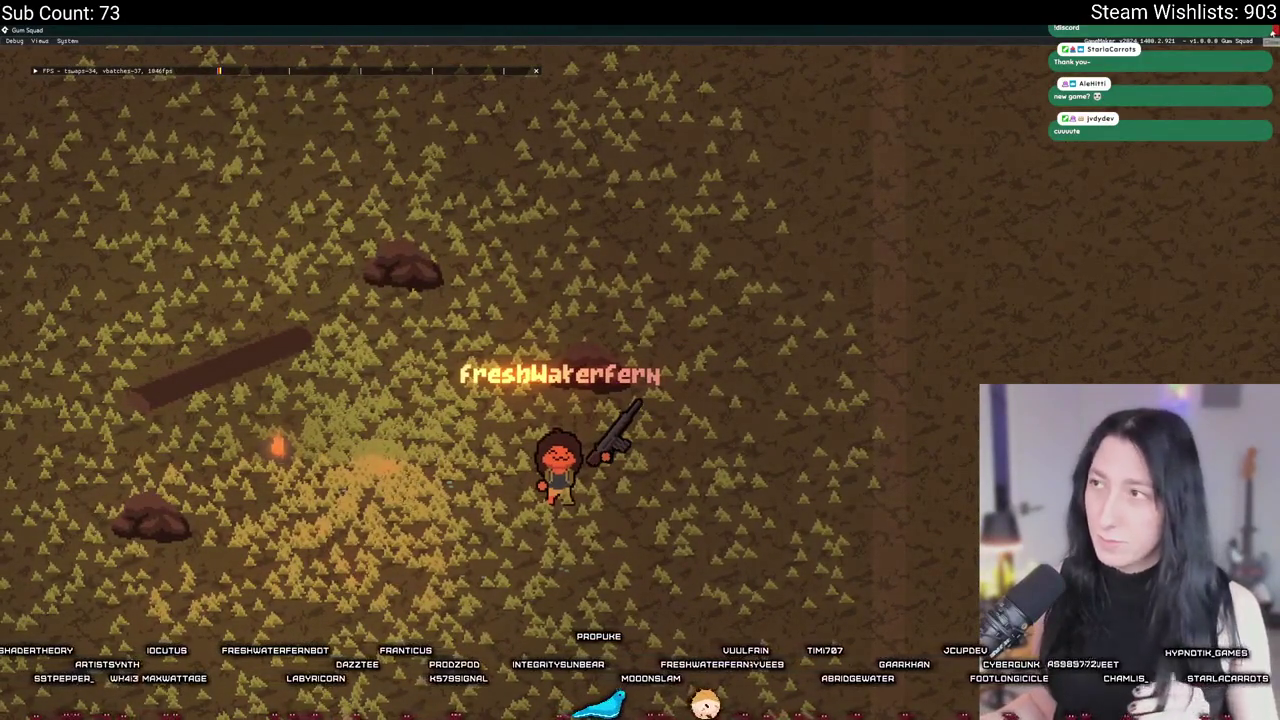
key(alt+F4)
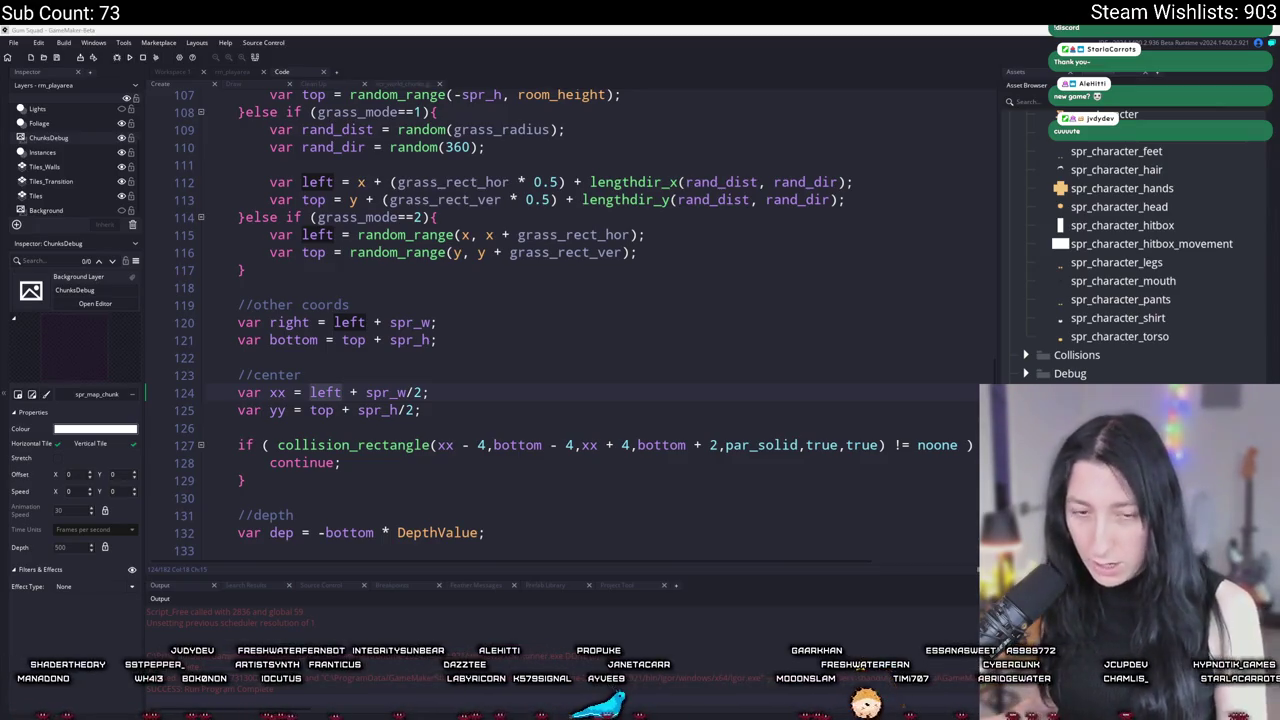
Step: Change grass_number's divisor from 100 to 50 on line 20 and build and run with F5
scroll(390, 196, up, 9)
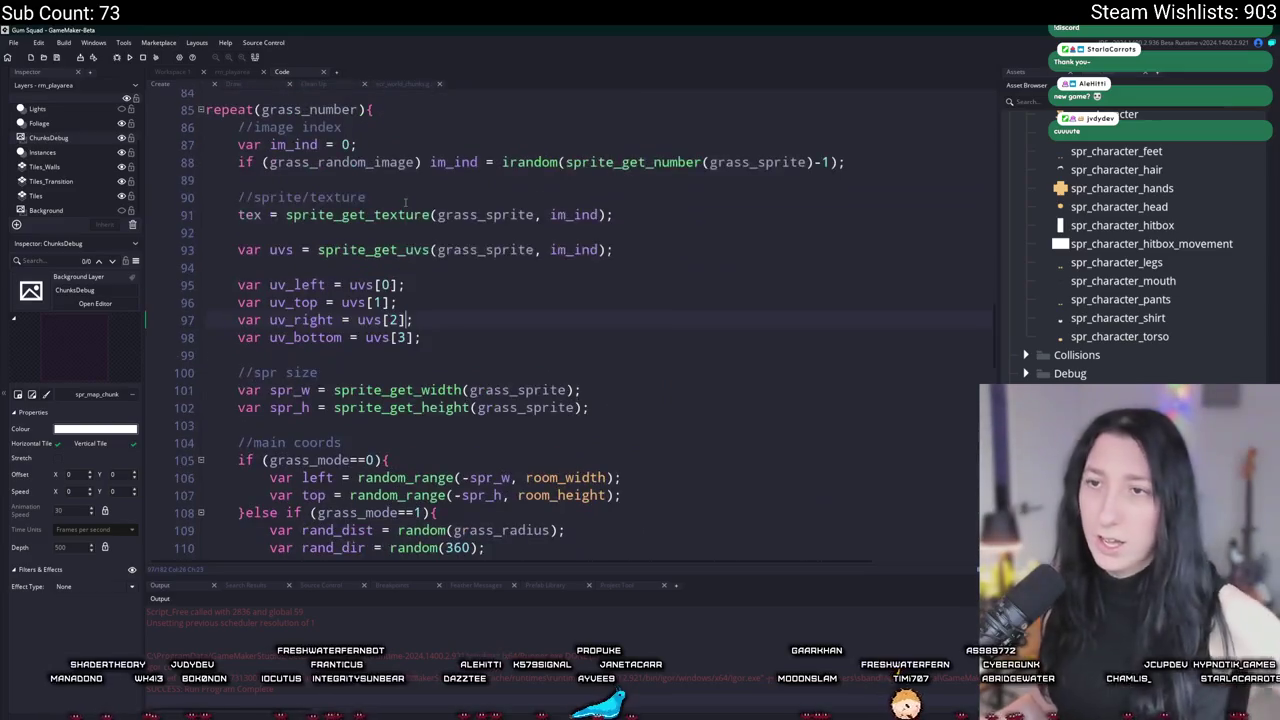
scroll(400, 230, up, 14)
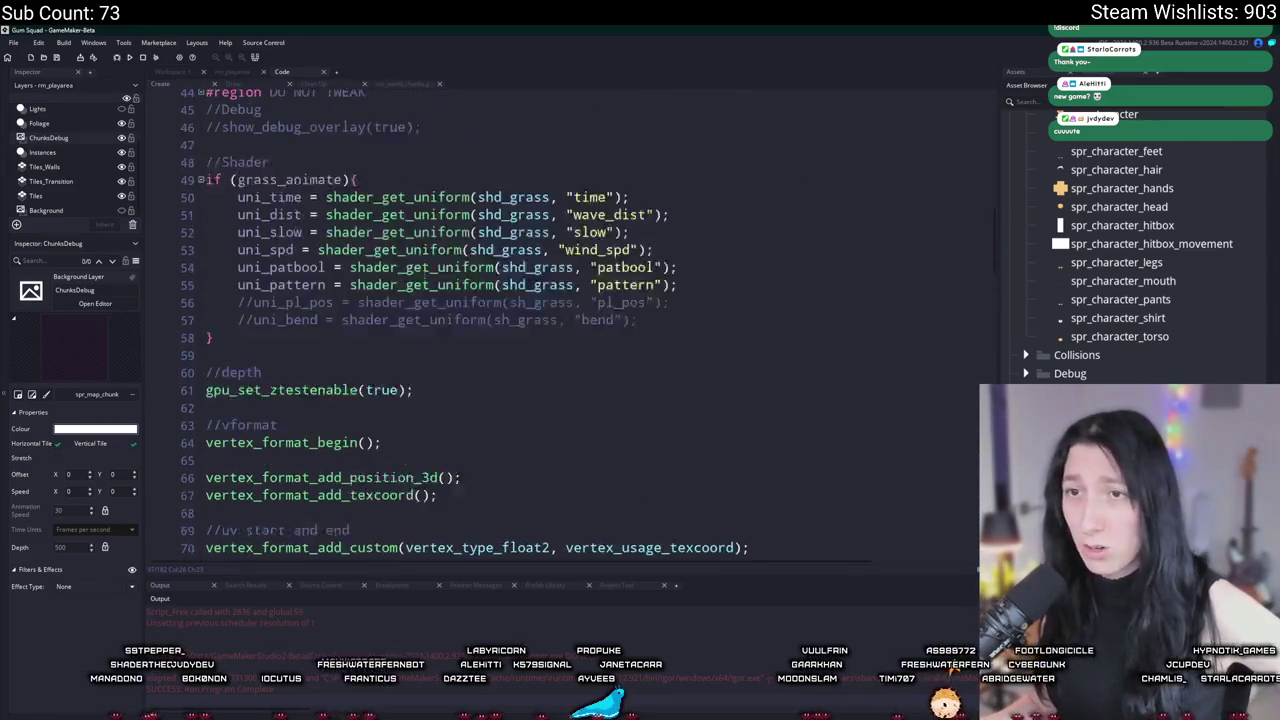
scroll(424, 274, up, 4)
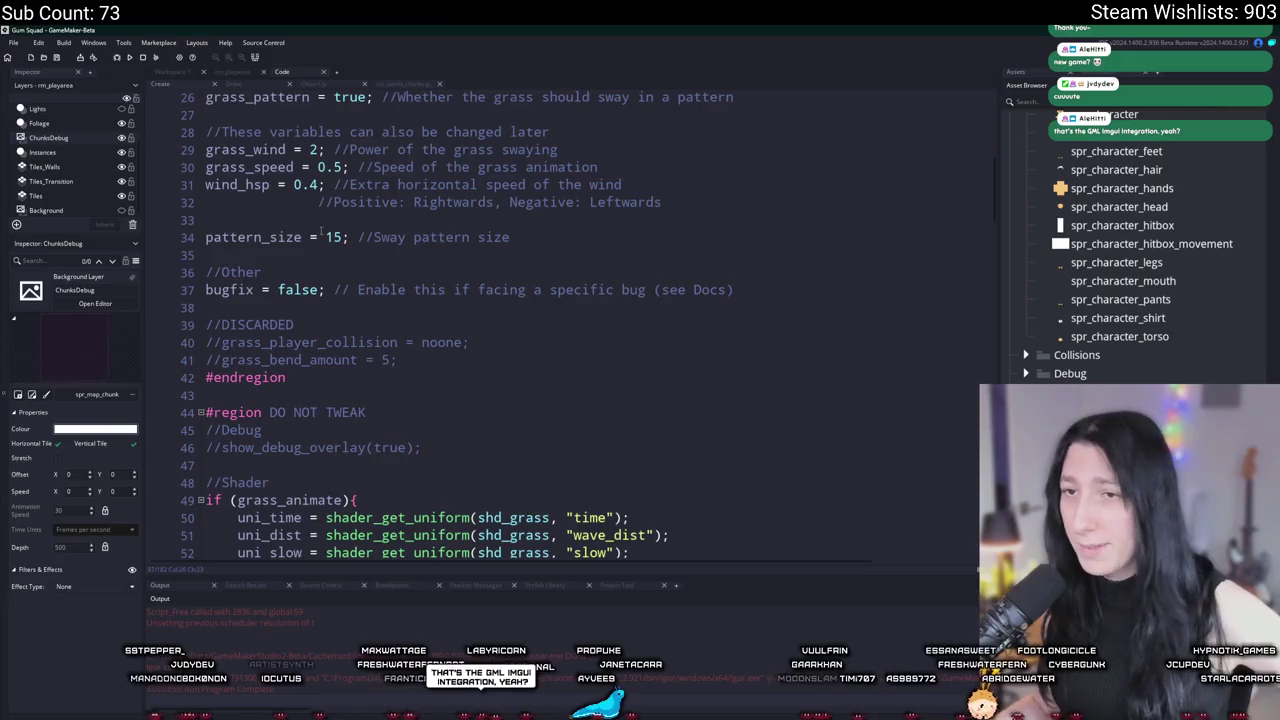
scroll(330, 150, up, 8)
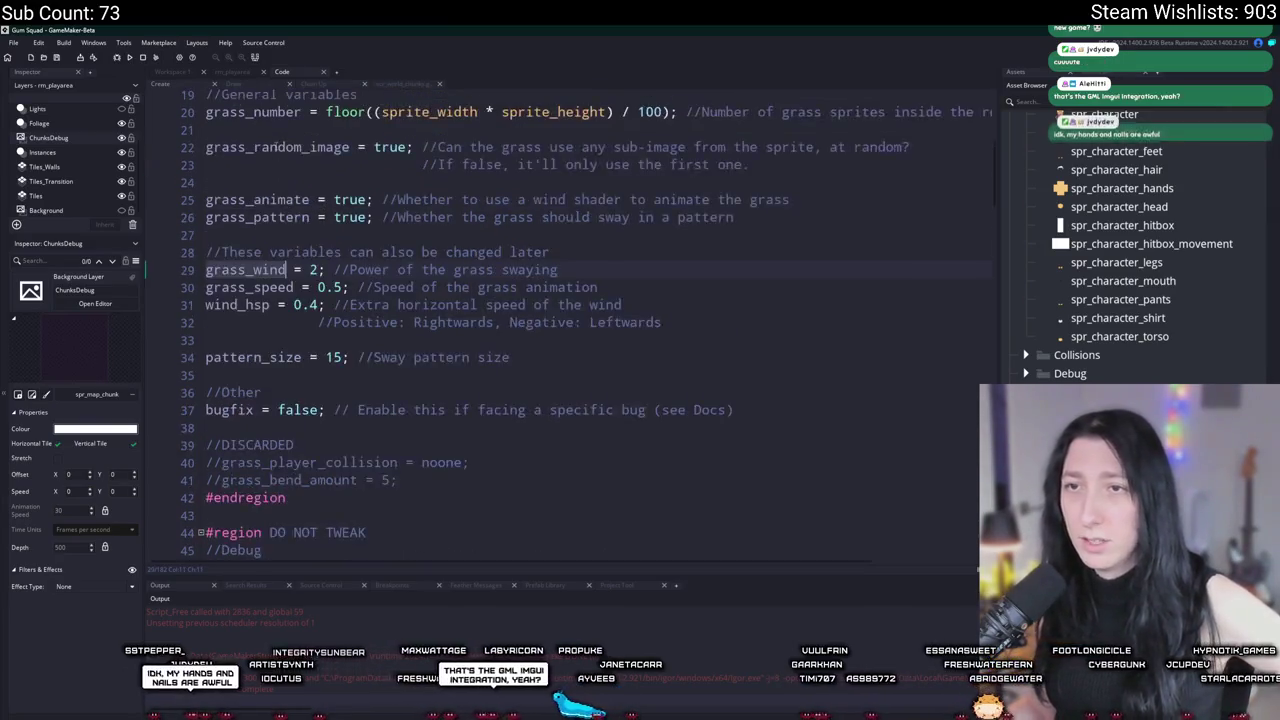
double_click(270, 431)
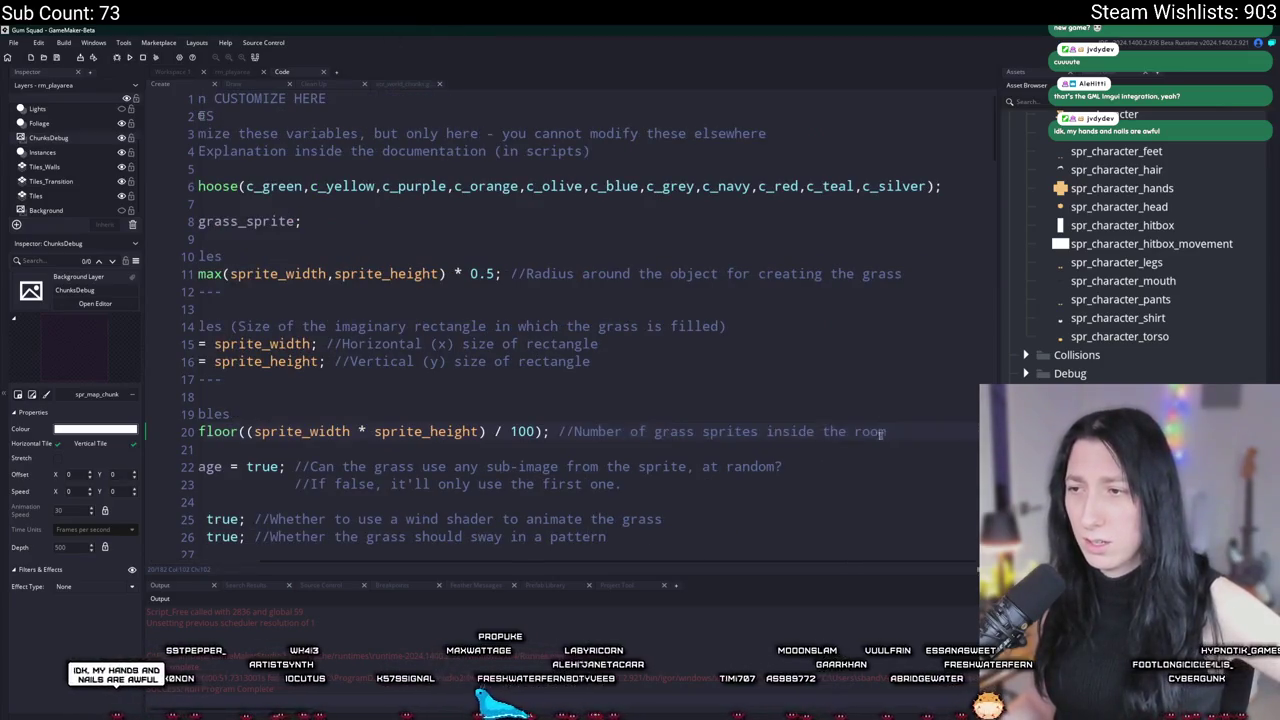
click(343, 413)
click(409, 416)
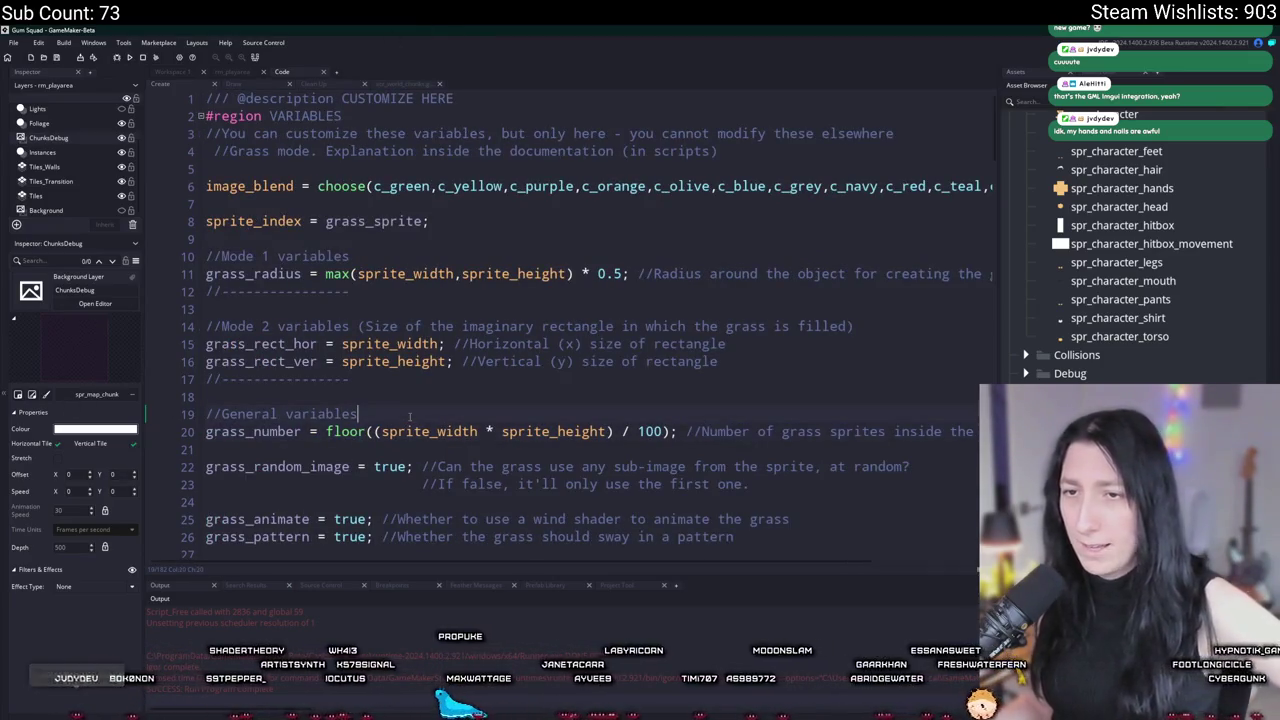
key(Return)
key(BackSpace)
click(666, 431)
key(BackSpace)
key(BackSpace)
key(BackSpace)
text(50)
key(F5)
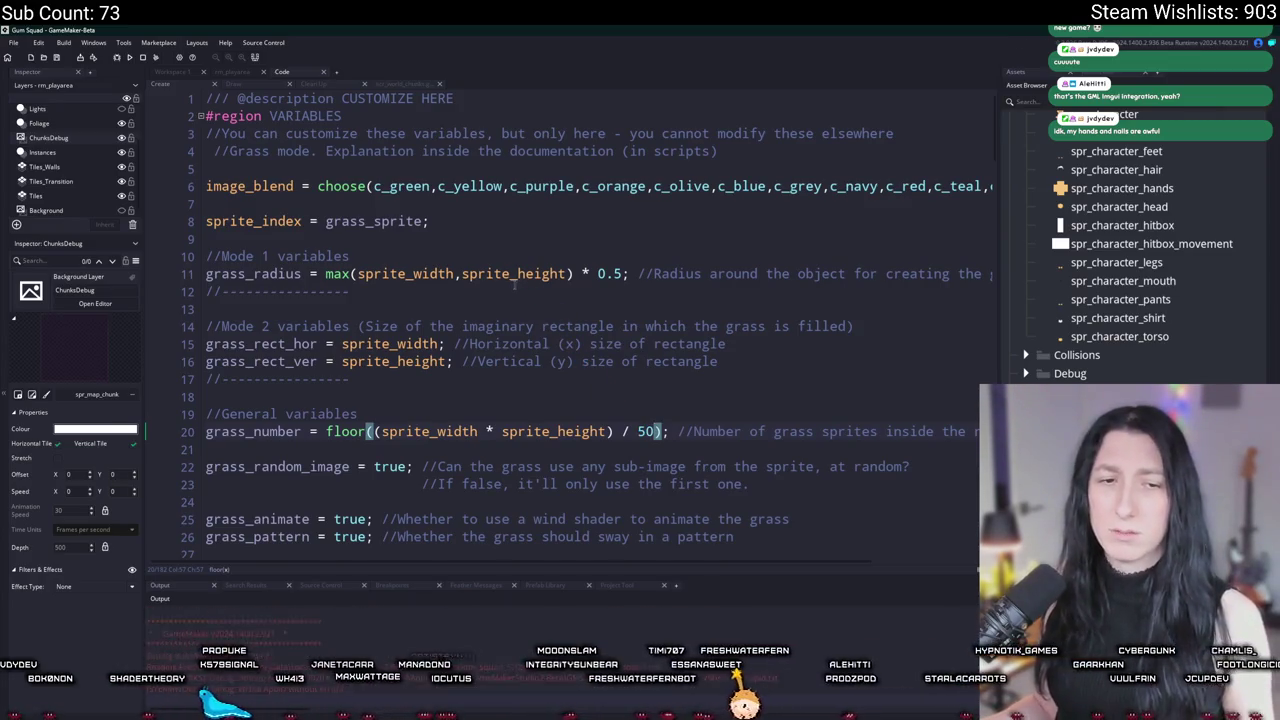
click(591, 354)
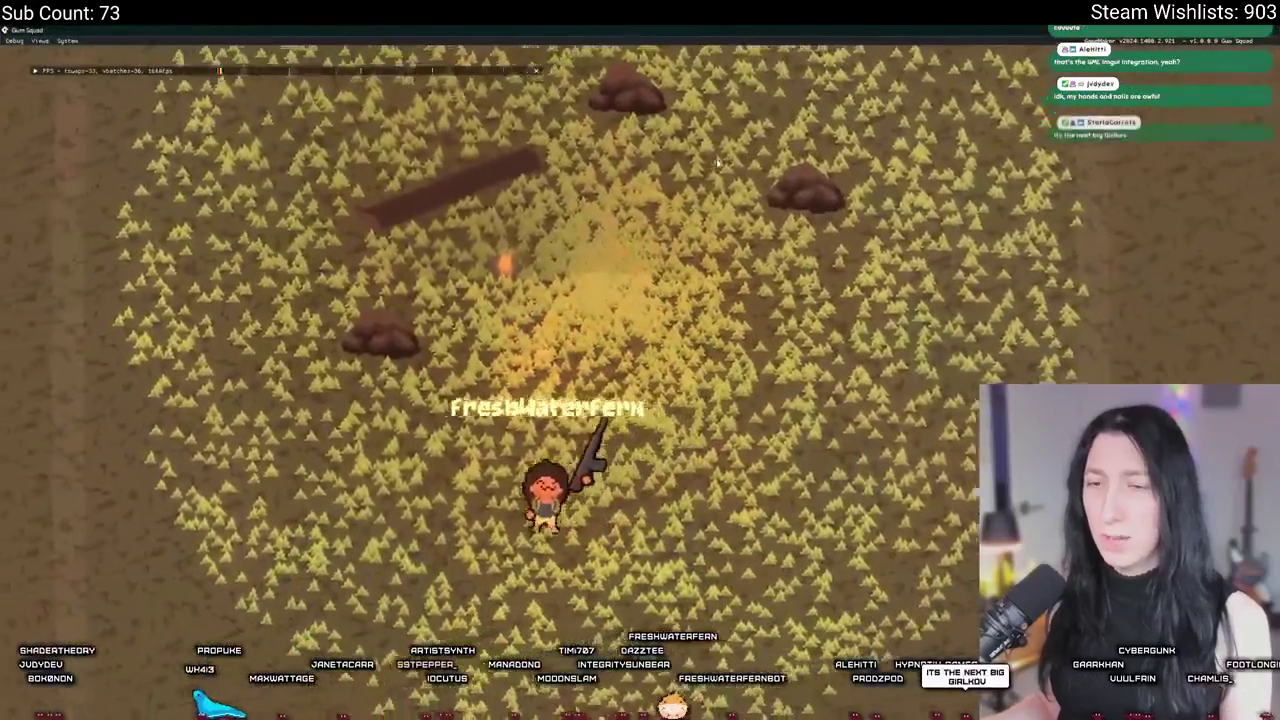
key(a)
key(w)
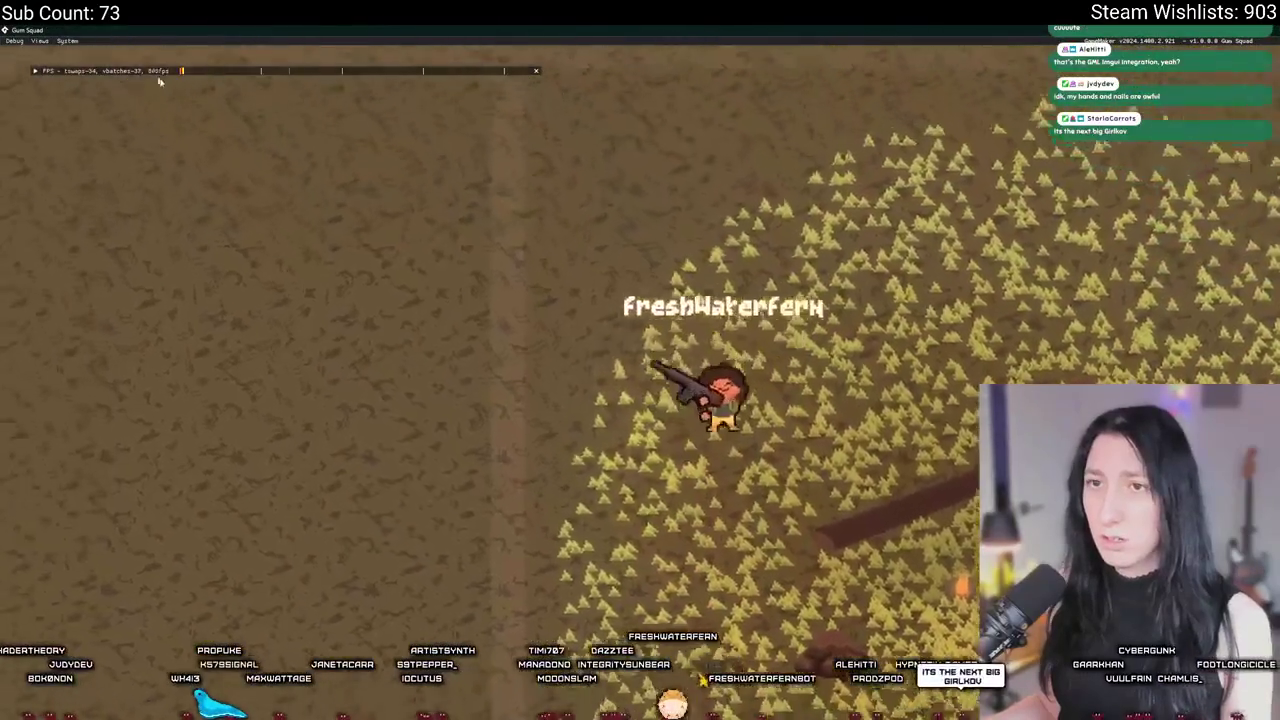
key(d)
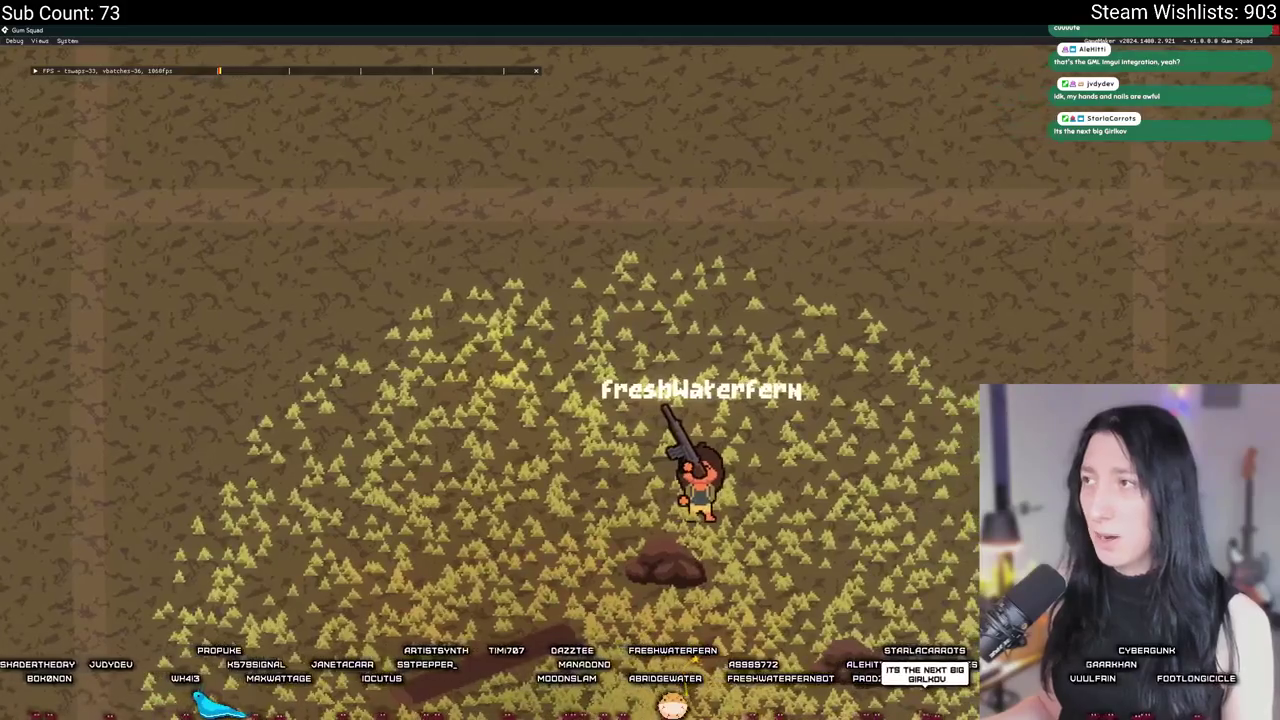
key(alt+Tab)
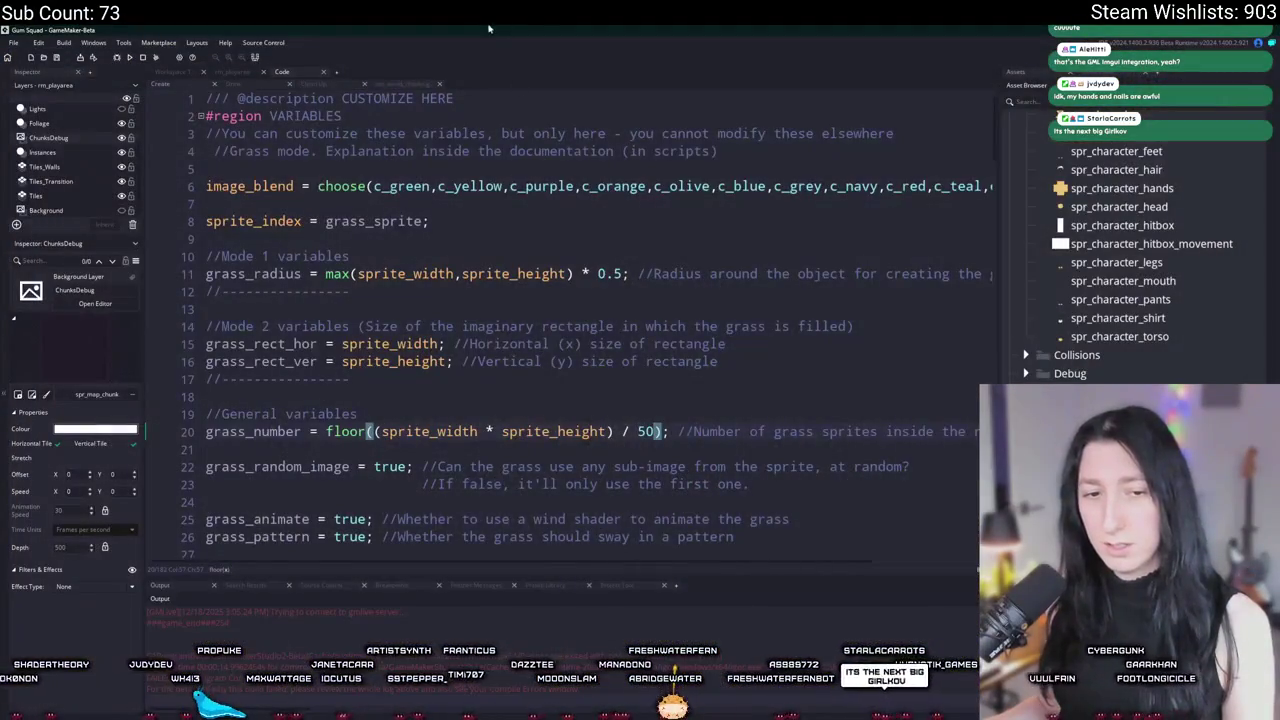
Step: Replace the 50 divisor in grass_number with 200
double_click(646, 431)
text(200)
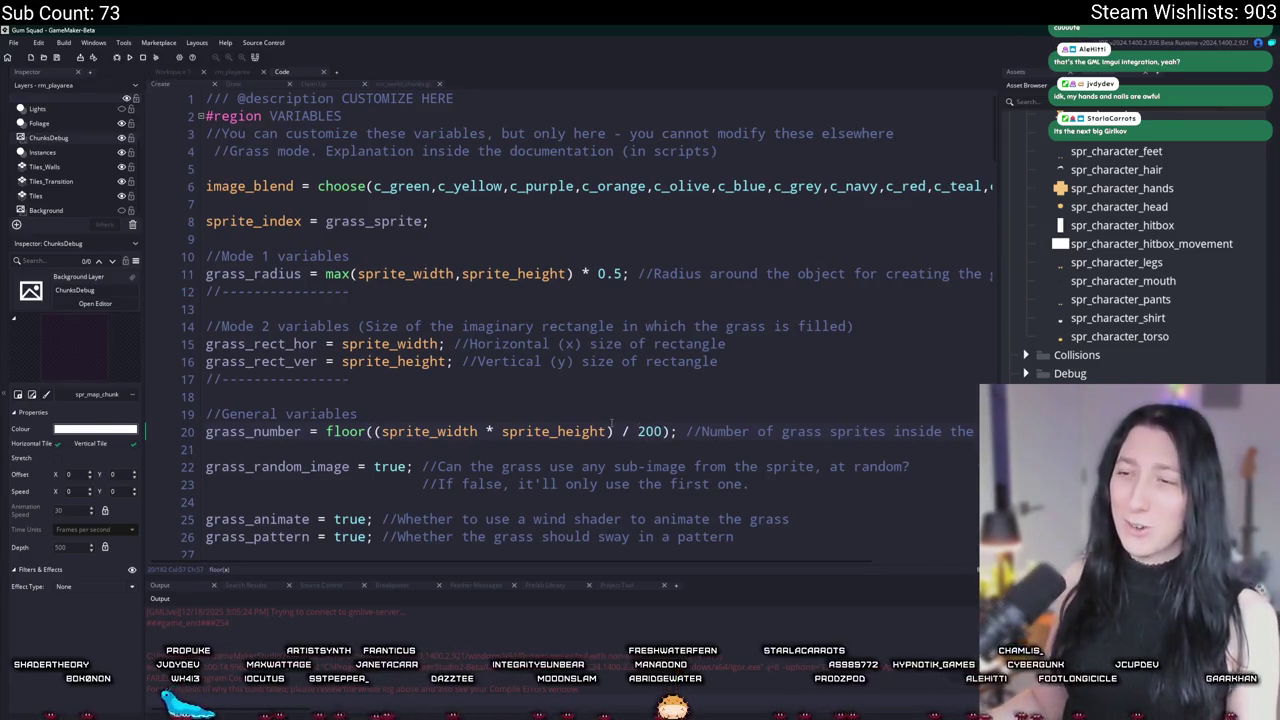
scroll(611, 425, down, 14)
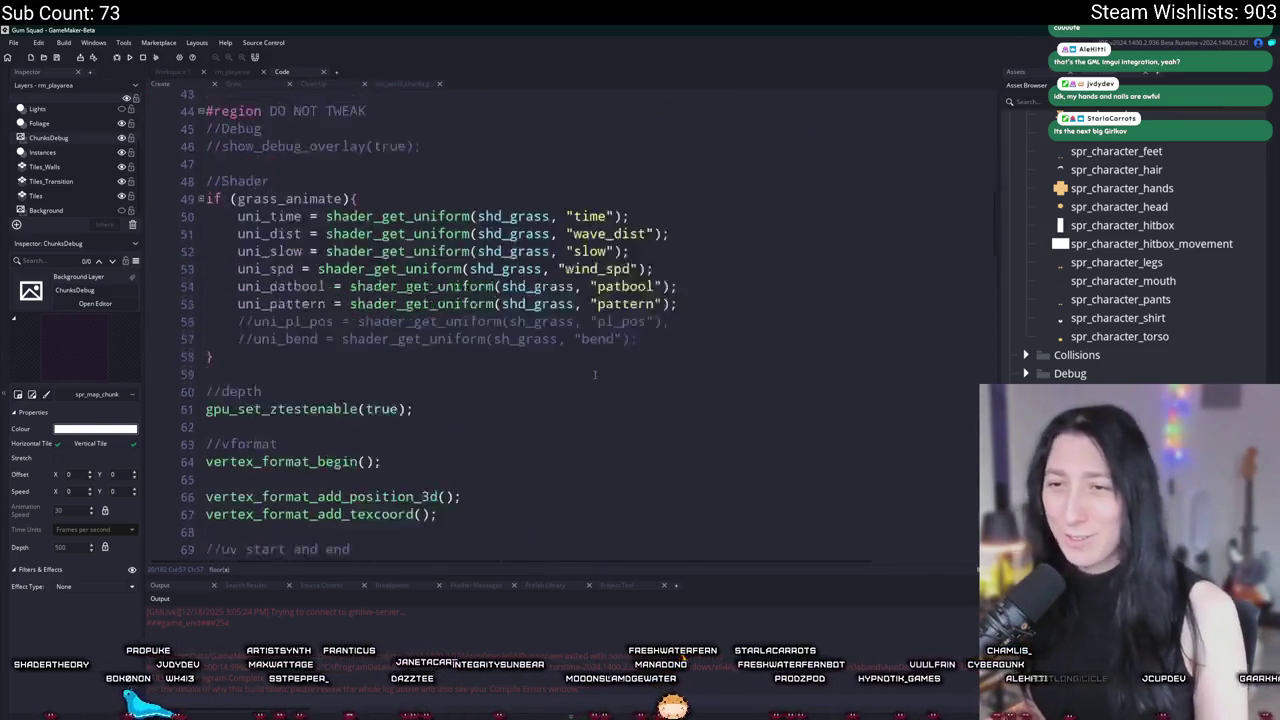
scroll(594, 375, down, 15)
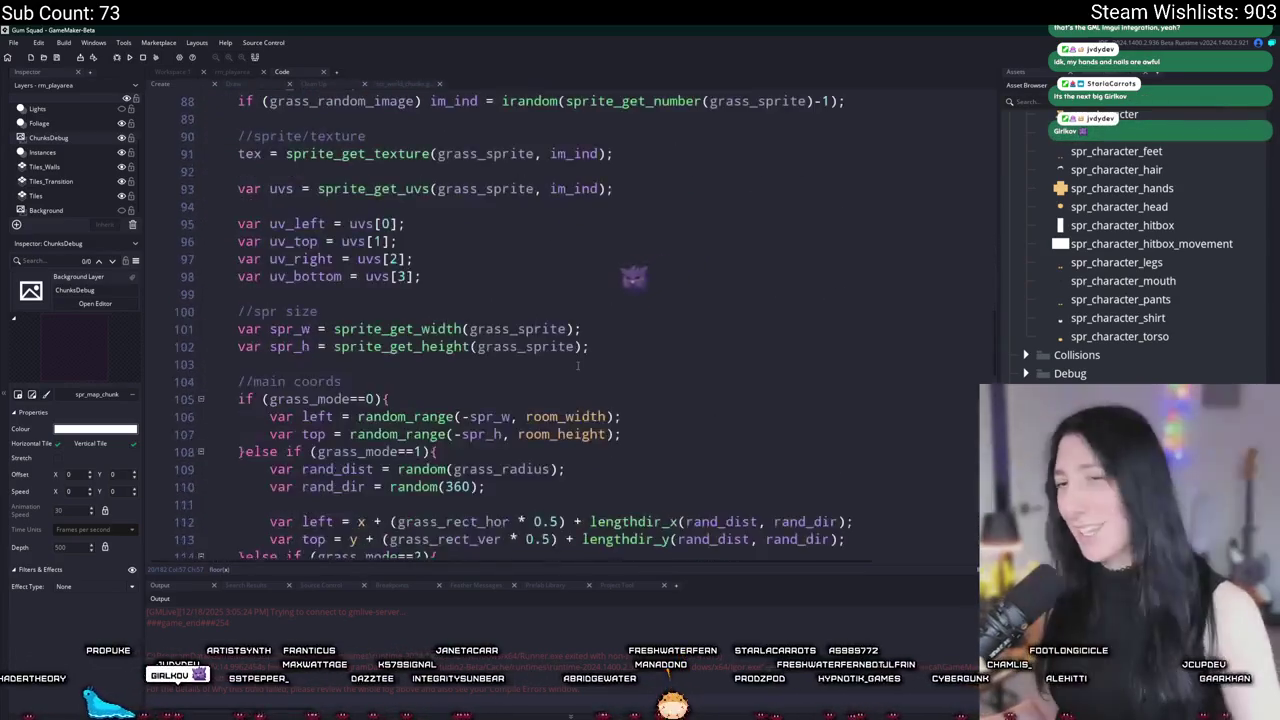
scroll(577, 366, down, 3)
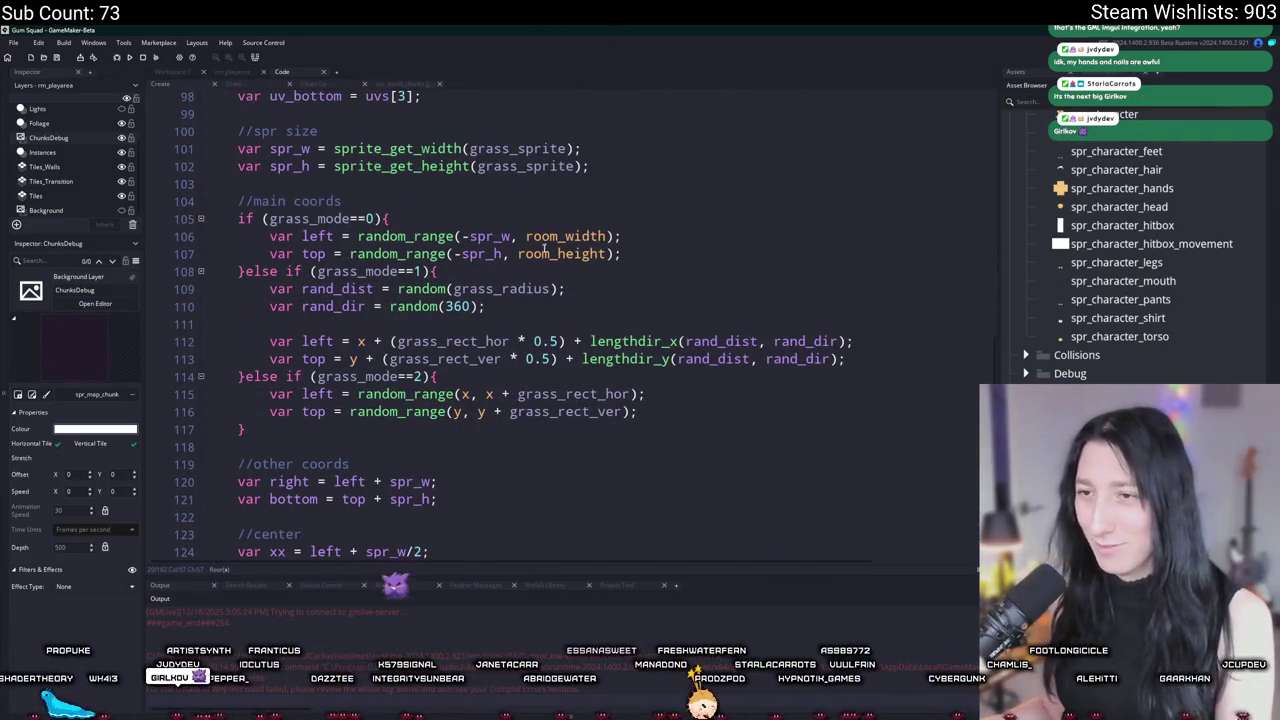
Step: Review grass_radius and rand_dist on line 109, then build and run to the Gum Squad menu
double_click(501, 288)
scroll(507, 340, down, 4)
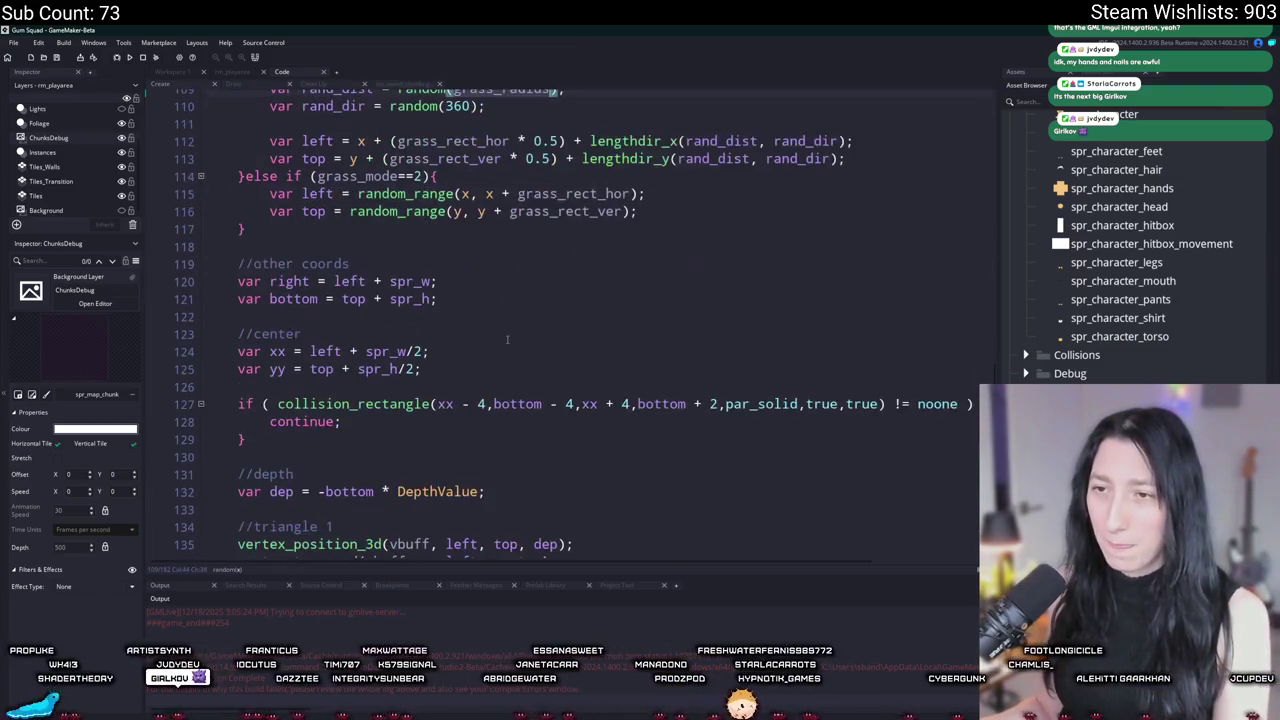
scroll(507, 340, up, 2)
double_click(337, 208)
scroll(352, 226, up, 2)
scroll(352, 224, up, 2)
scroll(444, 302, up, 2)
scroll(445, 306, down, 2)
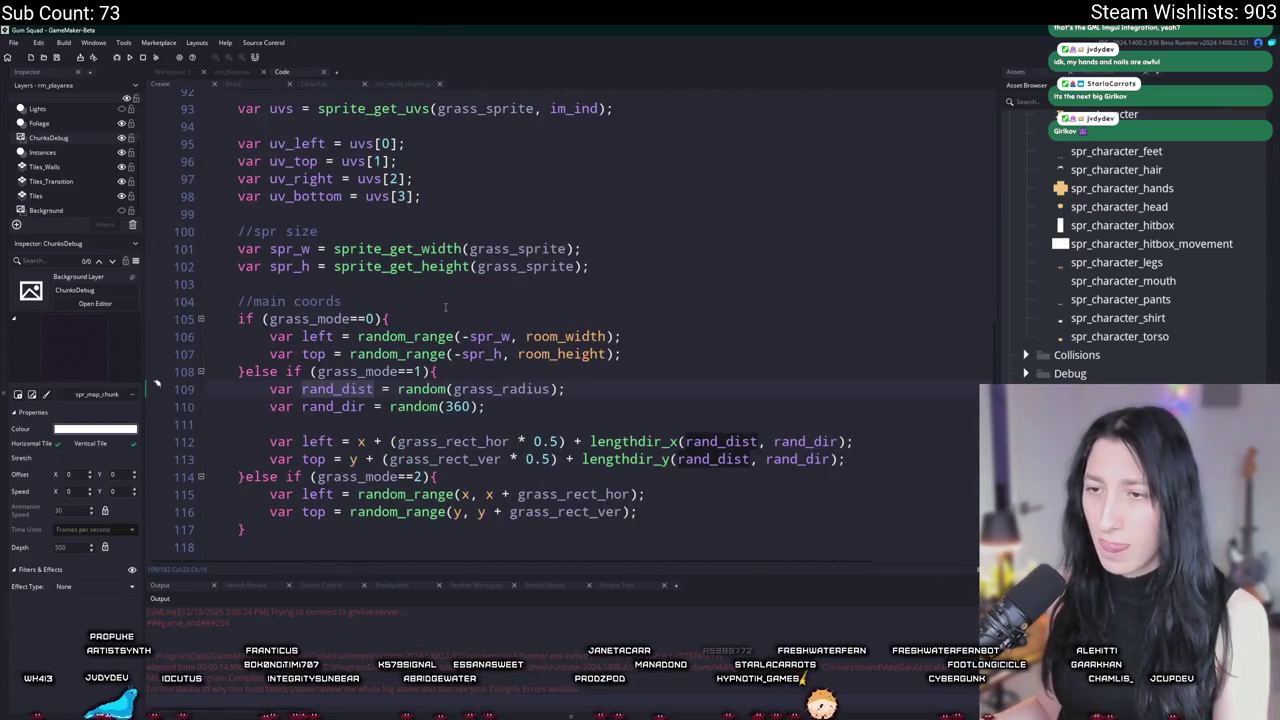
scroll(445, 306, up, 5)
scroll(445, 306, down, 6)
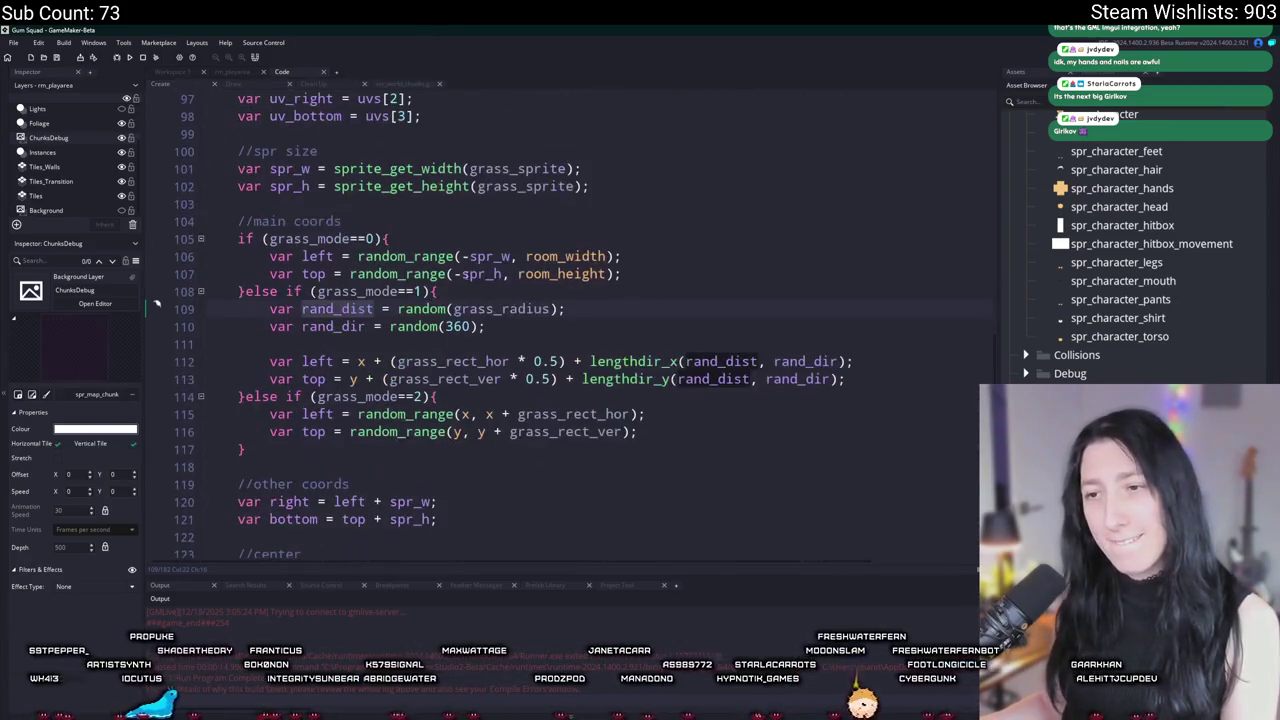
scroll(502, 189, down, 3)
scroll(502, 189, up, 1)
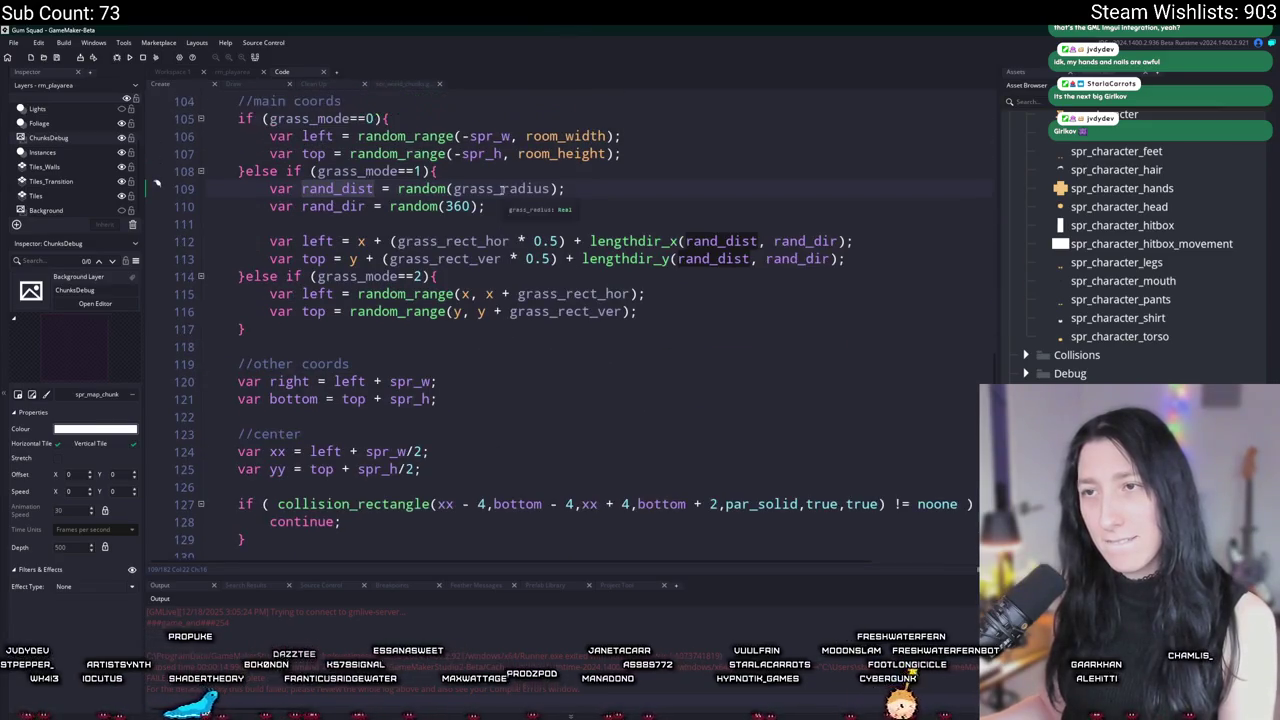
scroll(502, 189, up, 1)
key(F5)
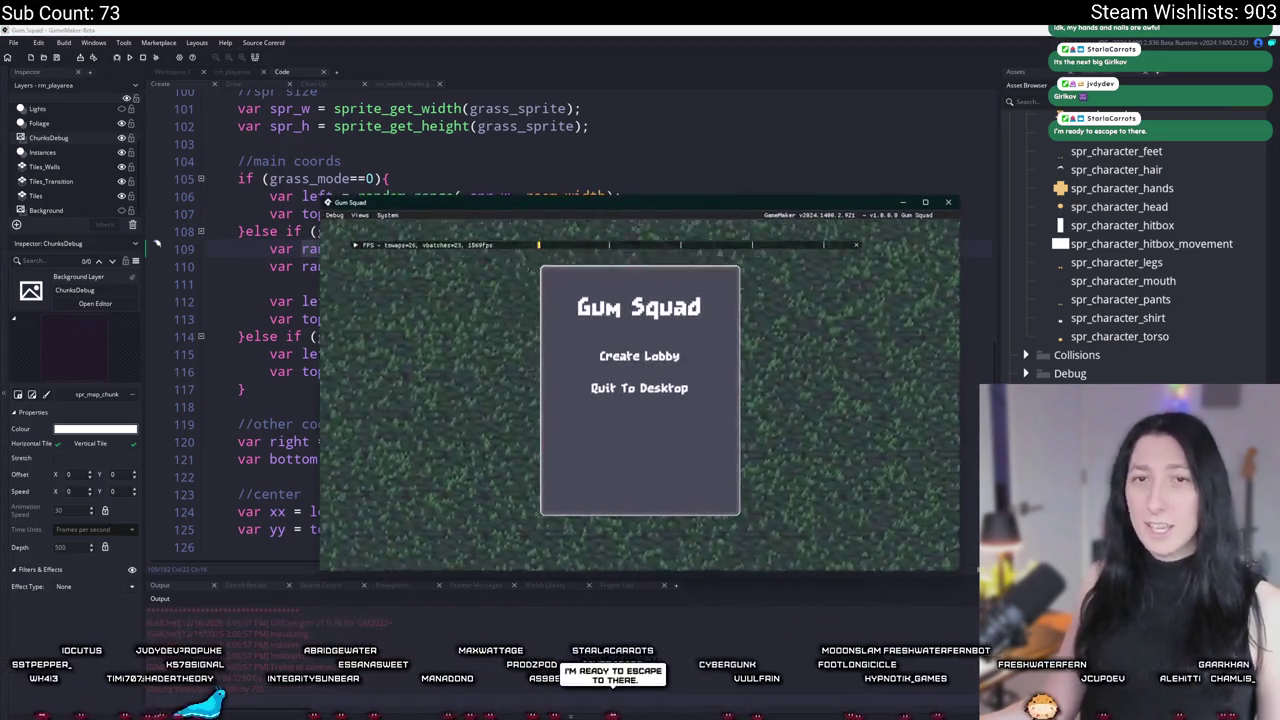
Step: Create a lobby, walk through the sparser 200-divisor grass, then close the game with Escape
click(661, 352)
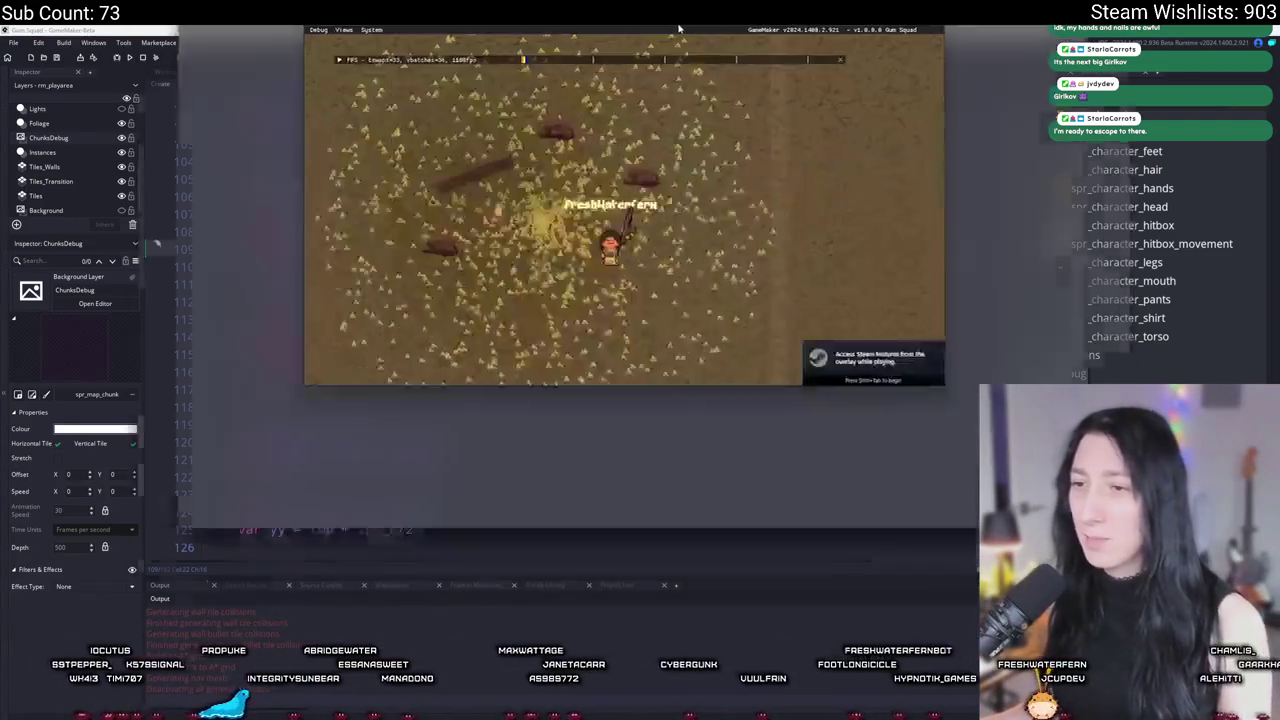
key(a)
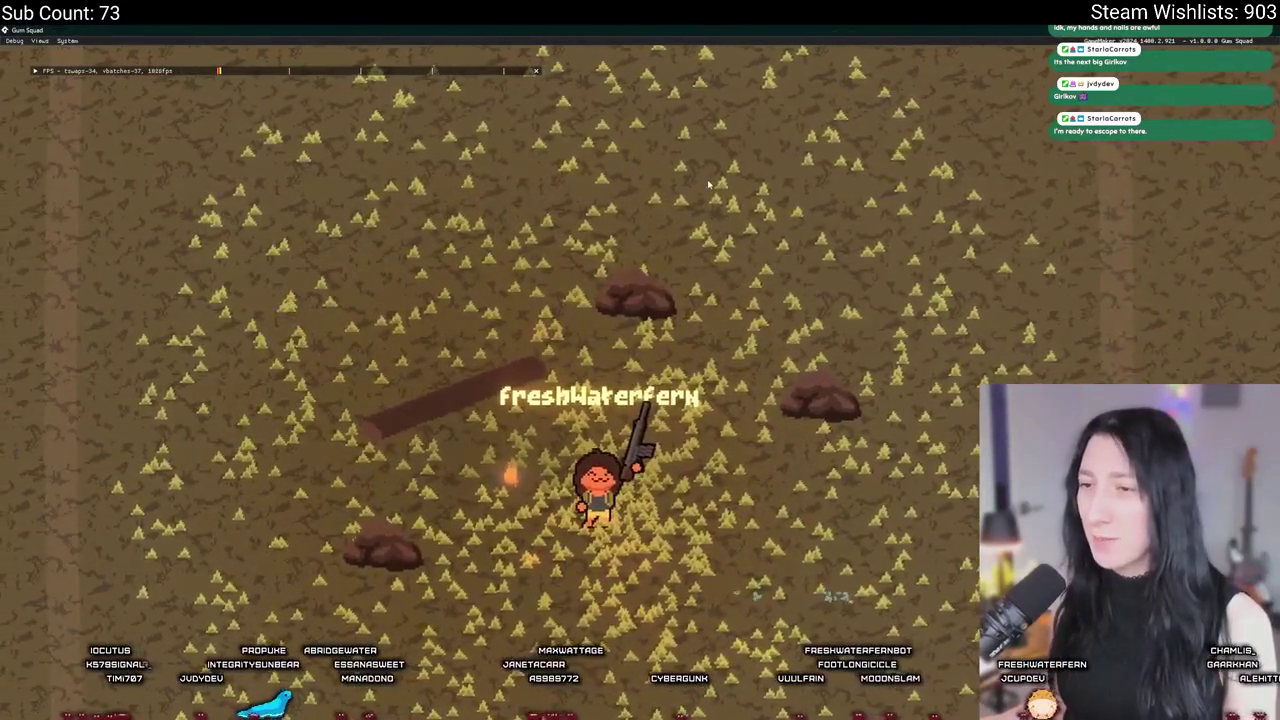
key(w)
key(d)
key(s)
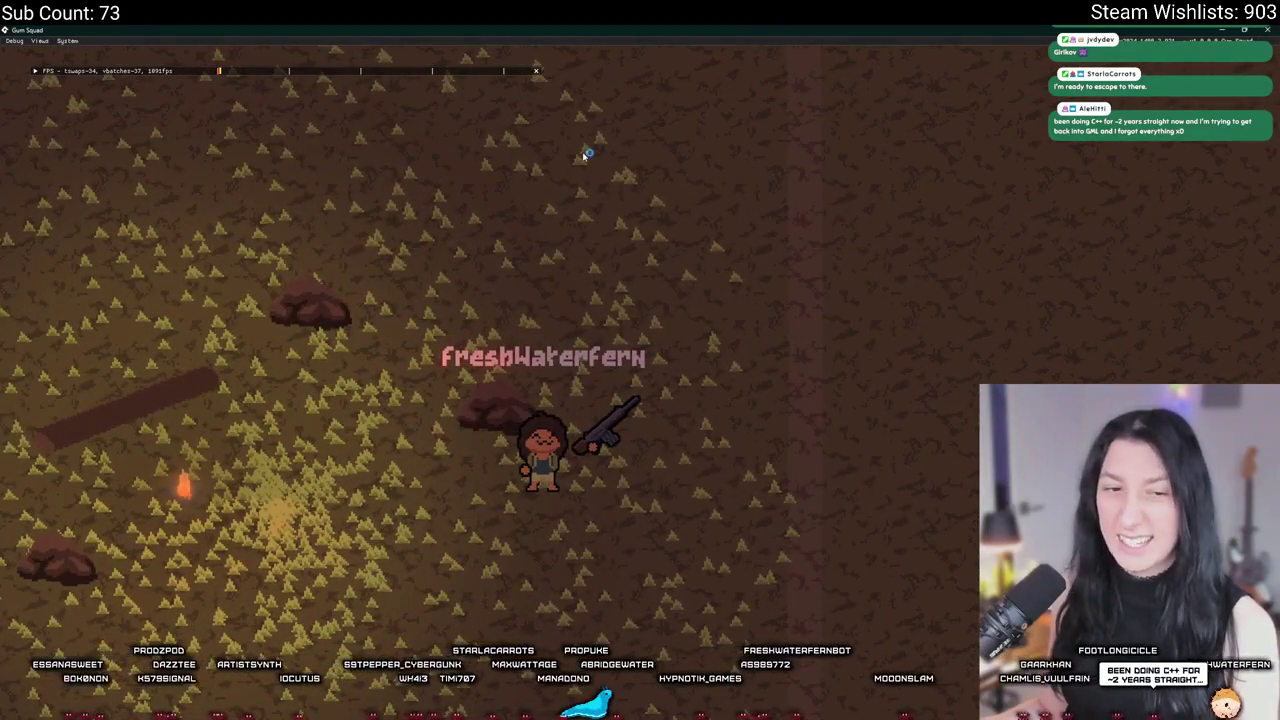
key(Escape)
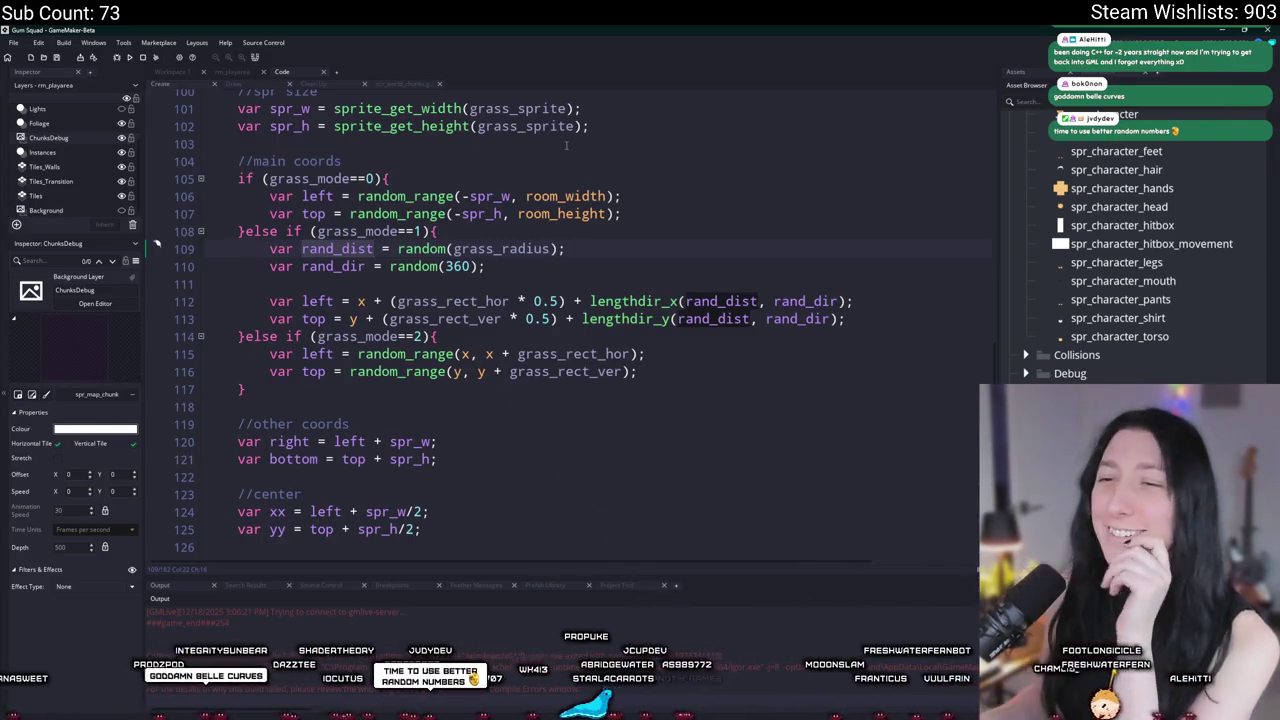
Step: Raise the grass_number divisor above 200, then run the game and create a lobby
scroll(418, 290, up, 20)
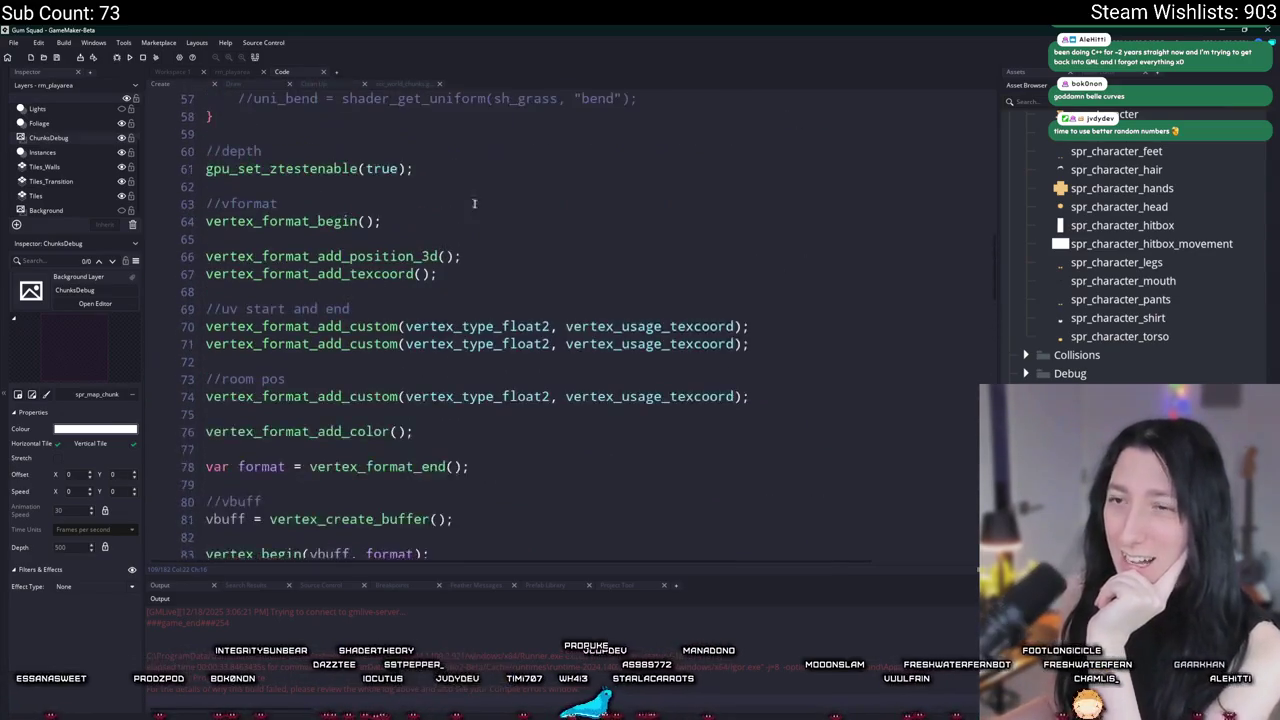
scroll(549, 236, up, 11)
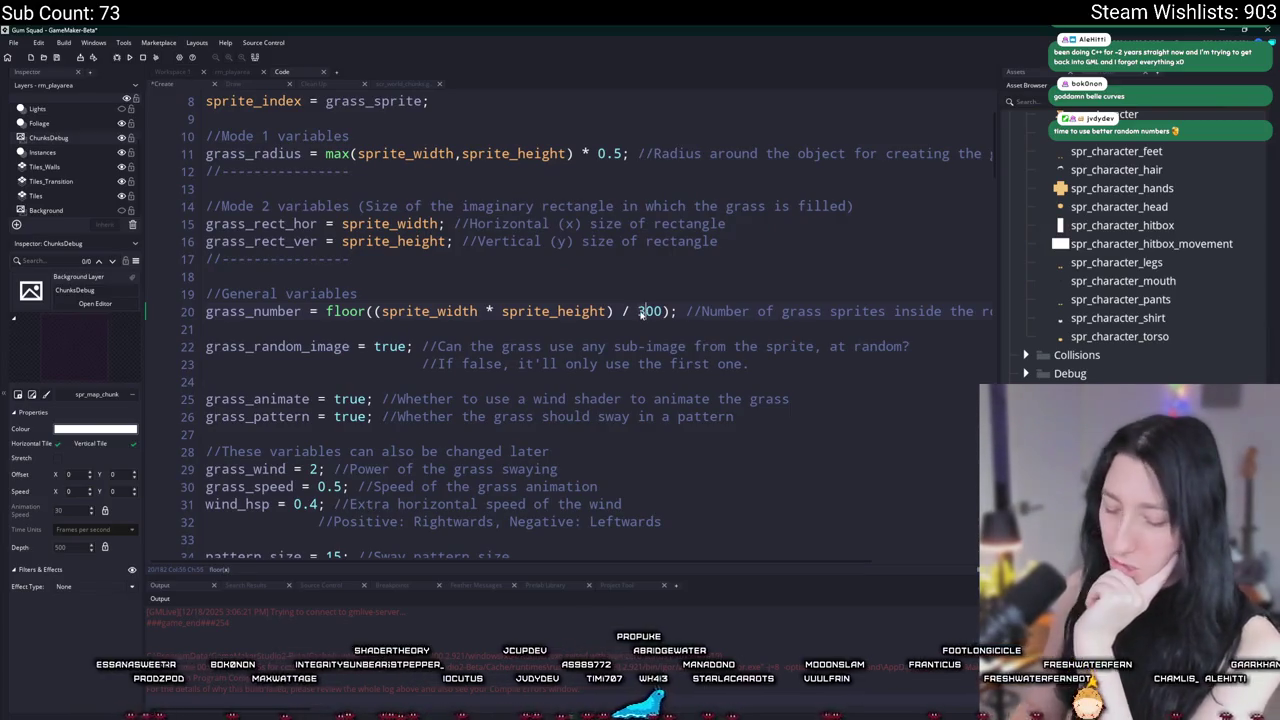
key(Delete)
text(6)
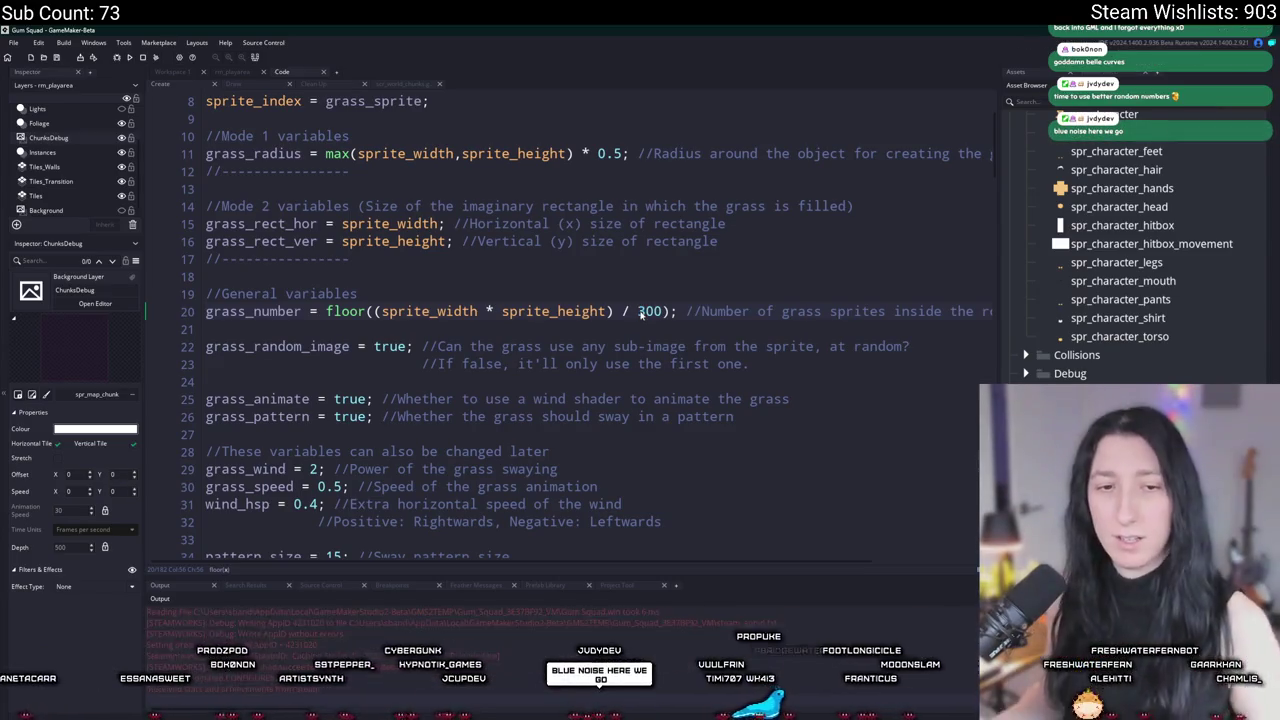
click(673, 362)
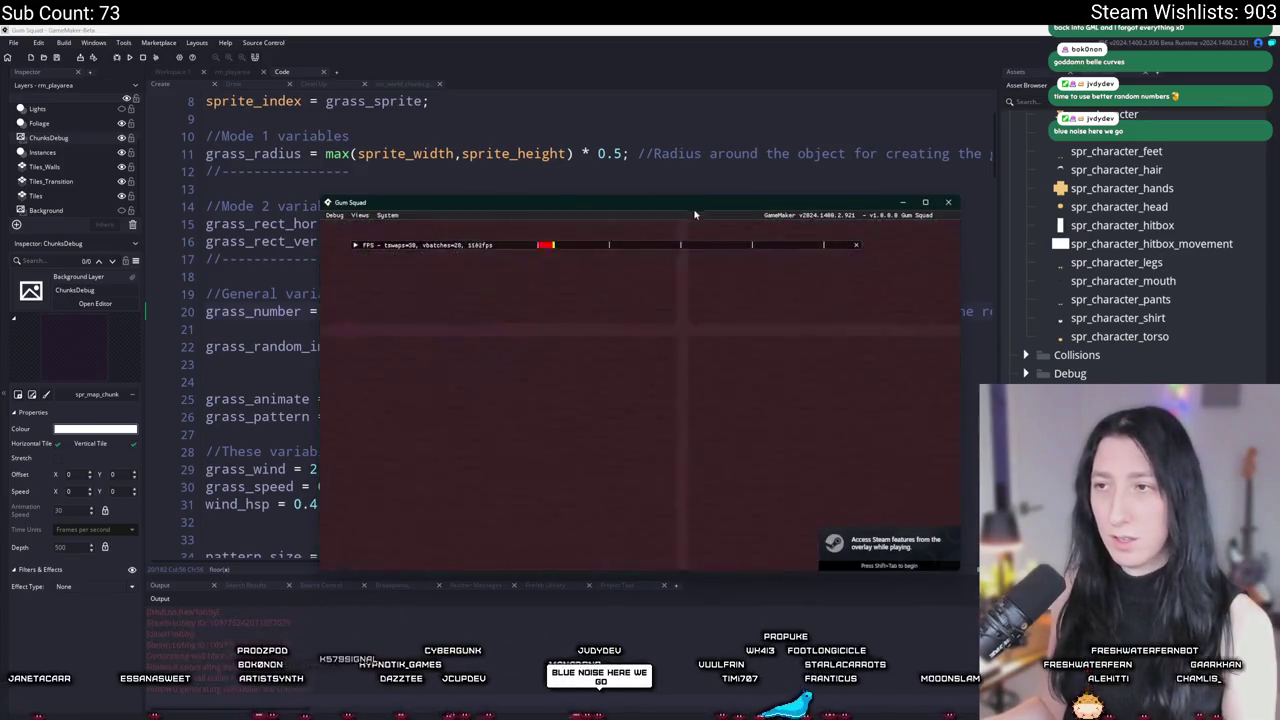
Step: Walk the level checking the thinner grass from the 300 divisor, then close the game
key(w)
key(a)
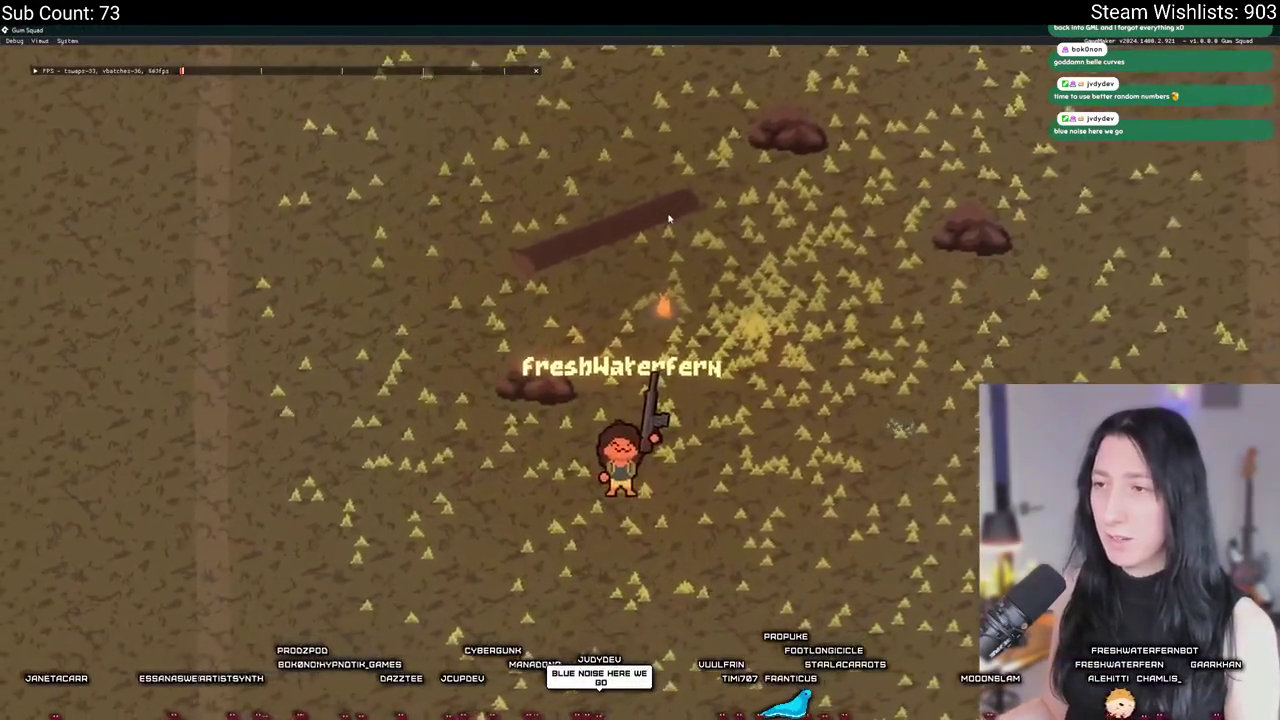
key(d)
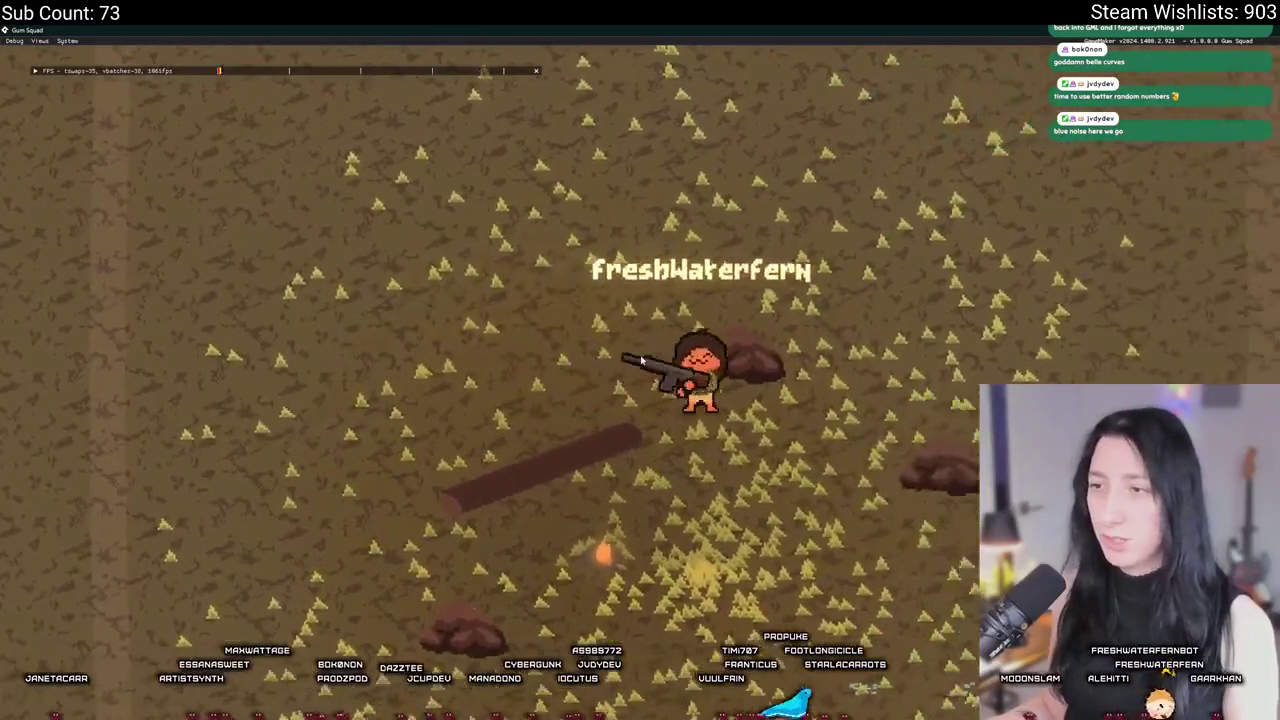
key(s)
key(a)
key(s)
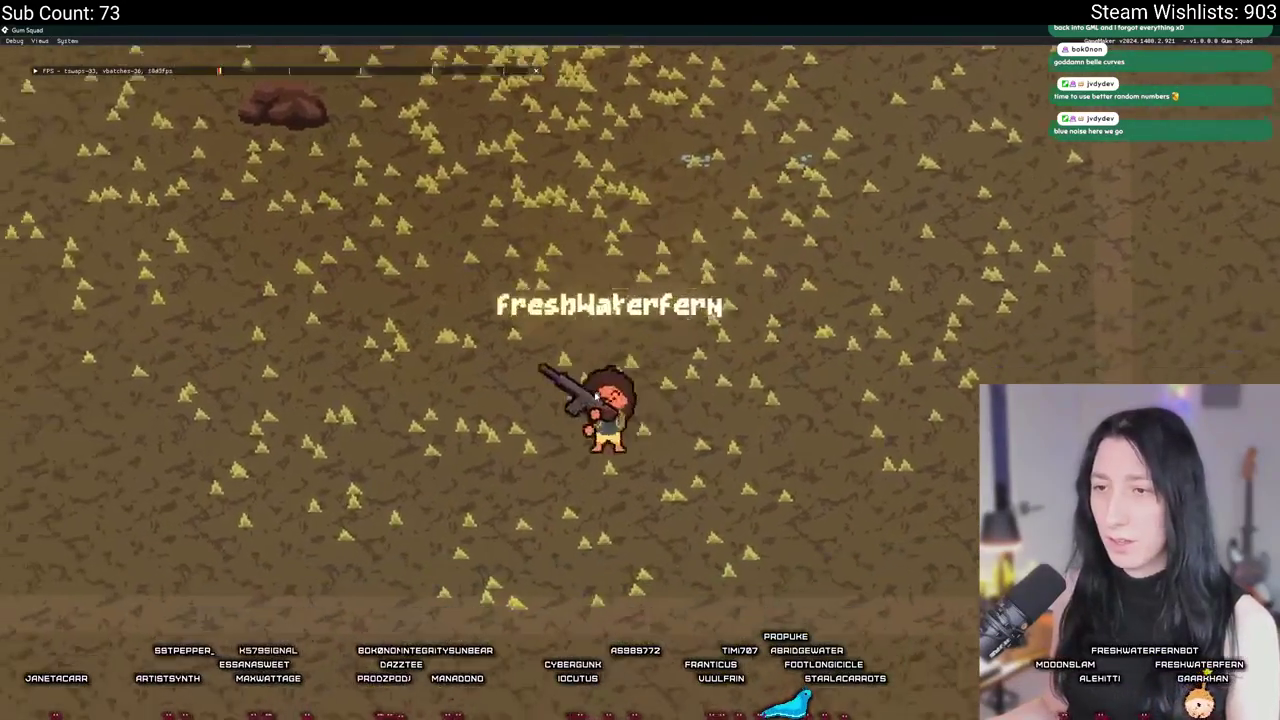
key(w)
key(d)
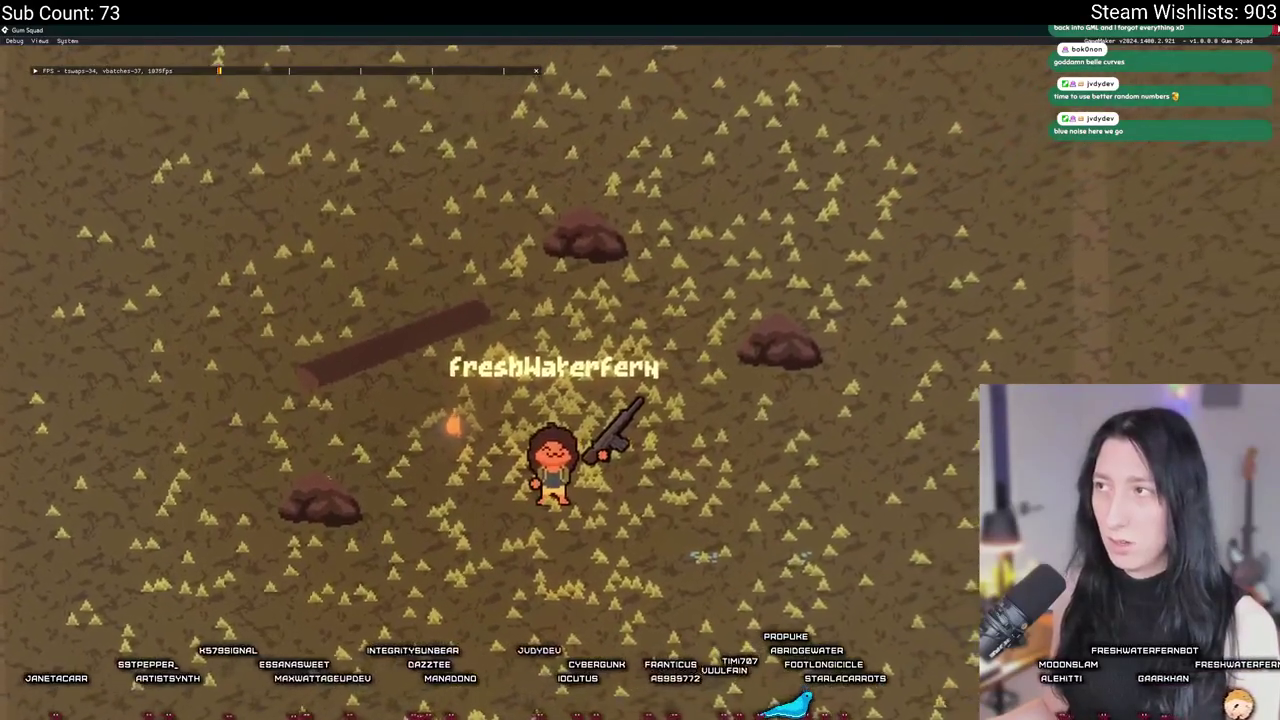
key(Escape)
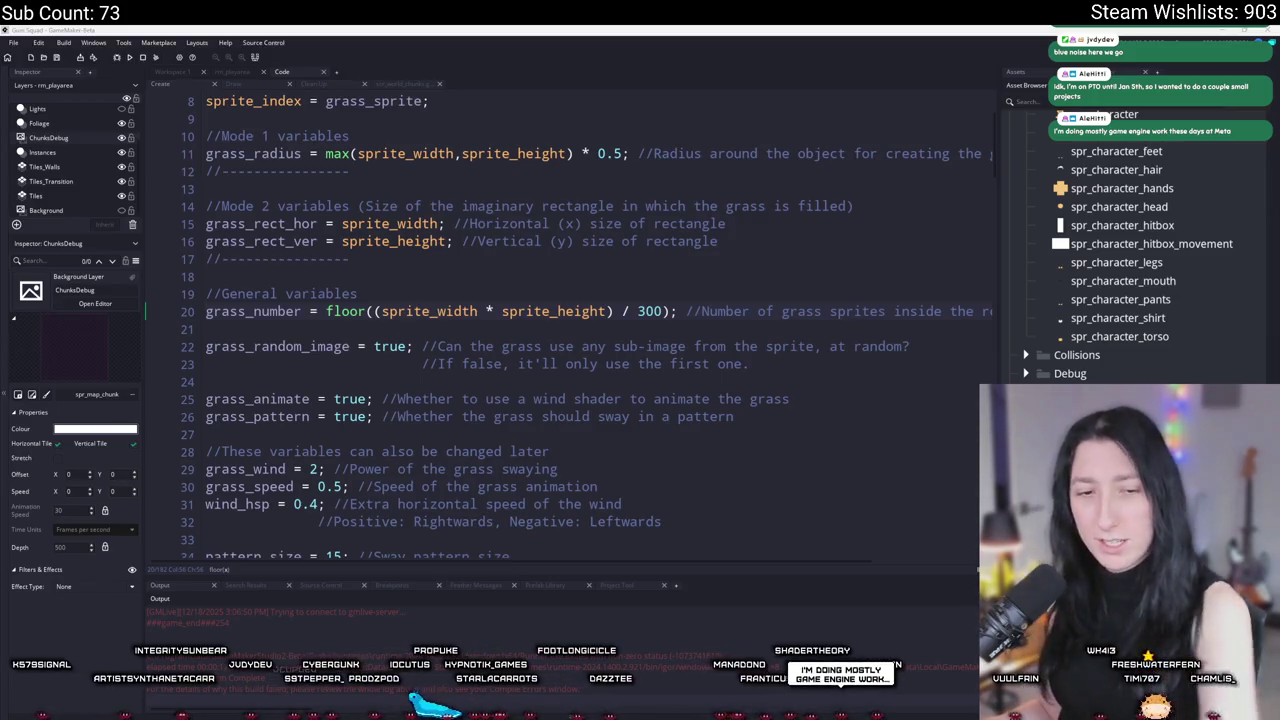
Step: Open rm_playarea and select the obj_vertexgrass instance on the Instances layer
click(432, 363)
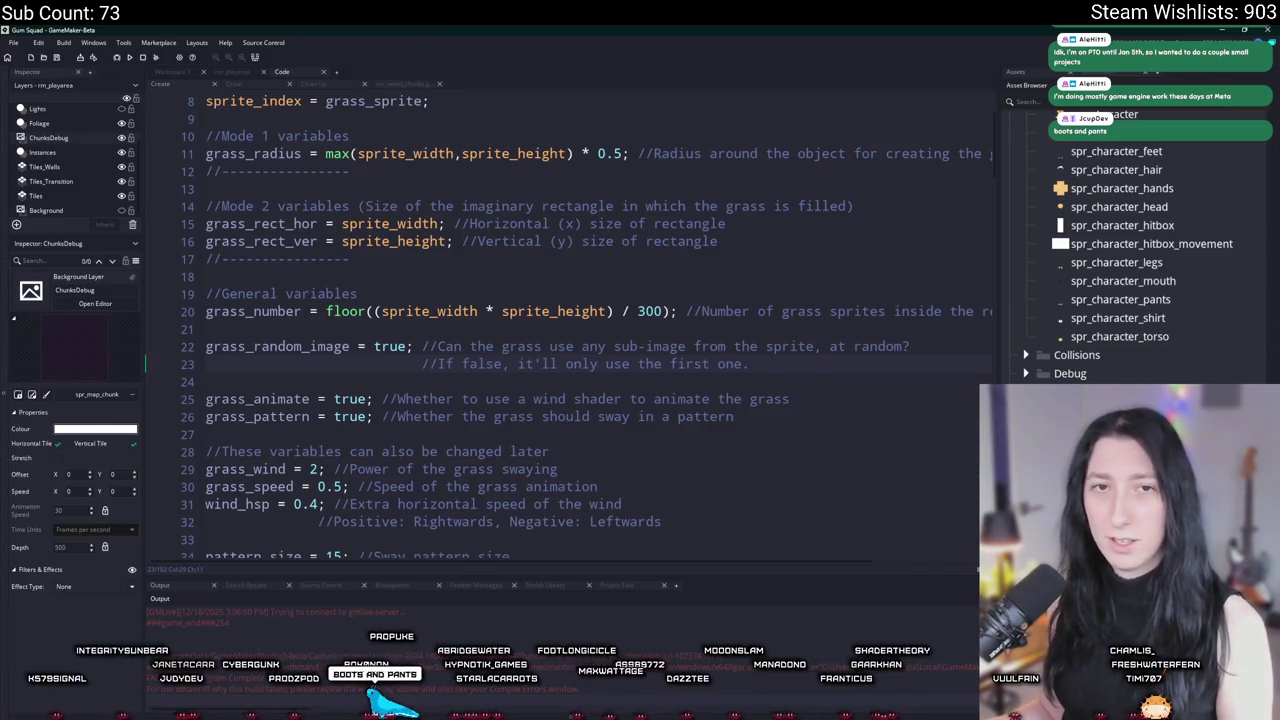
click(245, 75)
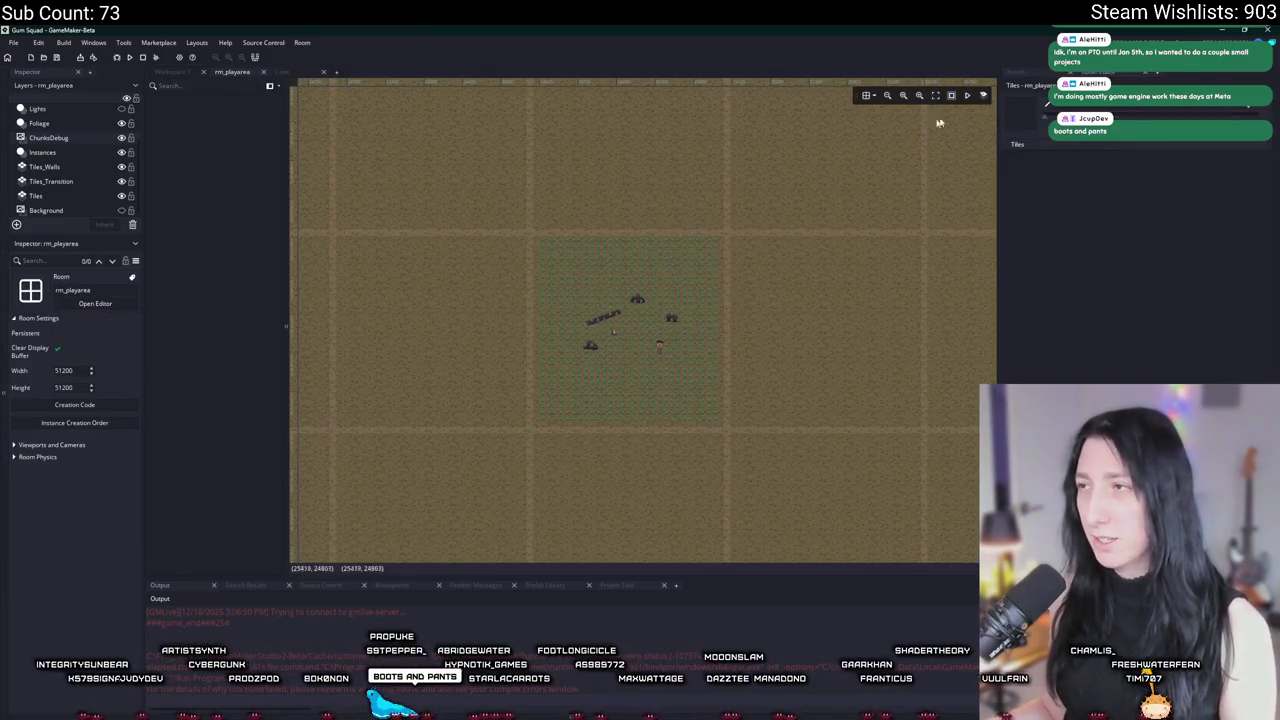
click(1025, 73)
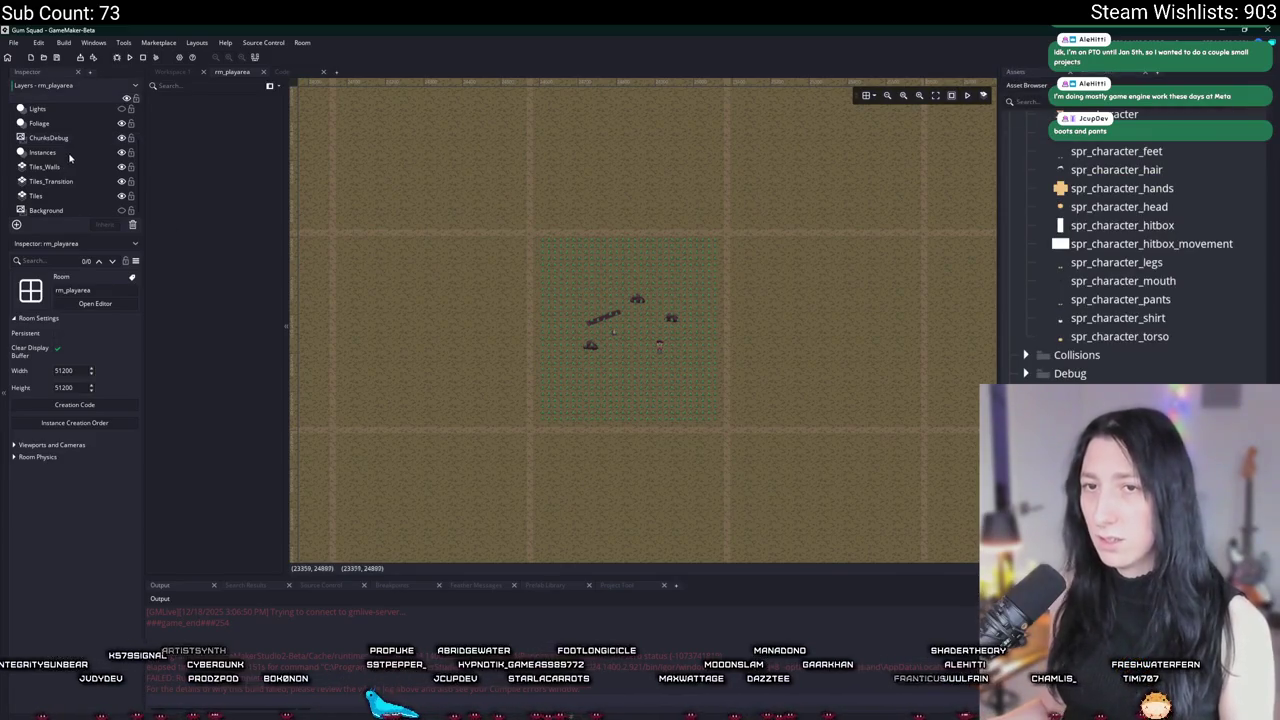
click(540, 274)
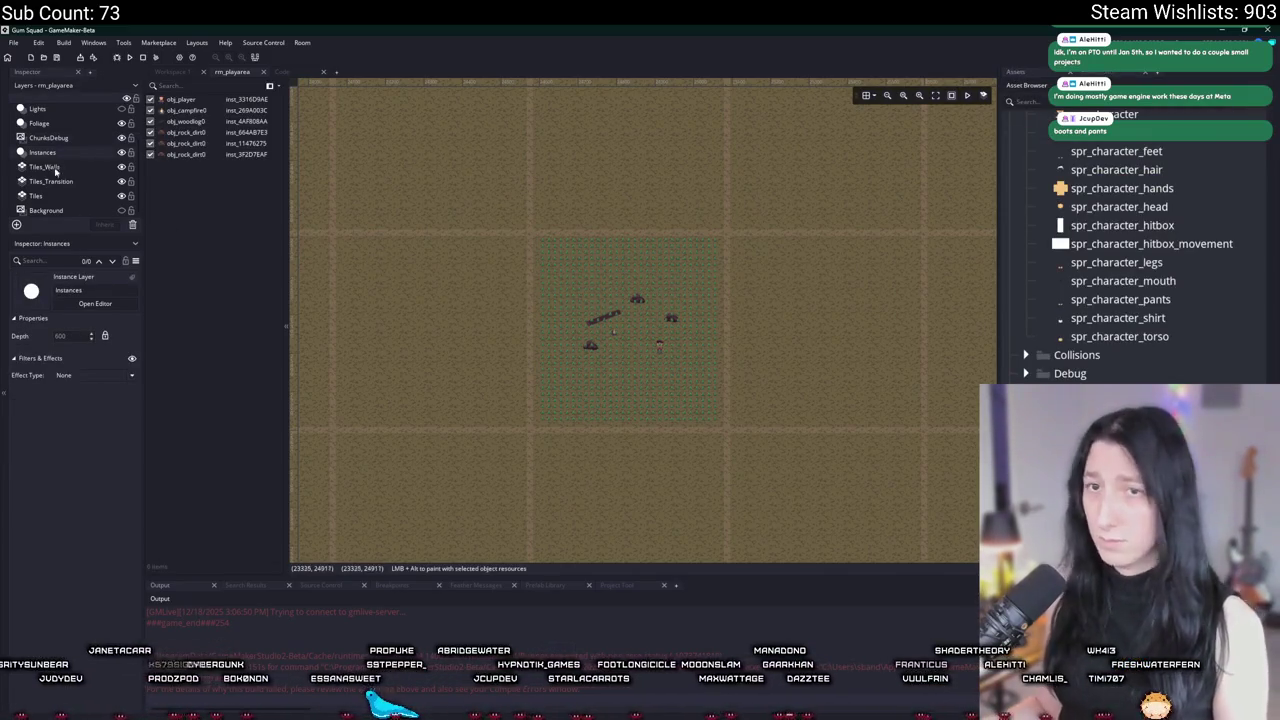
click(680, 366)
scroll(680, 366, up, 2)
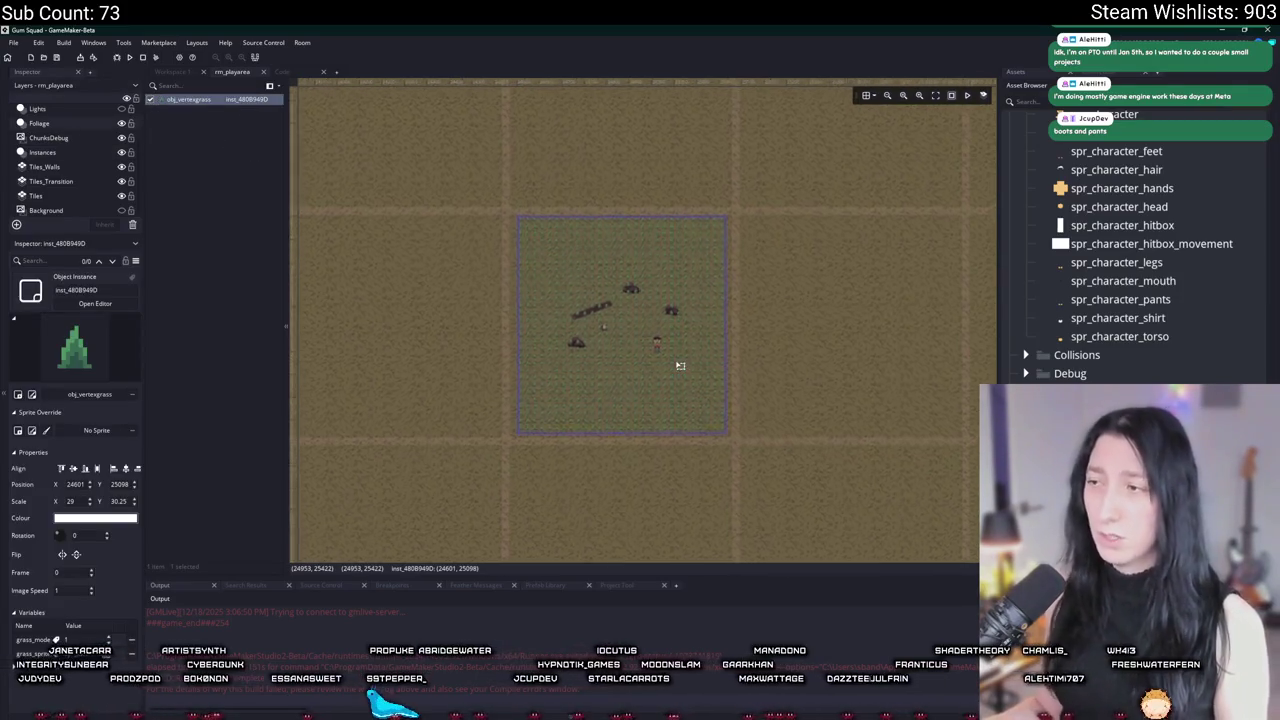
scroll(680, 366, up, 1)
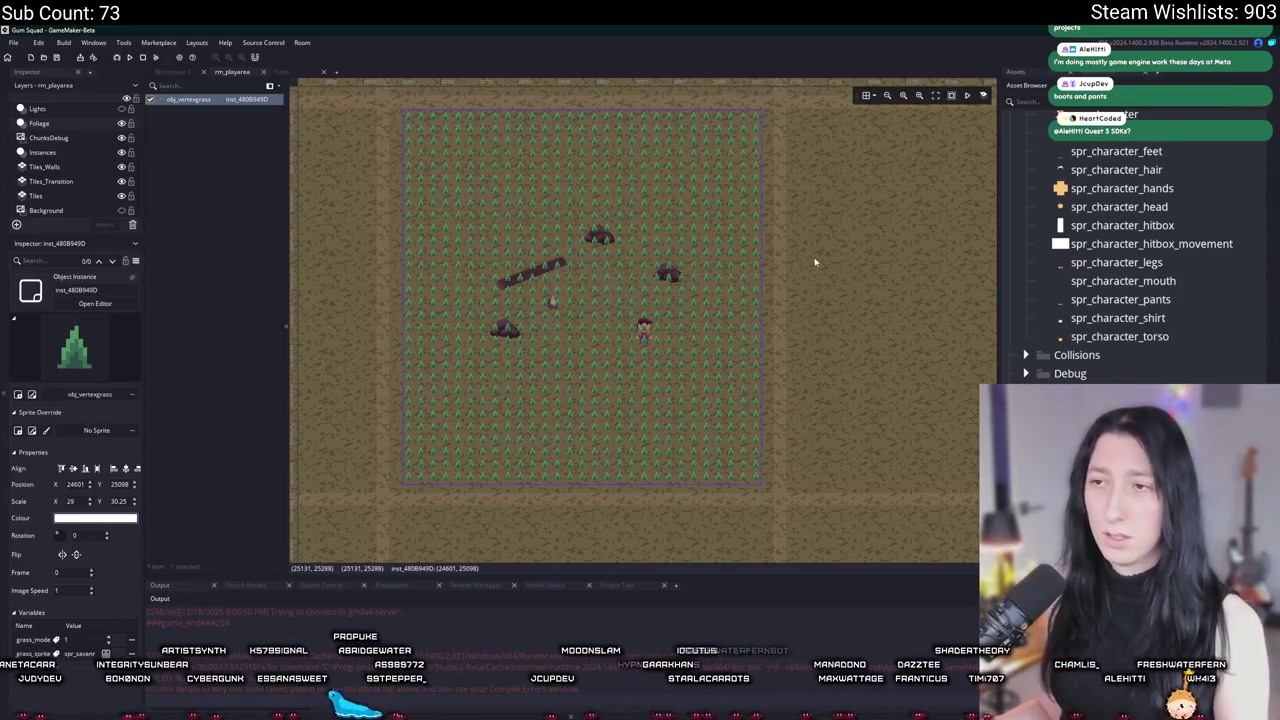
scroll(455, 281, up, 2)
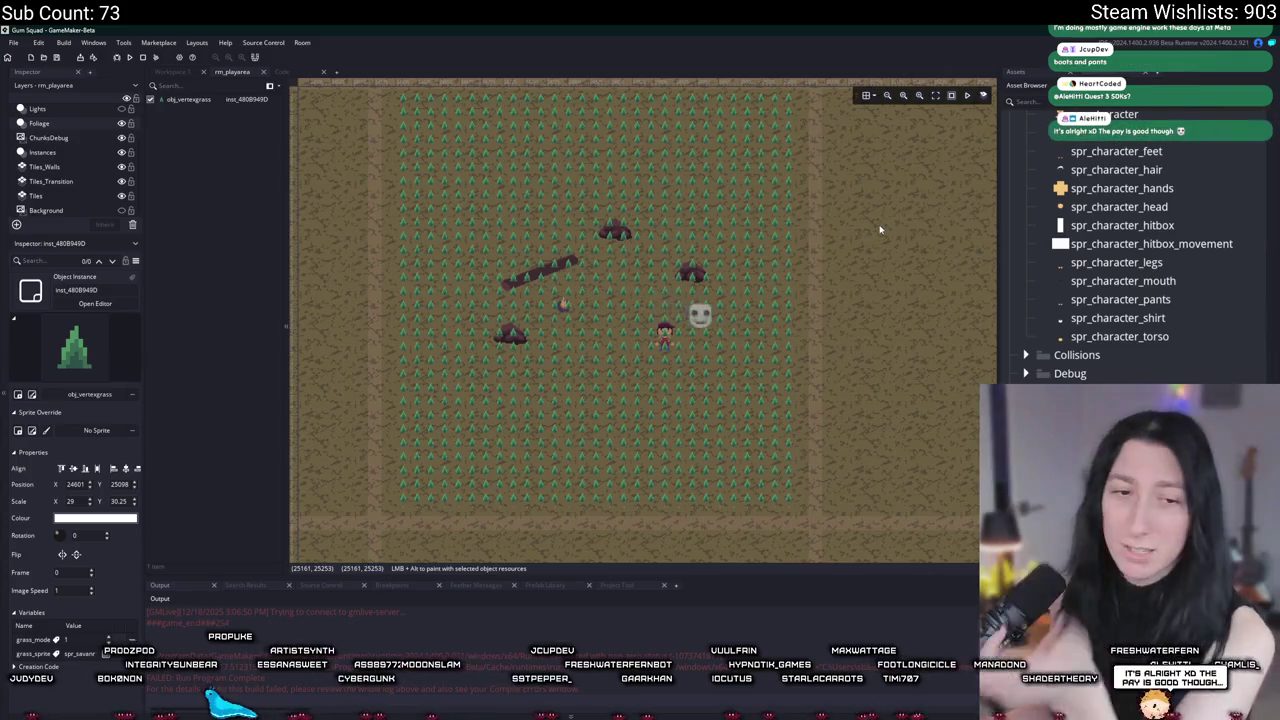
drag(880, 230, 785, 236)
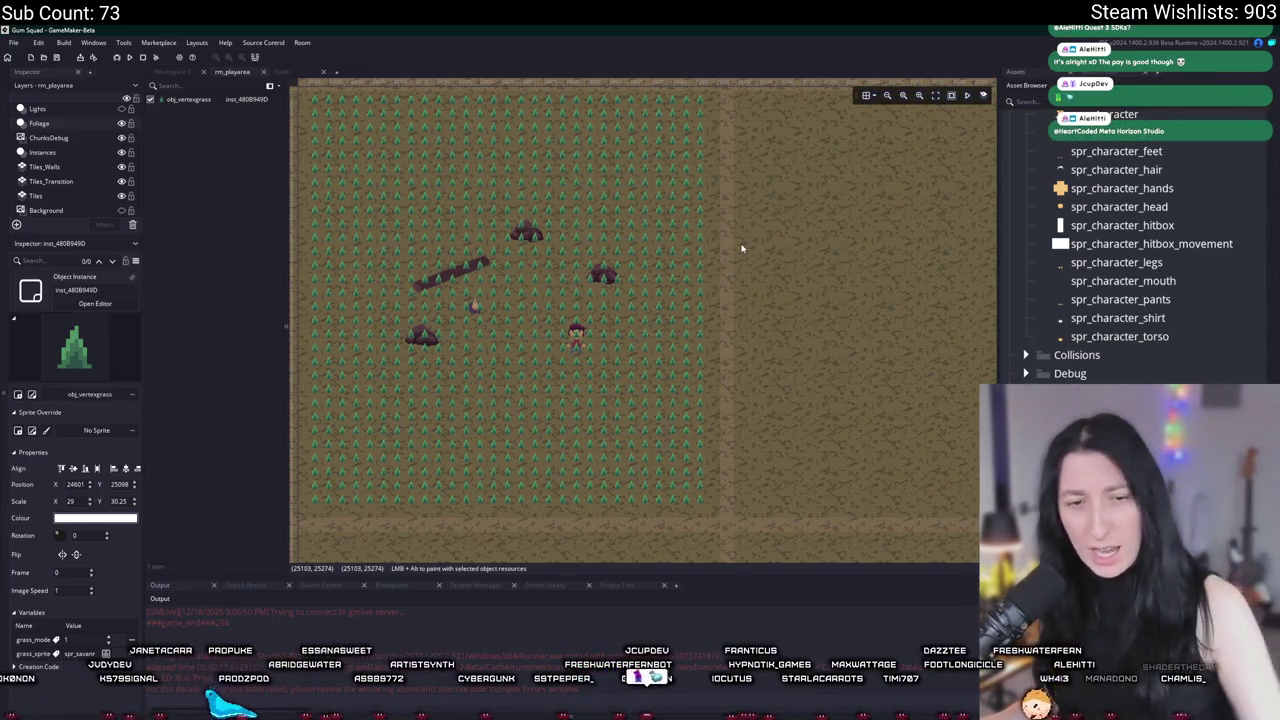
scroll(654, 254, down, 5)
mouse_move(715, 280)
mouse_down()
mouse_move(737, 317)
mouse_move(669, 233)
mouse_up()
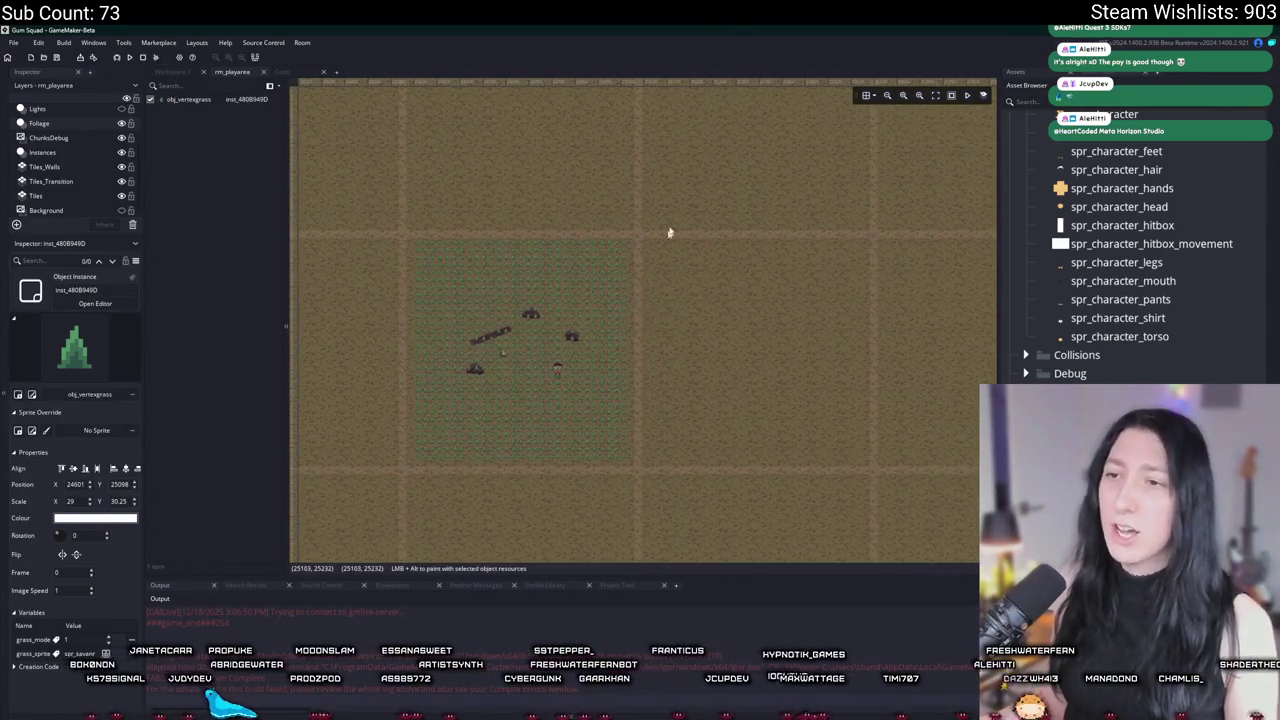
scroll(586, 341, up, 3)
scroll(518, 393, down, 1)
click(520, 395)
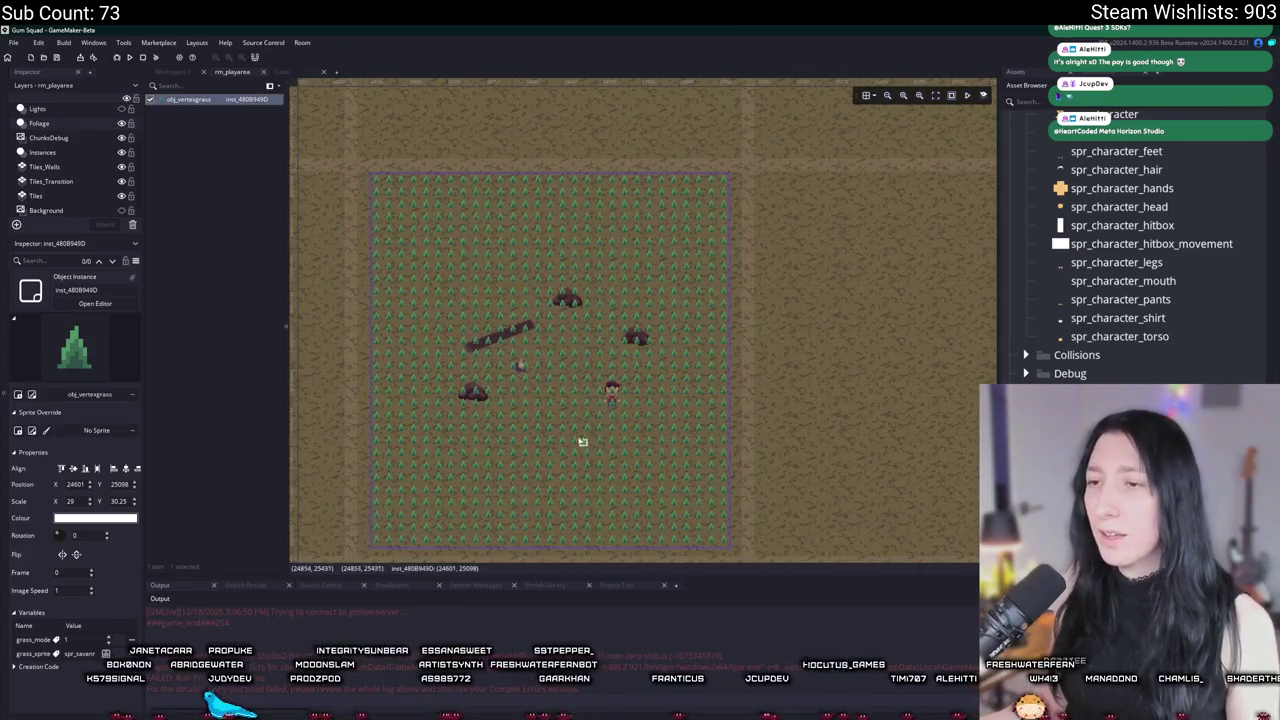
scroll(600, 390, down, 1)
scroll(616, 337, down, 1)
scroll(502, 209, down, 1)
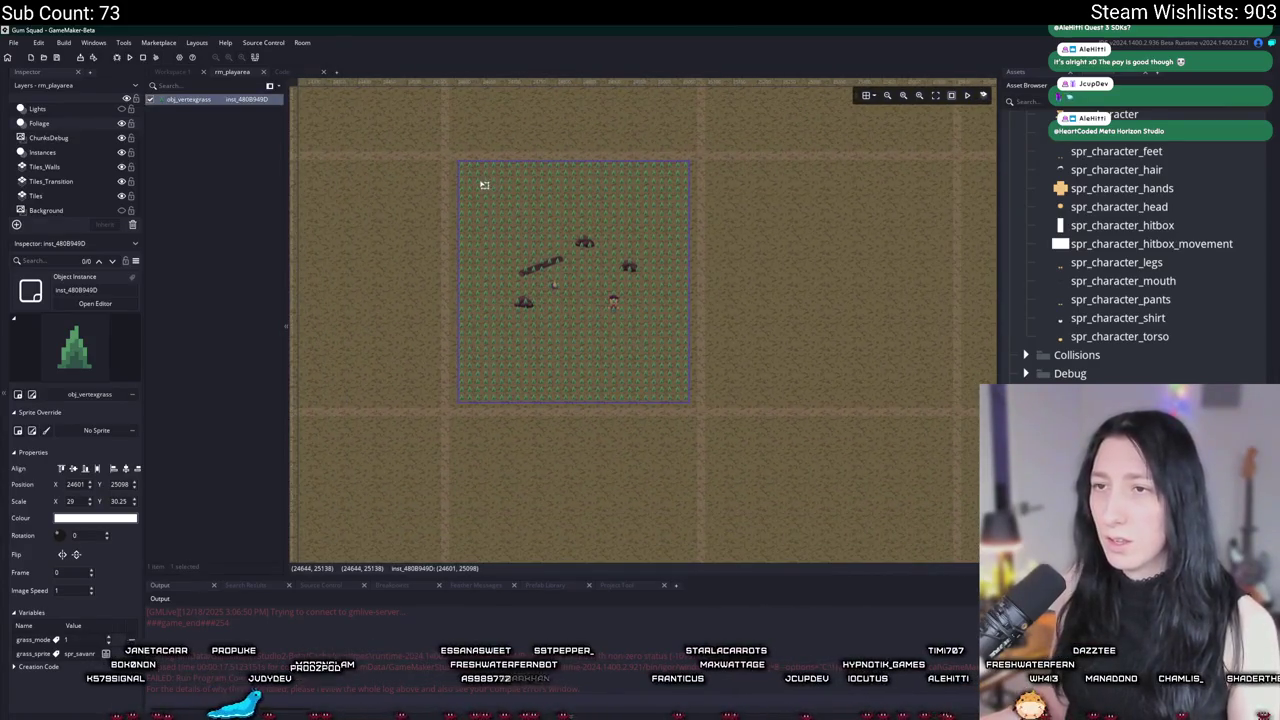
Step: Set the obj_vertexgrass instance's grass_mode variable to 2 and close the popups
double_click(484, 185)
click(786, 216)
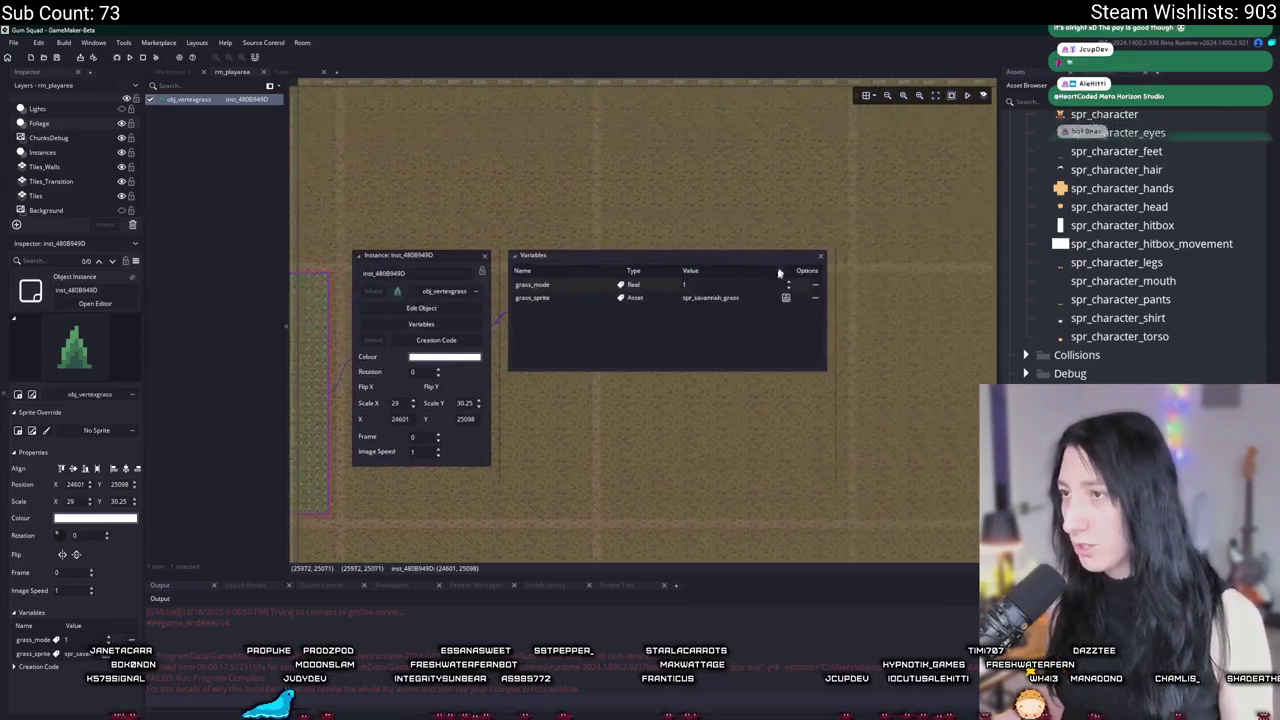
text(2)
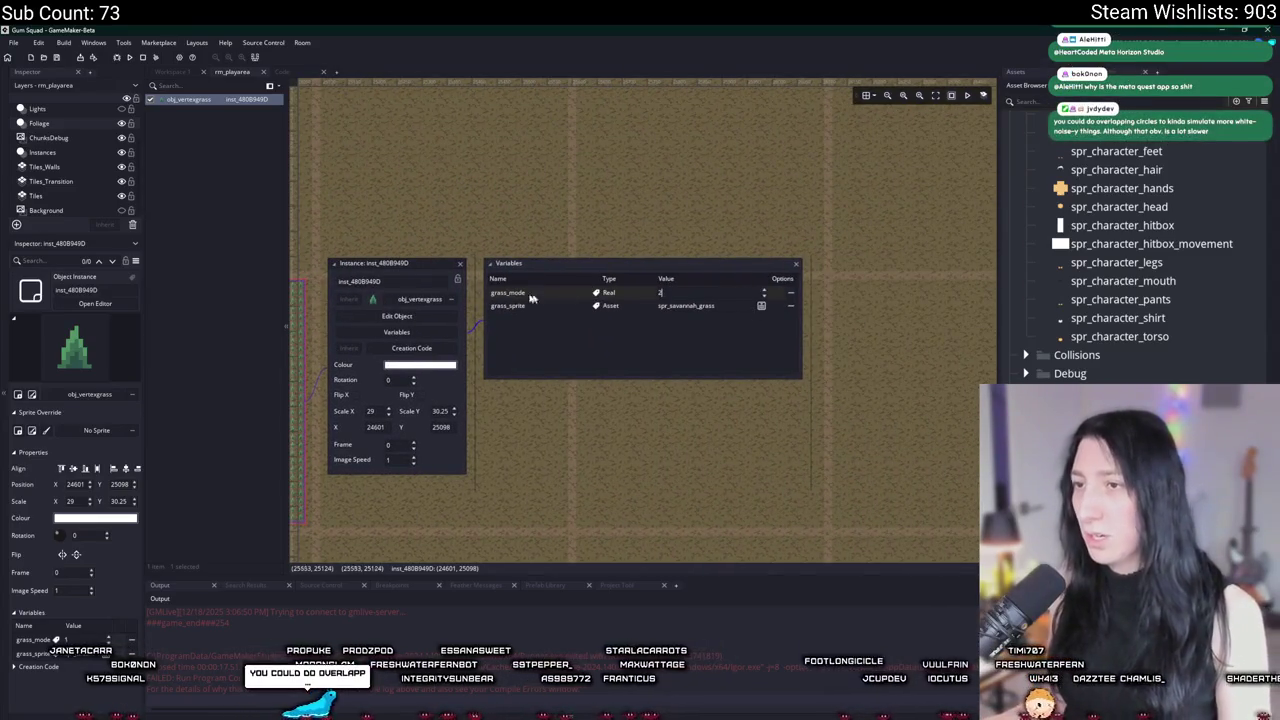
click(460, 263)
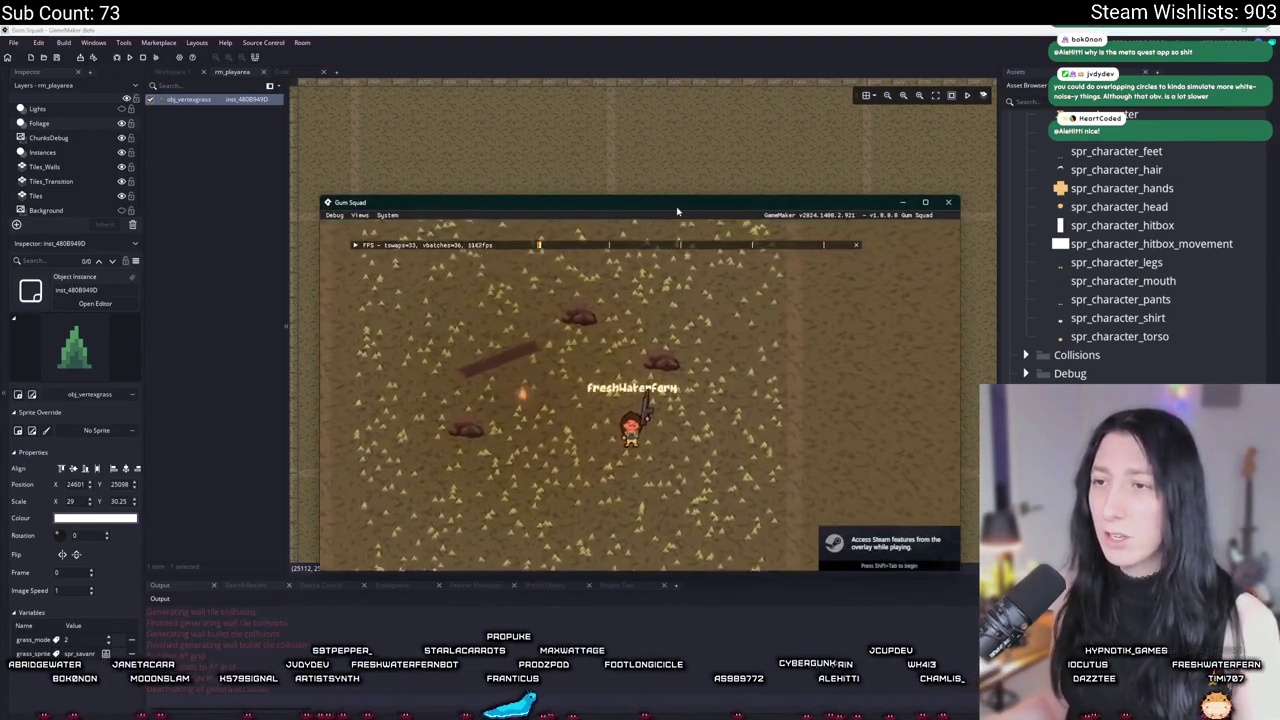
Step: Maximise the game, walk around the log and fire checking the grass_mode 2 spread, then switch to Aseprite
double_click(677, 206)
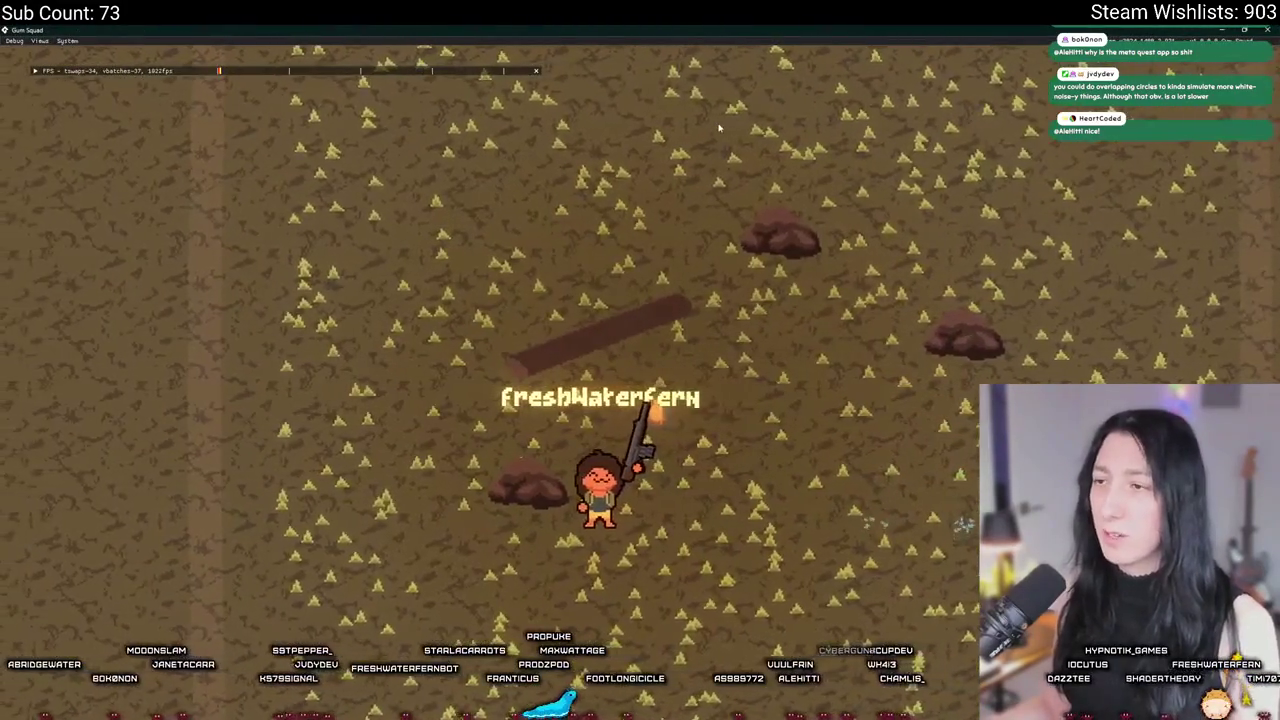
key(s)
key(d)
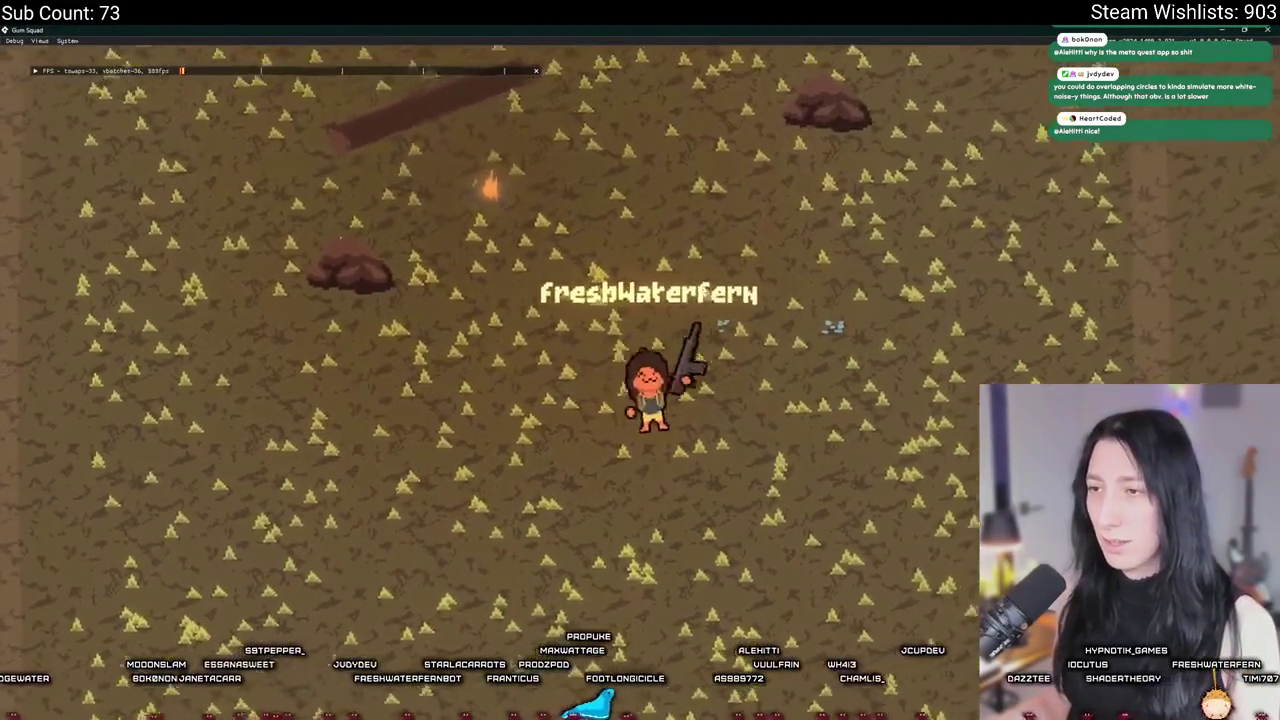
key(w)
key(d)
key(a)
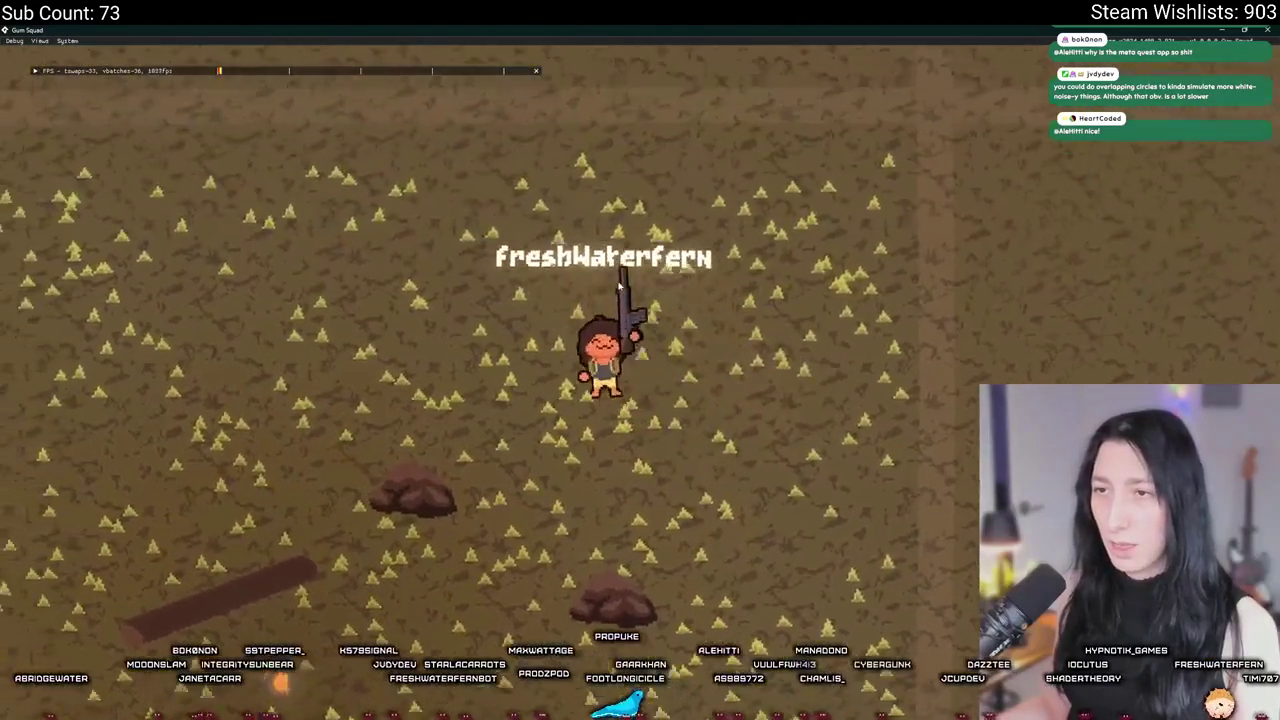
key(s)
key(a)
key(s)
key(d)
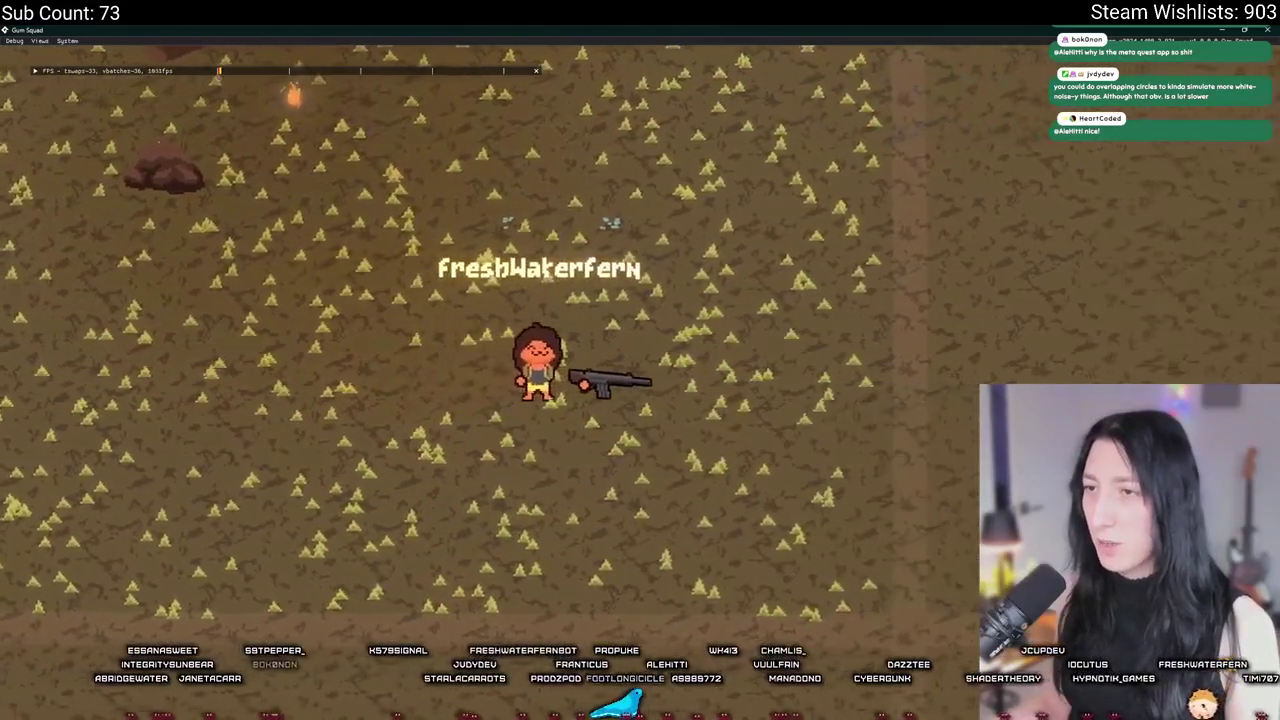
key(w)
key(a)
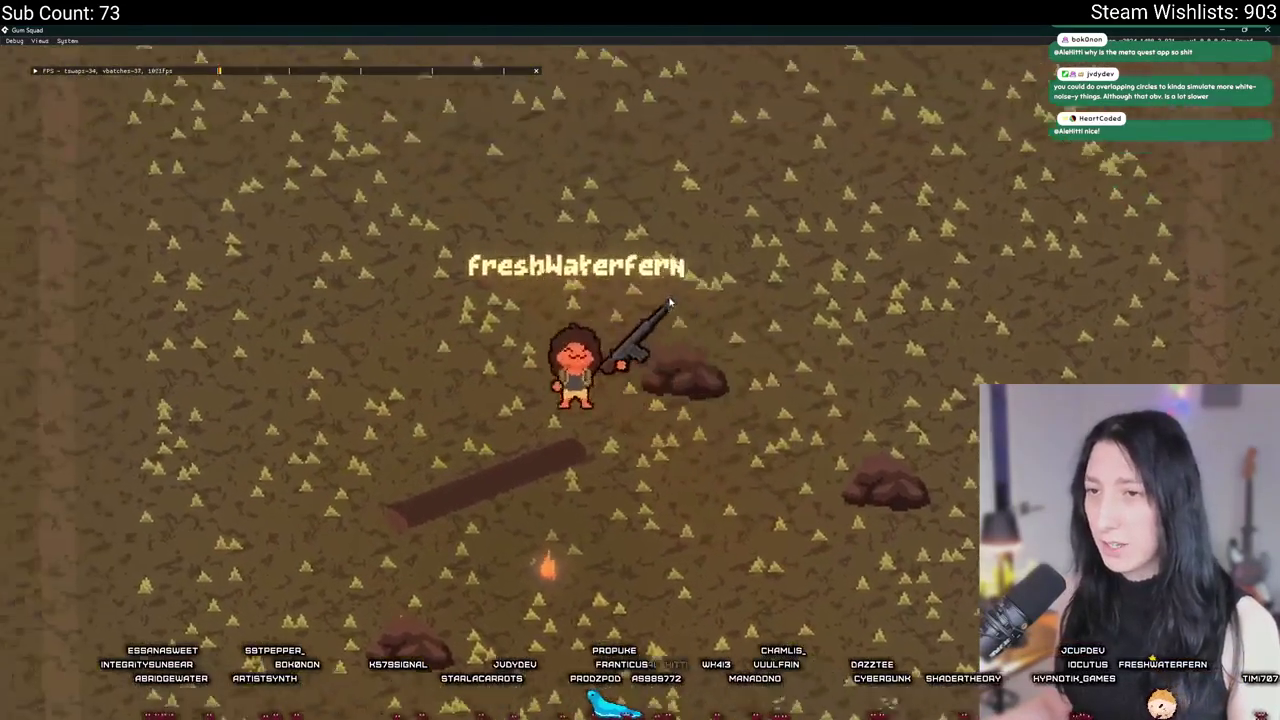
key(a)
key(s)
key(d)
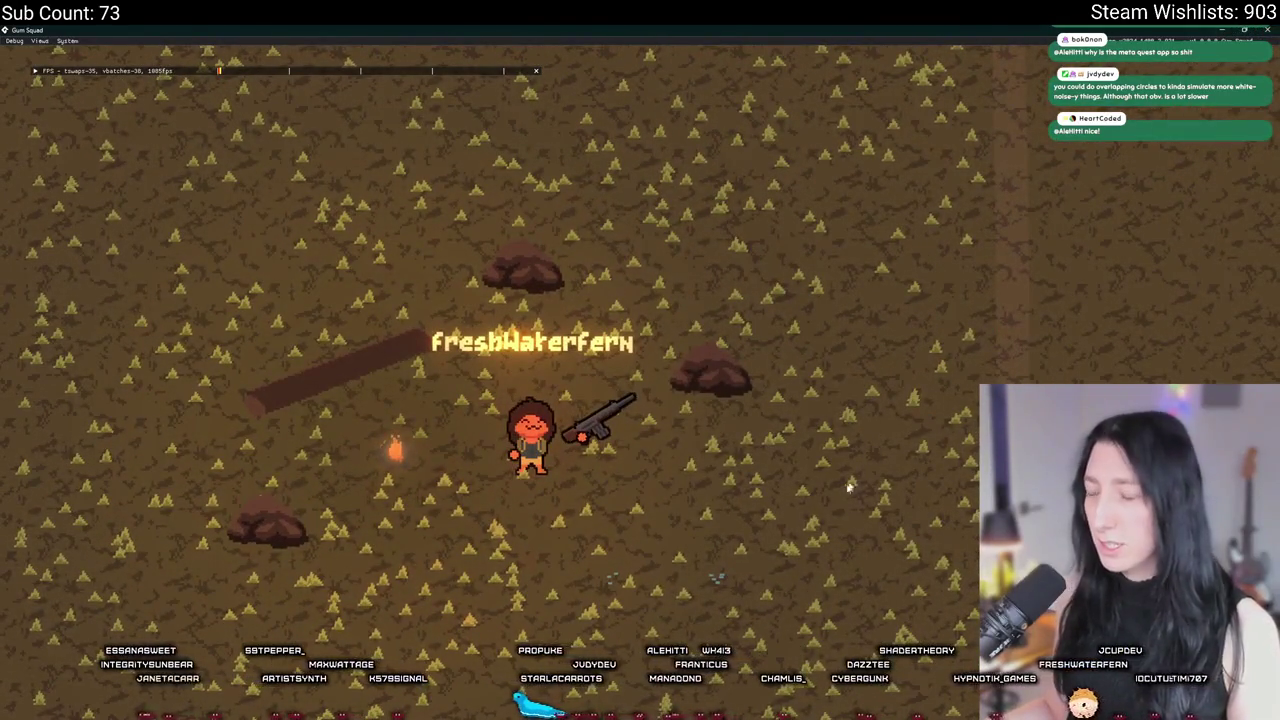
key(alt+Tab)
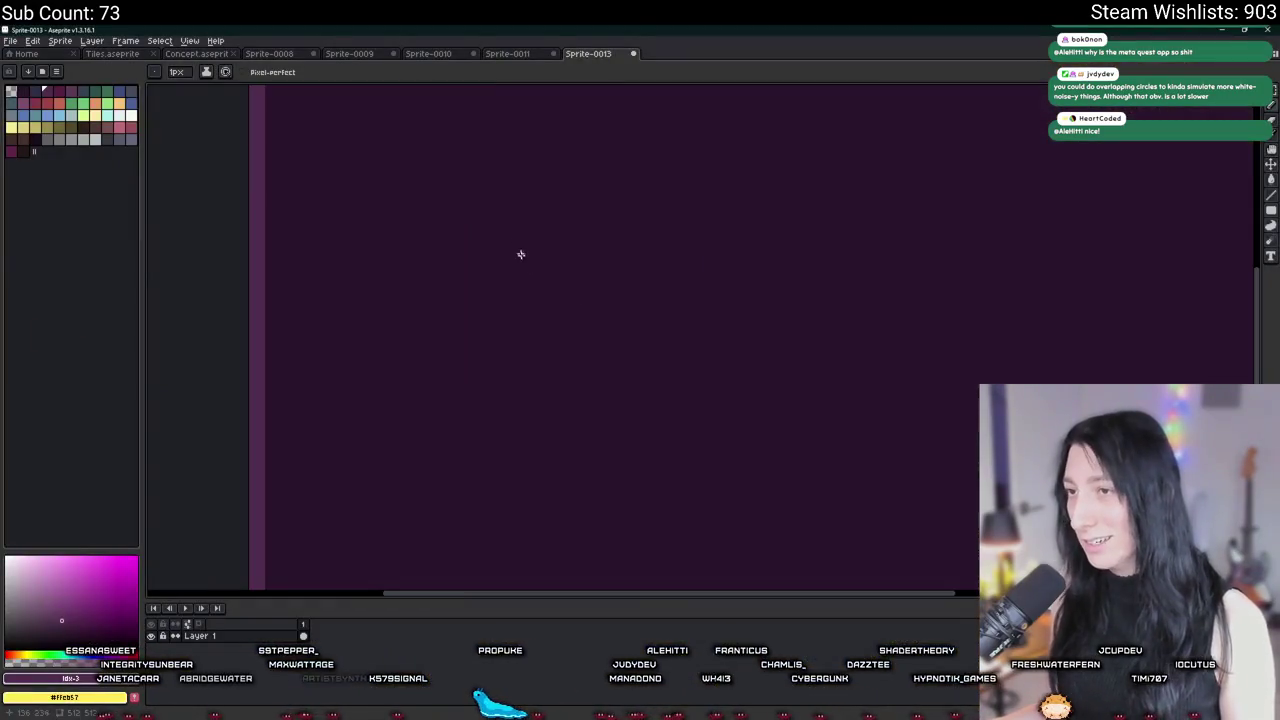
Step: Switch to Sprite-0010 and eyedropper the light green of the grass tufts
click(493, 55)
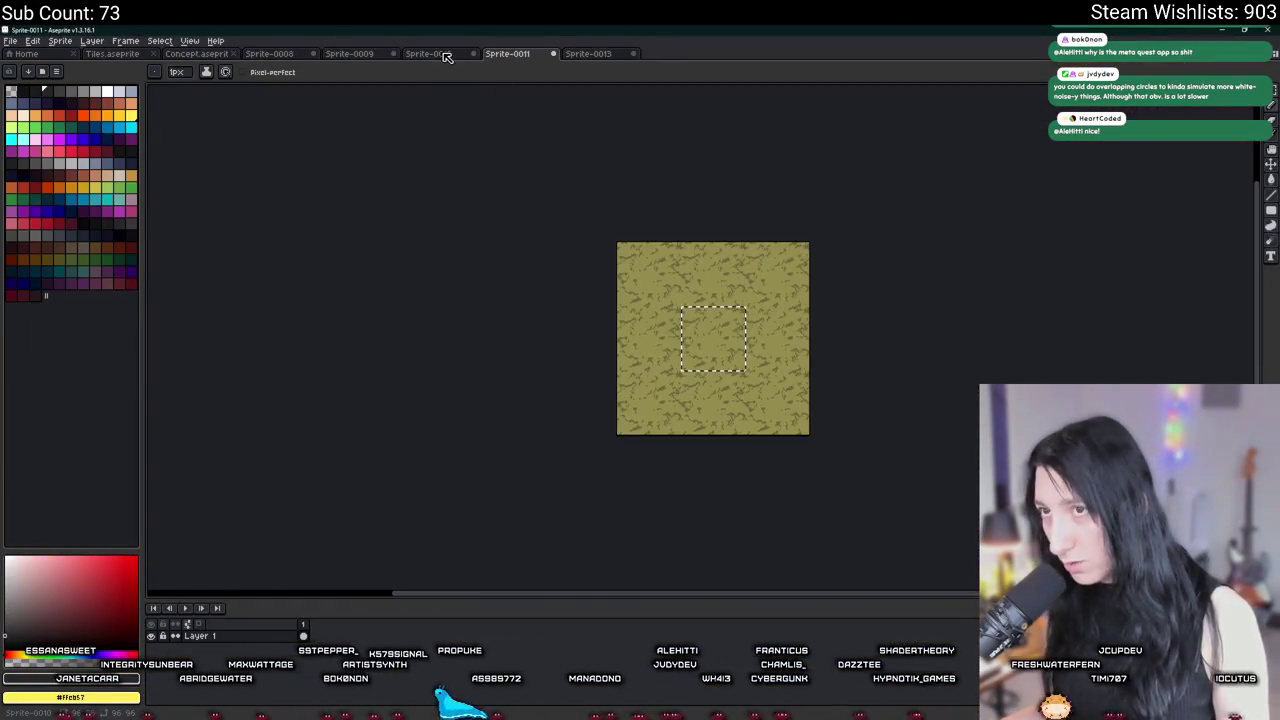
click(428, 53)
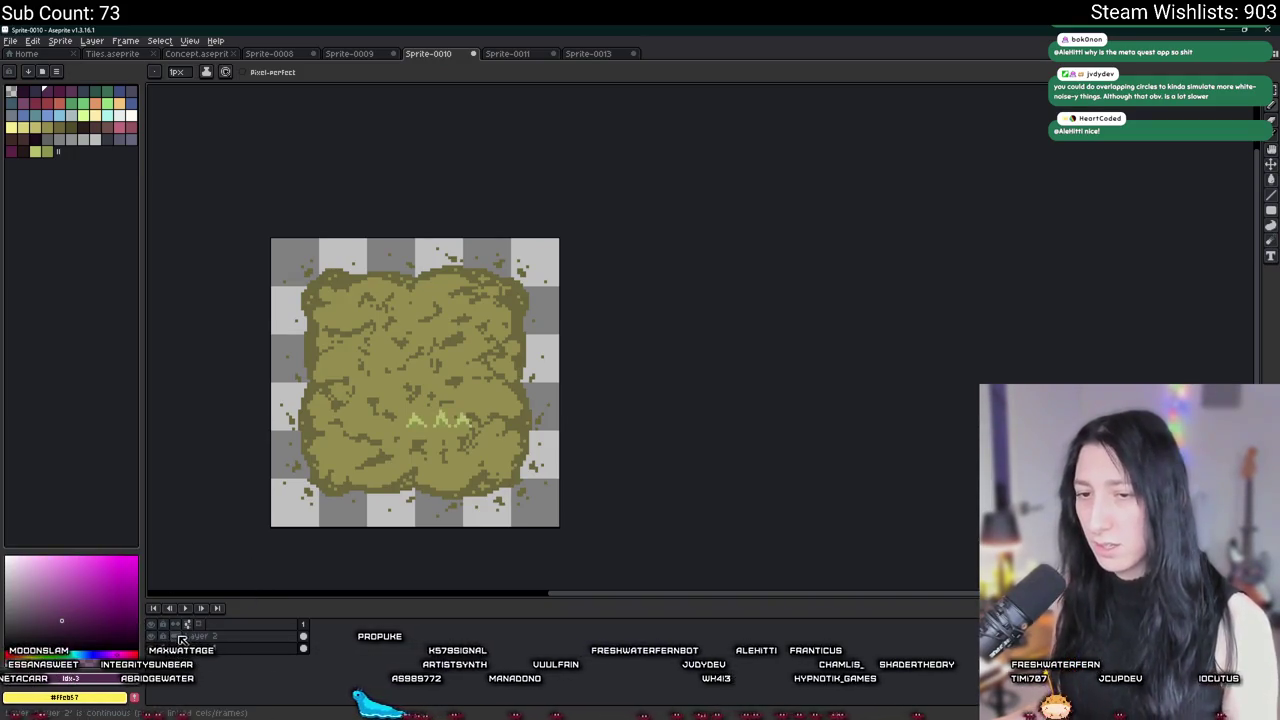
scroll(395, 356, up, 2)
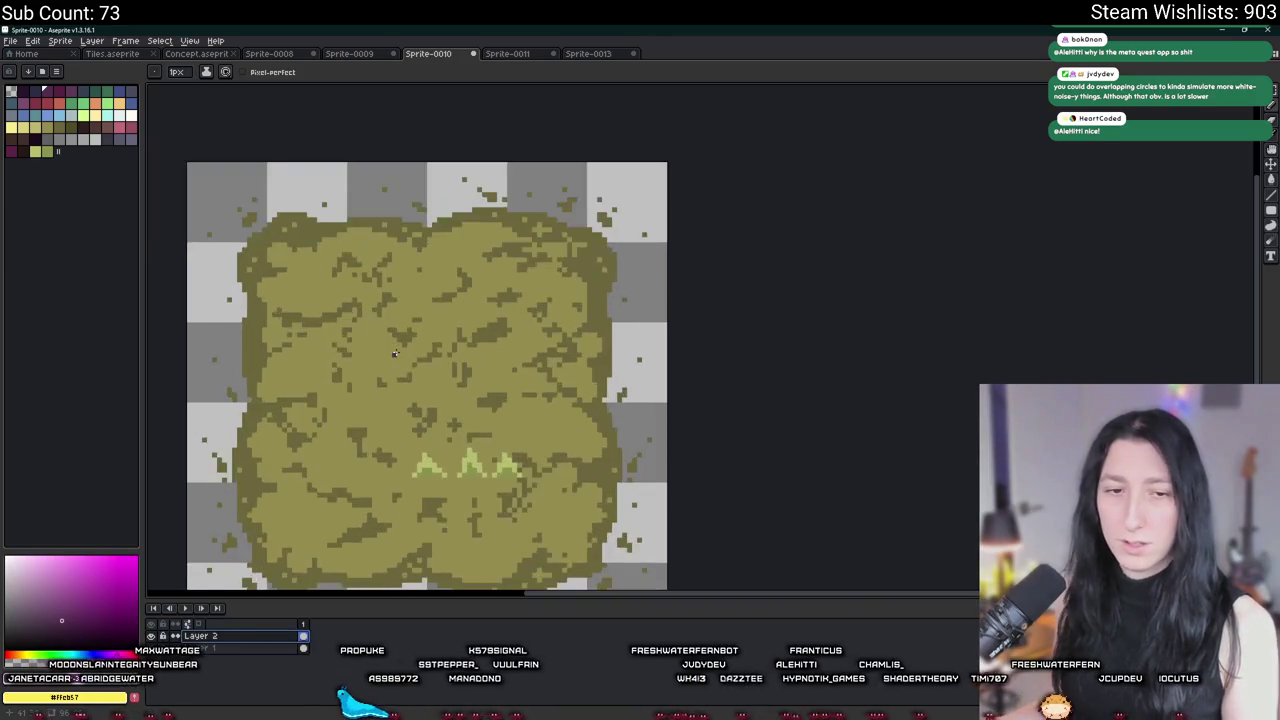
key(i)
scroll(520, 481, up, 5)
scroll(520, 481, down, 2)
click(551, 380)
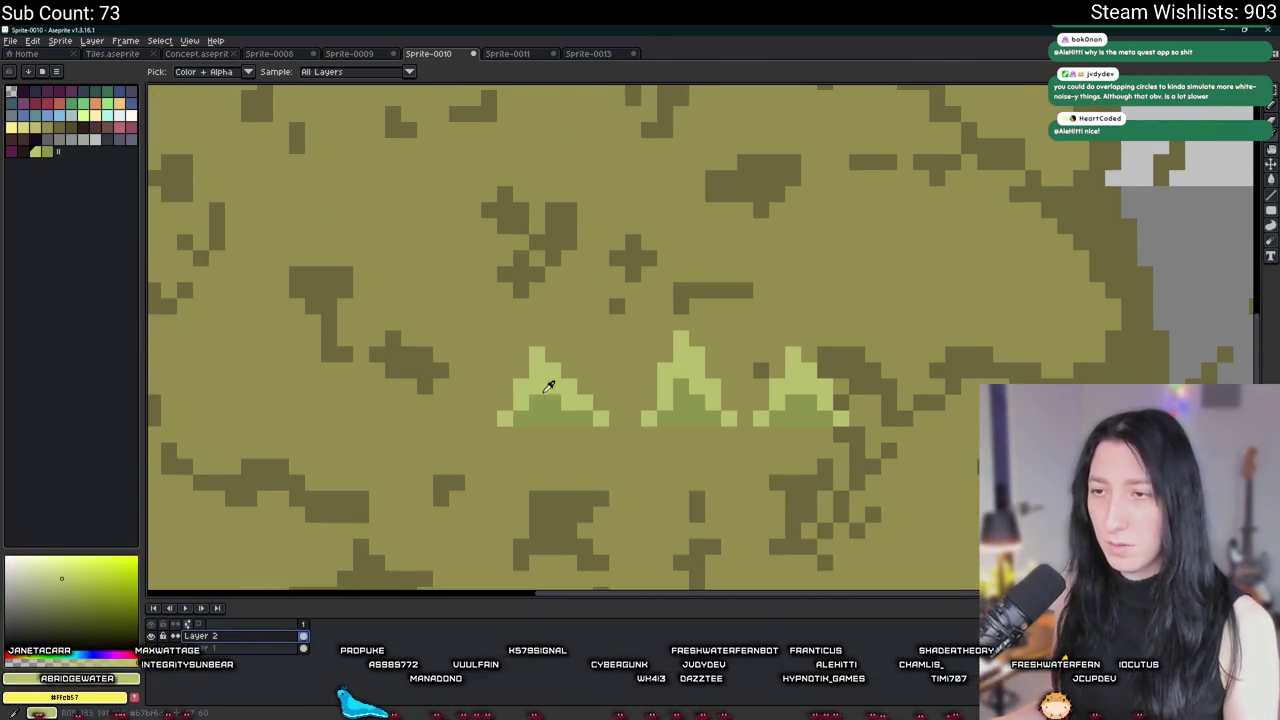
scroll(617, 437, down, 3)
key(b)
Step: Draw a tall light-green grass blade with the Pencil and shade it darker
mouse_move(557, 468)
mouse_down()
mouse_move(573, 443)
mouse_move(543, 468)
mouse_move(563, 338)
mouse_up()
key(ctrl+z)
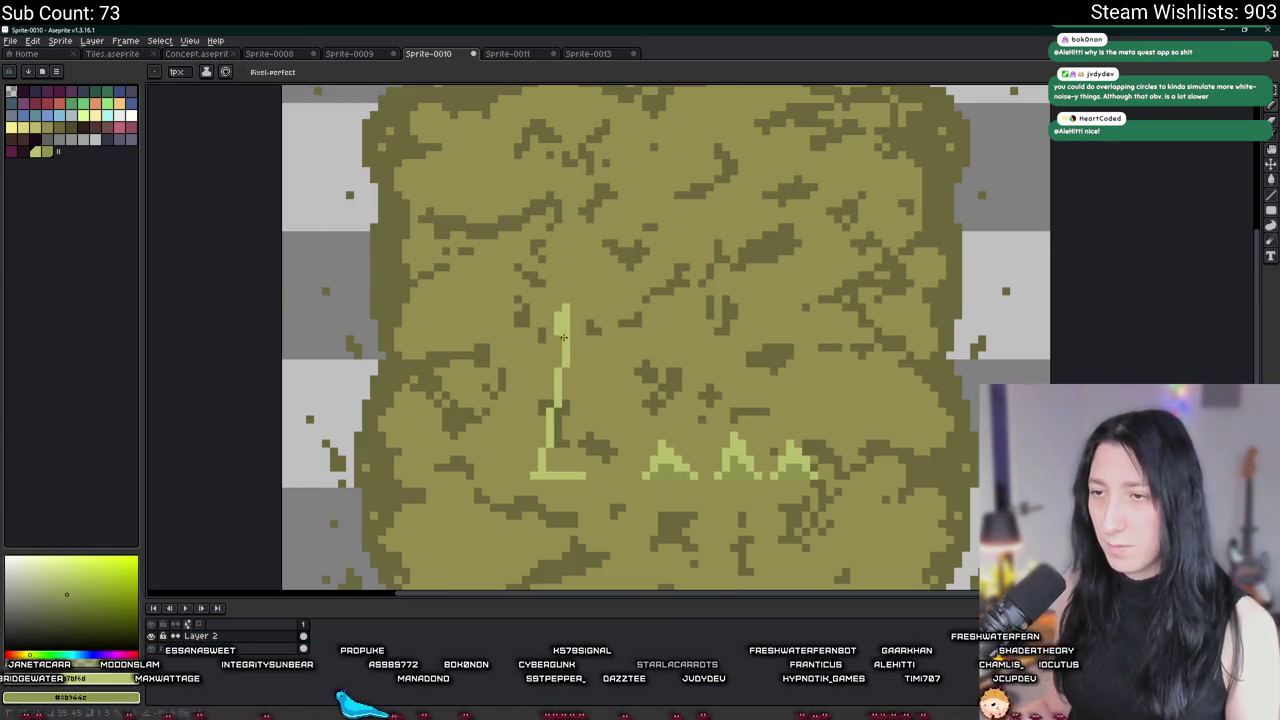
mouse_move(562, 440)
mouse_down()
mouse_move(572, 455)
mouse_move(576, 365)
mouse_move(556, 463)
mouse_up()
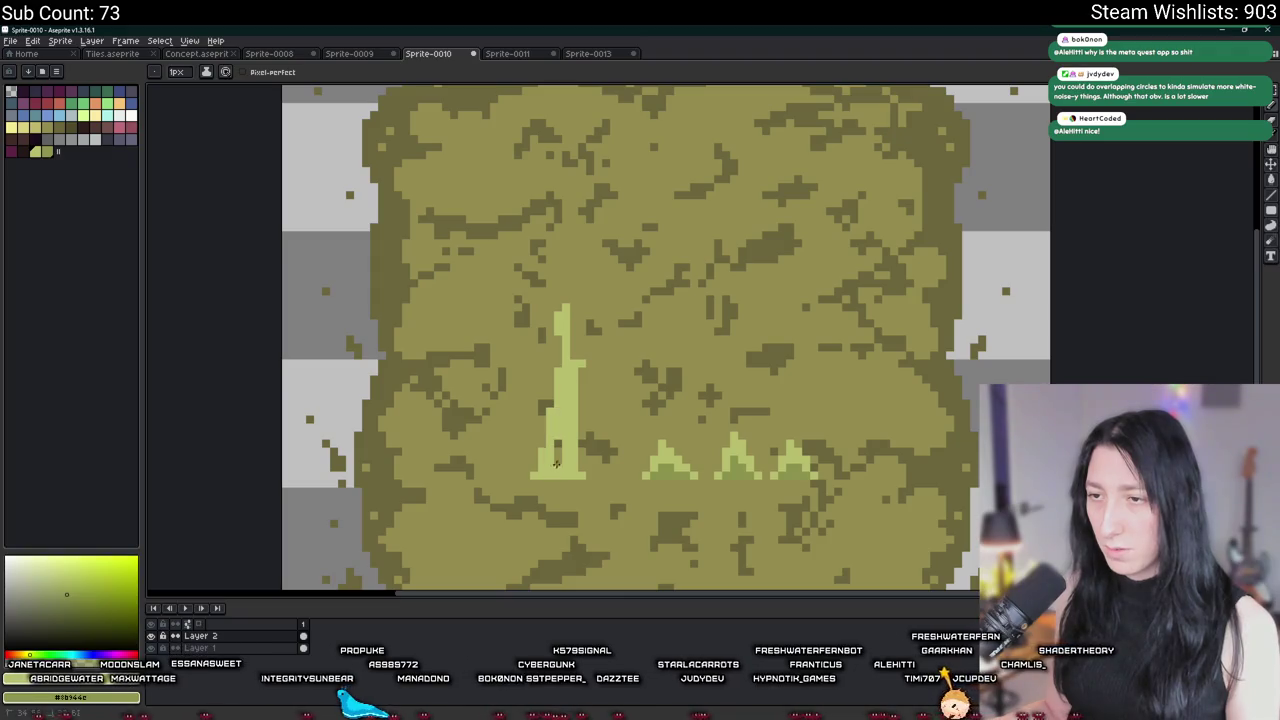
key(e)
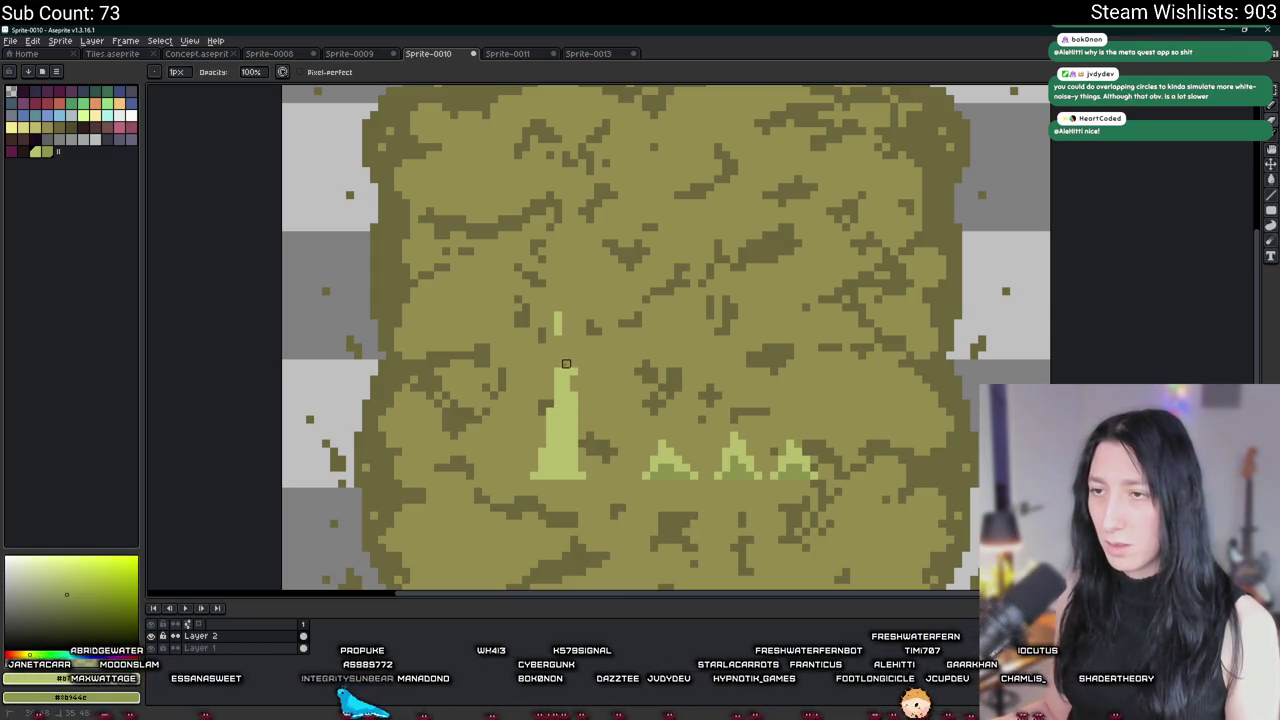
scroll(558, 396, up, 1)
key(b)
drag(563, 477, 566, 511)
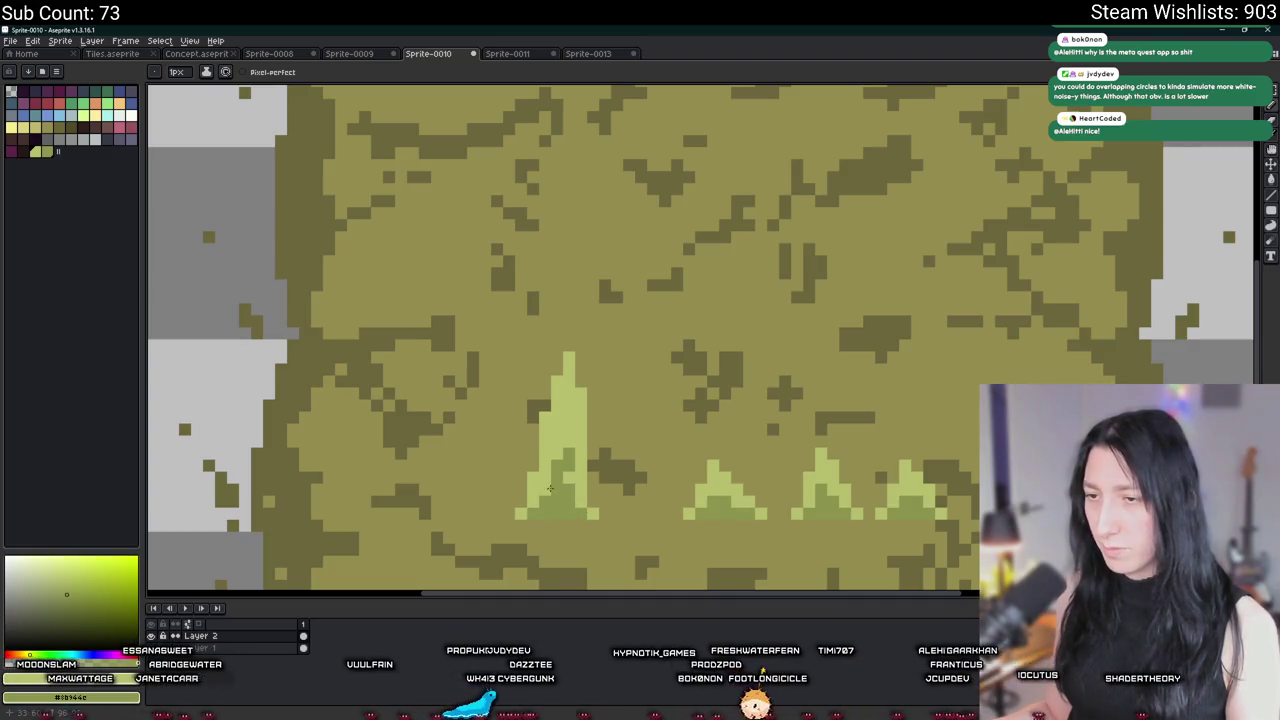
scroll(555, 475, down, 8)
scroll(565, 459, up, 3)
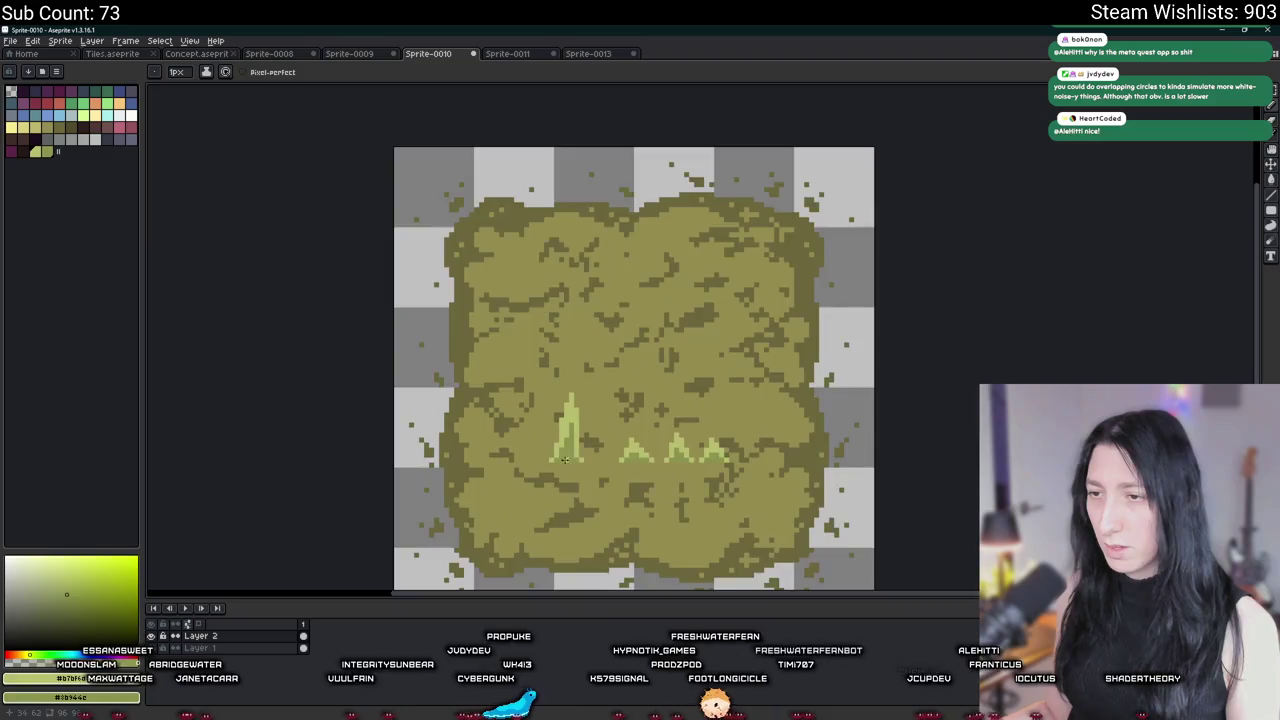
scroll(565, 459, up, 2)
scroll(549, 471, down, 3)
scroll(549, 471, down, 1)
scroll(565, 447, up, 4)
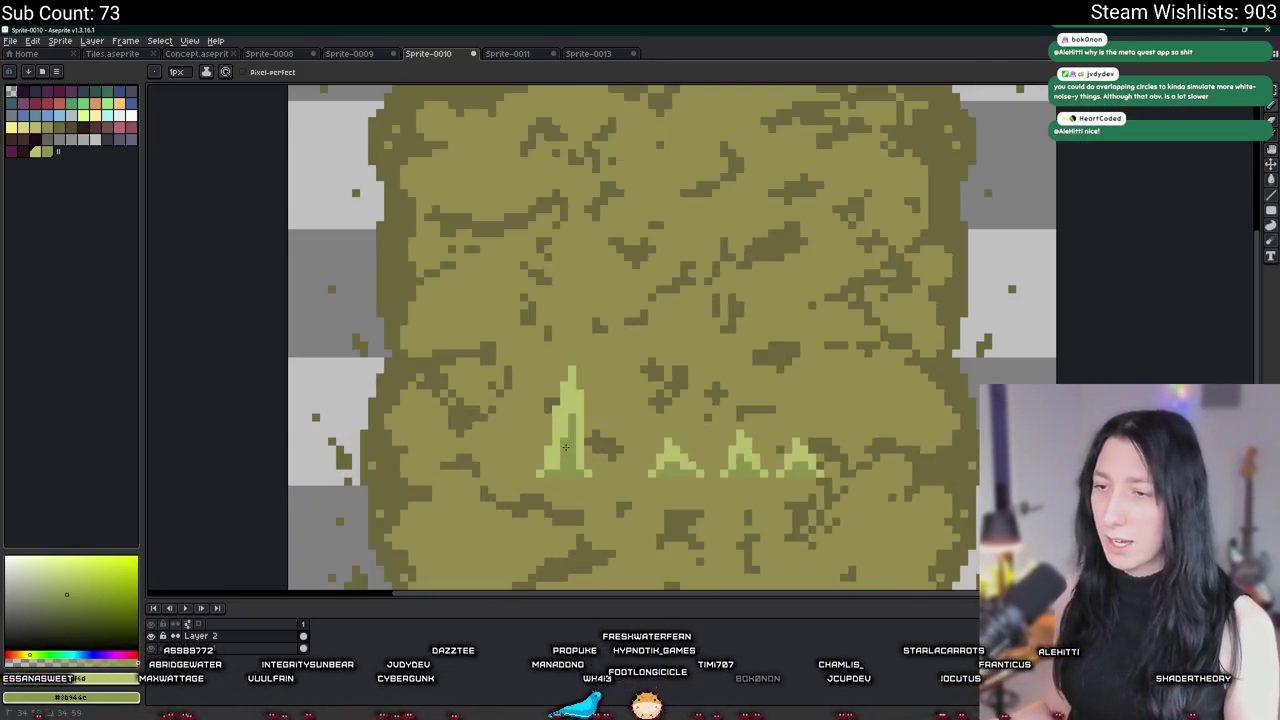
scroll(565, 447, up, 2)
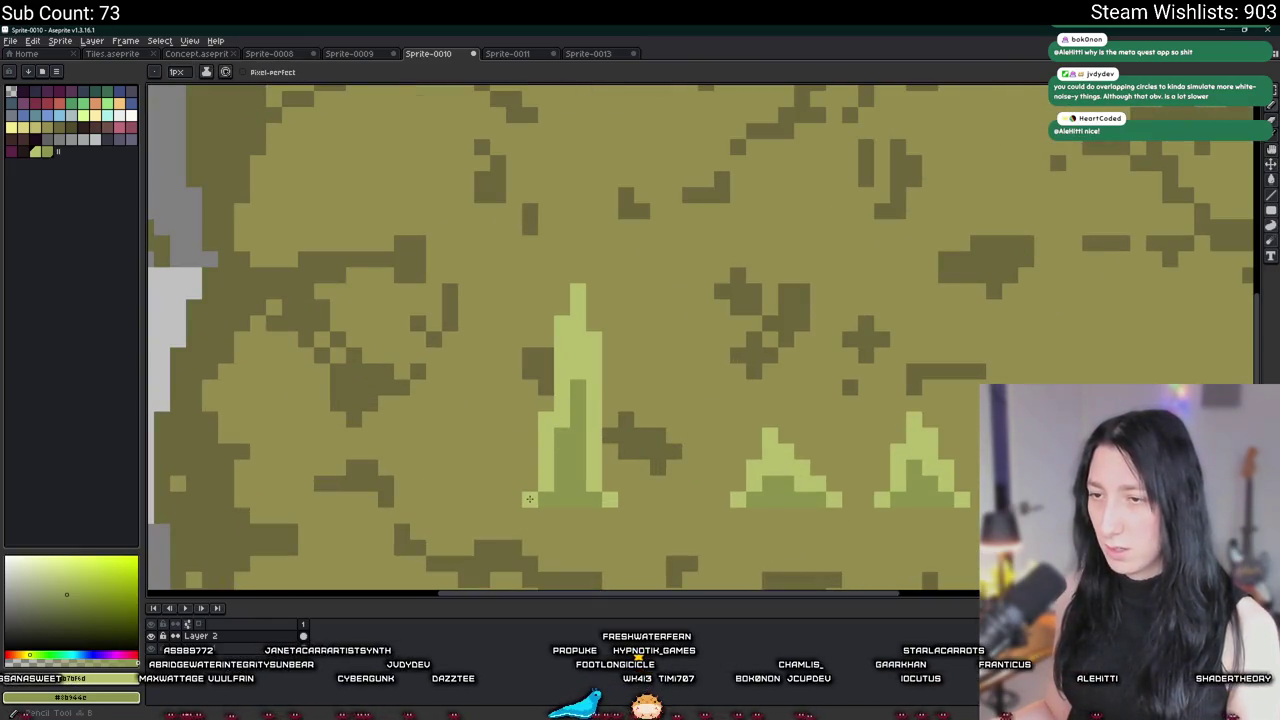
scroll(555, 458, down, 4)
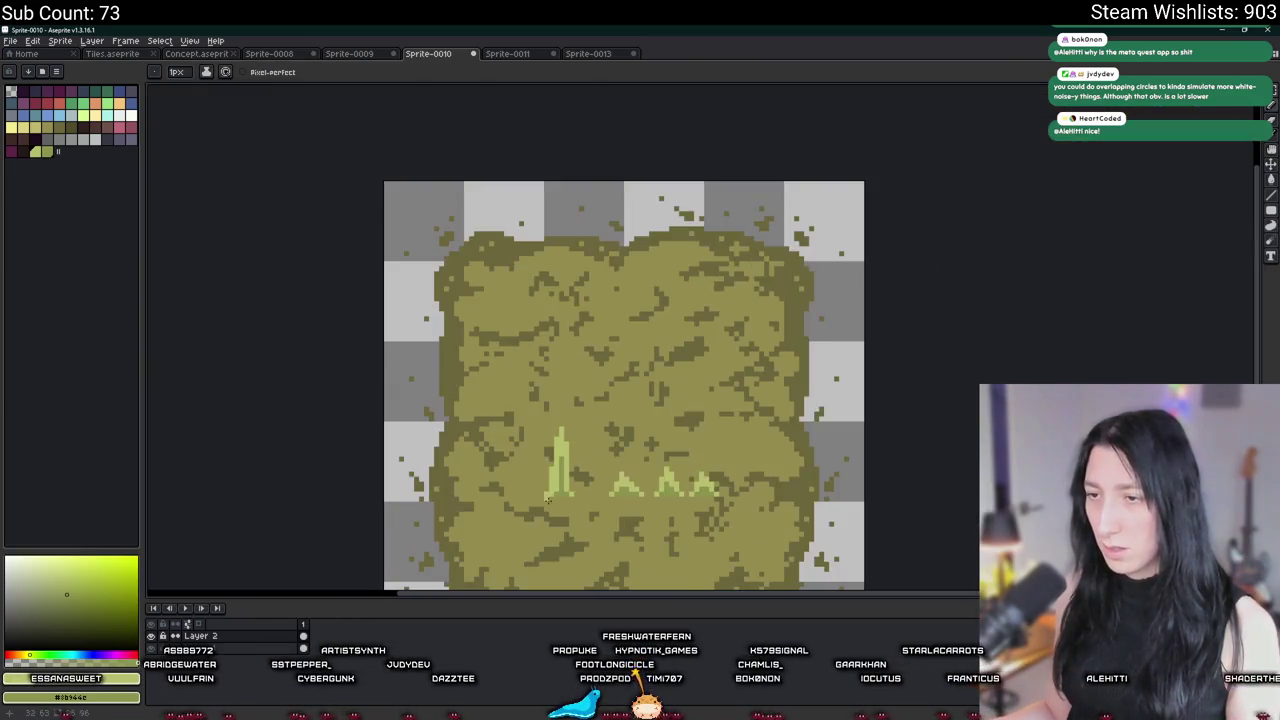
scroll(549, 497, up, 4)
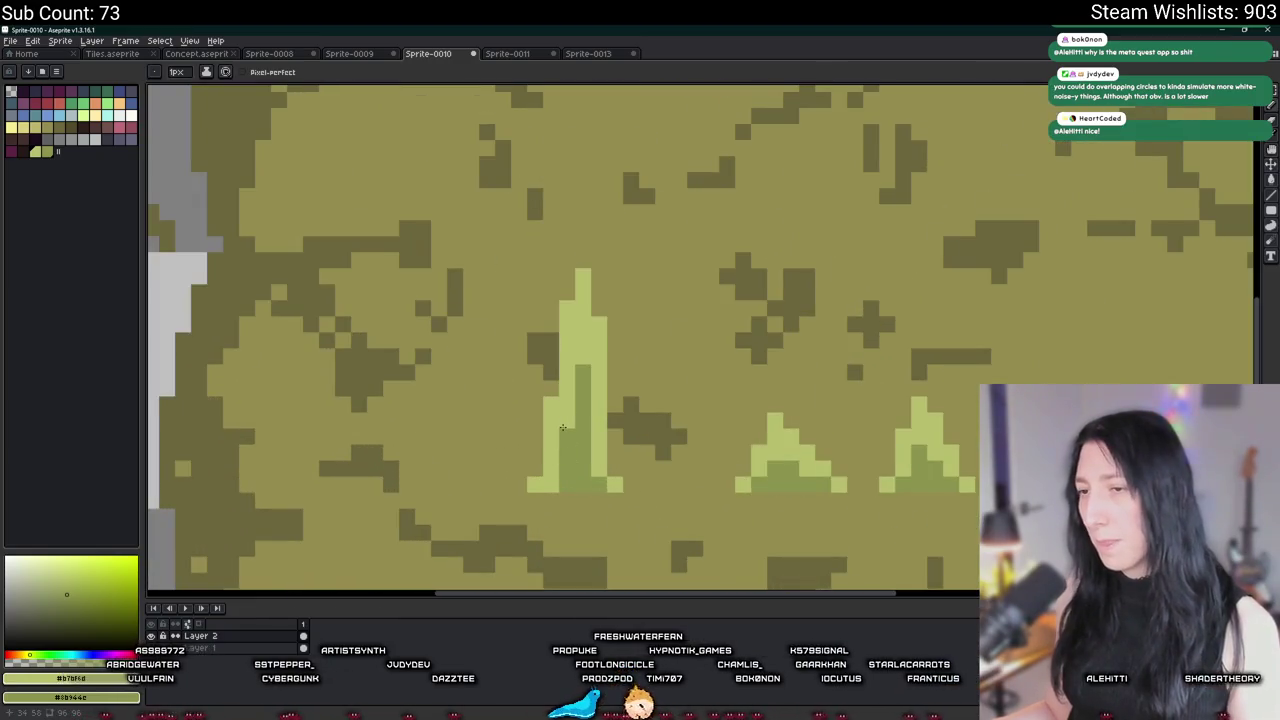
scroll(563, 428, down, 4)
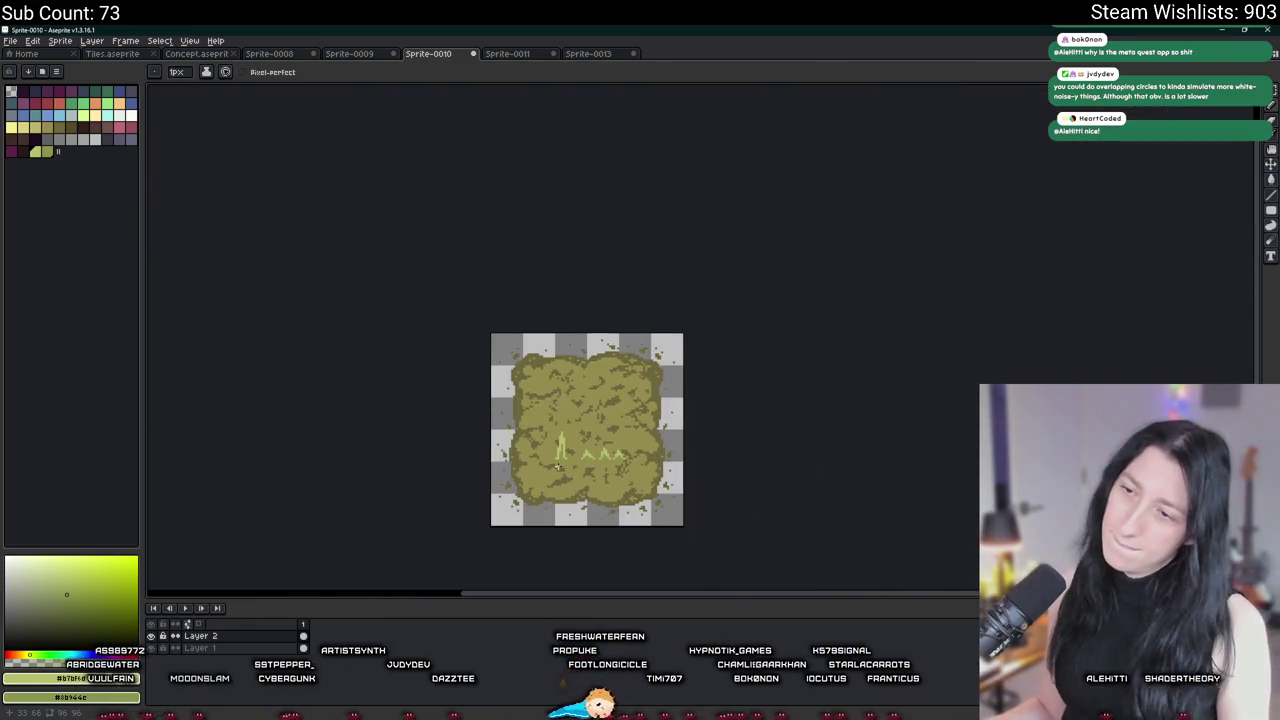
scroll(558, 464, up, 4)
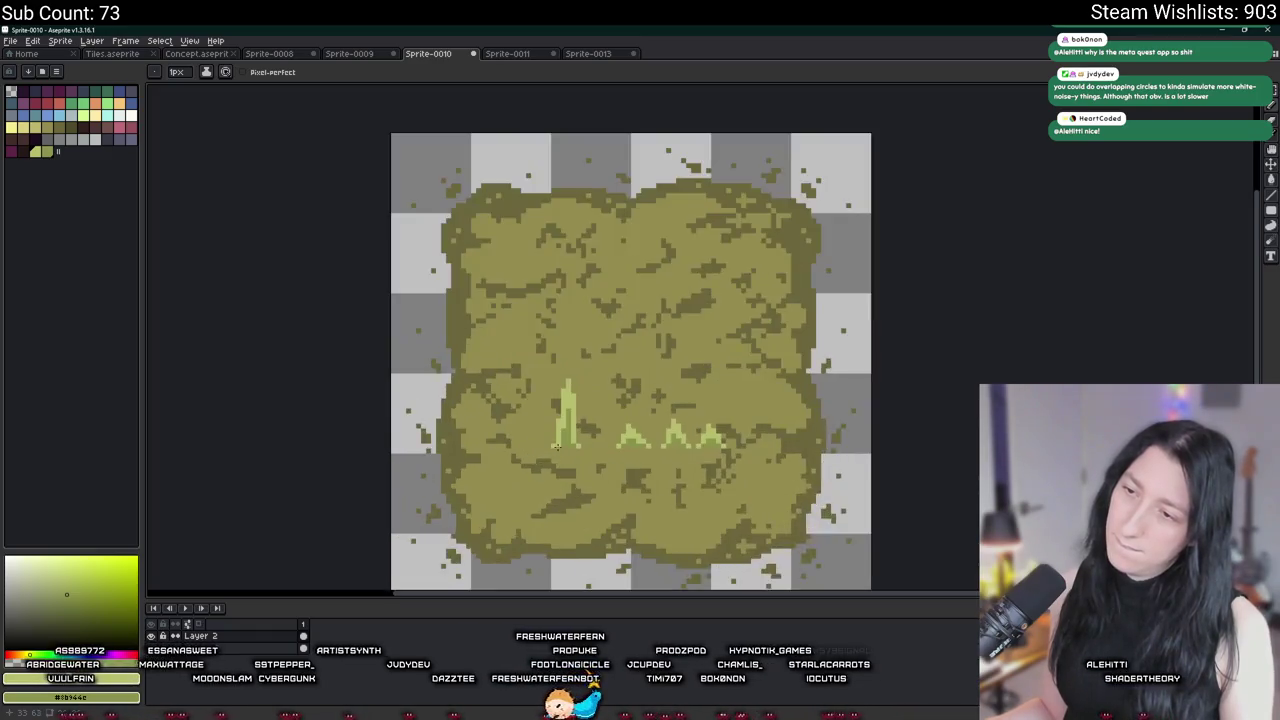
scroll(560, 429, down, 2)
Step: Marquee-select the tall blade, then return to GameMaker
key(m)
scroll(567, 390, up, 4)
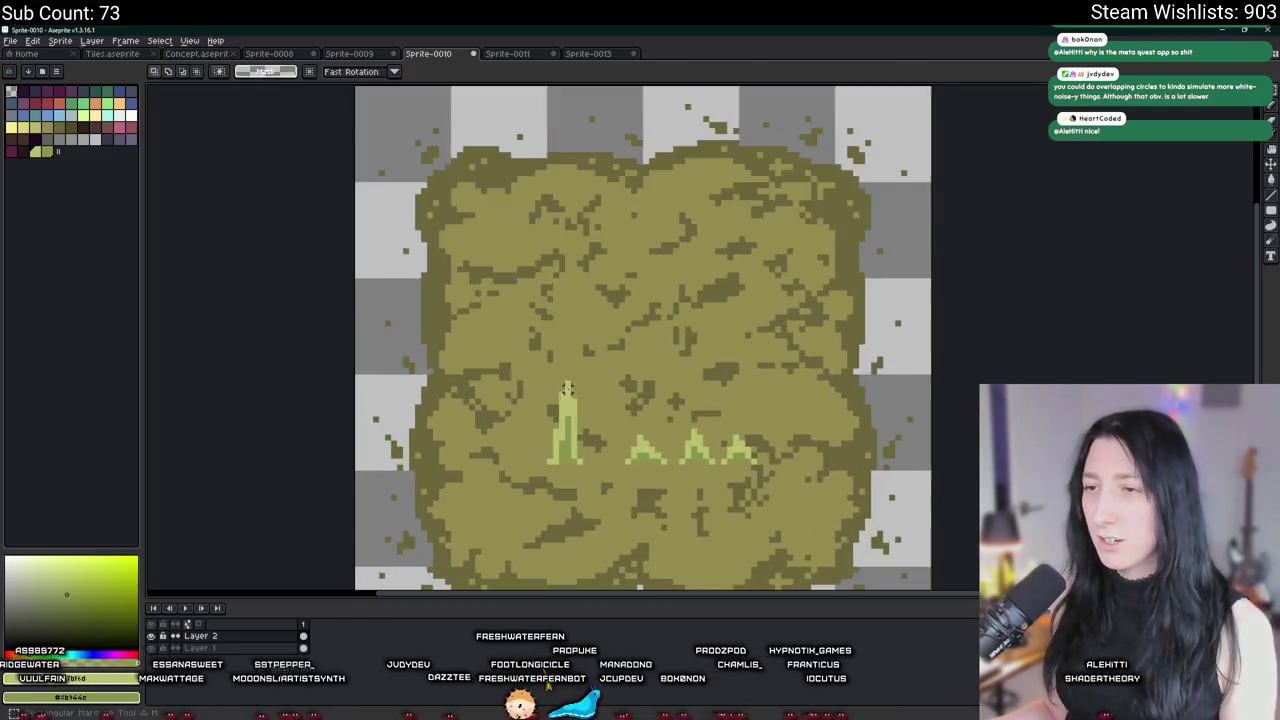
mouse_move(582, 446)
mouse_down()
mouse_move(521, 245)
mouse_move(485, 218)
mouse_up()
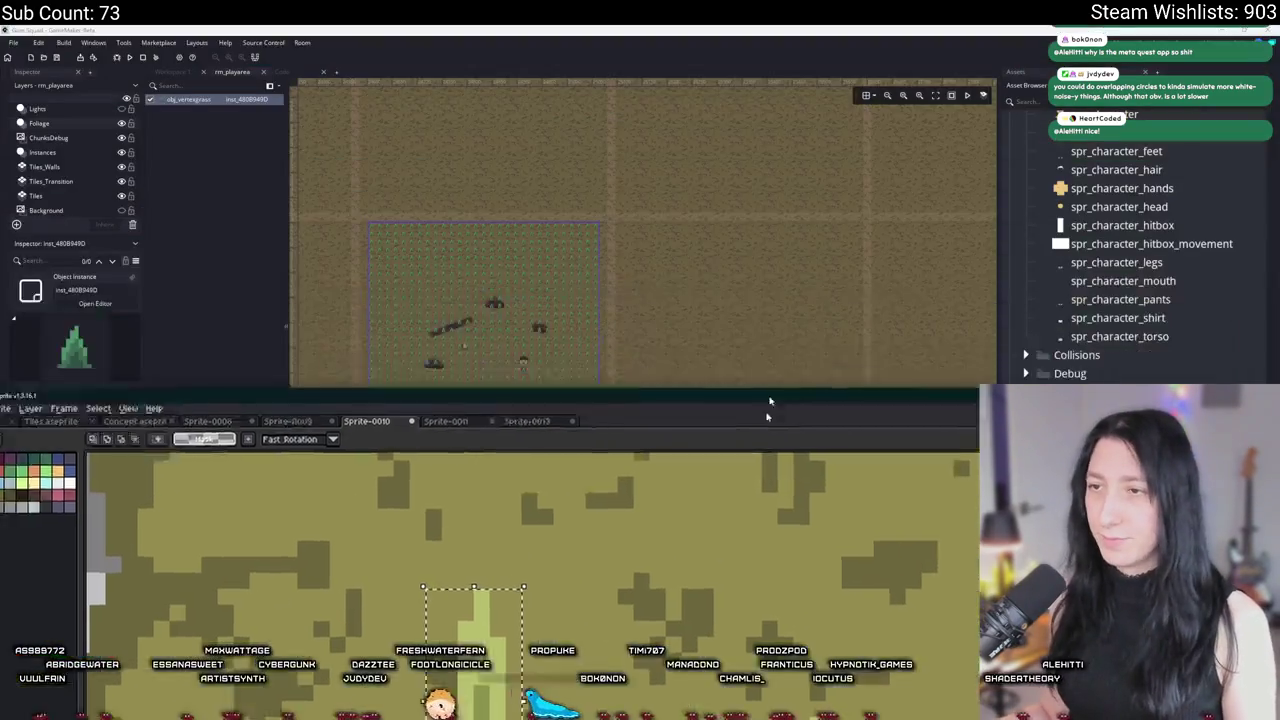
scroll(735, 358, down, 3)
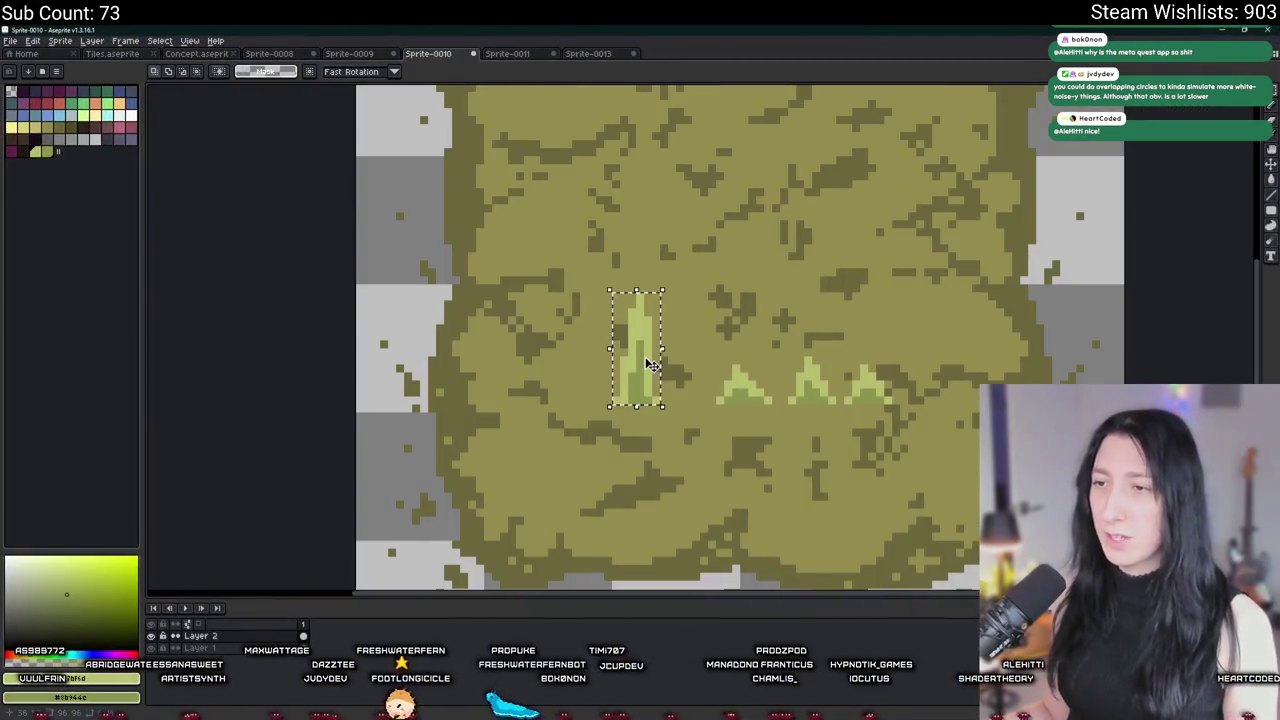
key(alt+Tab)
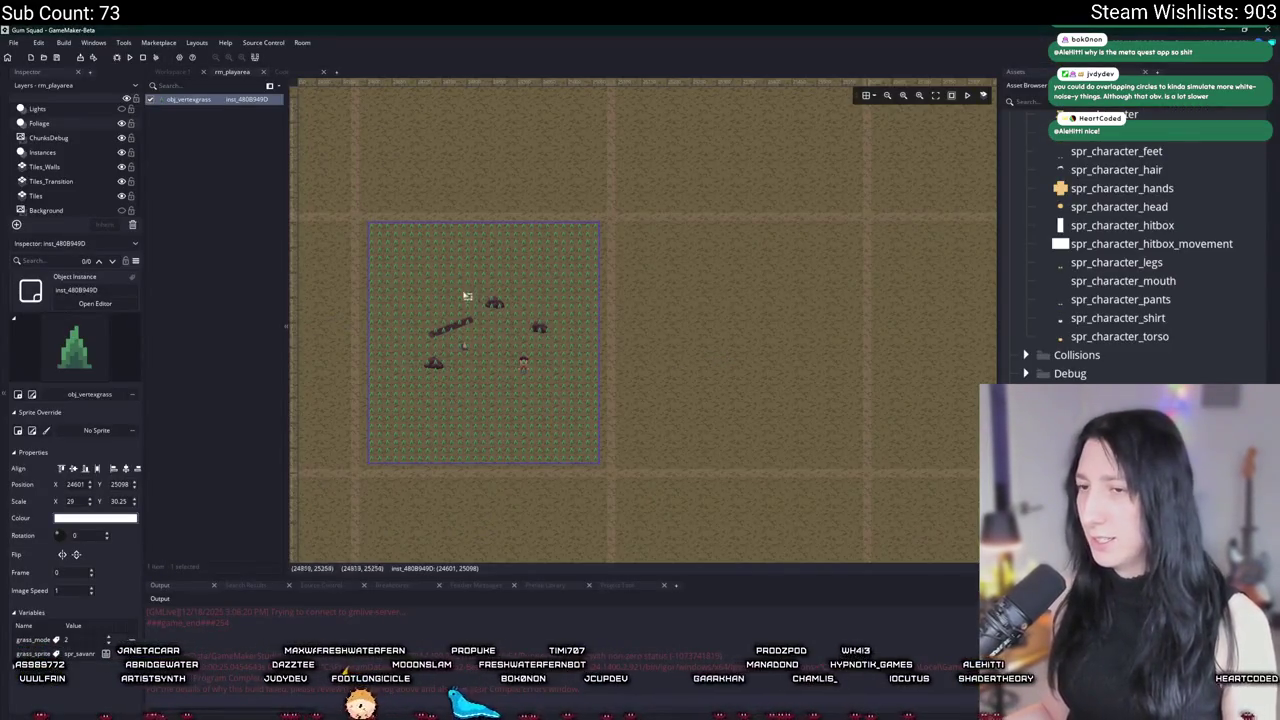
Step: Find and open the scr_easing script by searching 'ease', then switch to the easings.net cheat sheet
click(175, 72)
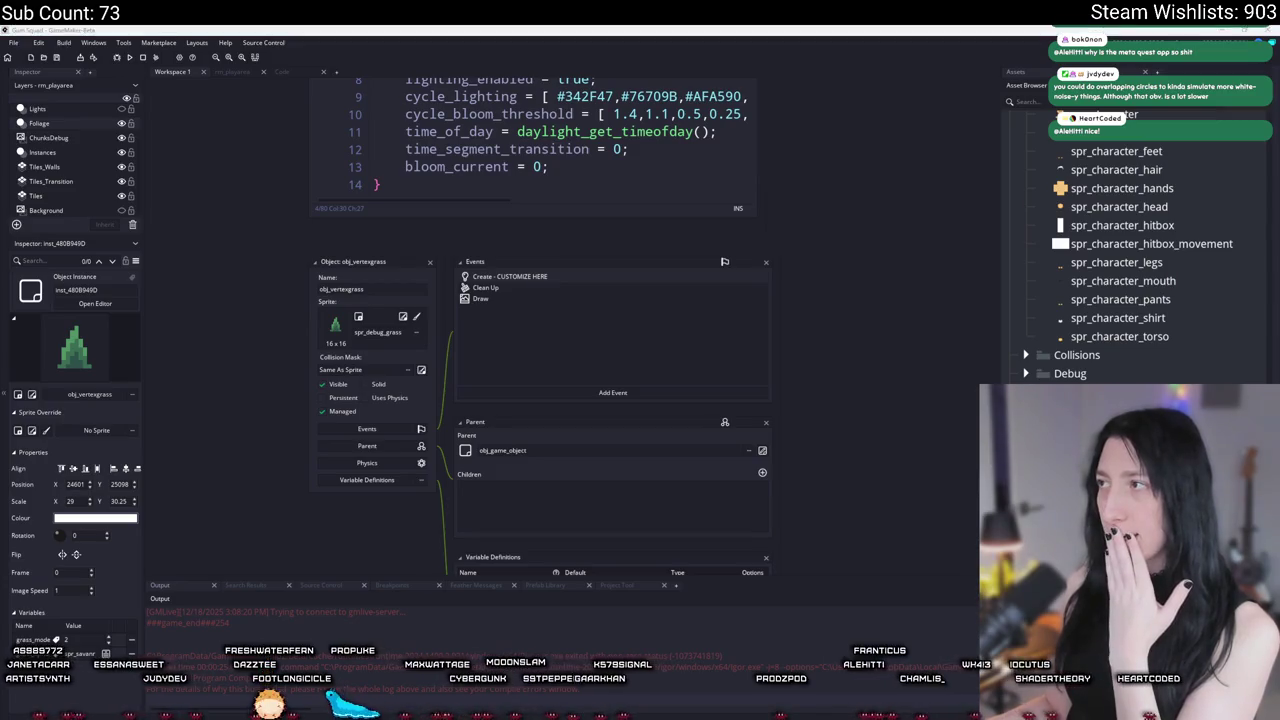
click(962, 133)
key(ctrl+t)
text(ease)
click(550, 240)
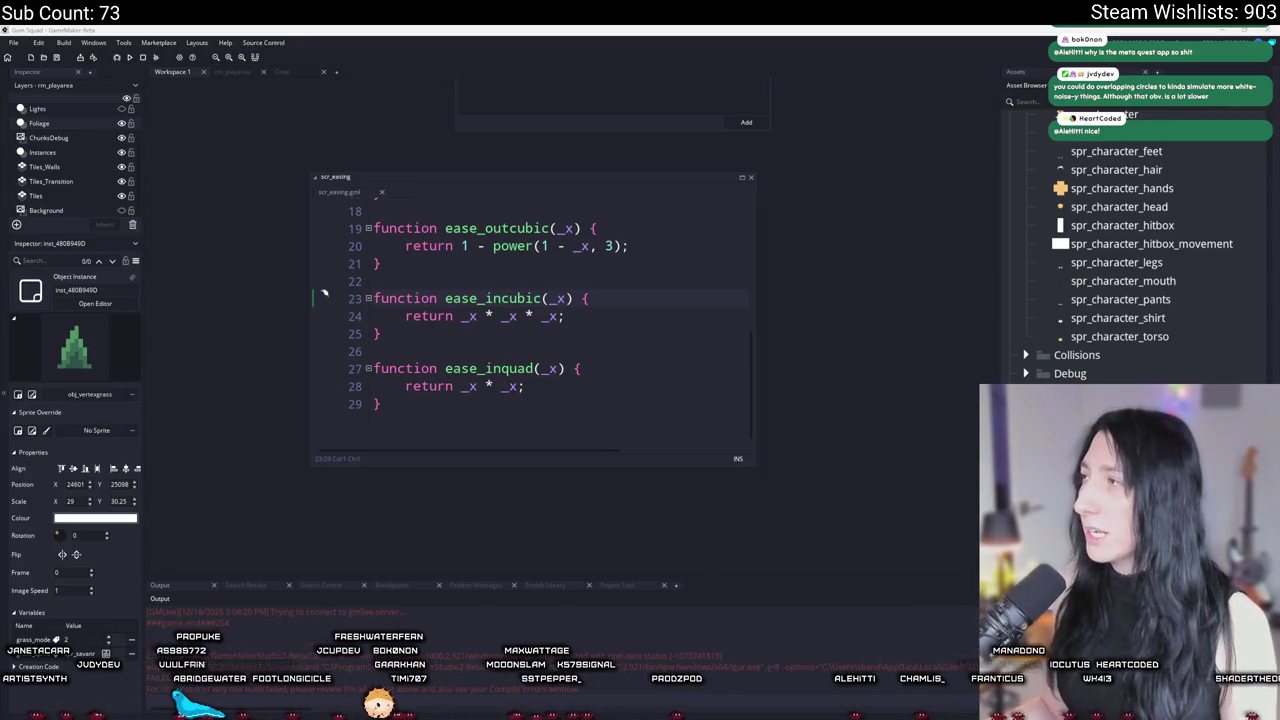
key(alt+Tab)
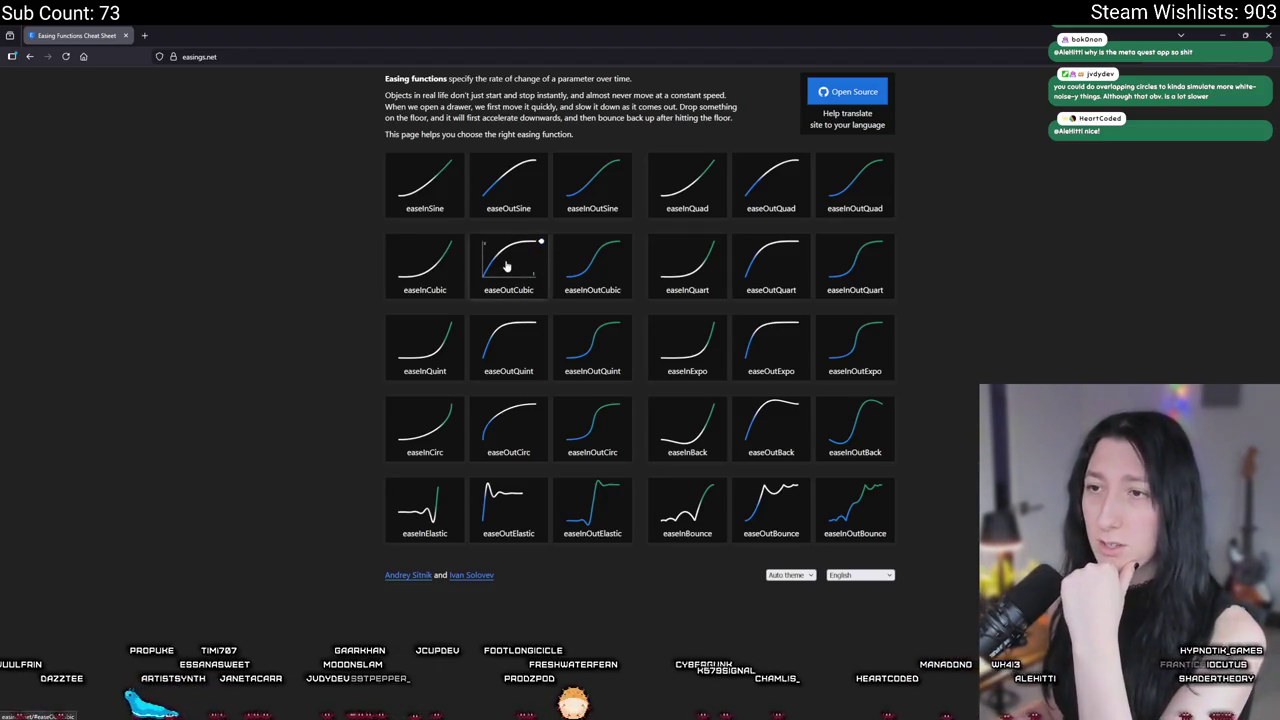
Step: On easings.net, view easeOutCubic, then the easeOutCirc detail page, and return to GameMaker
click(506, 265)
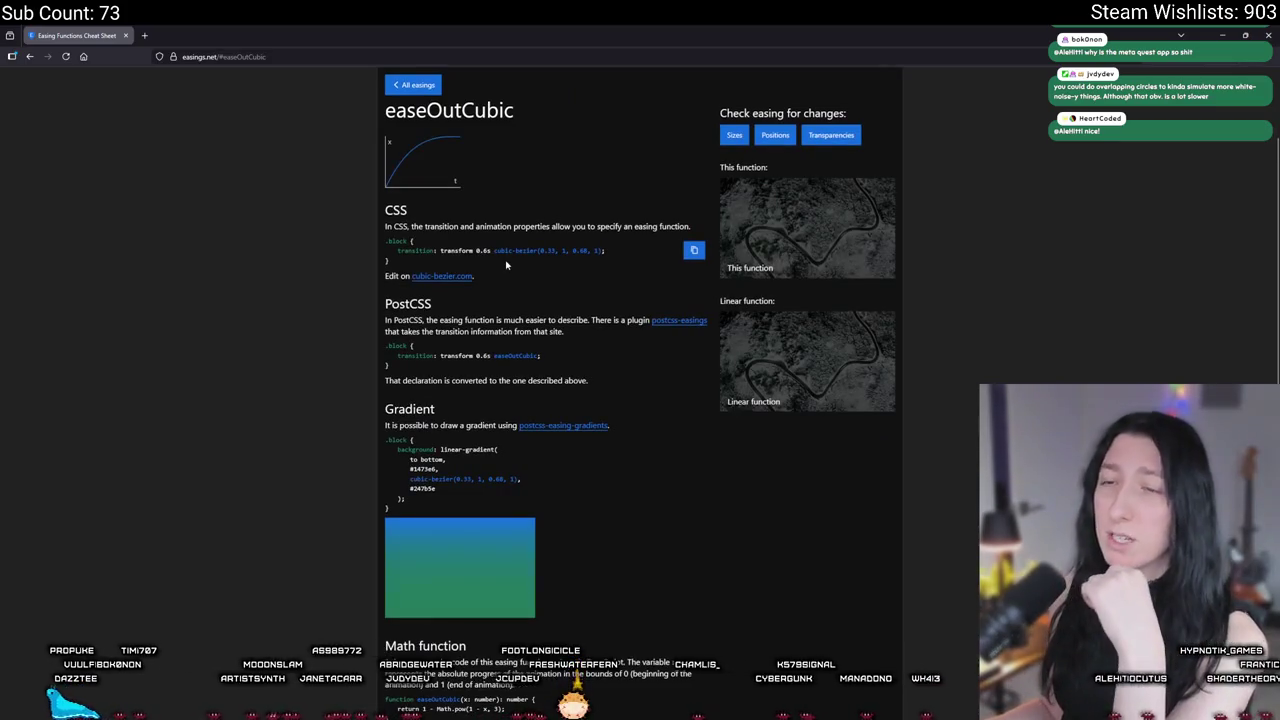
click(29, 56)
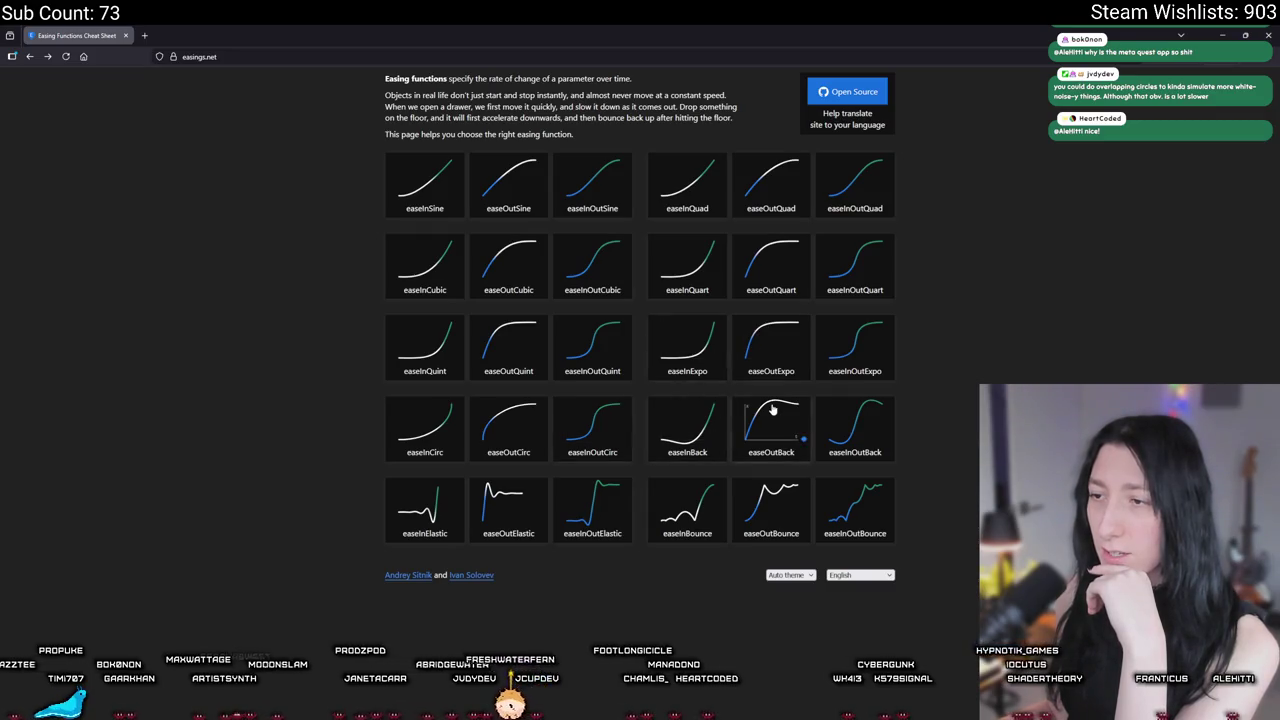
click(515, 428)
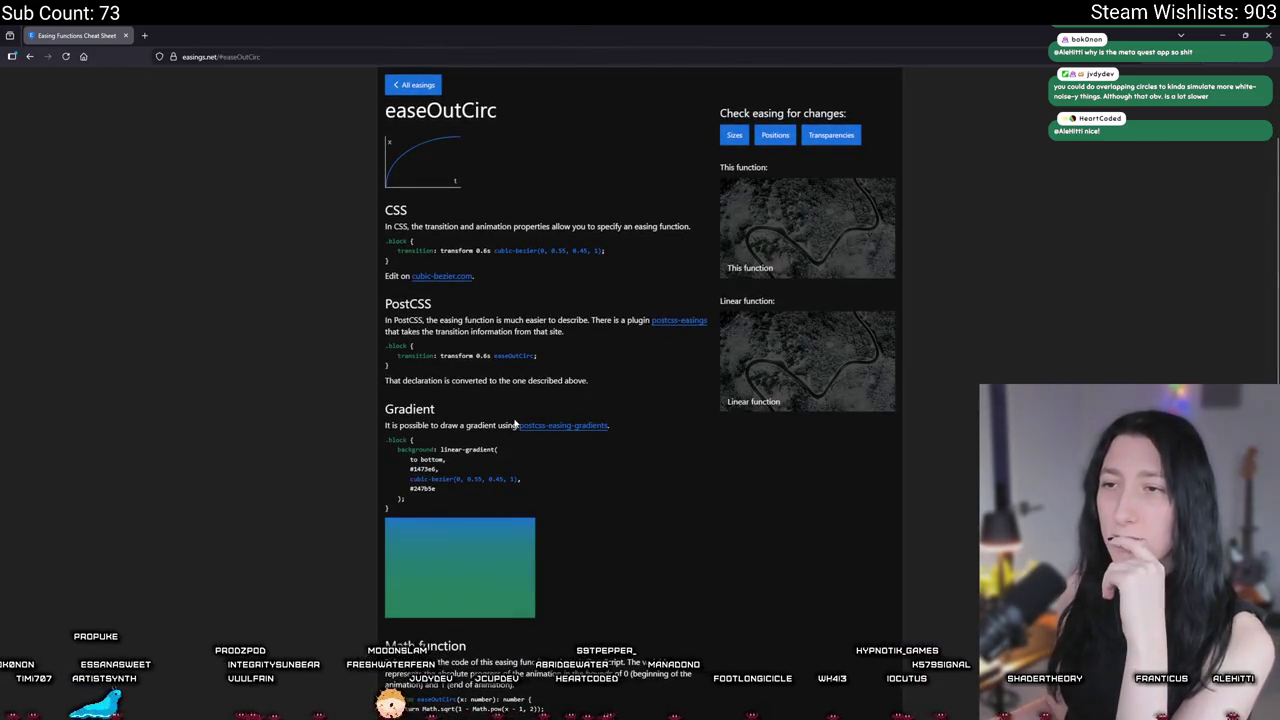
scroll(560, 380, down, 1)
key(alt+Tab)
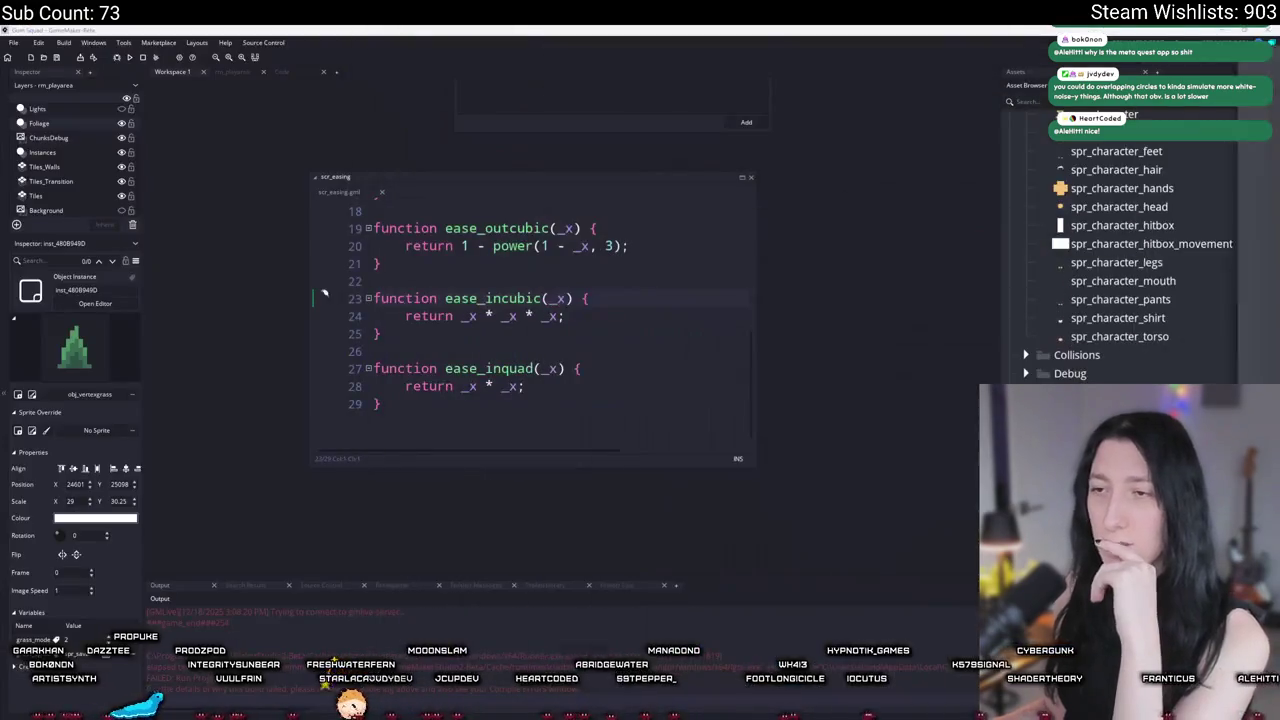
Step: Duplicate the ease_inquad function in scr_easing and rename the copy to ease_outcirc
scroll(524, 398, up, 2)
scroll(524, 398, up, 3)
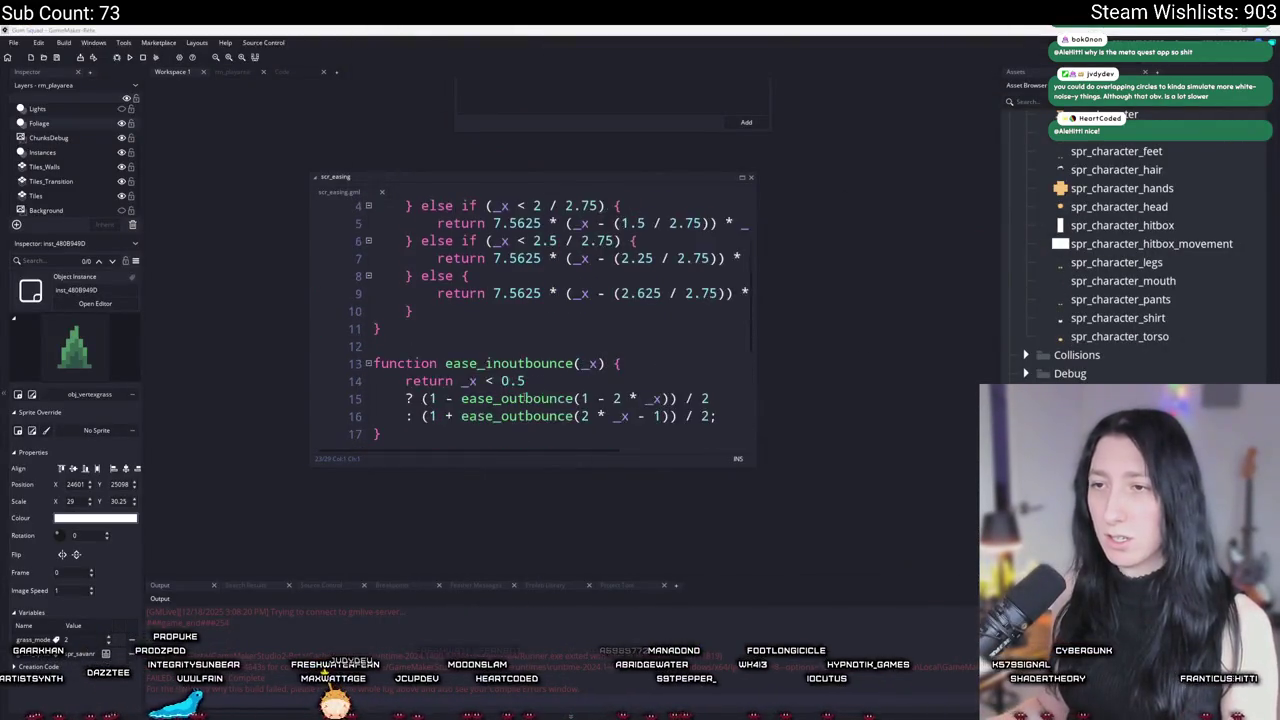
scroll(472, 331, down, 6)
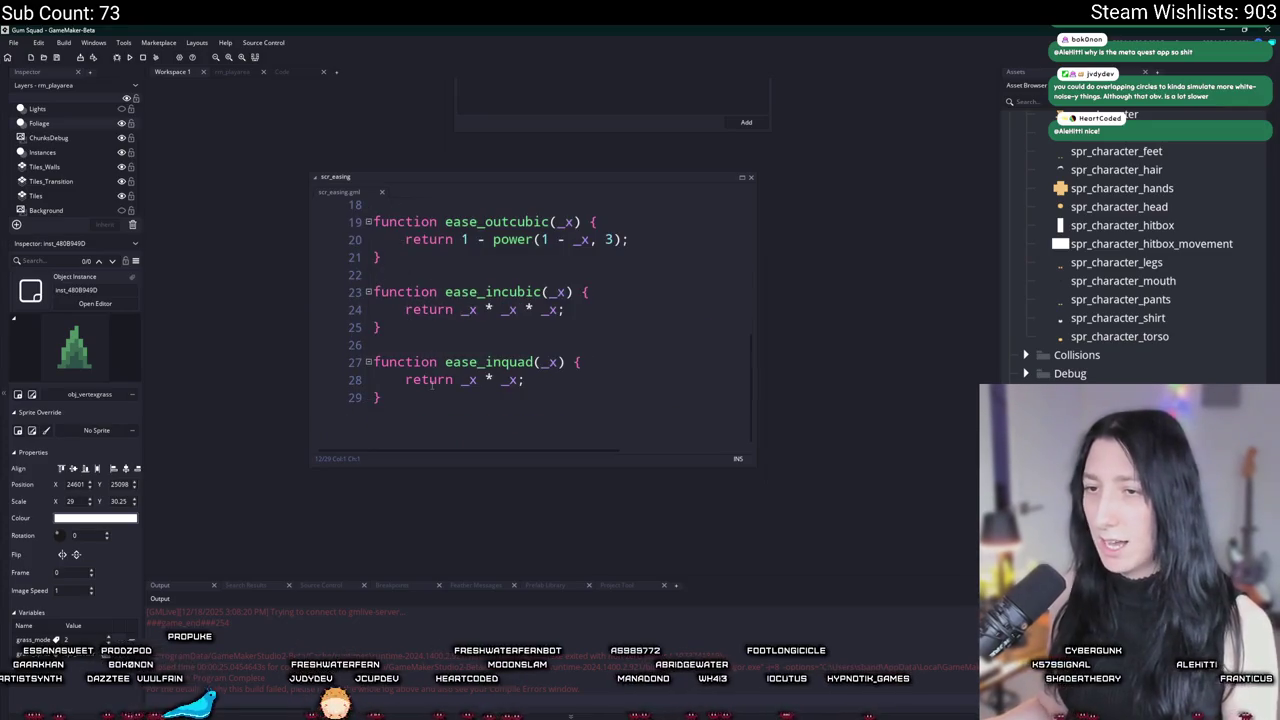
key(ctrl+d)
click(516, 421)
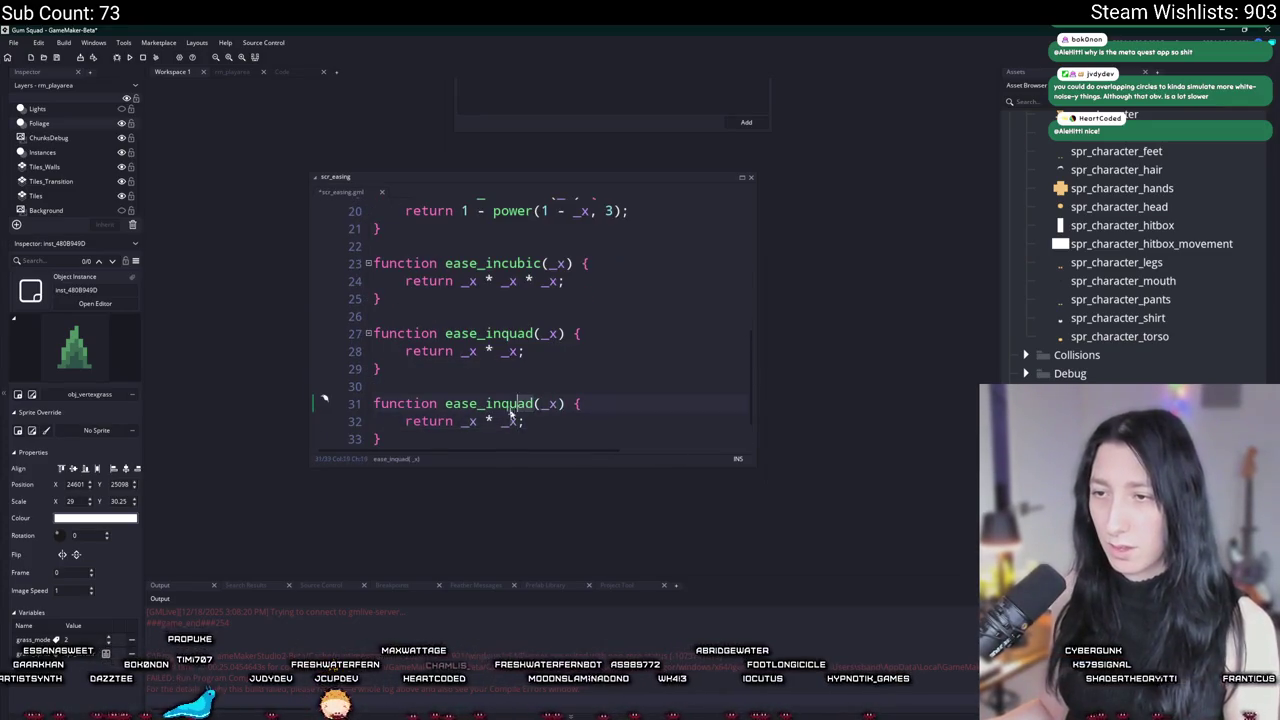
key(ctrl+shift+Right)
text(outcirc)
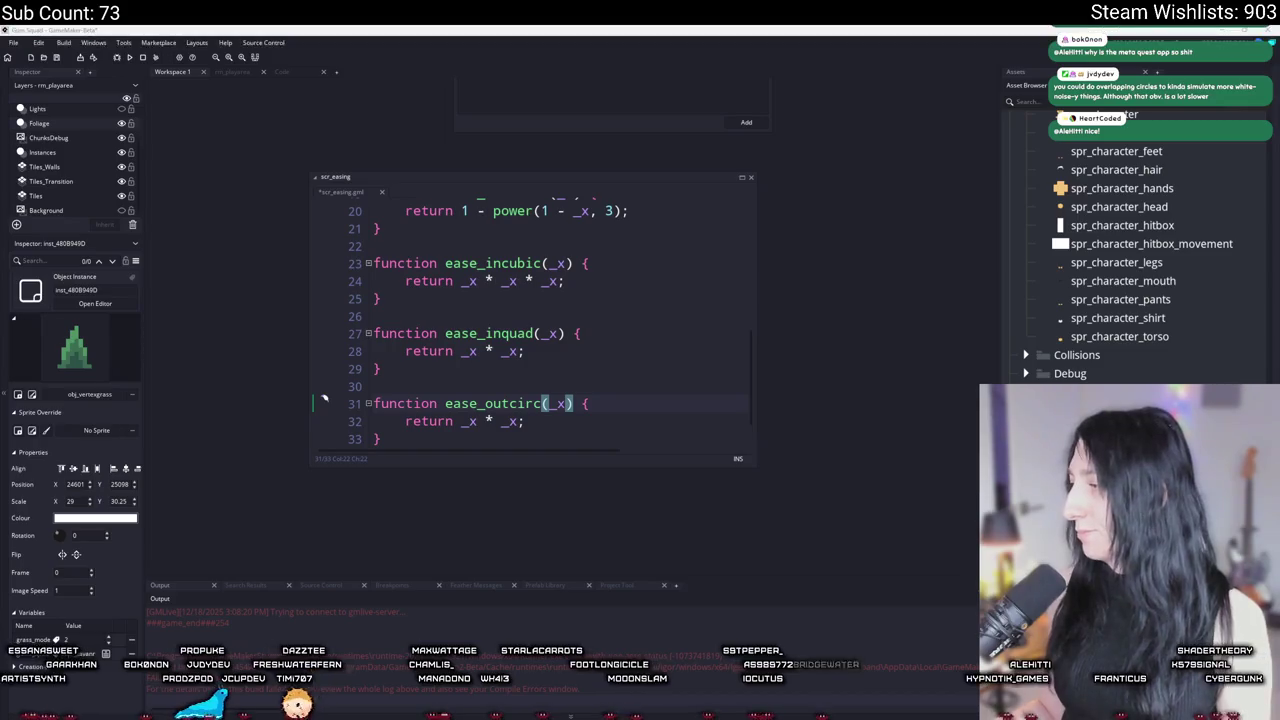
Step: Paste the easeOutCirc formula as the return value, converted to sqrt(1 - power(_x - 1, 2)), then open the sqrt manual page
drag(400, 421, 525, 421)
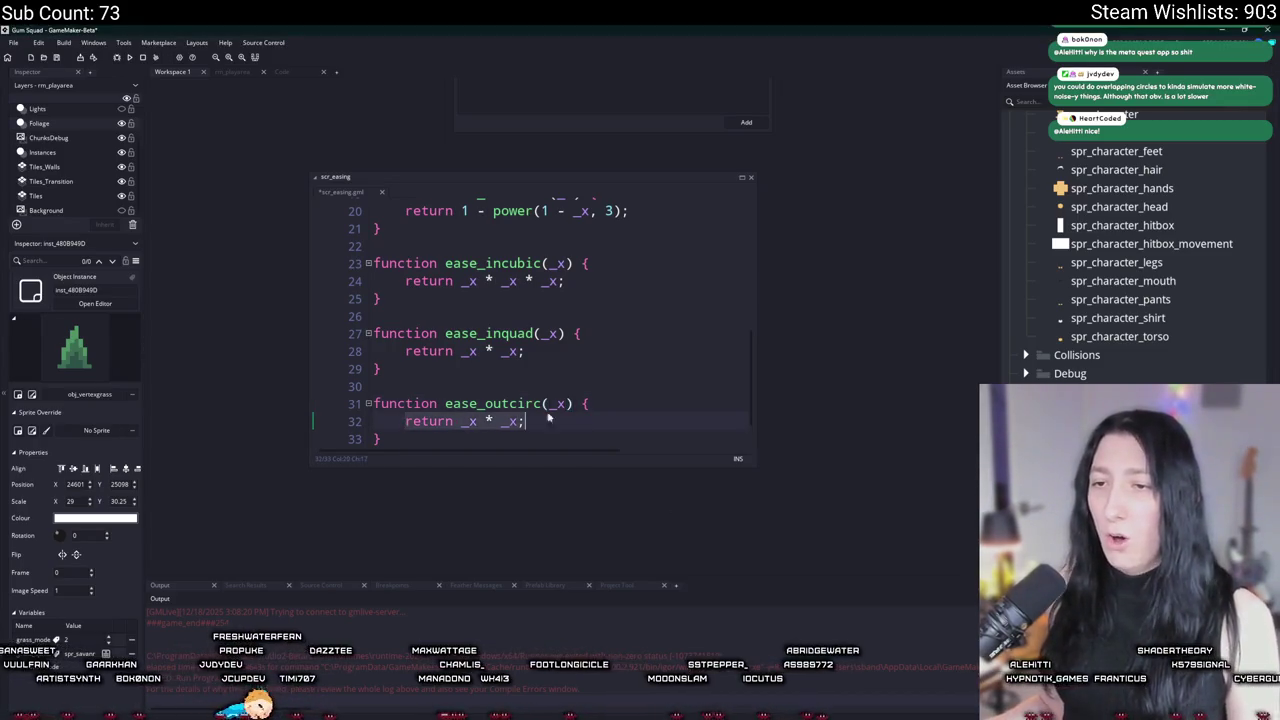
text(return Math.sqrt(1 - Math.pow(x - 1, 2));)
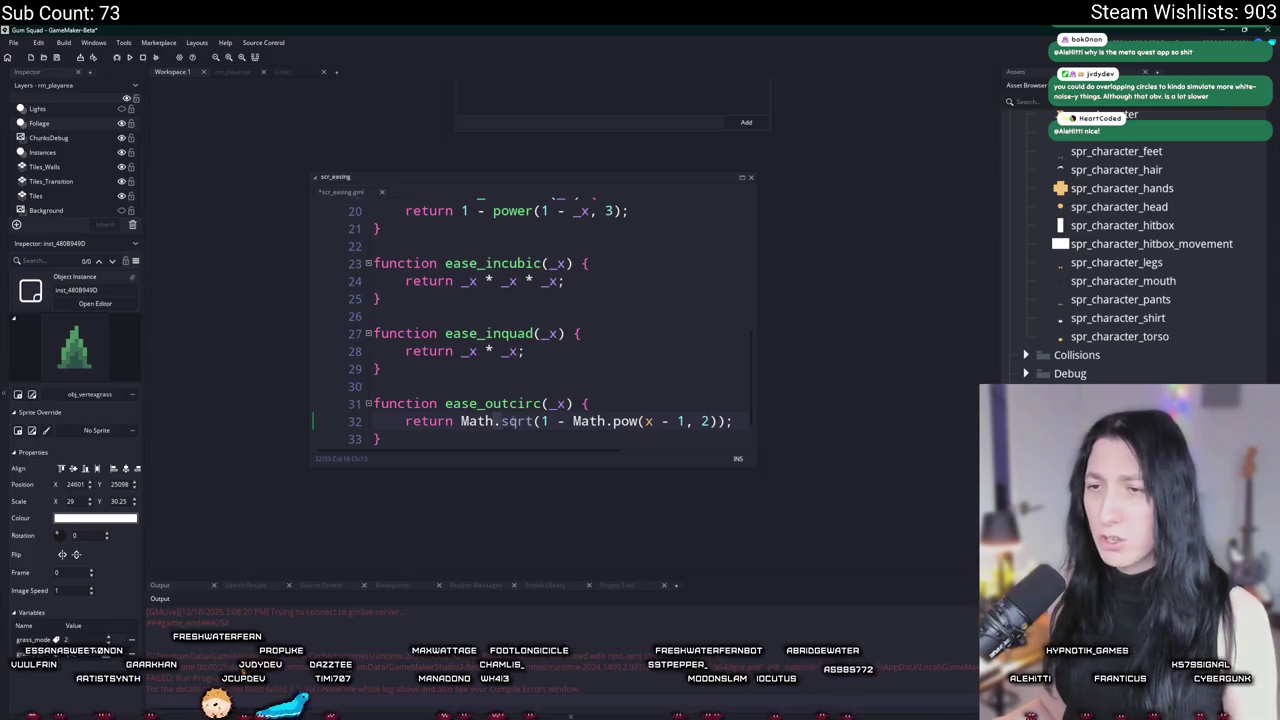
click(465, 421)
drag(465, 421, 533, 421)
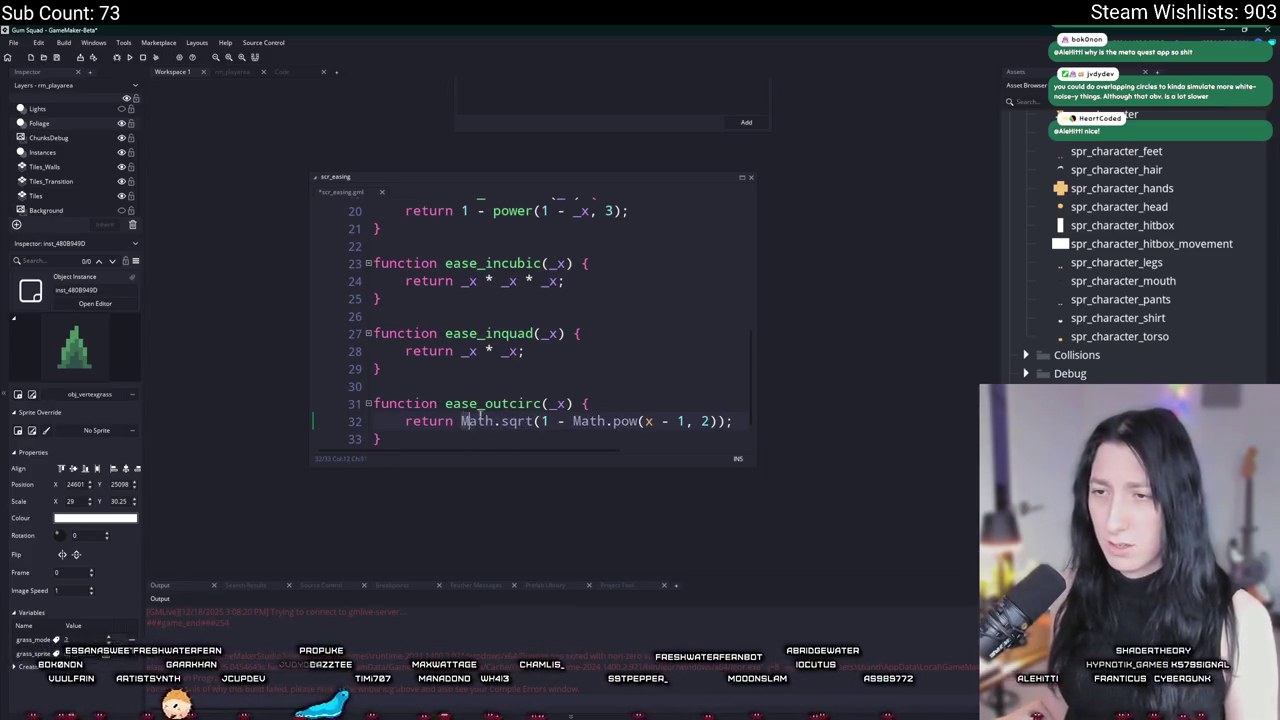
text(sq)
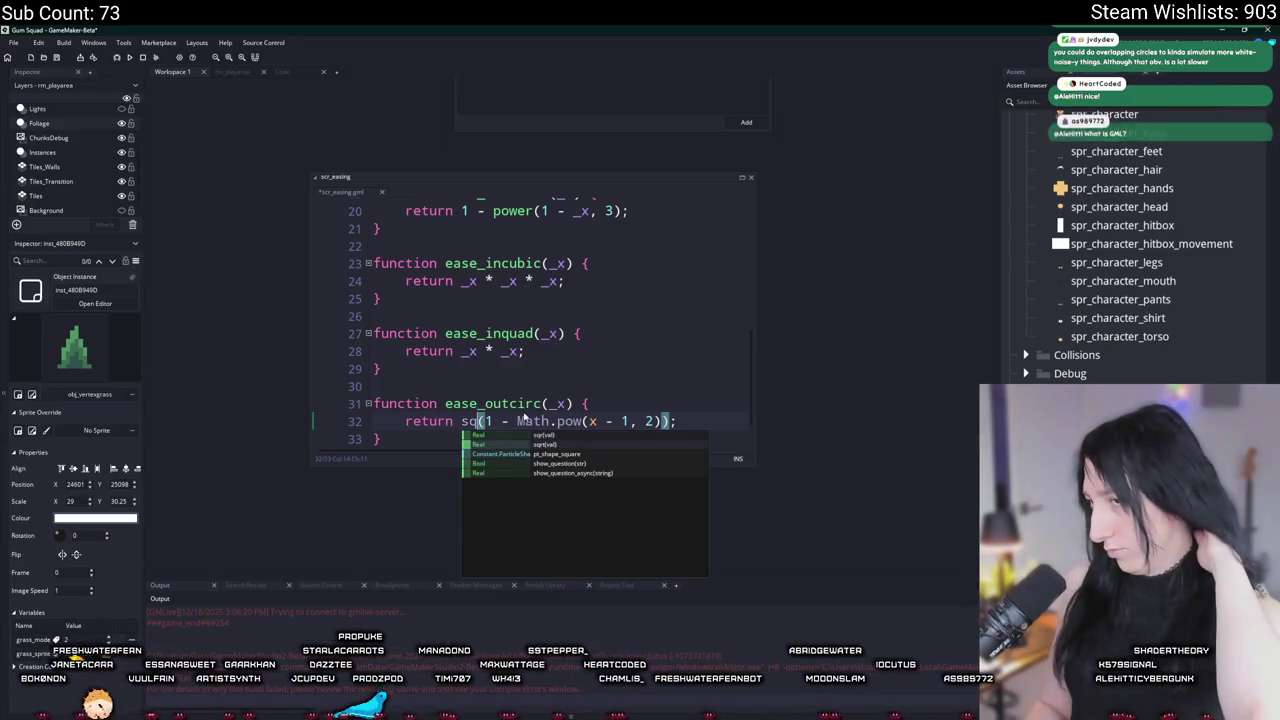
key(Return)
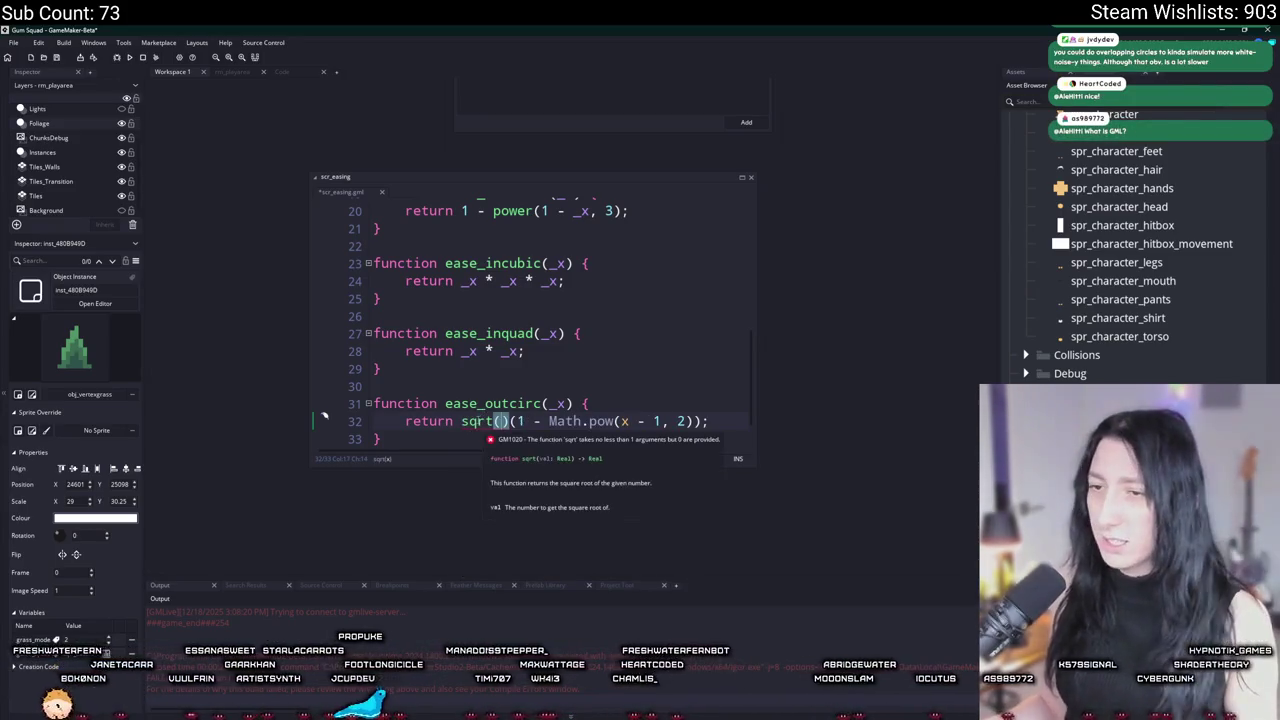
key(BackSpace)
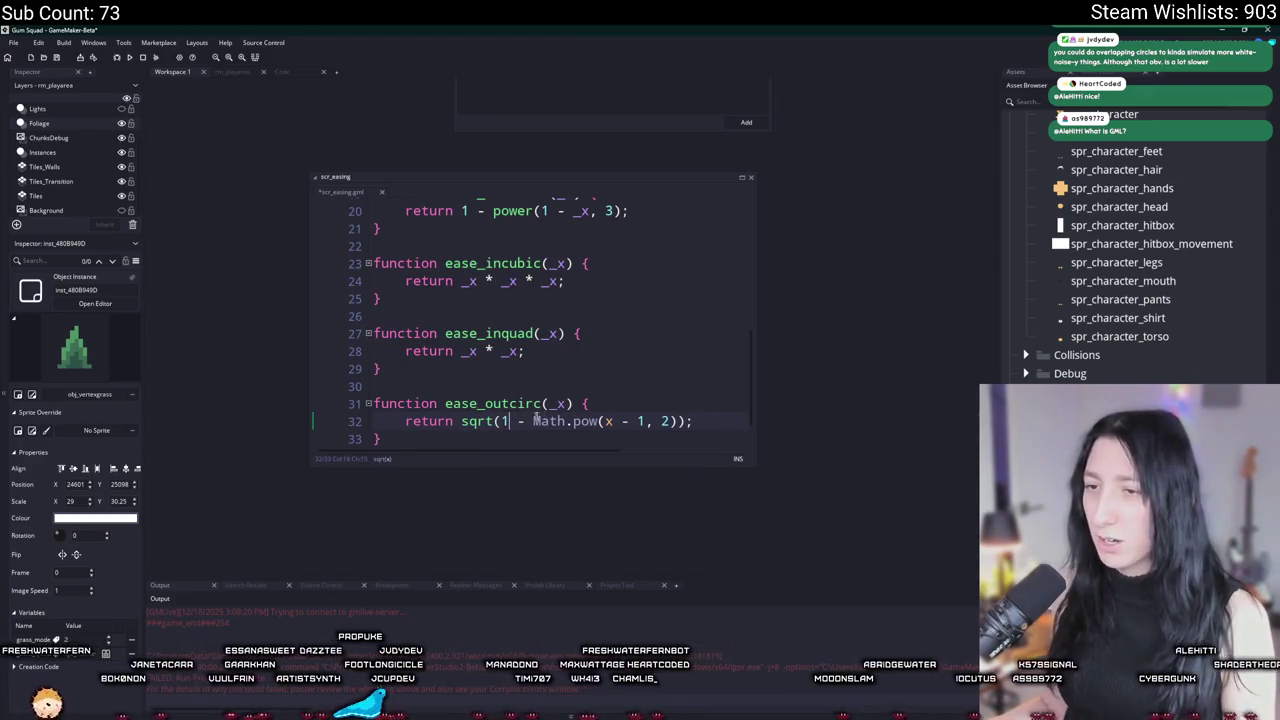
drag(598, 421, 536, 422)
text(power)
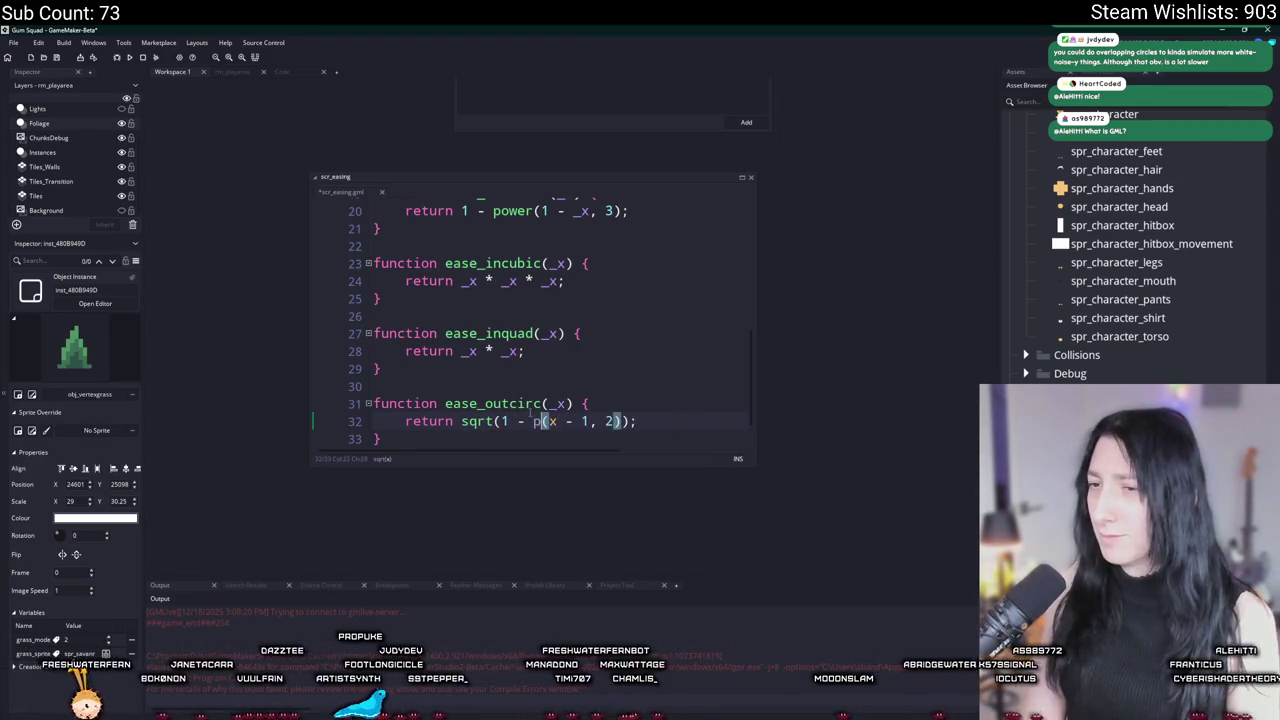
click(582, 421)
text(_)
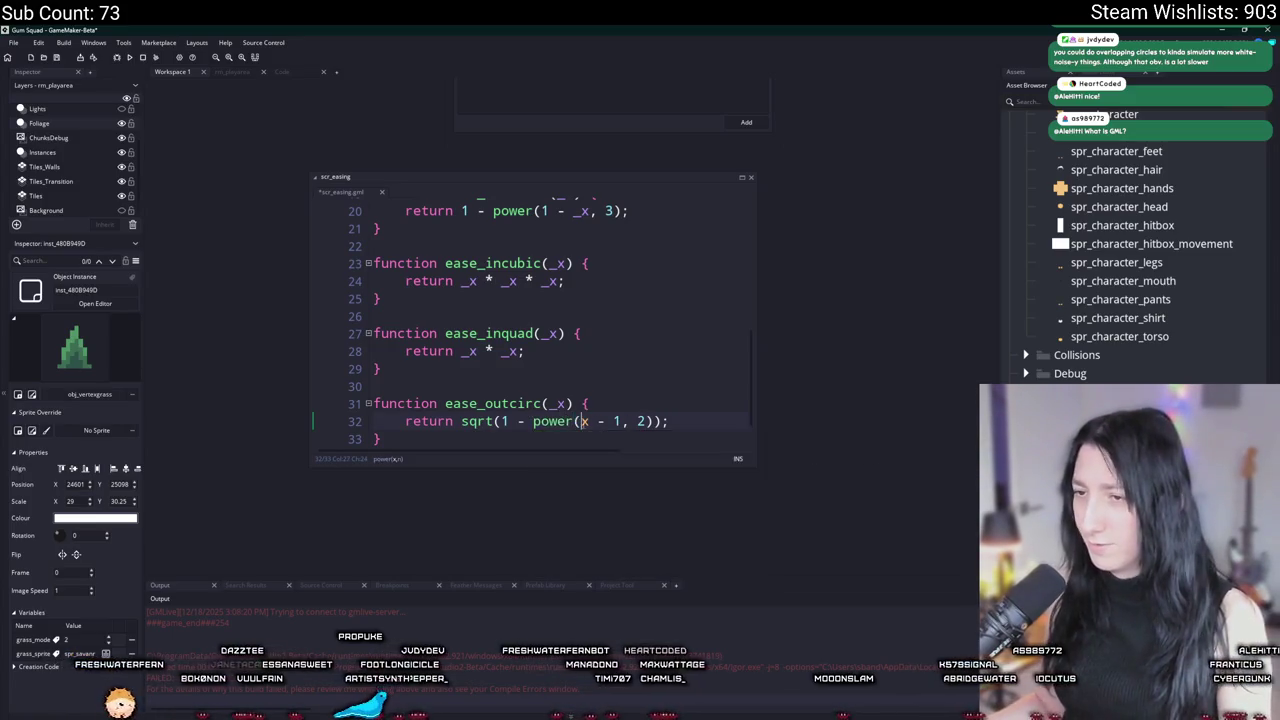
middle_click(488, 421)
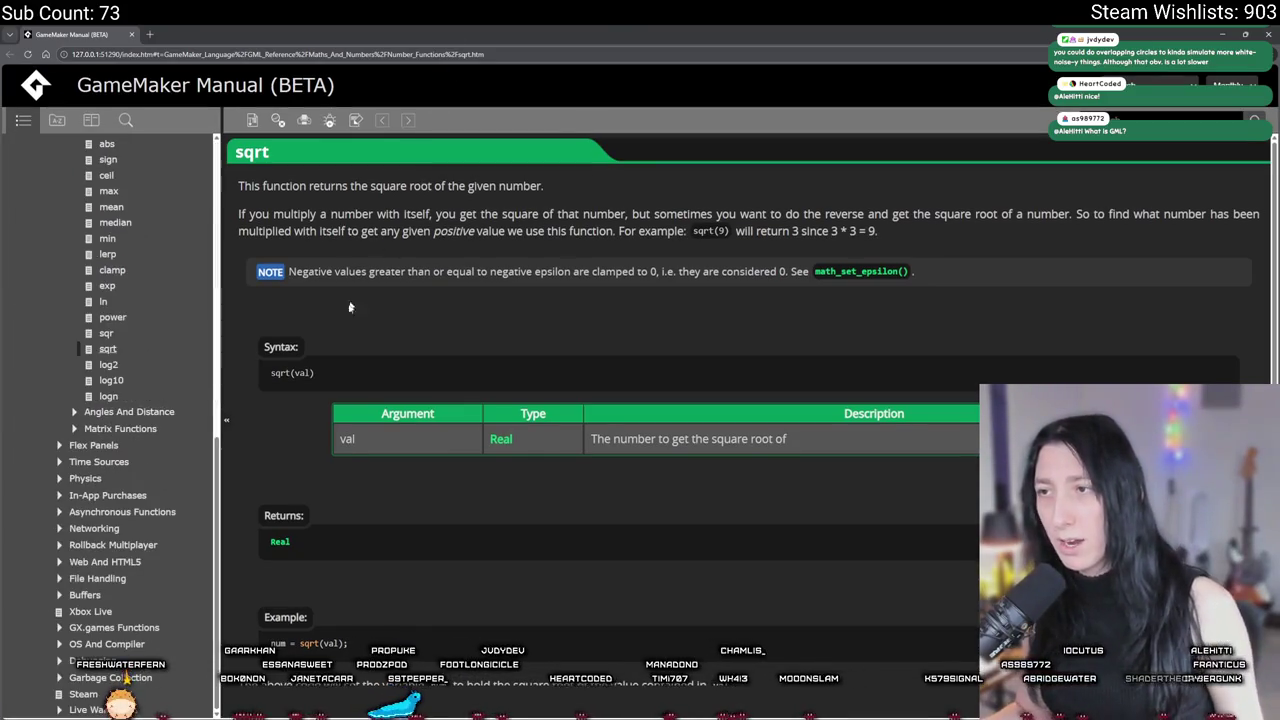
Step: Compare the sqr and sqrt manual pages, then close the manual
scroll(430, 250, down, 1)
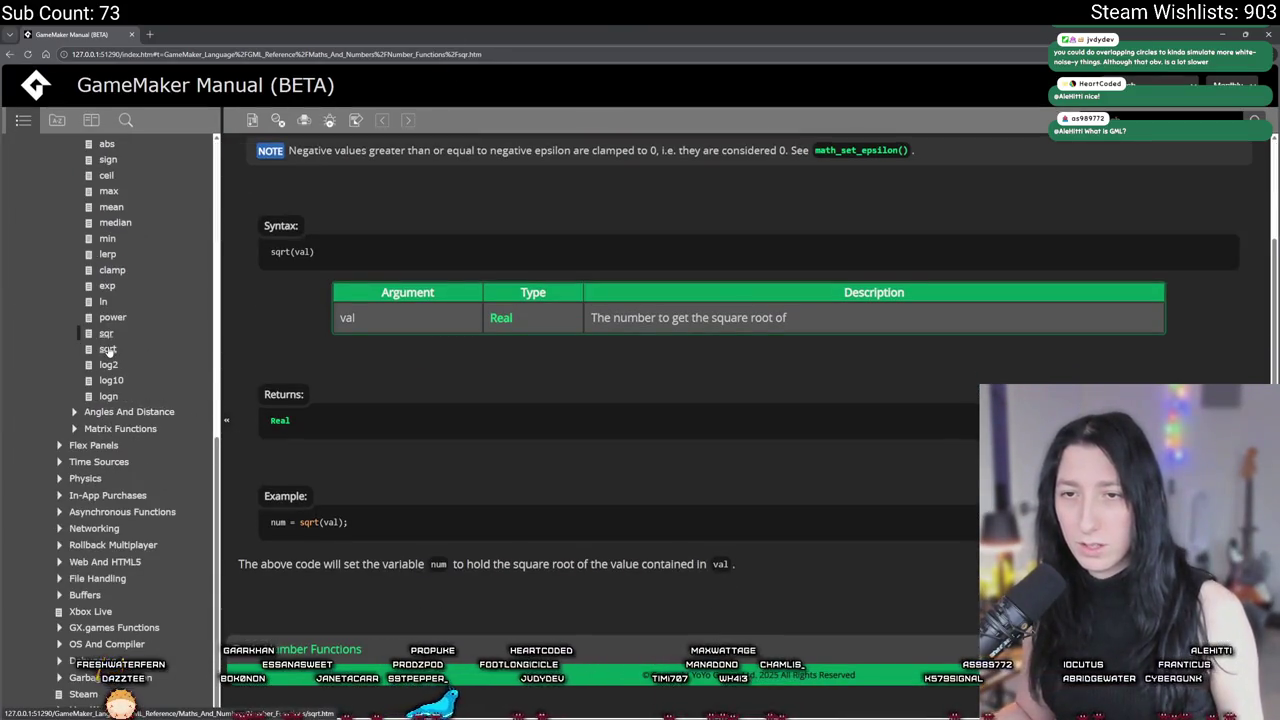
click(105, 335)
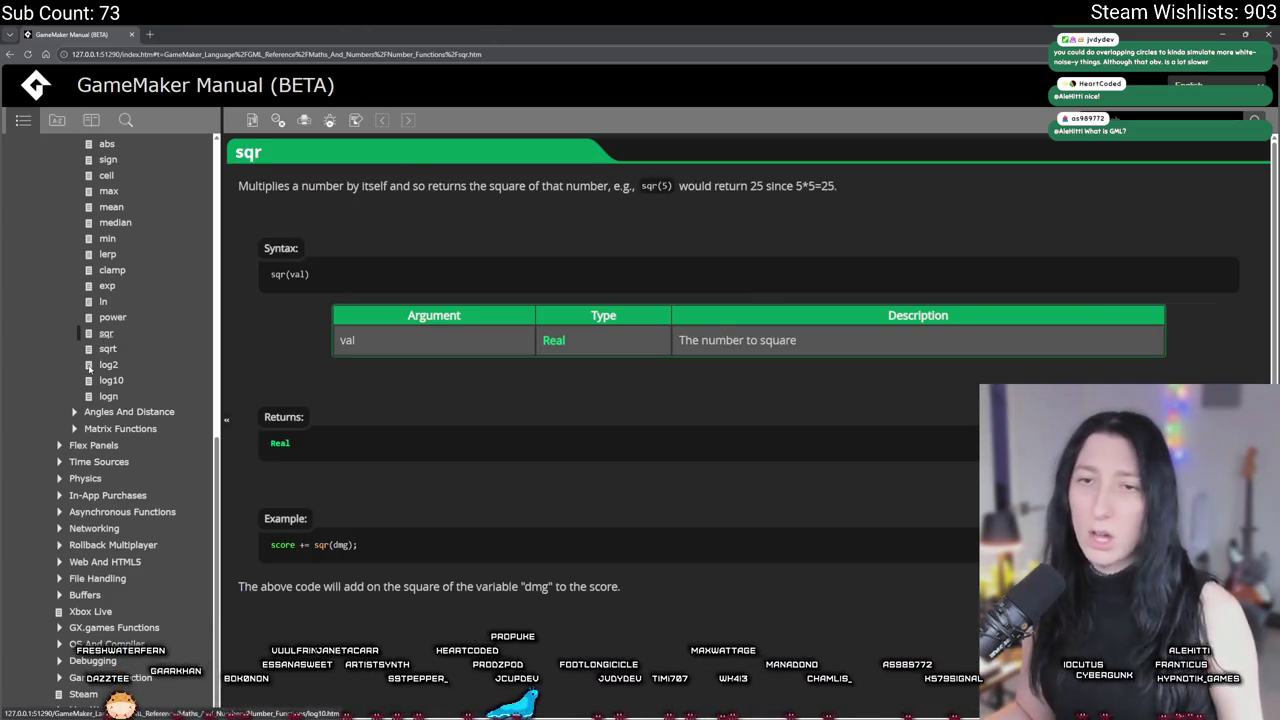
click(107, 349)
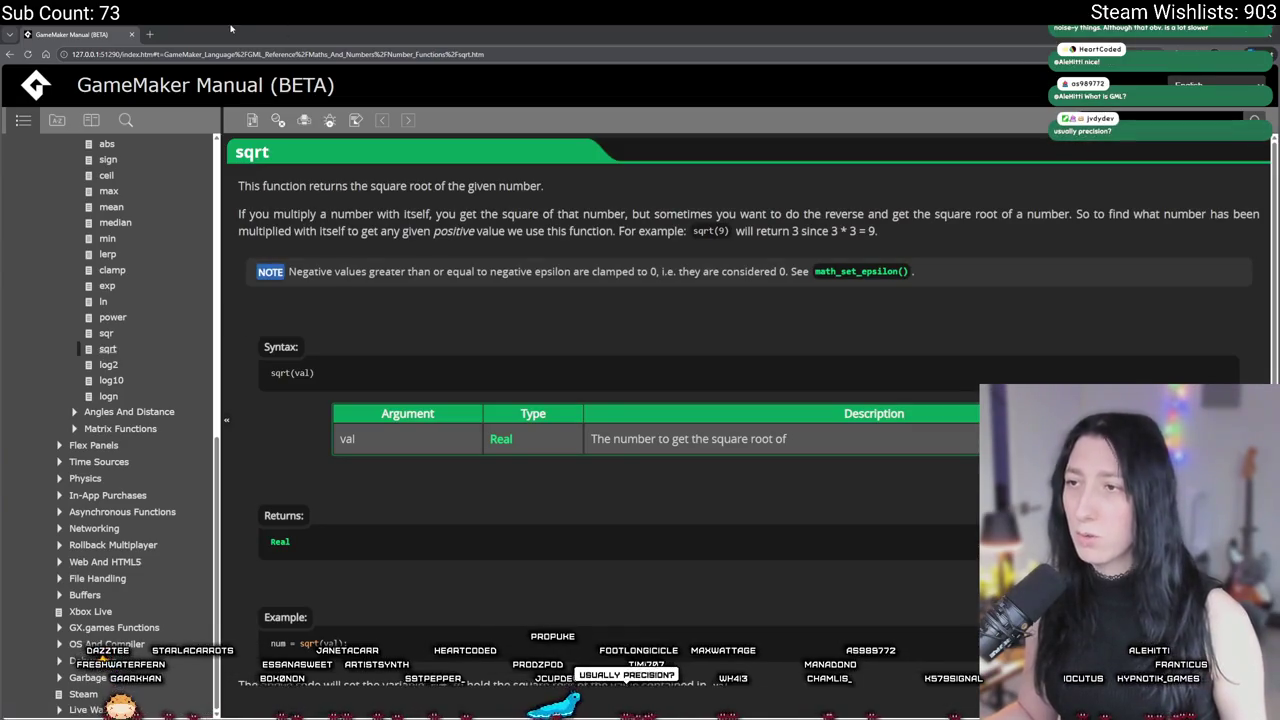
click(133, 34)
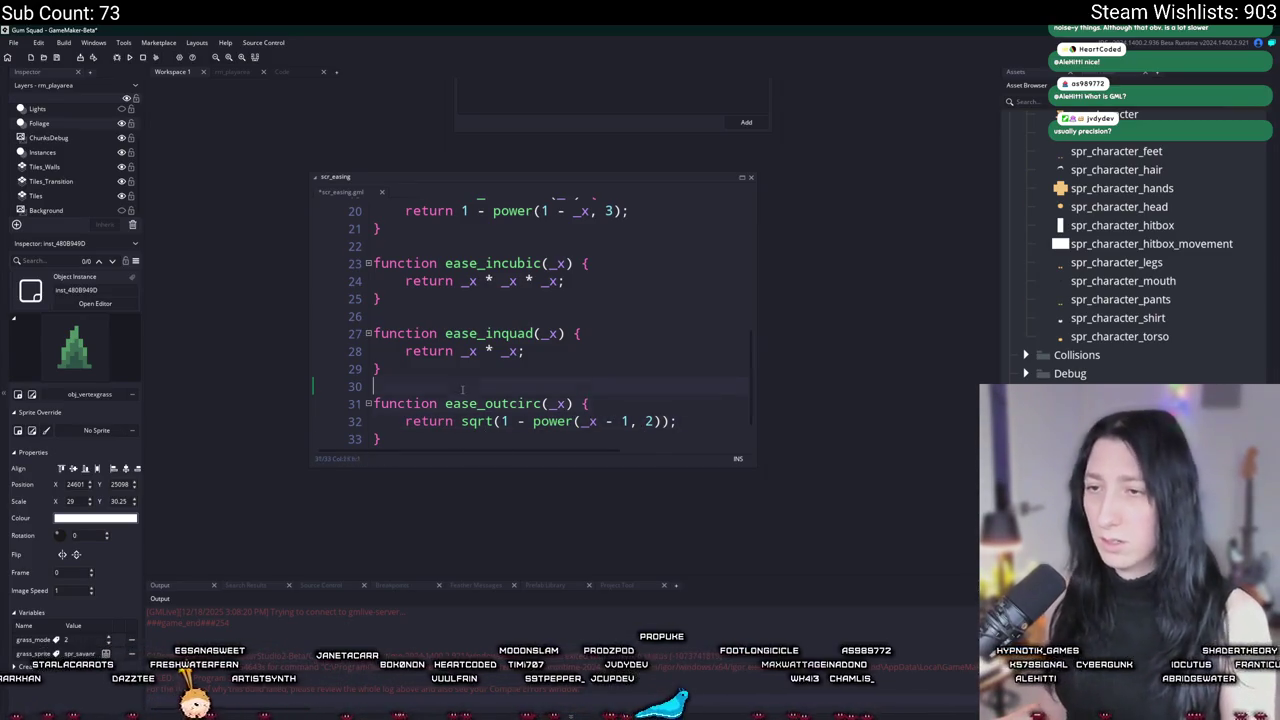
Step: Bring up the grass object's code and place the cursor before random on line 109
key(F1)
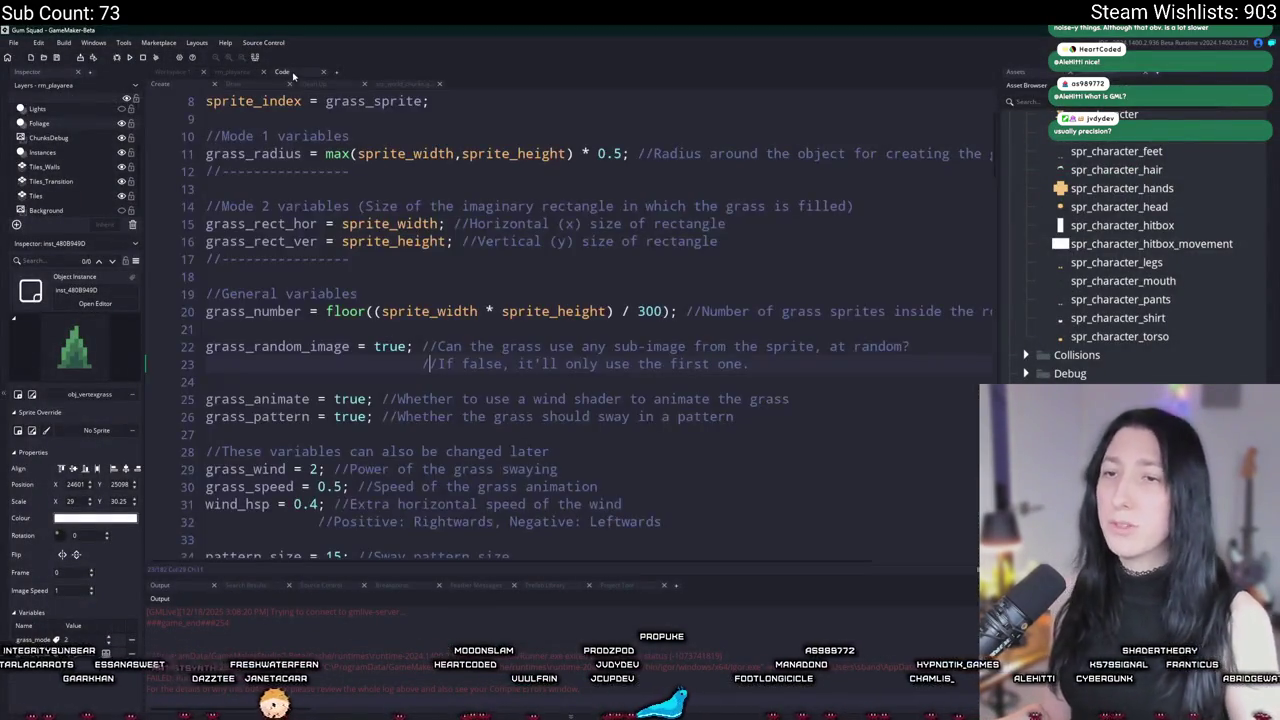
scroll(430, 372, down, 20)
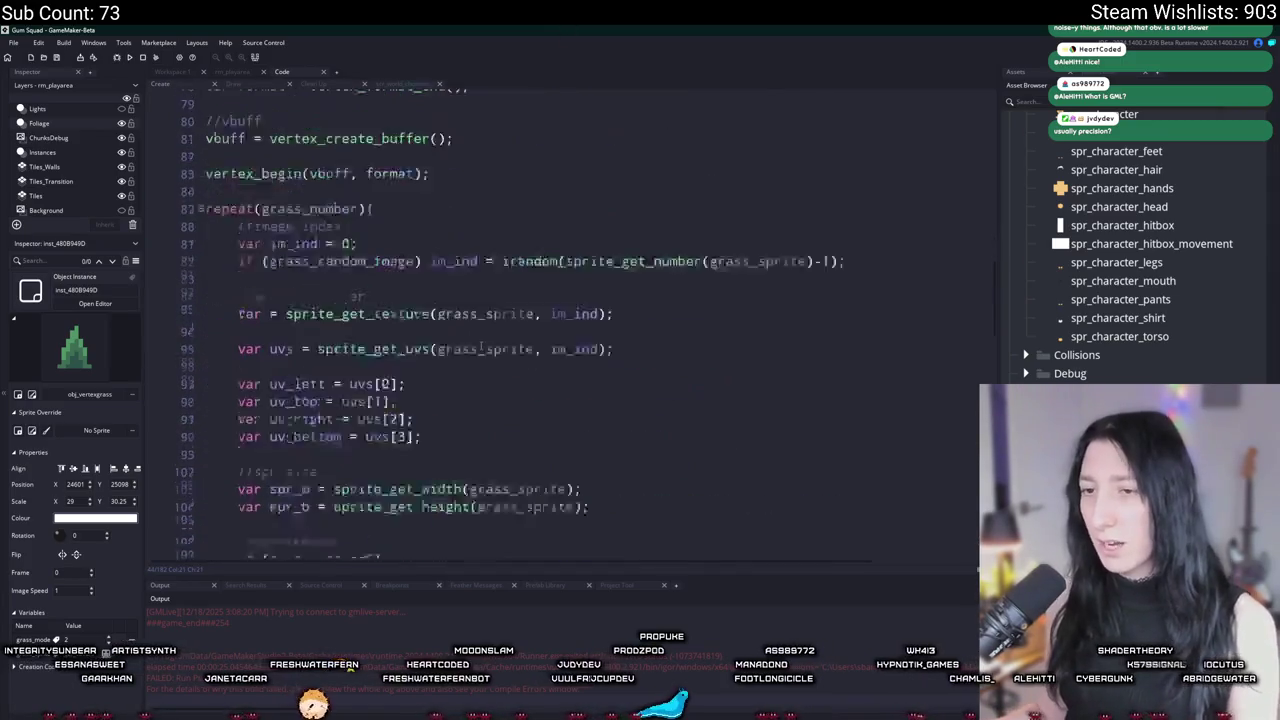
scroll(355, 248, down, 2)
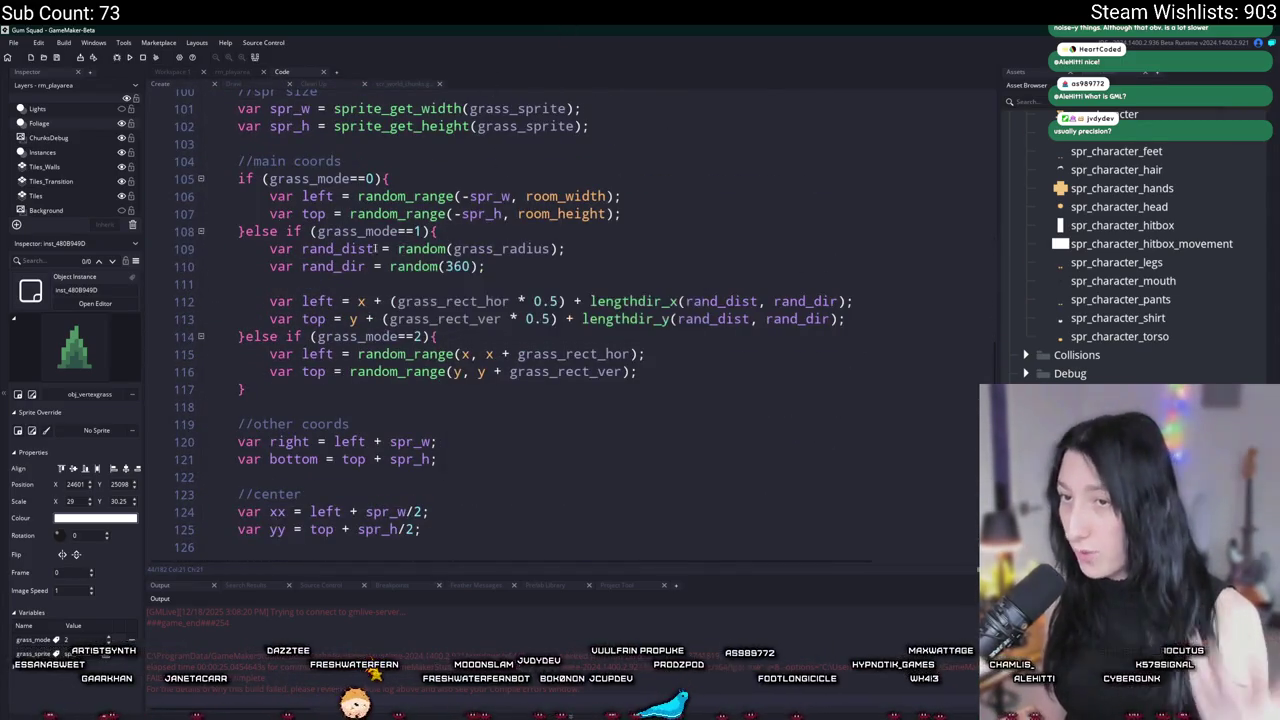
click(397, 249)
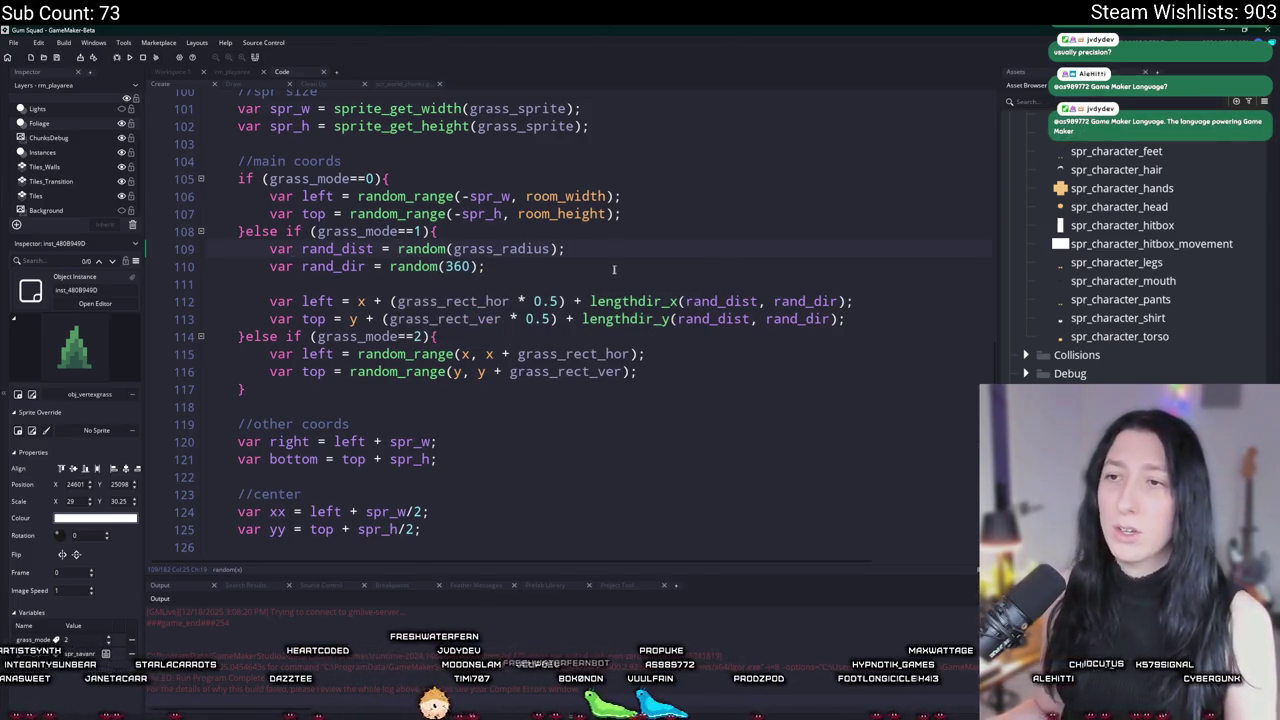
Step: Rewrite line 109 as rand_dist = ease_outcirc(random(1)) * grass_radius
text(ease_outcirc)
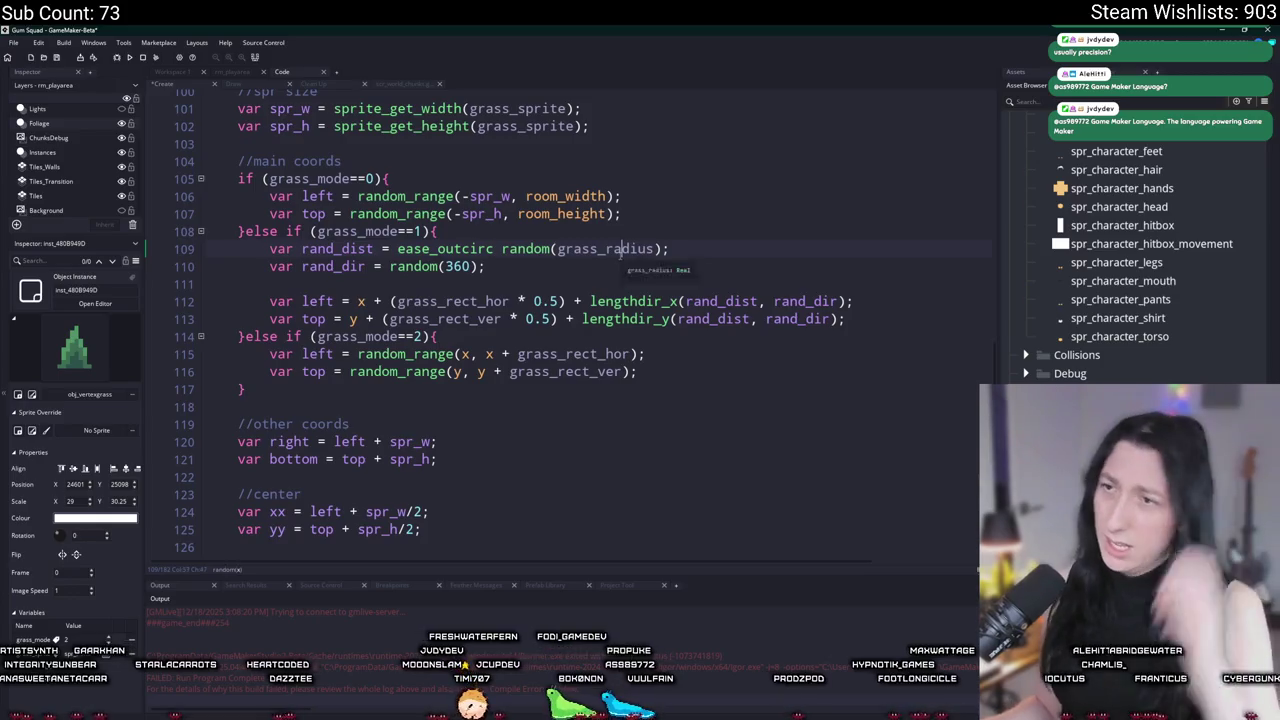
double_click(620, 249)
key(ctrl+c)
drag(503, 249, 662, 249)
key(ctrl+v)
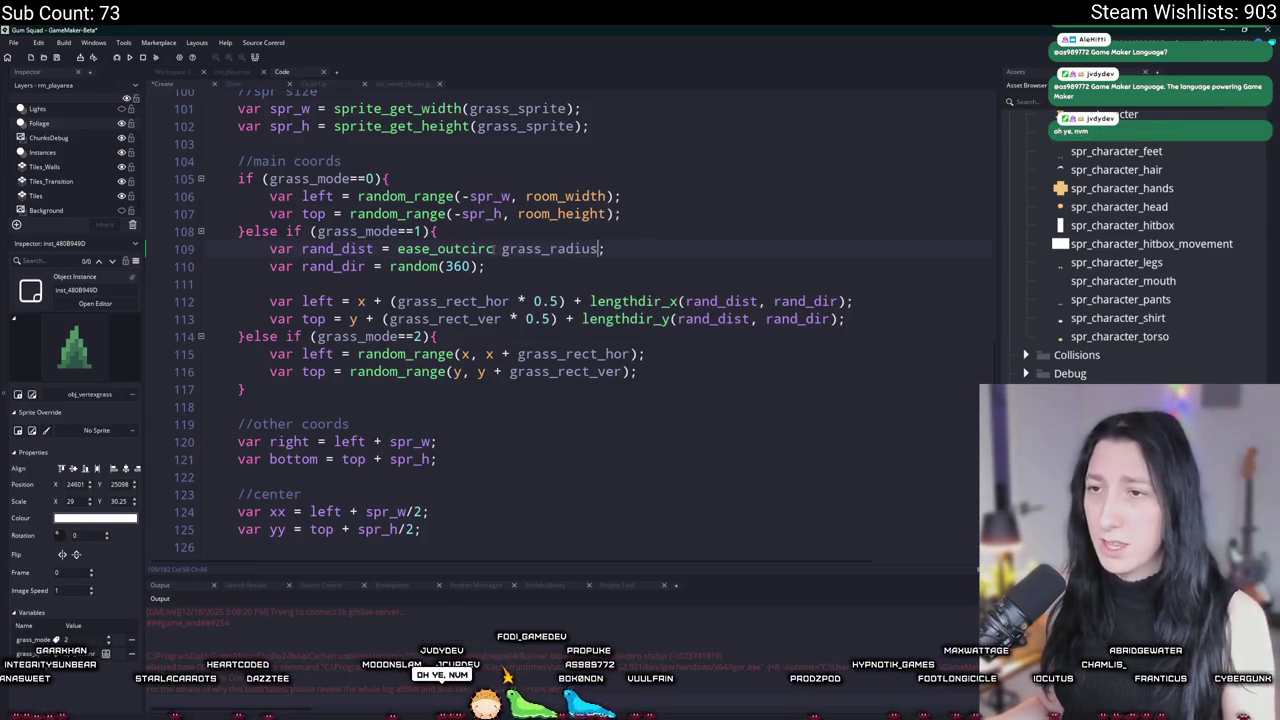
text(()
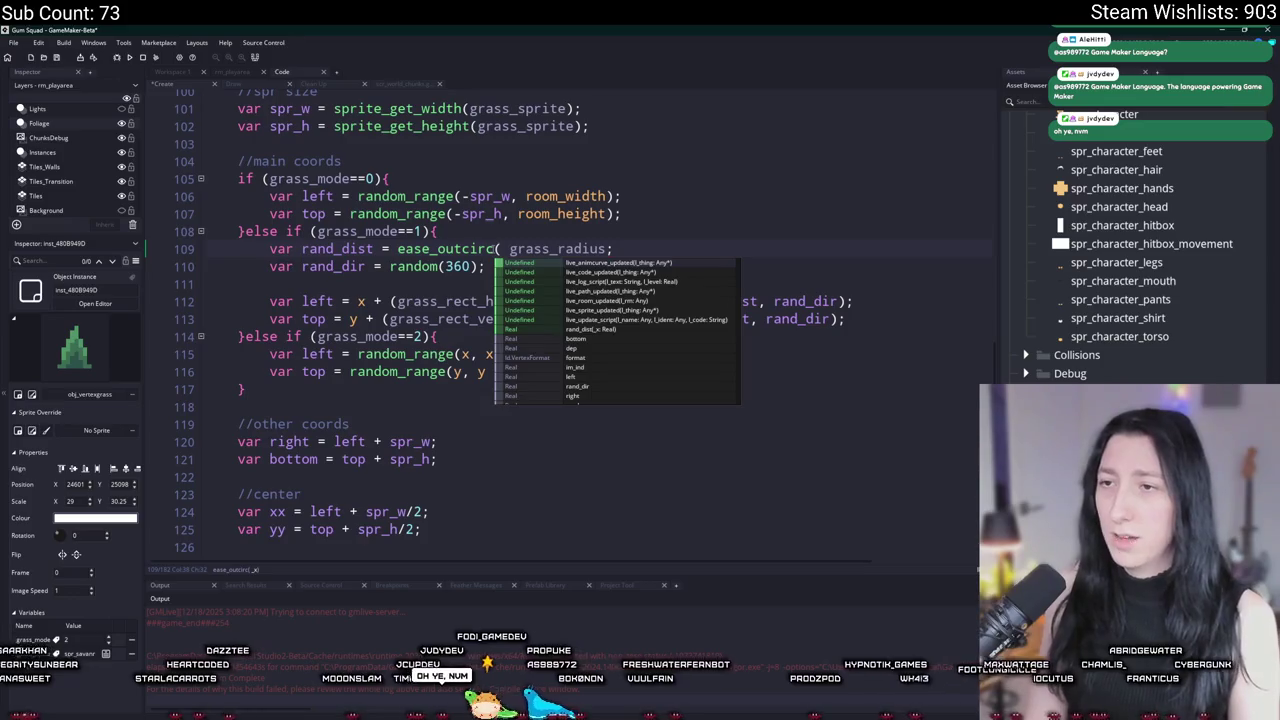
text(random(1)) *)
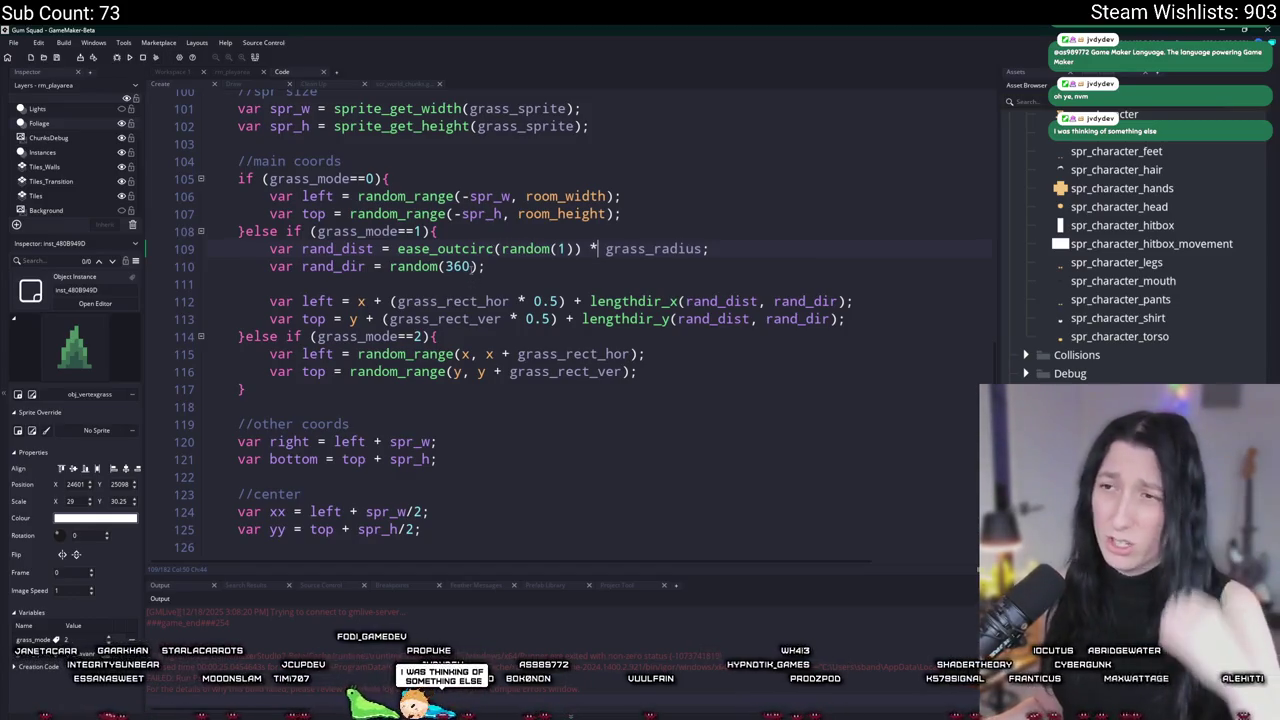
Step: Set the island grass instance's grass_mode to 1 in rm_playarea, then return to the grass_number line
click(247, 71)
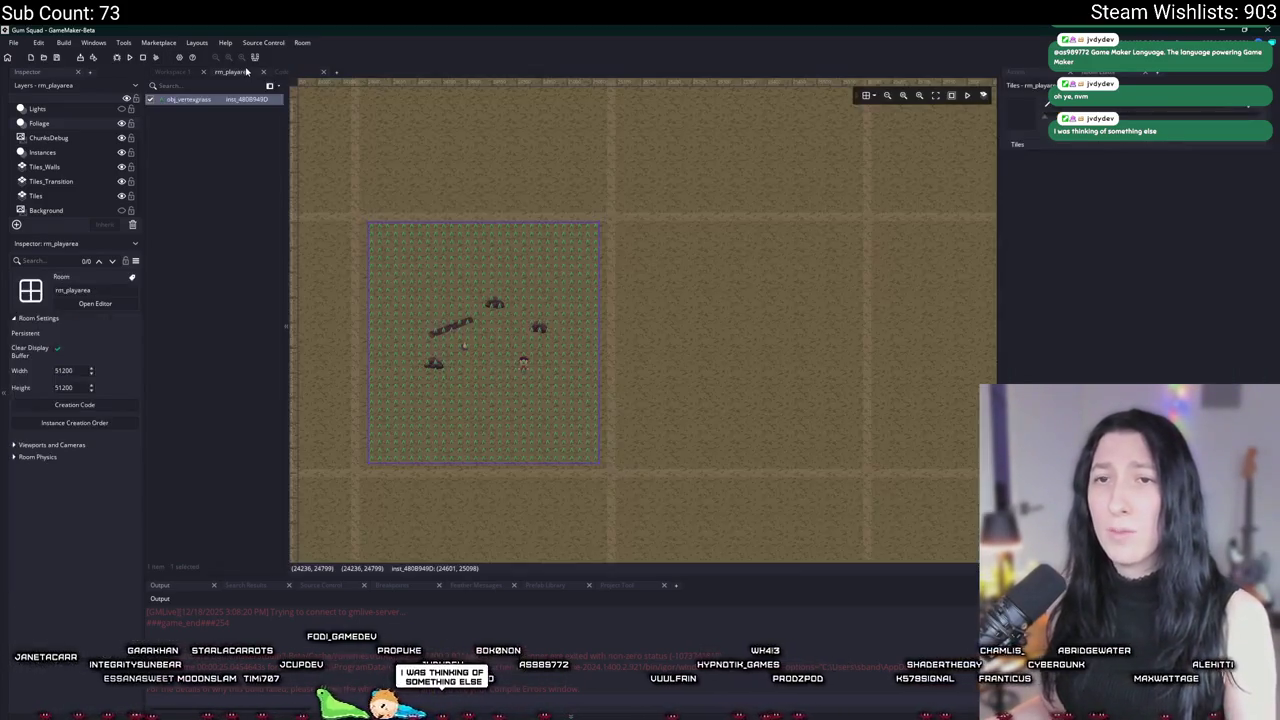
double_click(500, 377)
click(680, 274)
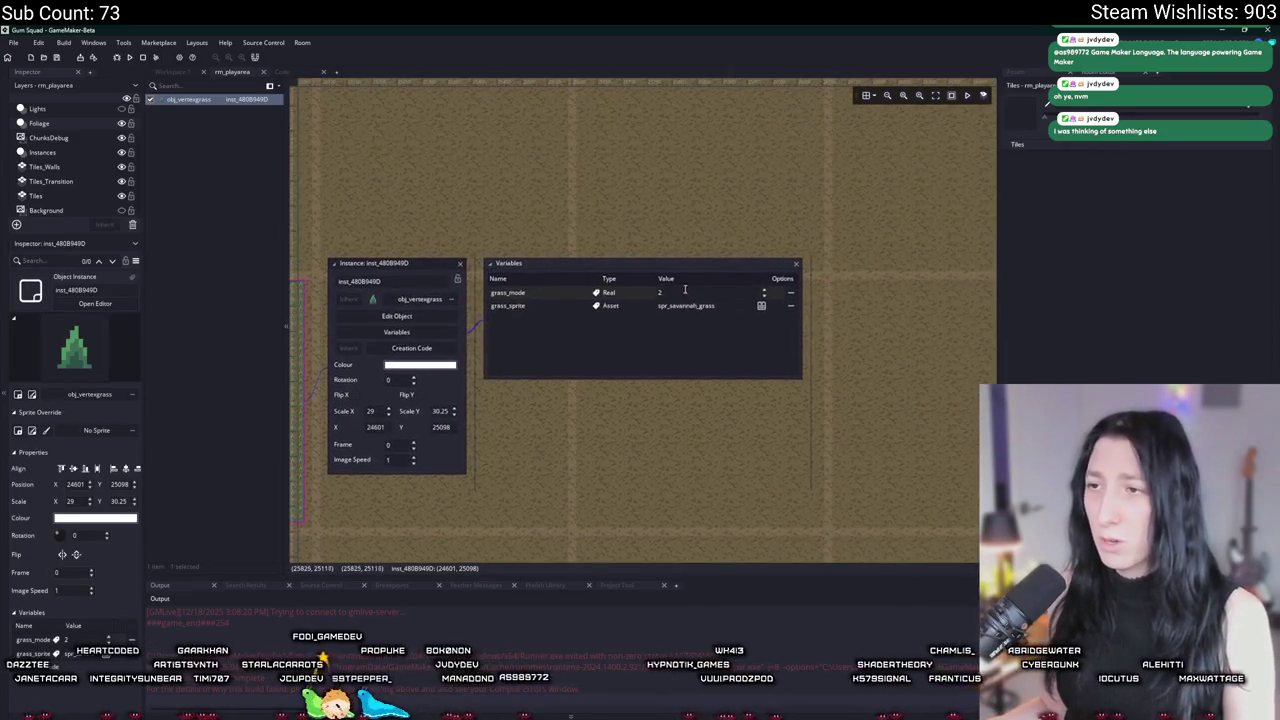
click(284, 72)
scroll(440, 287, up, 10)
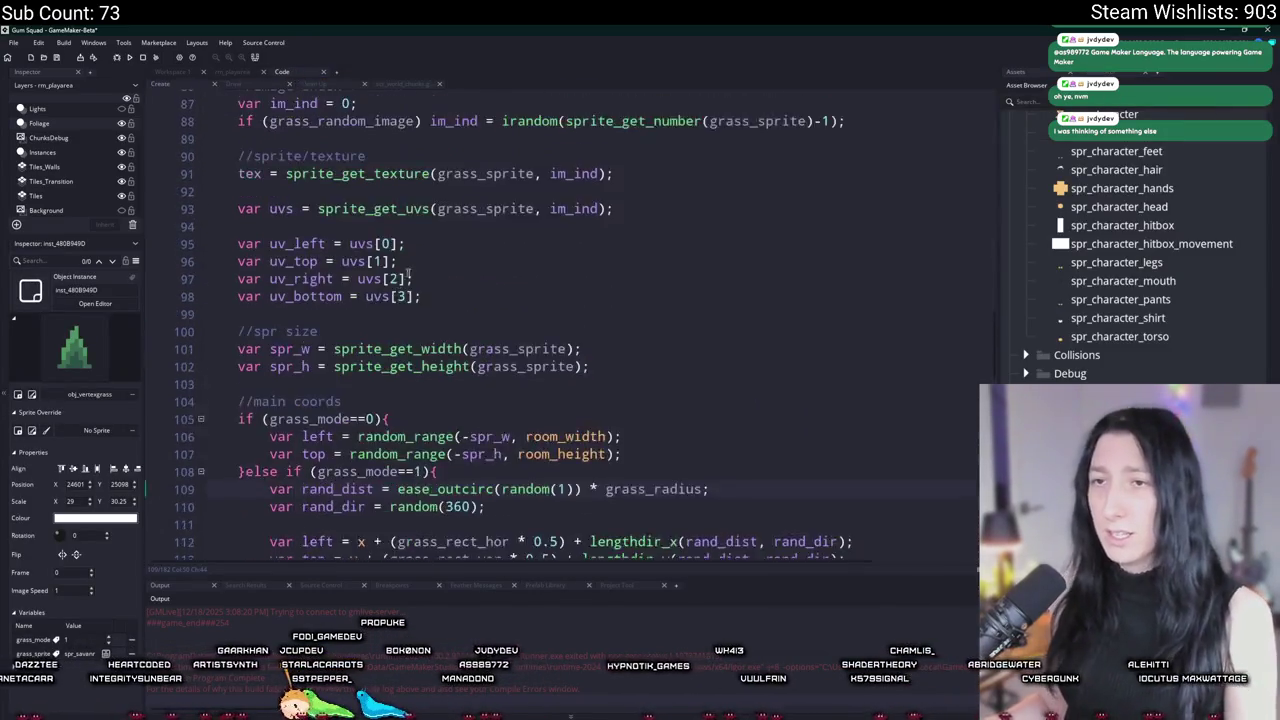
scroll(440, 287, up, 17)
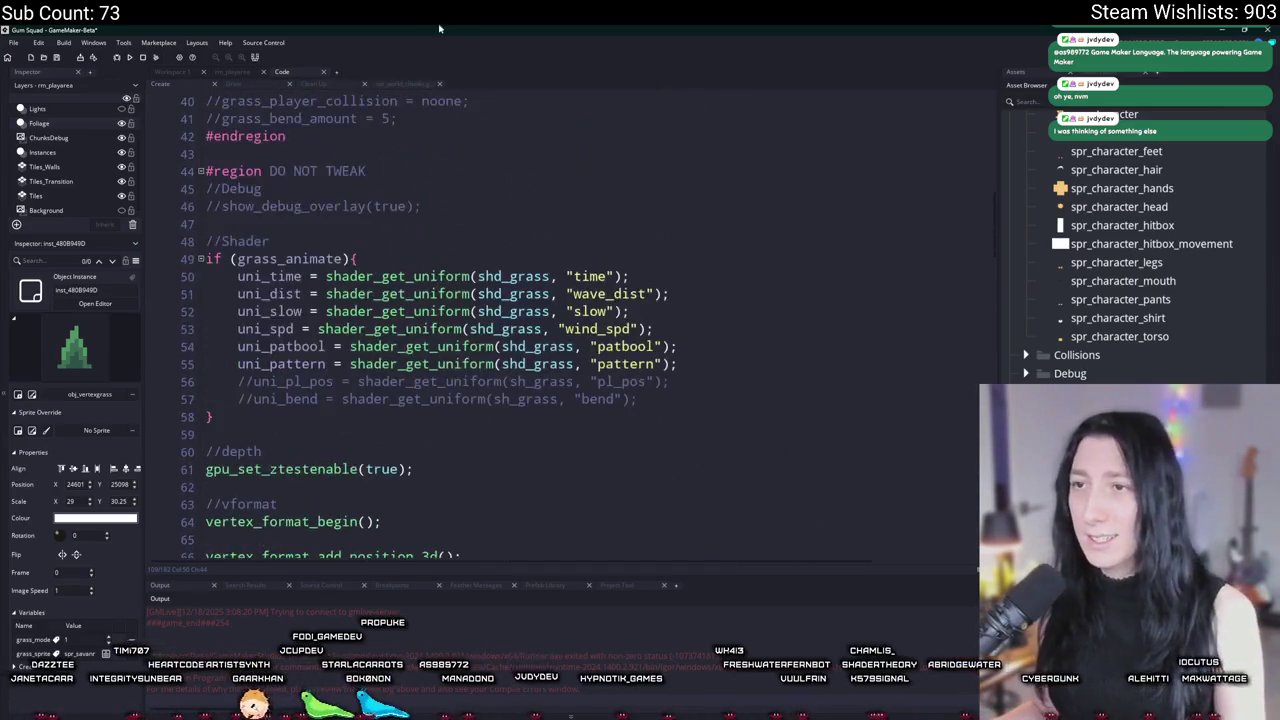
scroll(428, 358, up, 3)
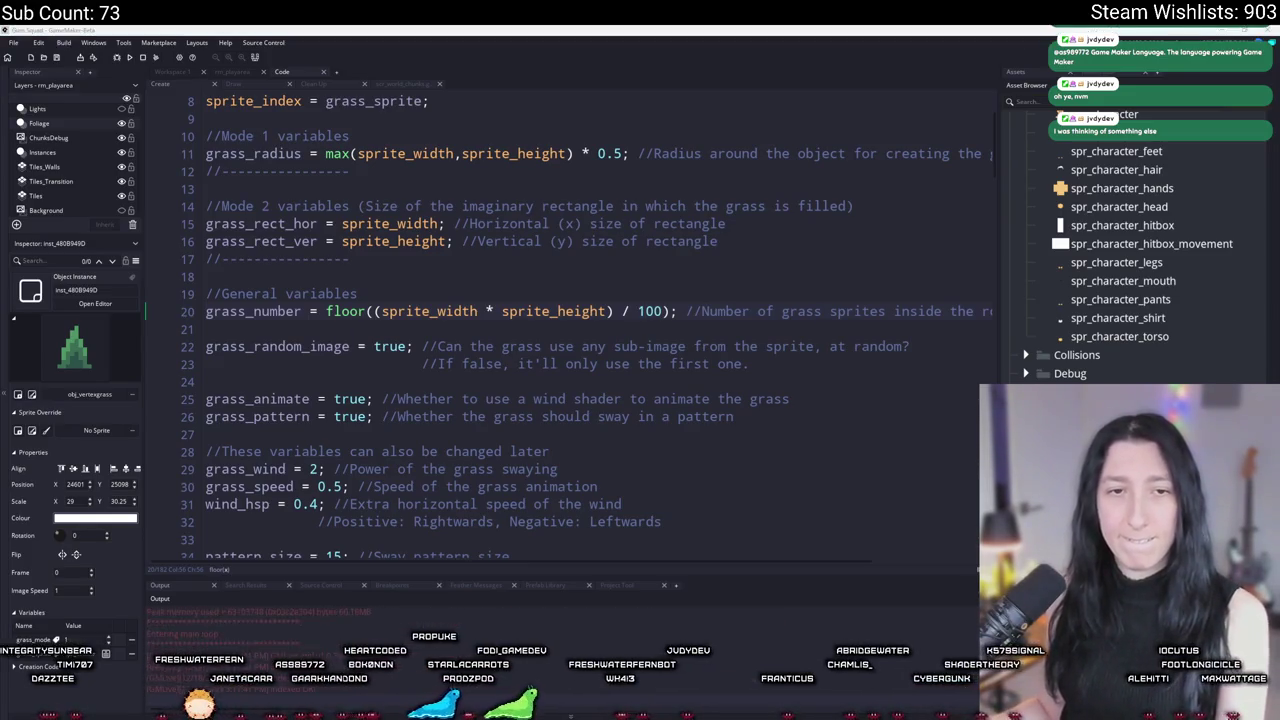
Step: Test the circular grass by walking through it in a lobby, then return to easings.net's full curve grid
click(639, 356)
drag(650, 203, 648, 29)
double_click(648, 29)
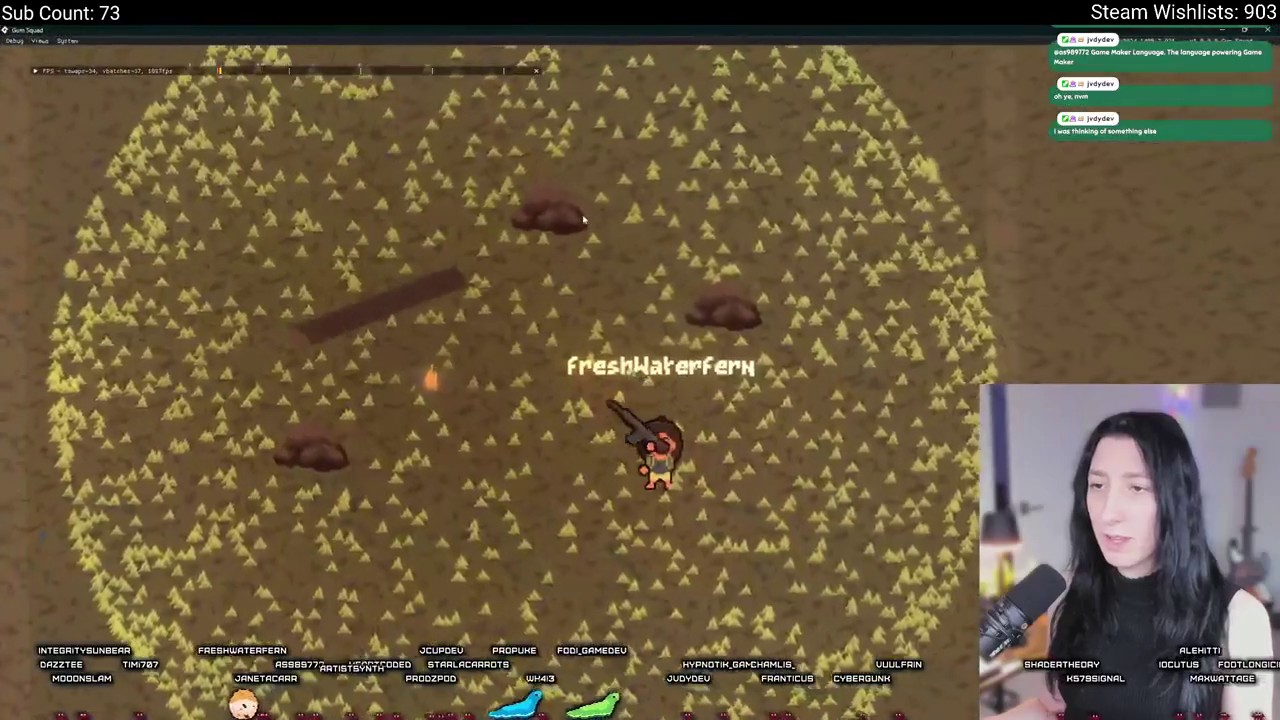
key(w)
key(d)
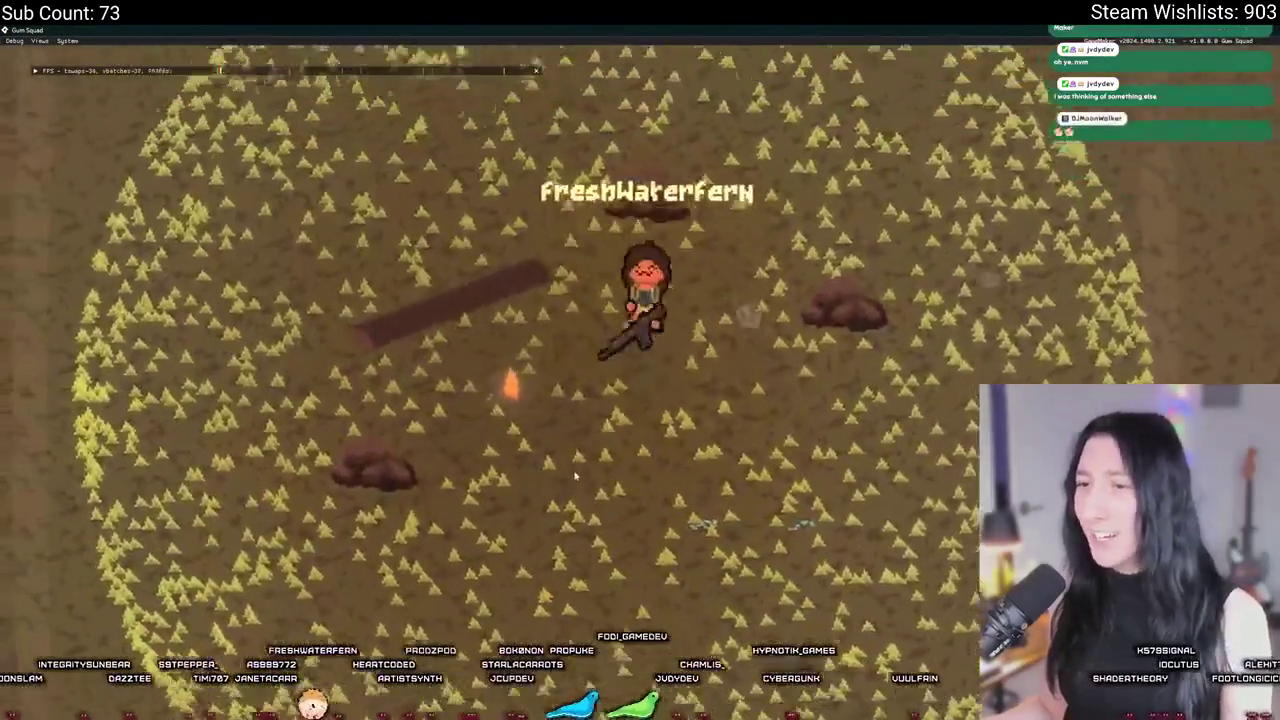
key(s)
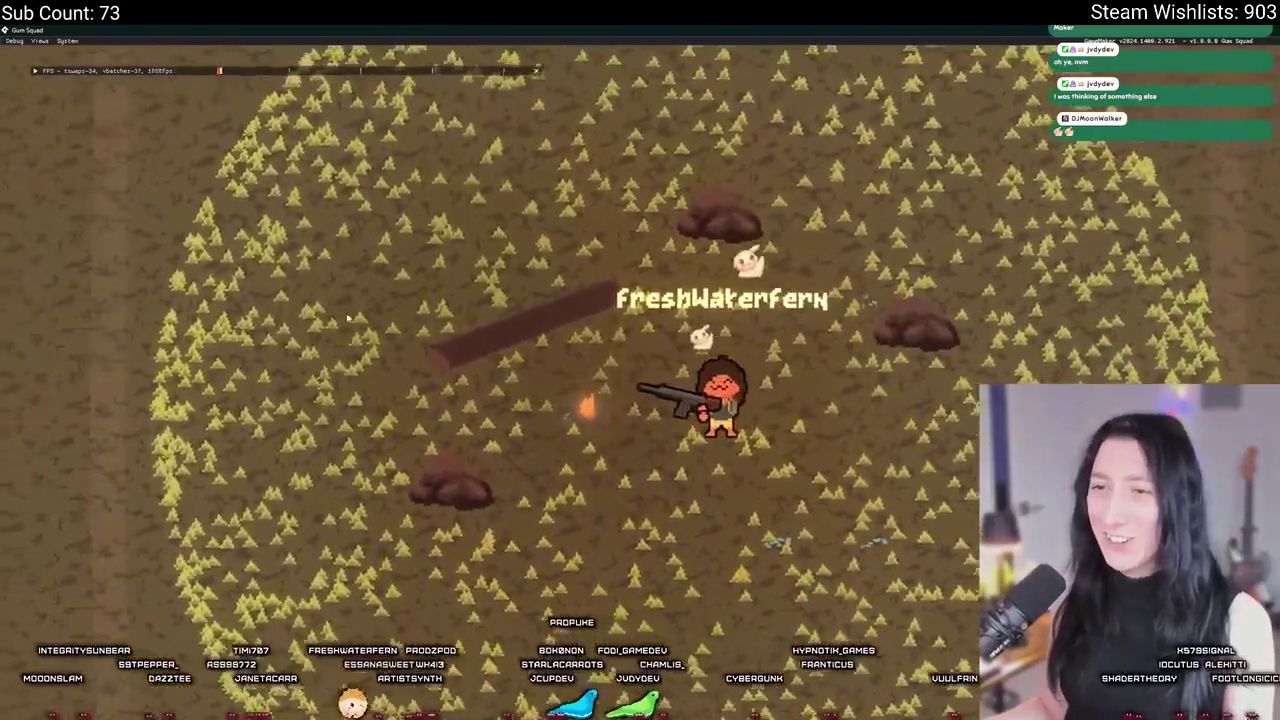
key(w)
key(d)
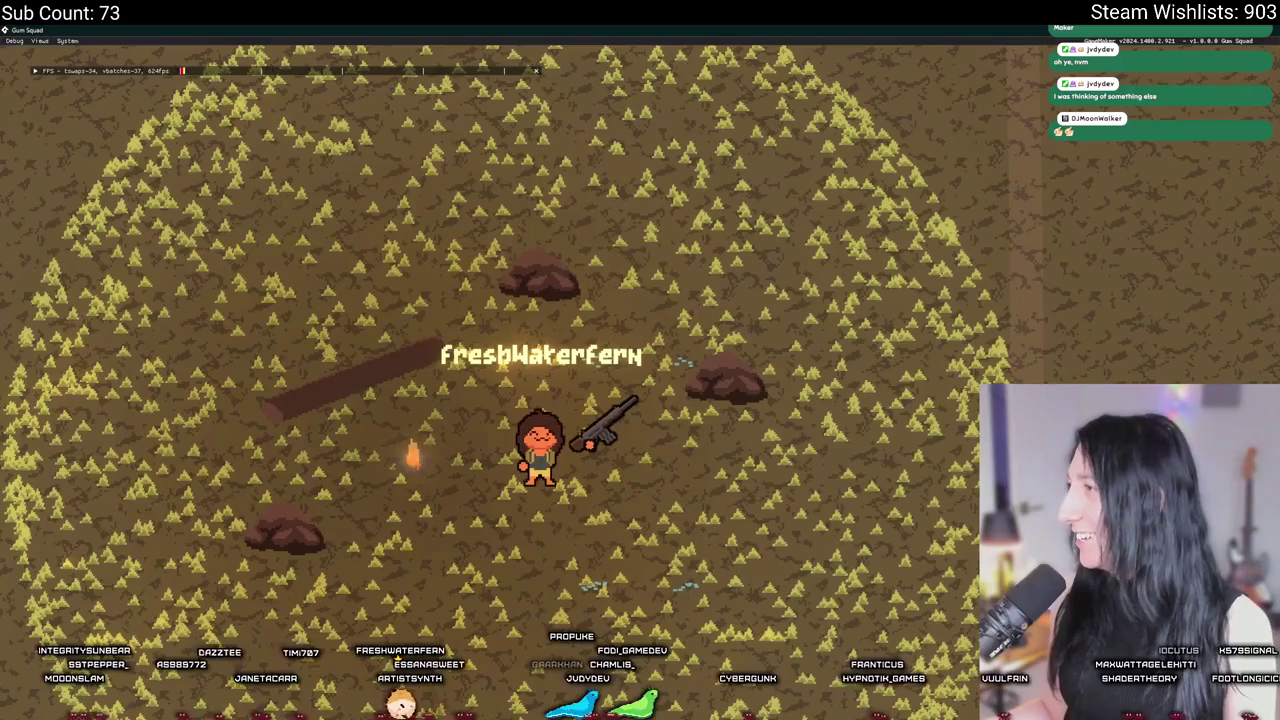
key(alt+Tab)
click(29, 57)
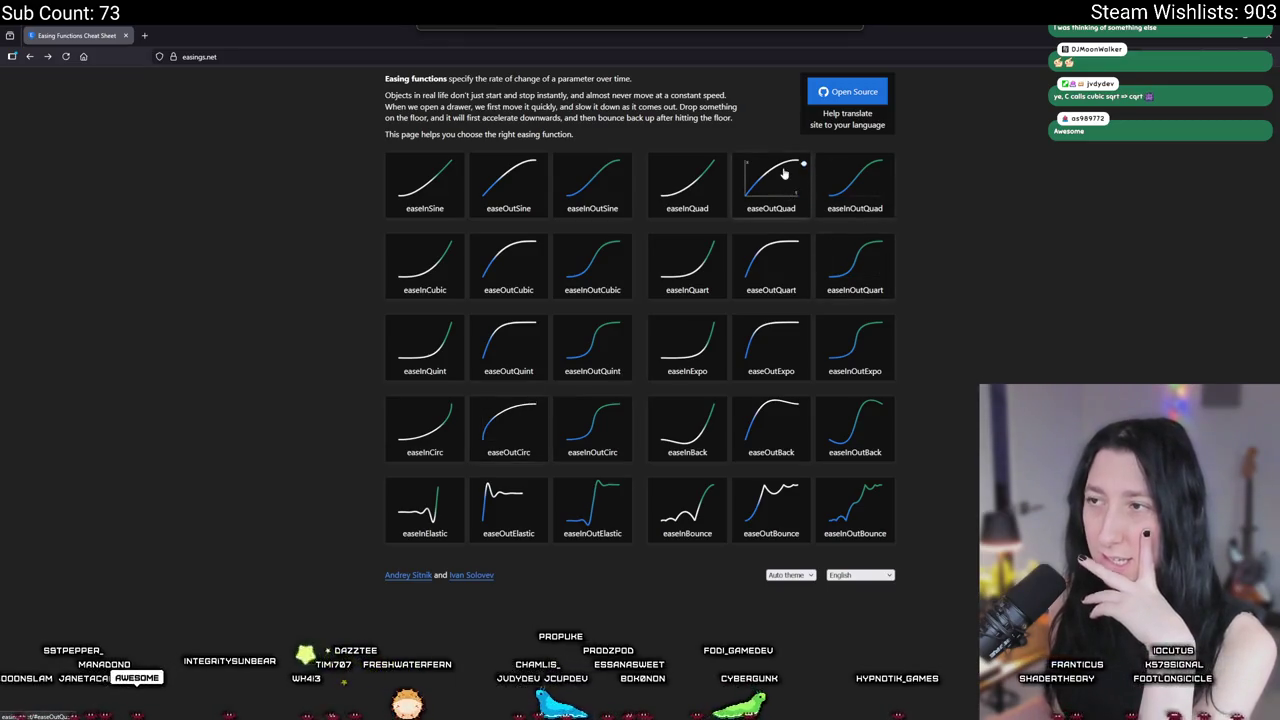
Step: Change the easing on line 109 from ease_outcirc to ease_outcubic
key(alt+Tab)
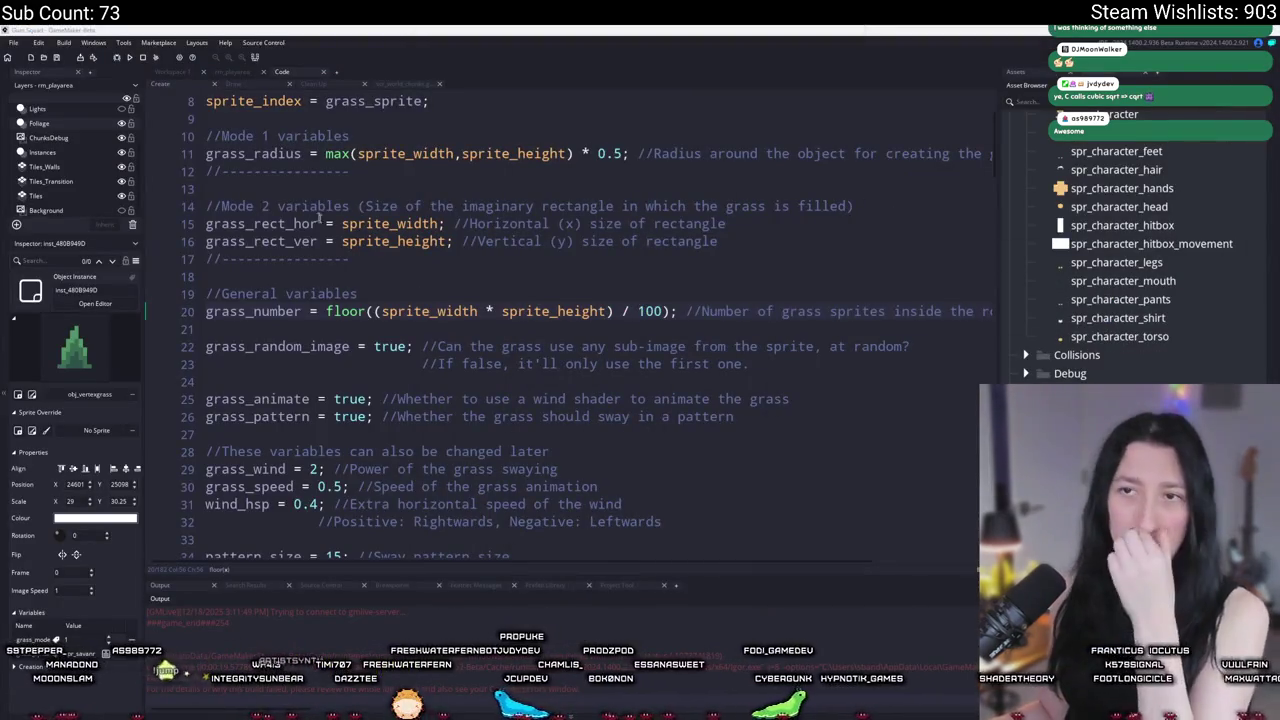
scroll(320, 218, down, 20)
scroll(510, 236, down, 9)
click(494, 309)
key(BackSpace)
key(BackSpace)
key(BackSpace)
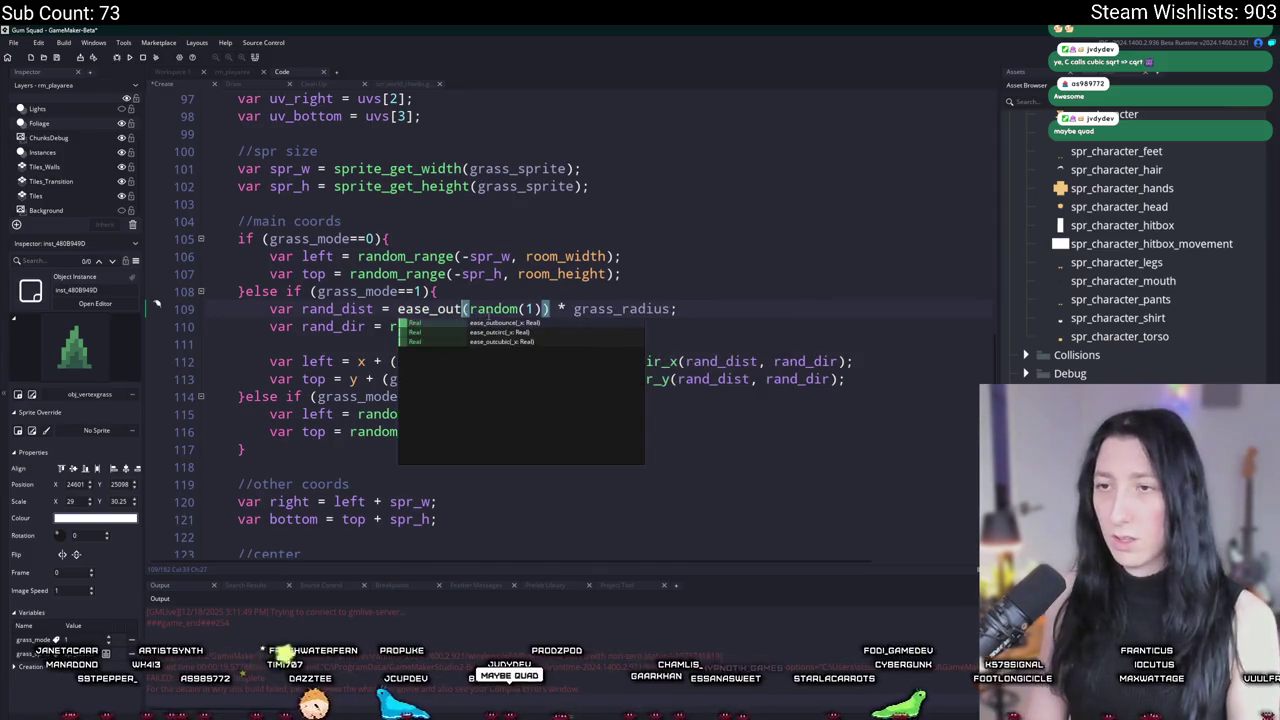
text(cu)
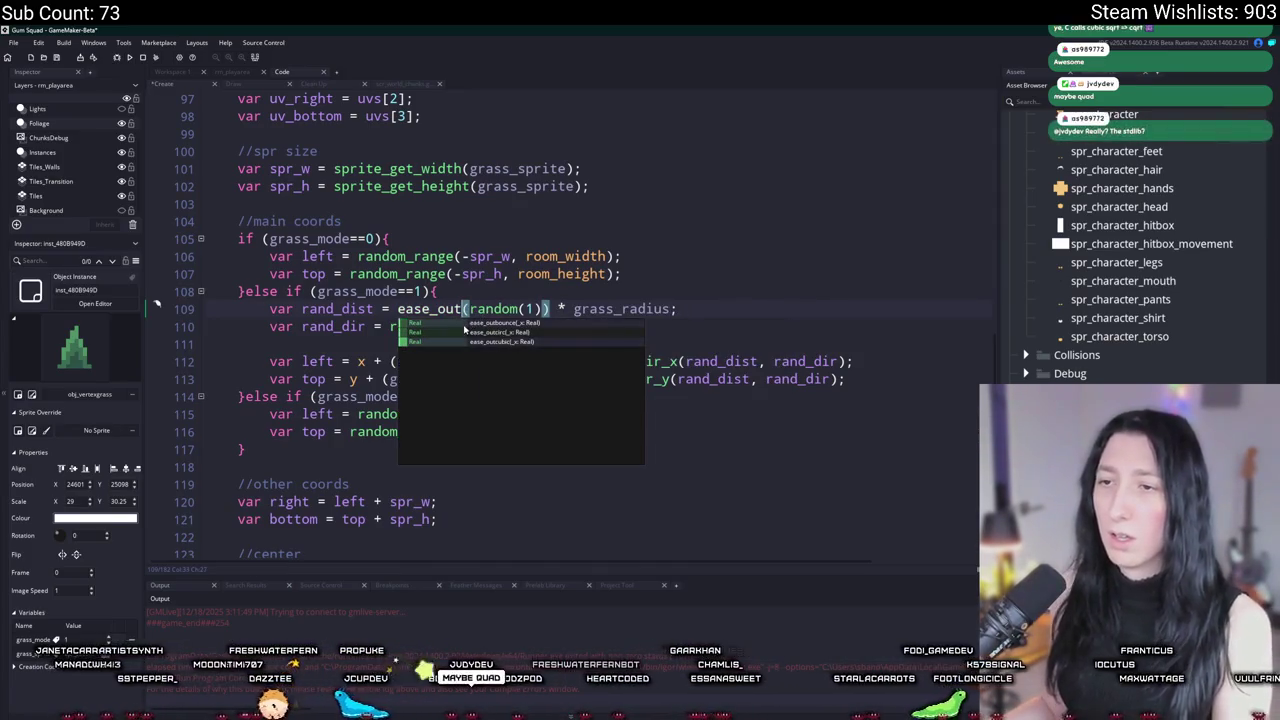
key(Return)
Step: In scr_easing, duplicate ease_outcubic as a new ease_outquad function placed above it
middle_click(457, 310)
key(shift+Down)
key(shift+Down)
key(shift+Down)
key(ctrl+d)
click(361, 437)
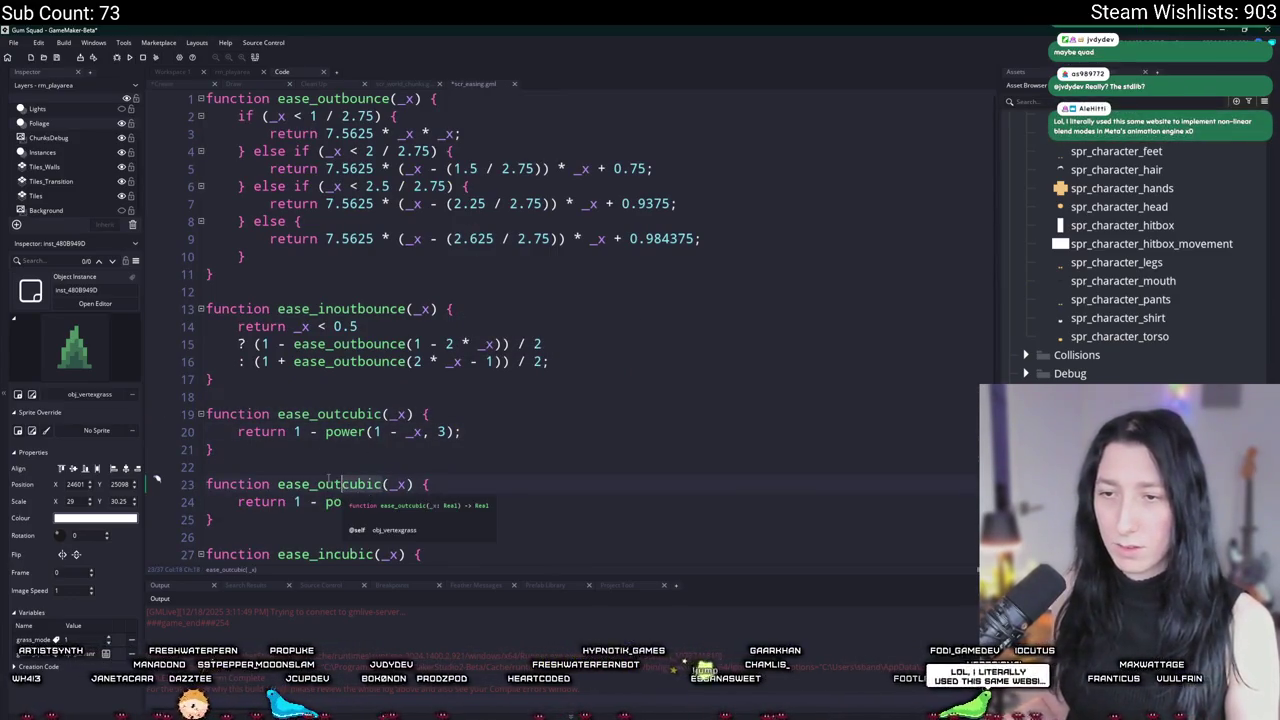
key(BackSpace)
key(BackSpace)
key(BackSpace)
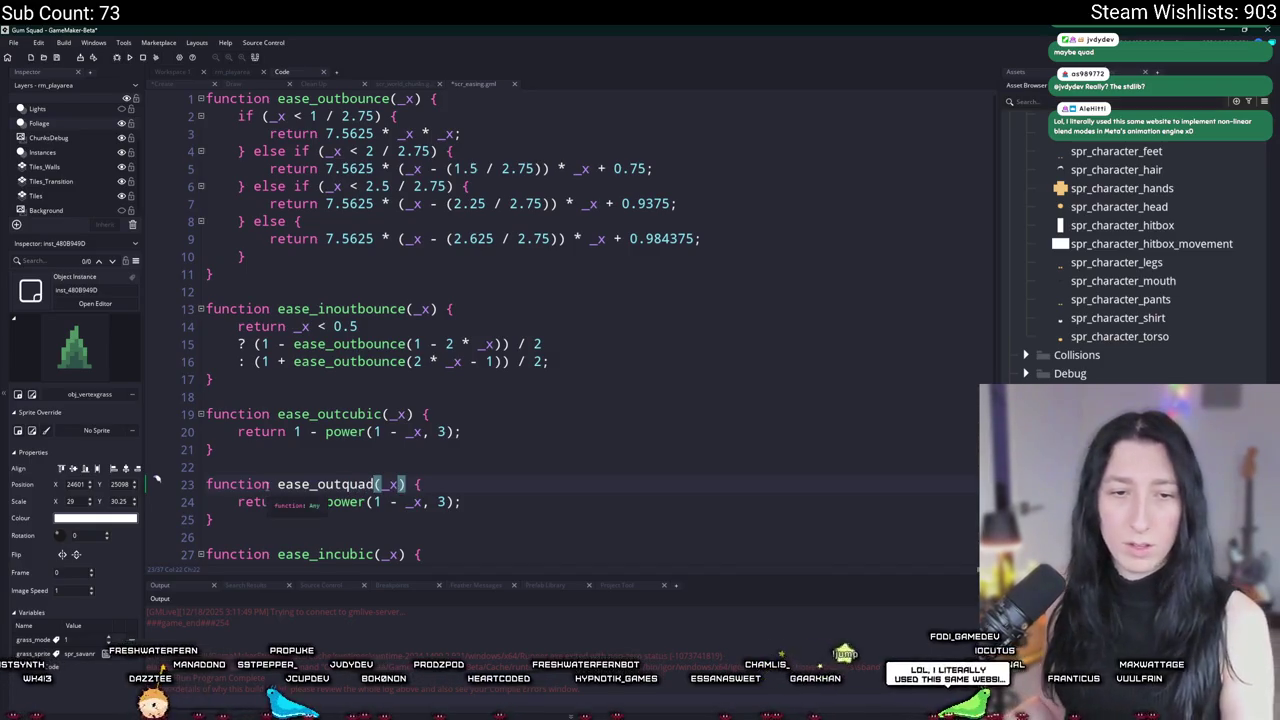
scroll(268, 488, down, 1)
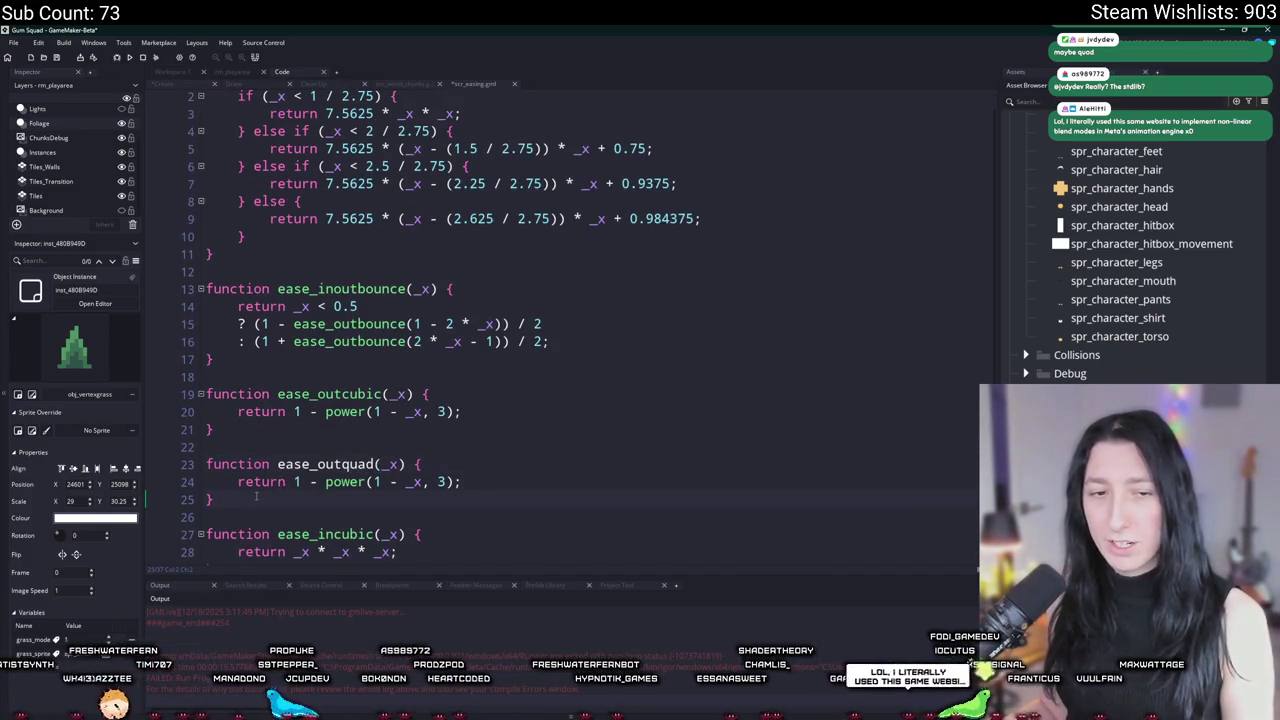
drag(258, 497, 156, 461)
key(ctrl+c)
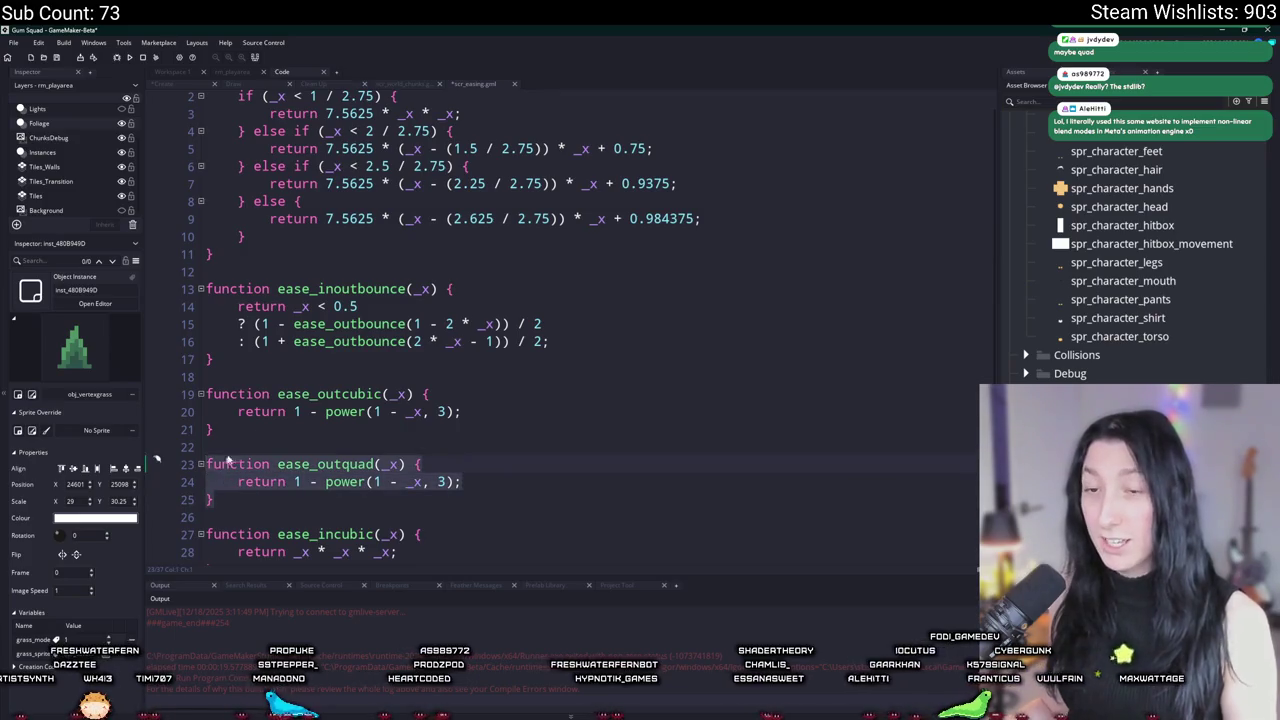
key(BackSpace)
key(BackSpace)
key(BackSpace)
key(ctrl+v)
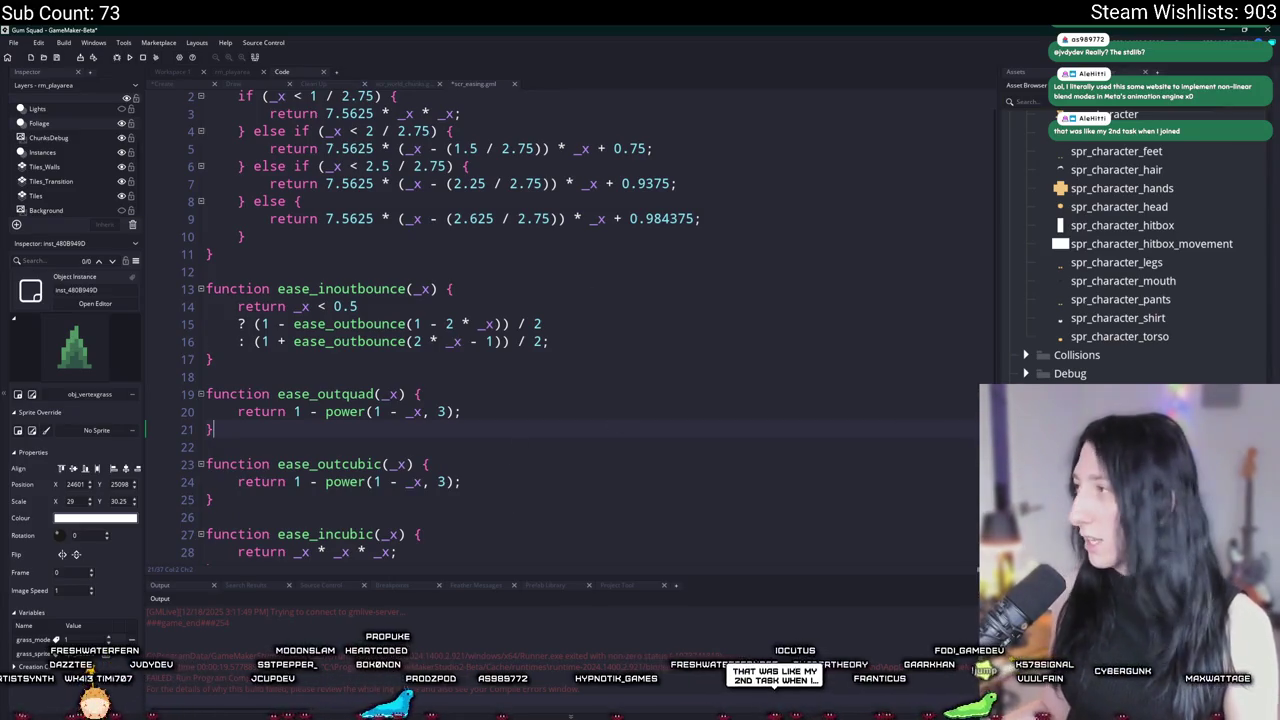
Step: Copy the easeOutQuad formula from easings.net into ease_outquad's return line, using _x for both x's
key(alt+Tab)
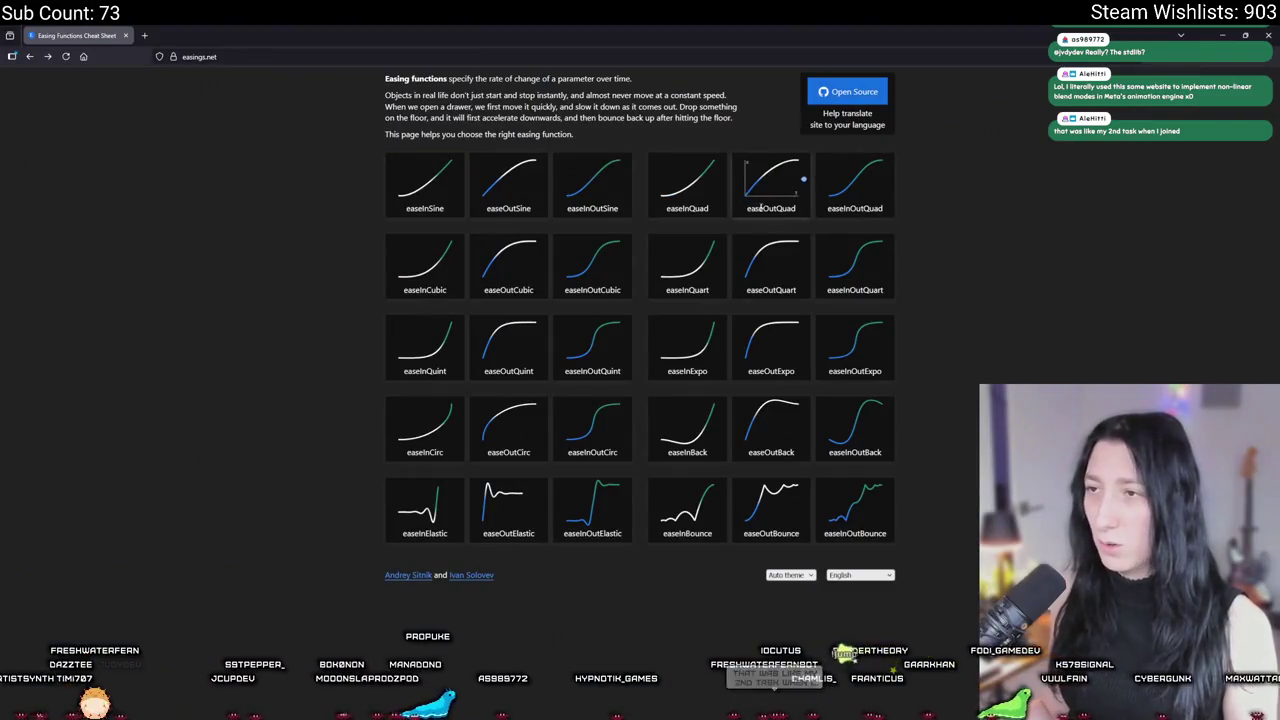
click(779, 181)
scroll(490, 617, down, 1)
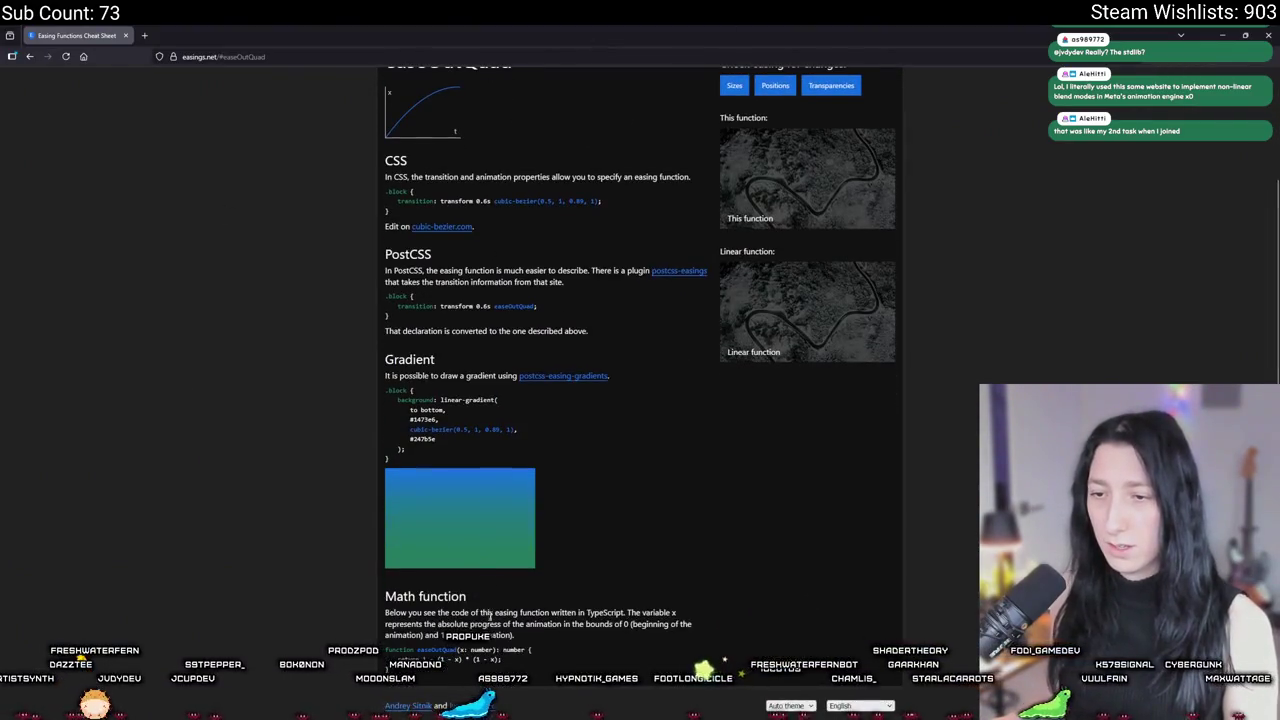
drag(515, 664, 398, 661)
key(ctrl+c)
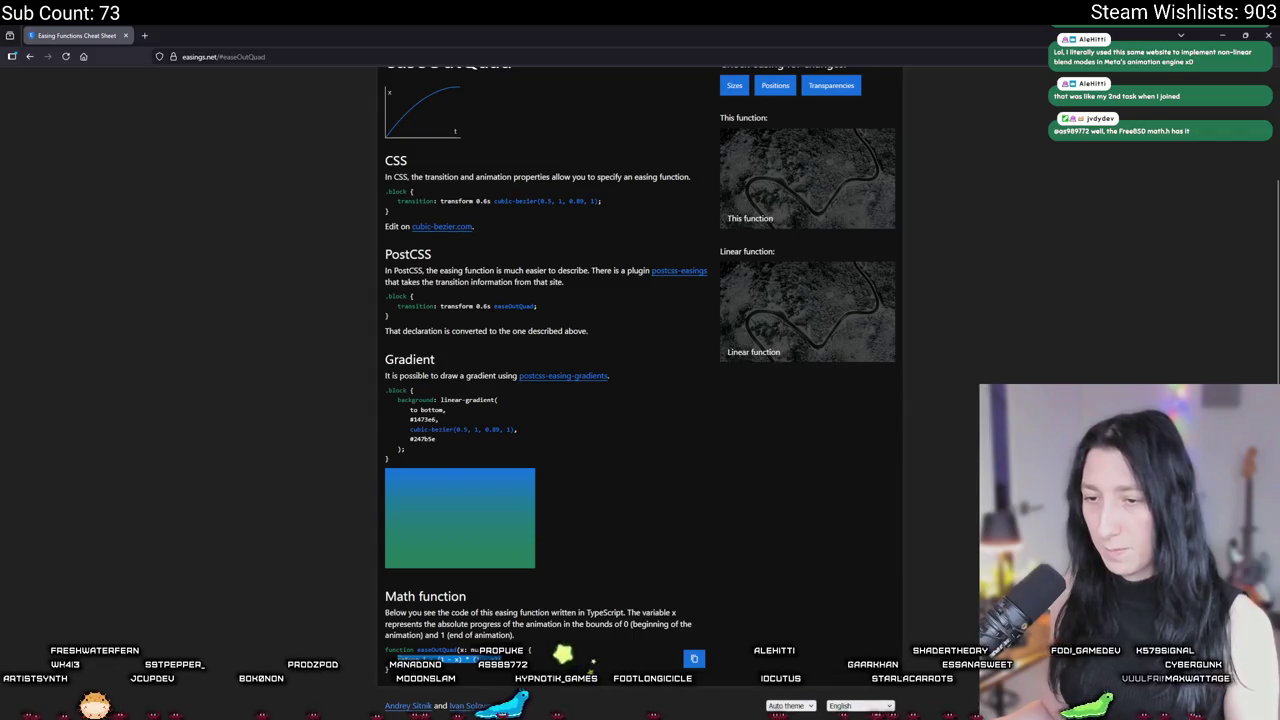
key(alt+Tab)
drag(488, 415, 217, 421)
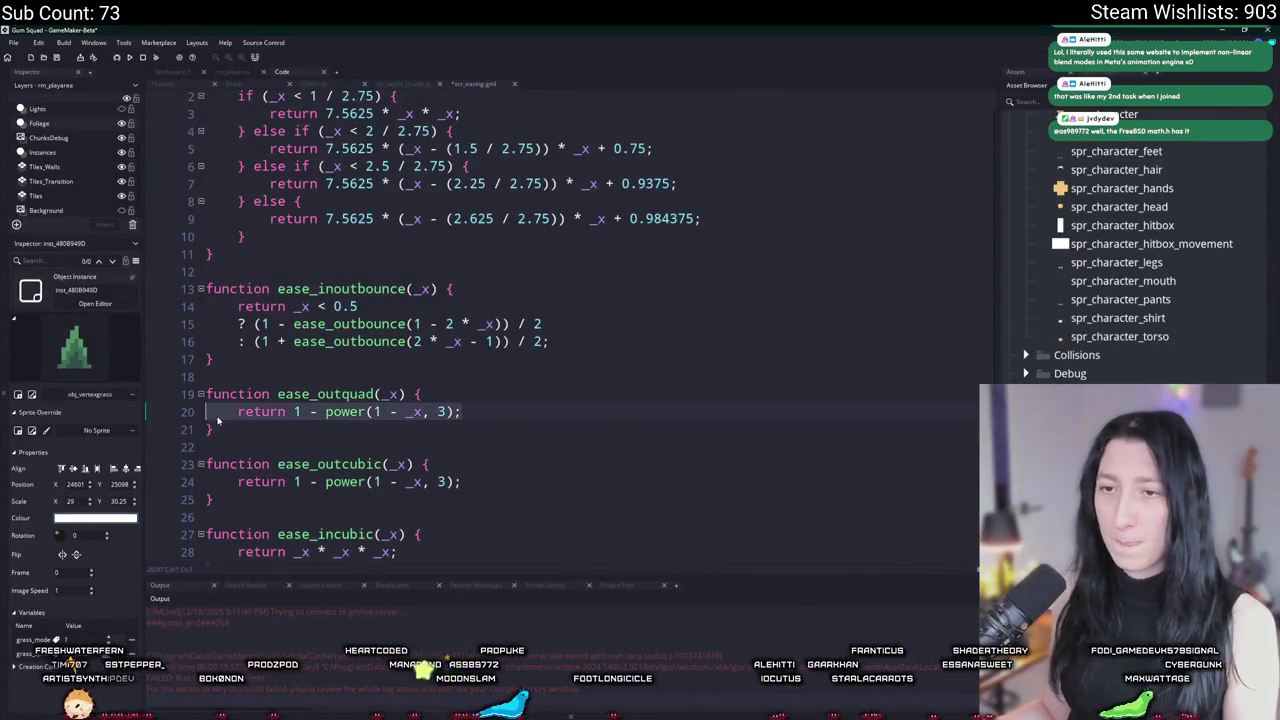
key(ctrl+v)
click(372, 411)
text(_)
click(441, 411)
text(_)
key(ctrl+Tab)
click(575, 364)
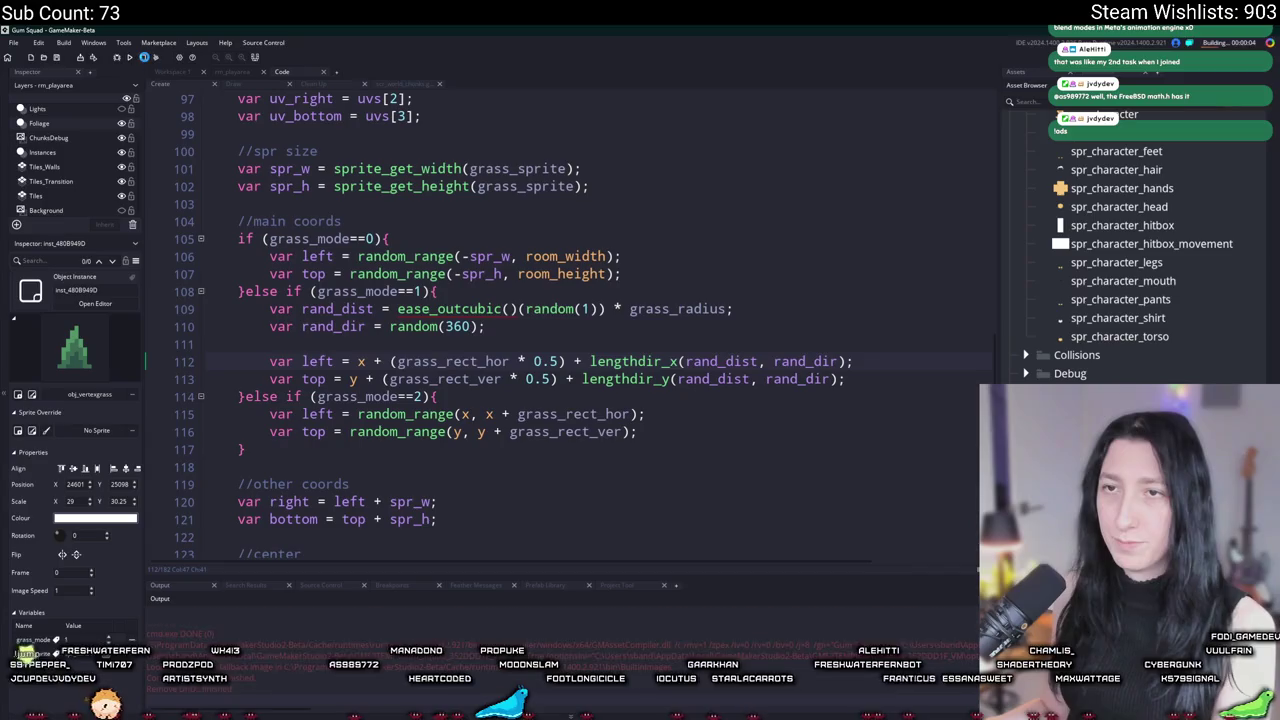
Step: Remove the stray () after ease_outcubic on line 109 and rebuild the game
click(514, 308)
key(BackSpace)
key(BackSpace)
key(F5)
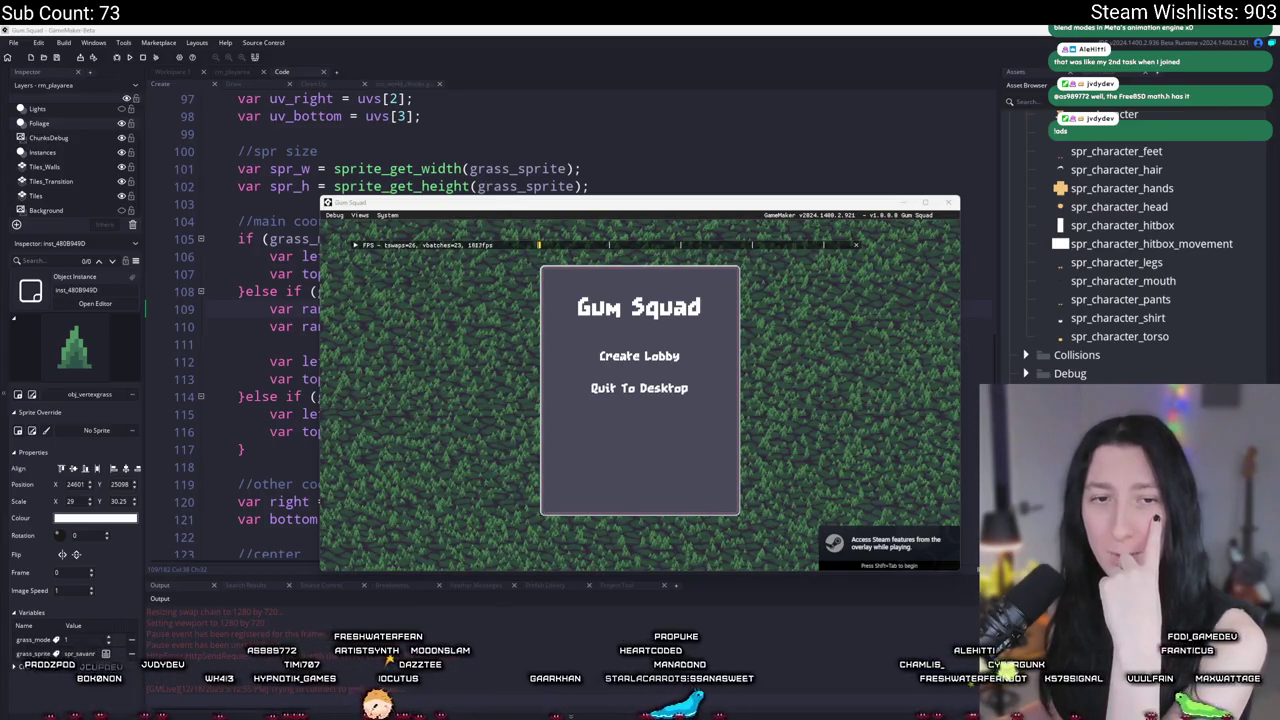
Step: Walk through the ease_outcubic grass in a lobby, then switch back to the easings.net chart
click(676, 360)
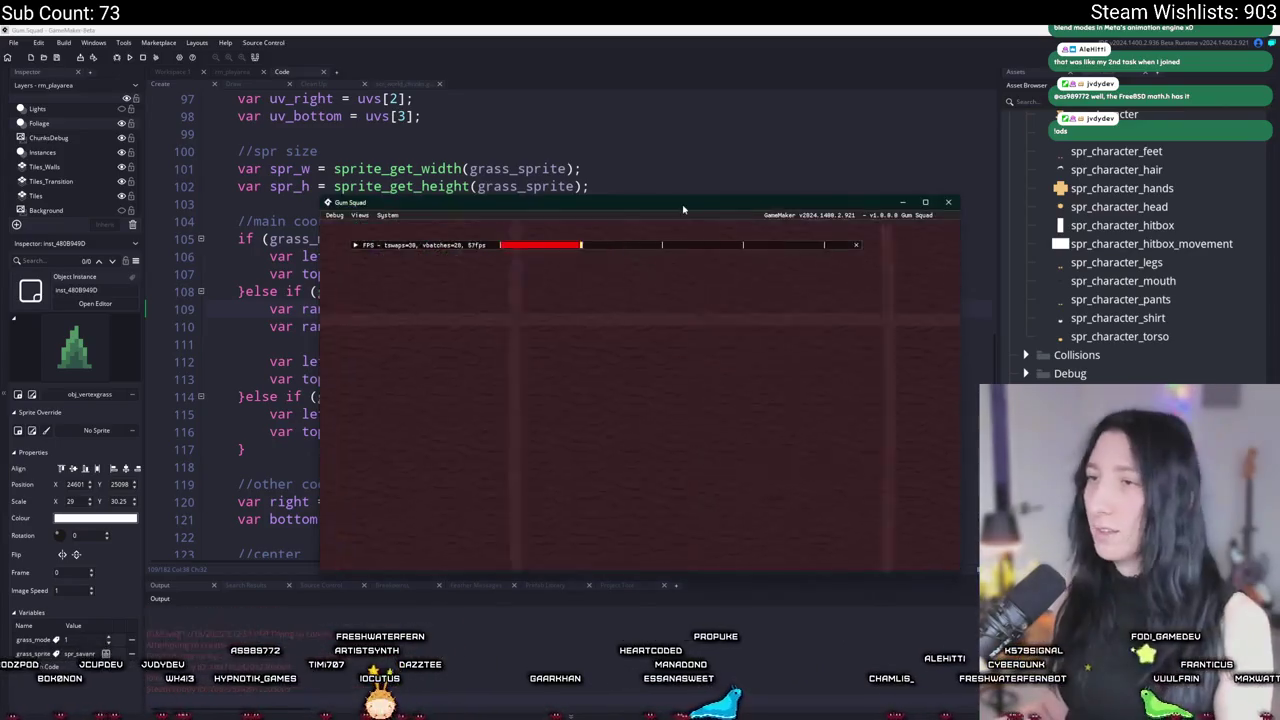
key(a)
key(s)
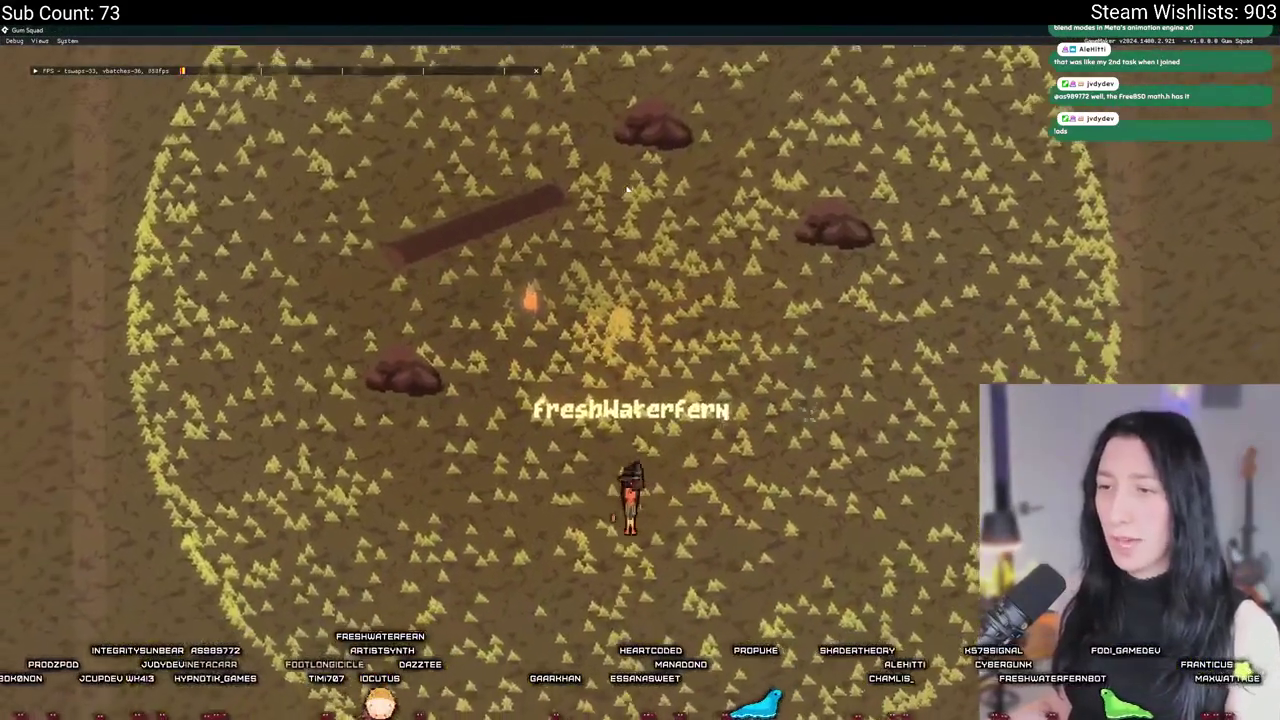
key(alt+Tab)
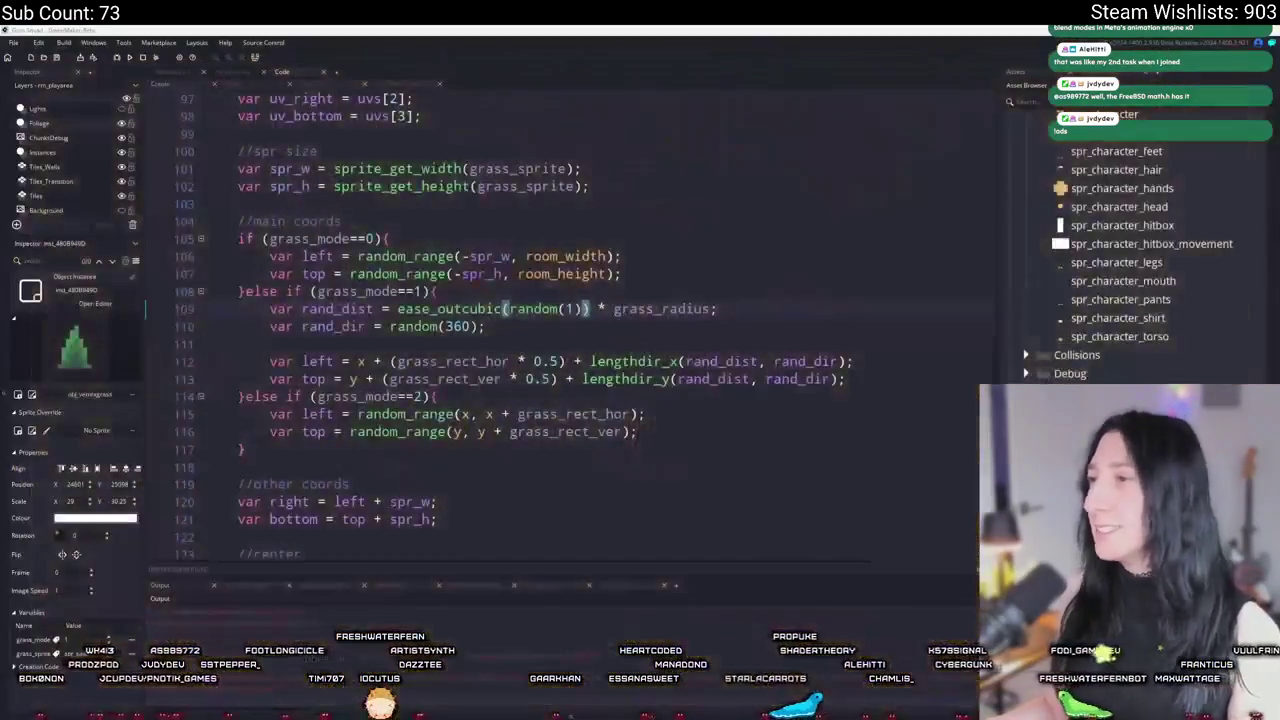
key(alt+Tab)
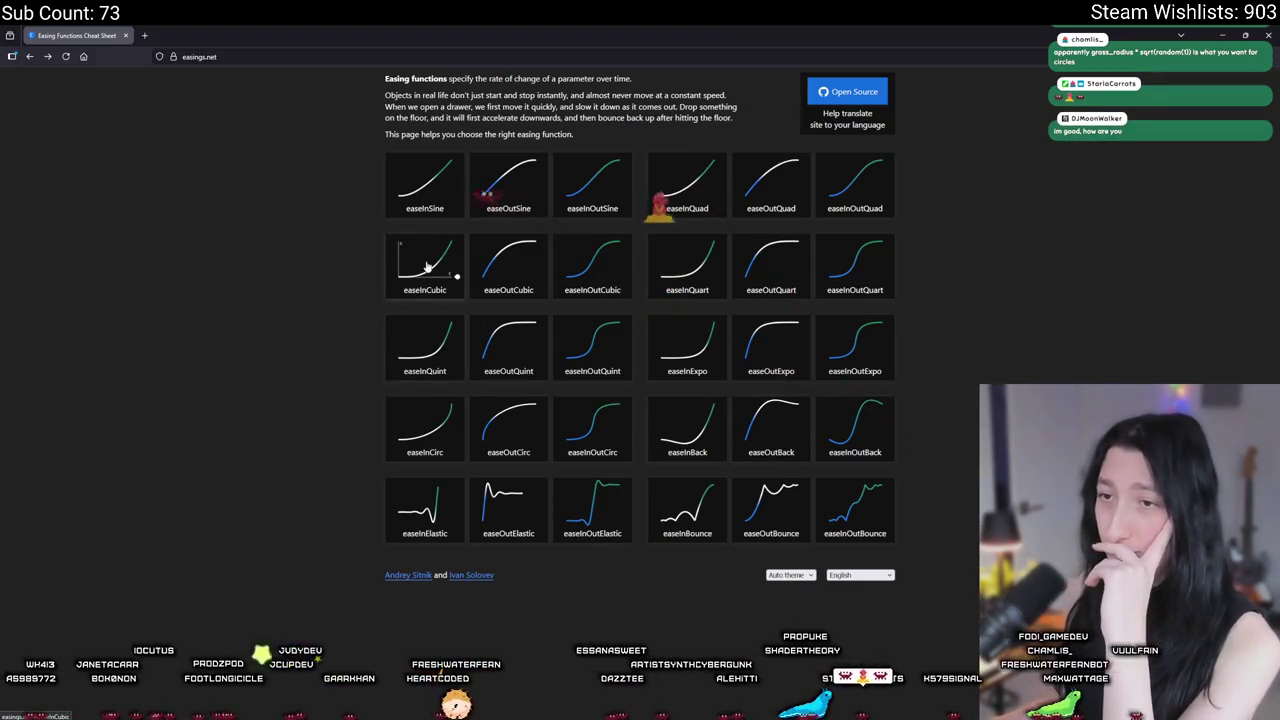
Step: Change line 109 to ease_incubic(random(1)) * grass_radius, test it in a lobby, and close the game
key(alt+Tab)
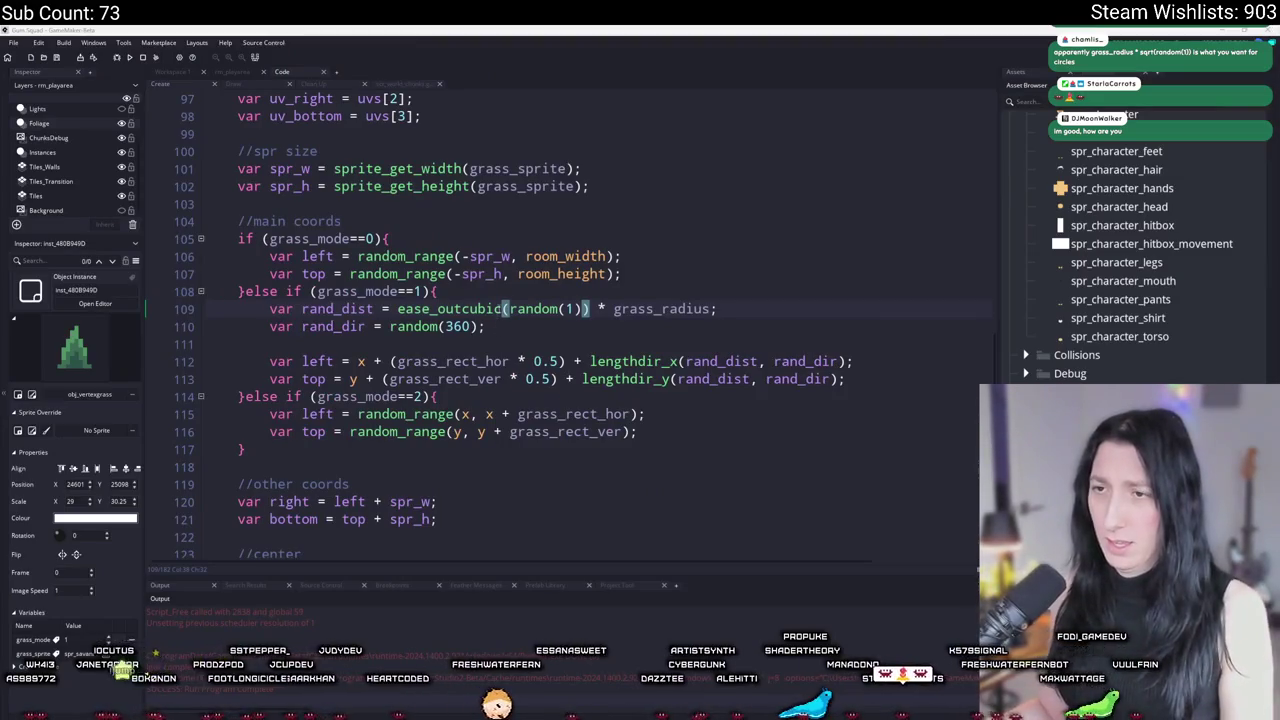
click(462, 309)
key(BackSpace)
key(BackSpace)
key(BackSpace)
text(in)
key(F5)
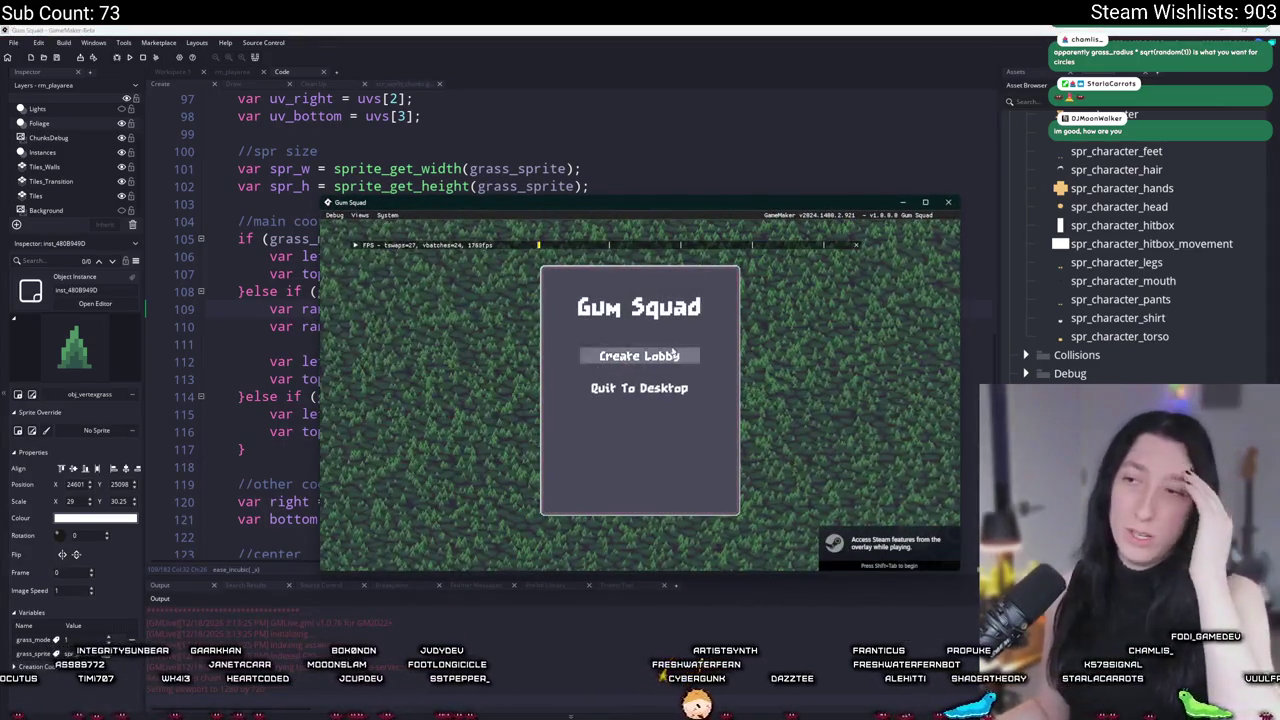
click(639, 356)
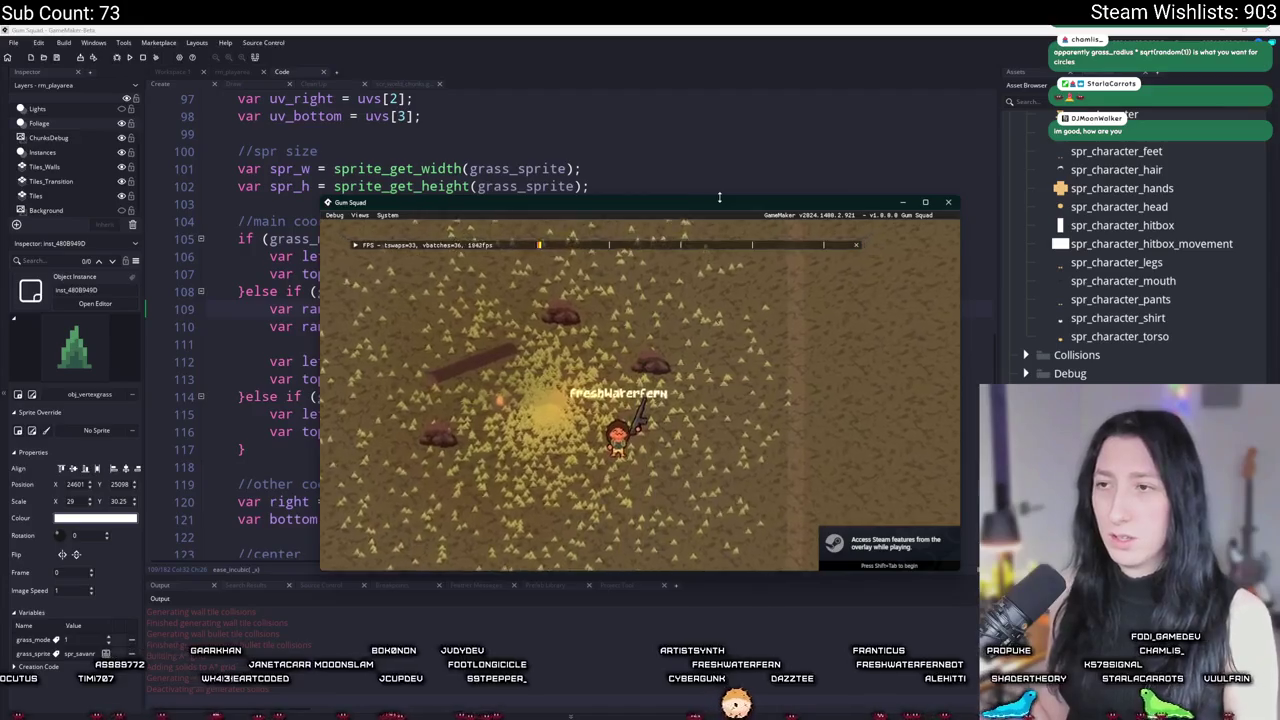
click(948, 201)
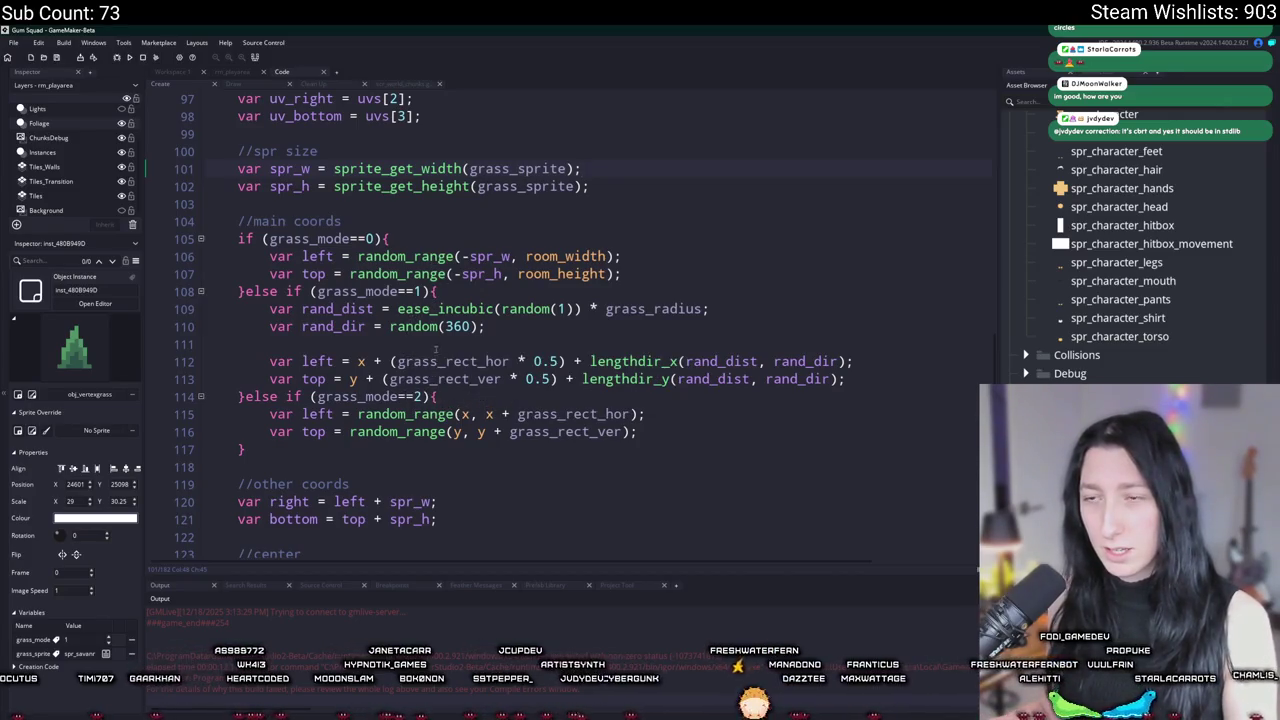
Step: Replace ease_incubic with sqrt on line 109, then run the game and create a lobby to view the grass circle
double_click(485, 309)
text(sqrt)
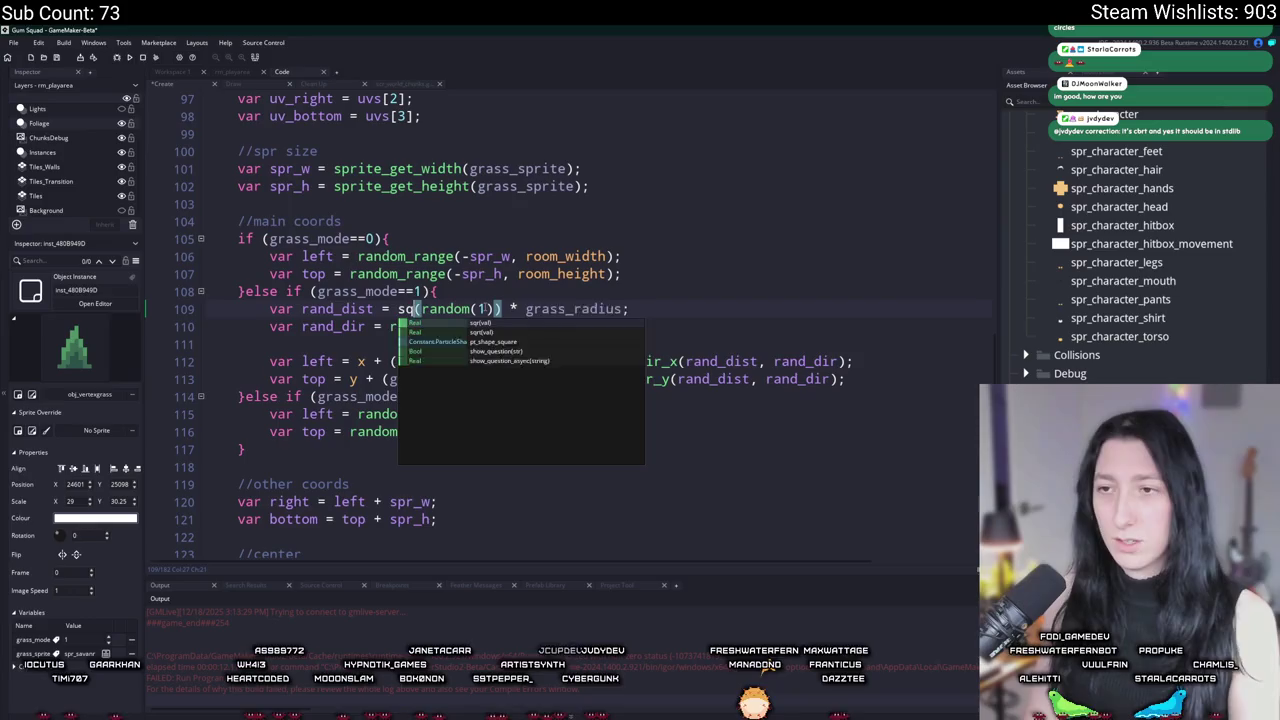
key(F5)
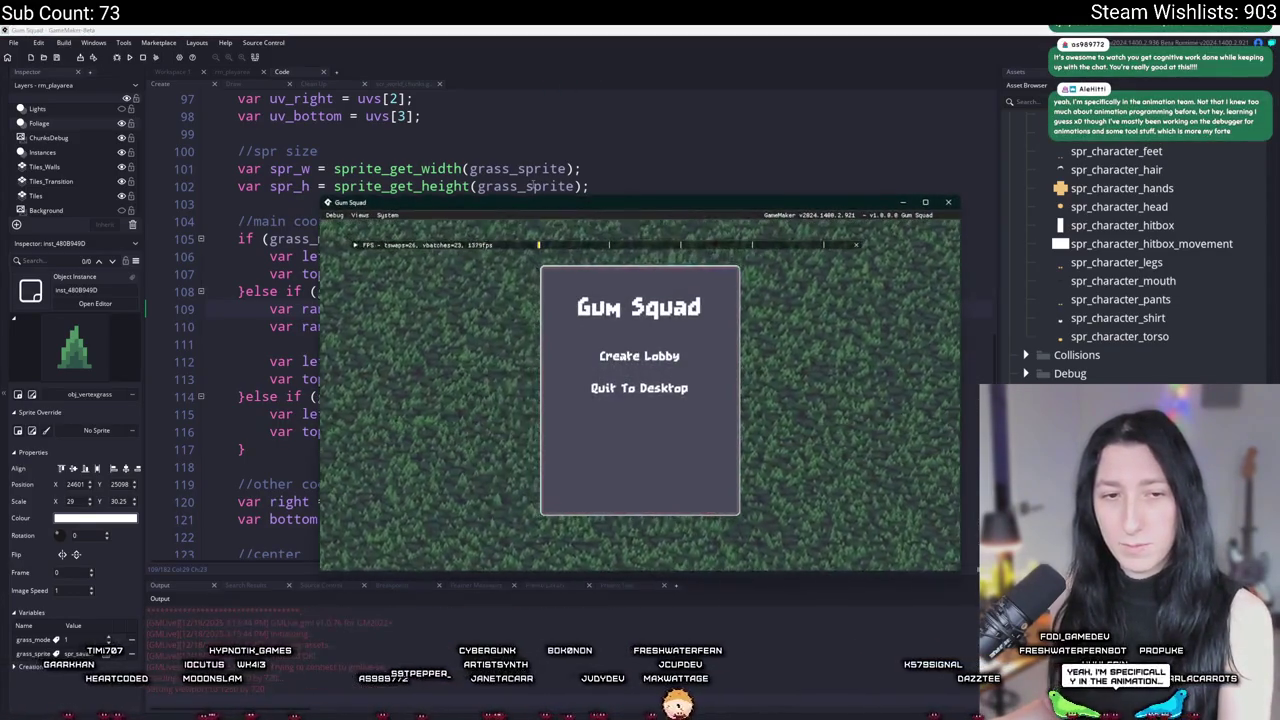
click(607, 368)
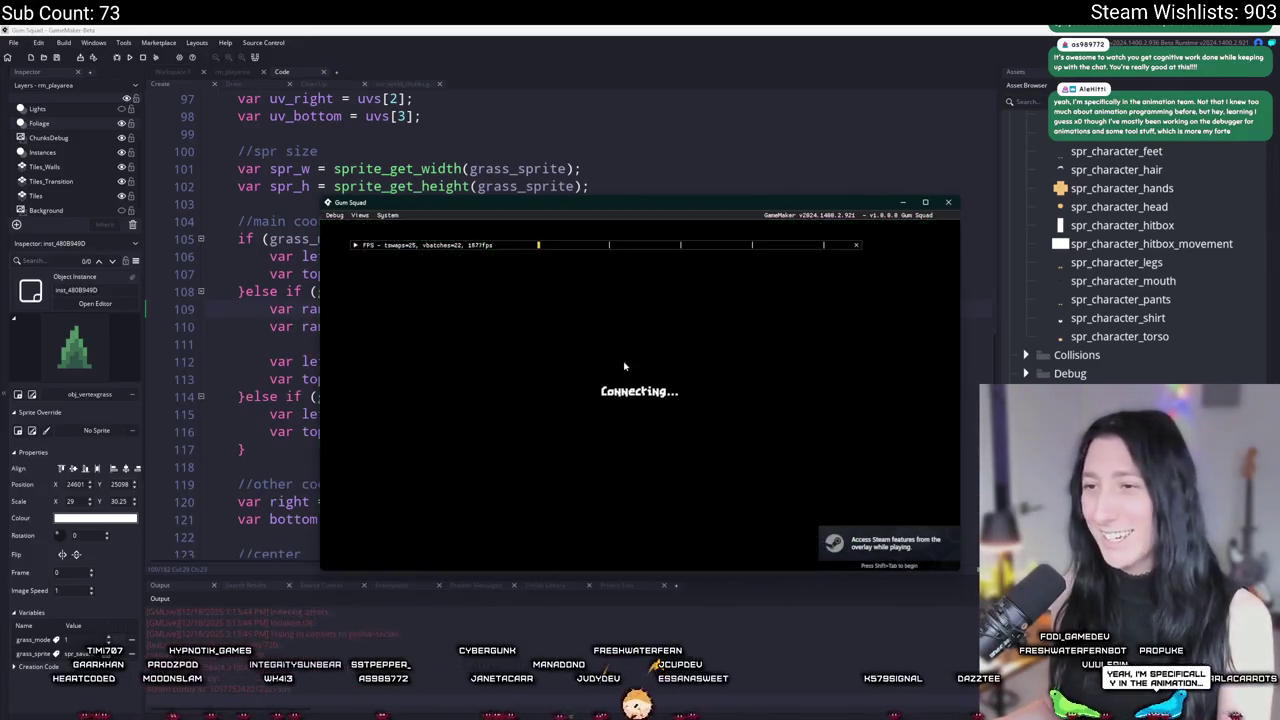
drag(660, 198, 663, 29)
click(430, 309)
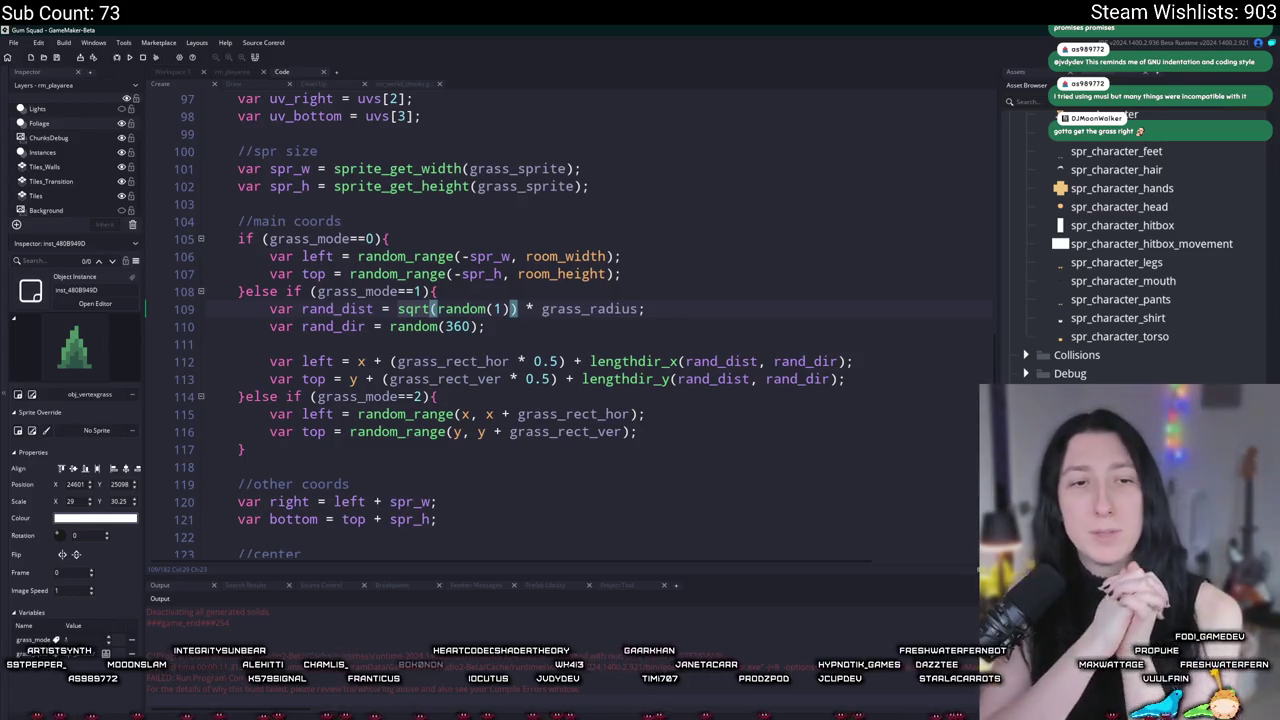
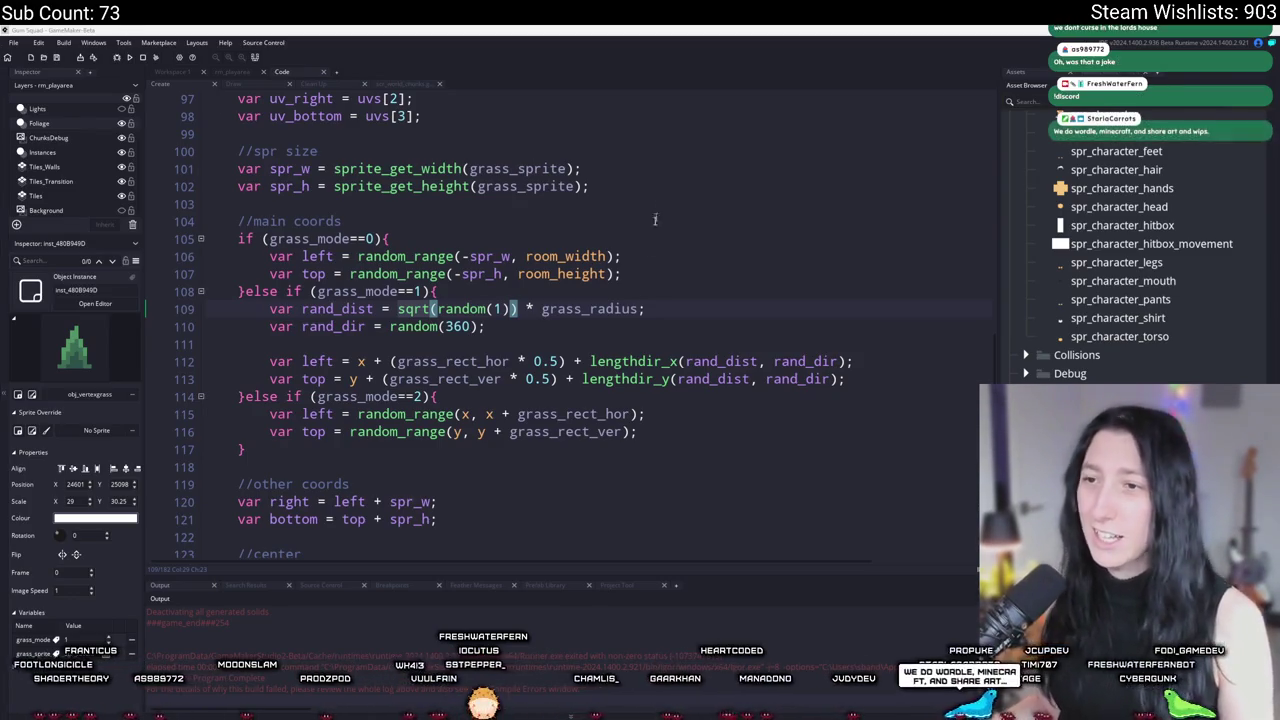
Step: Place the cursor after line 109 of the grass code and scroll further down
click(662, 308)
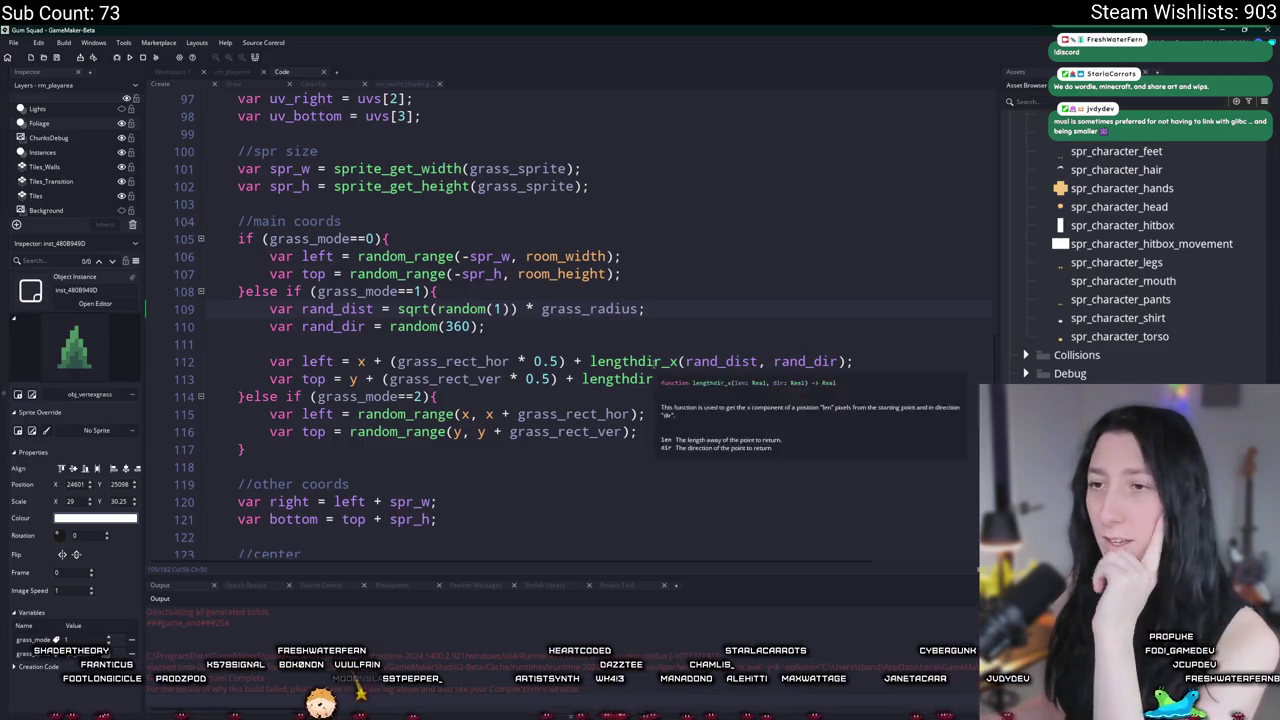
scroll(662, 279, down, 1)
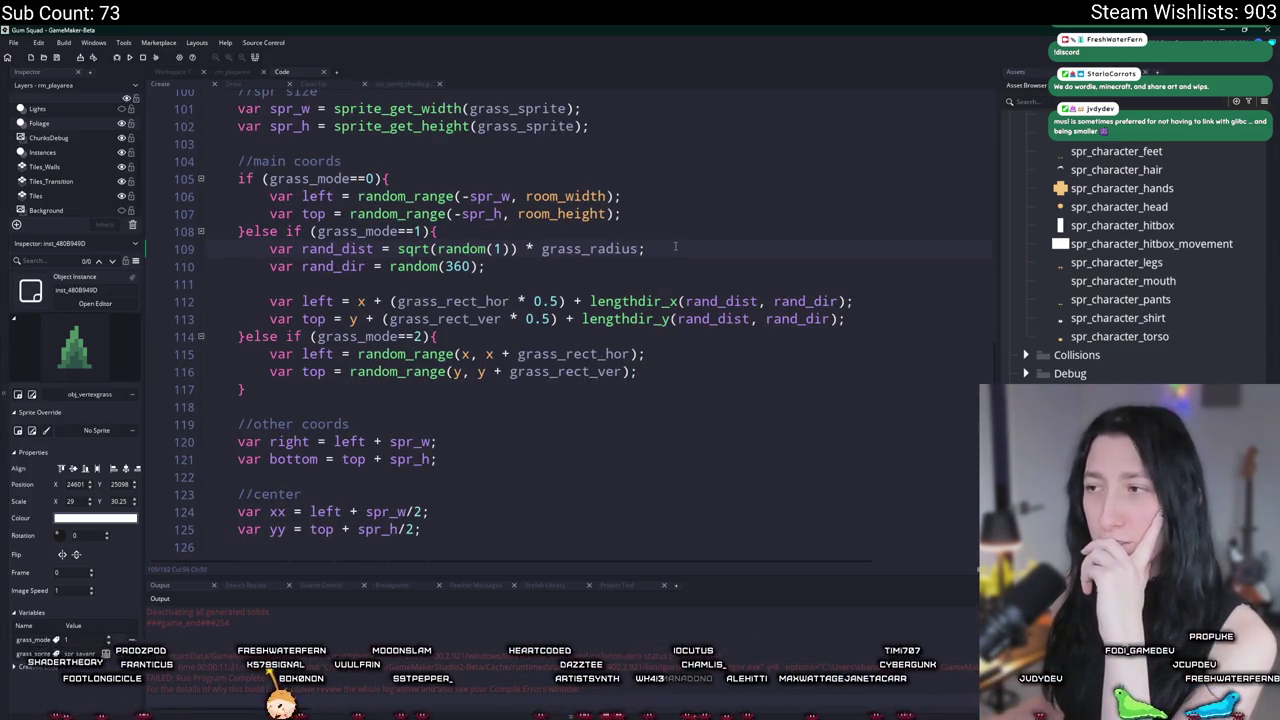
scroll(675, 246, down, 1)
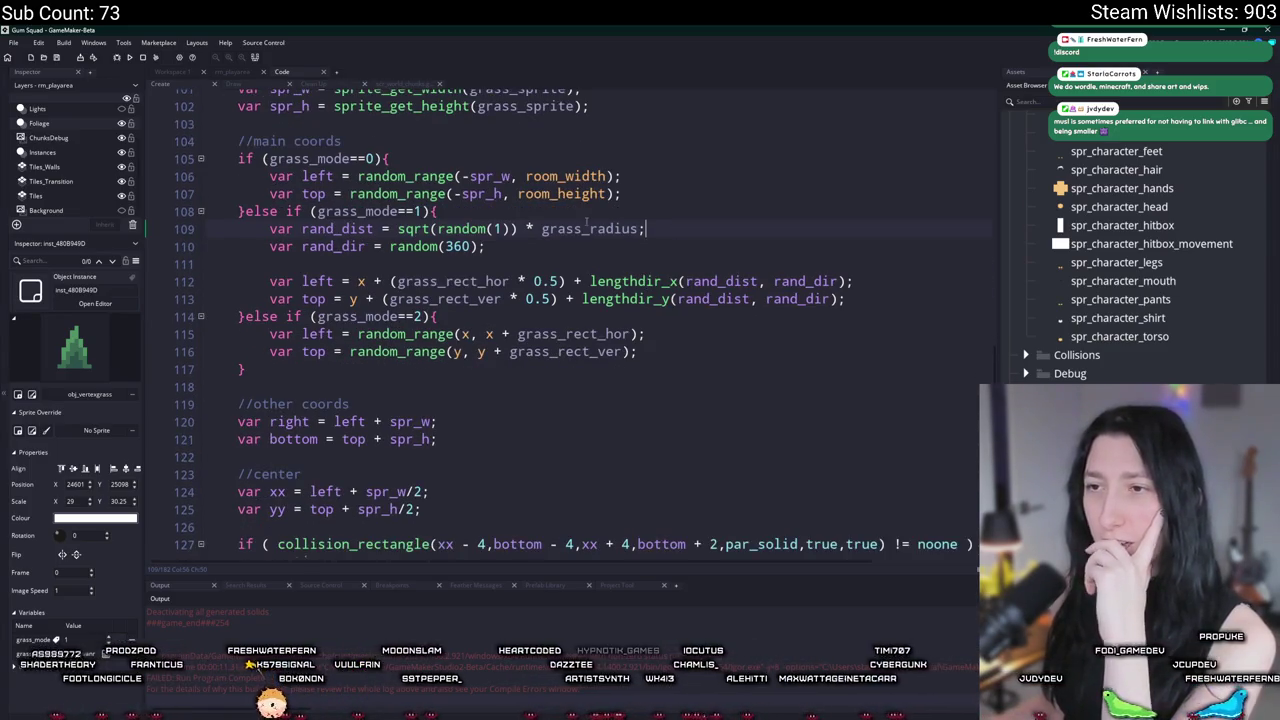
Step: Switch to the rm_playarea room, close the property panels, and select the obj_vertexgrass instance
click(236, 73)
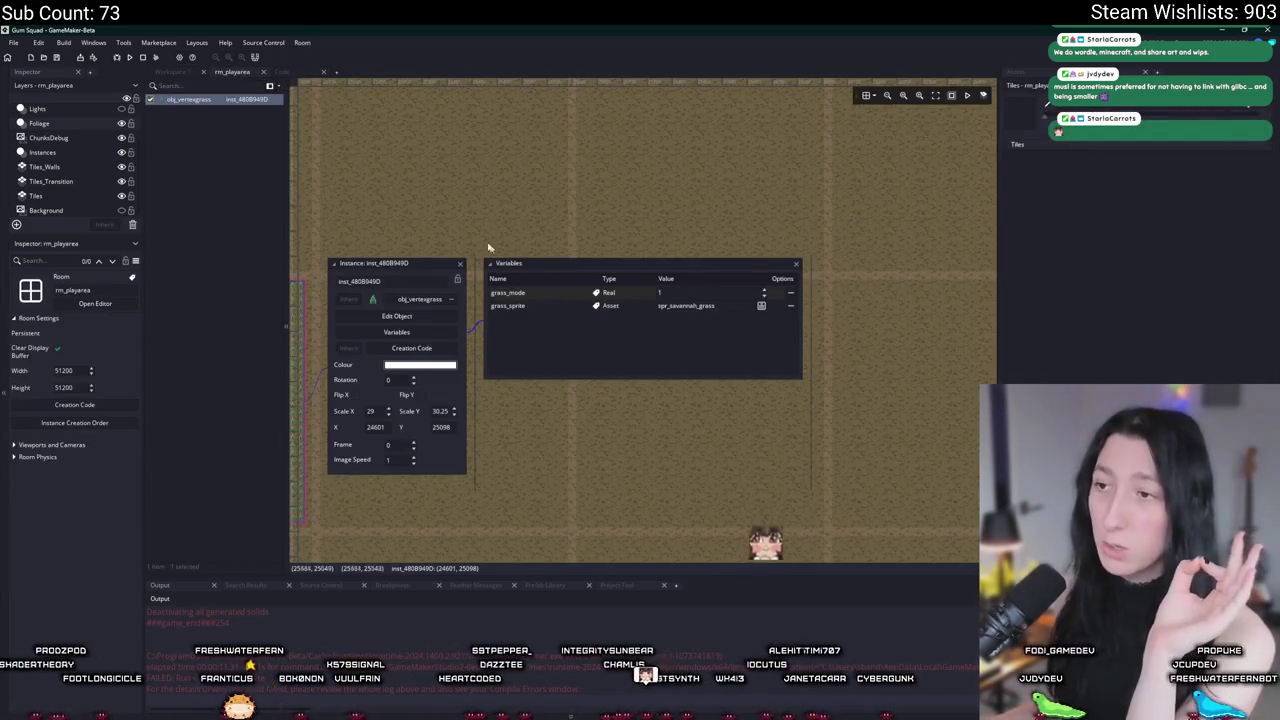
drag(489, 247, 726, 270)
click(724, 288)
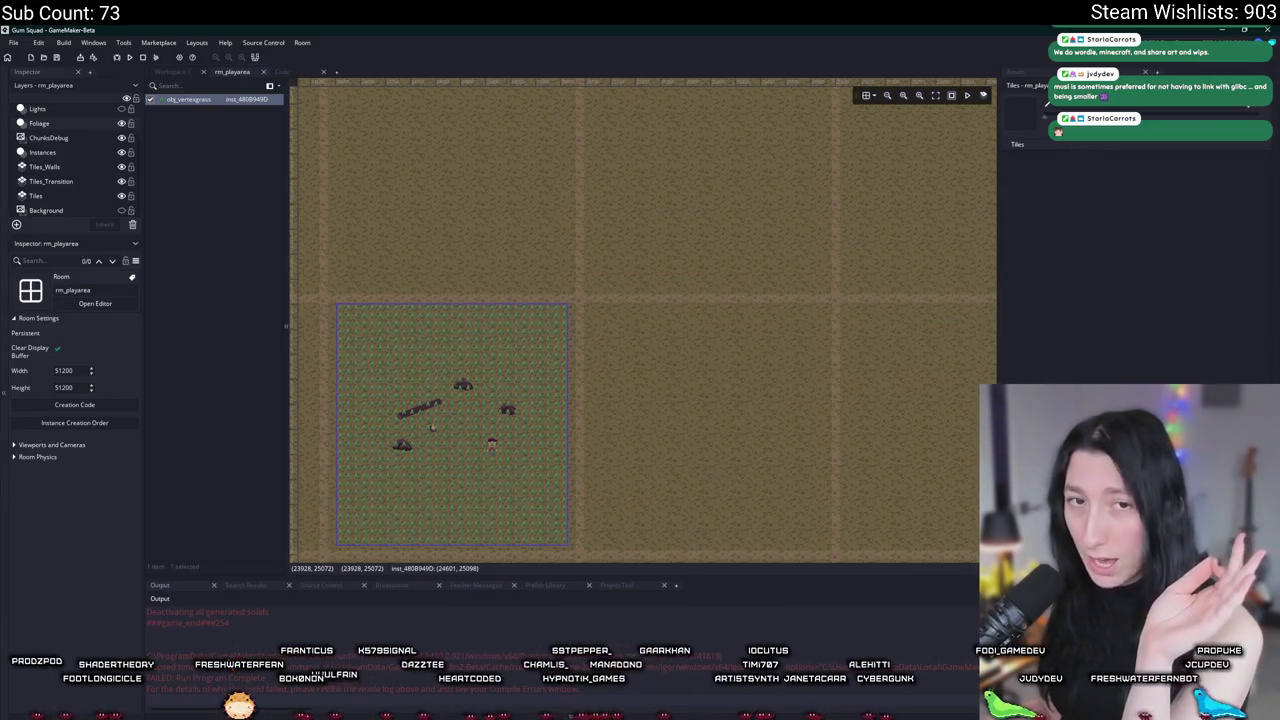
click(620, 300)
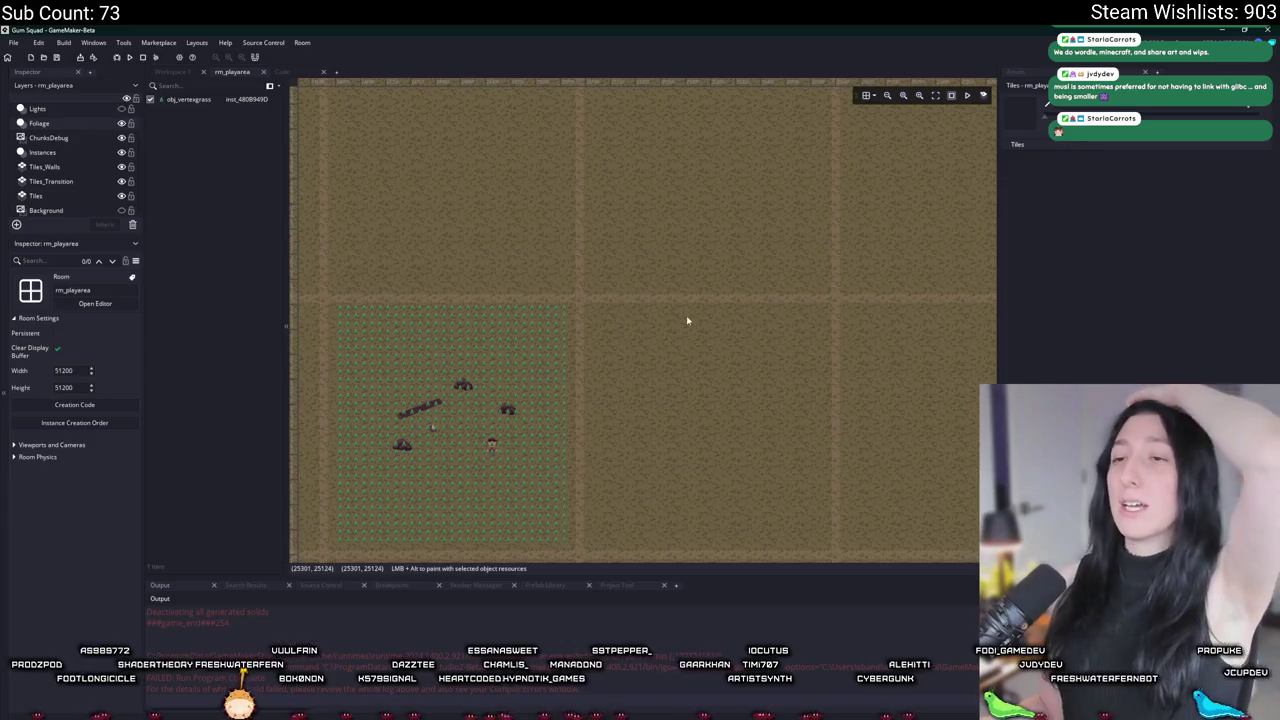
click(472, 381)
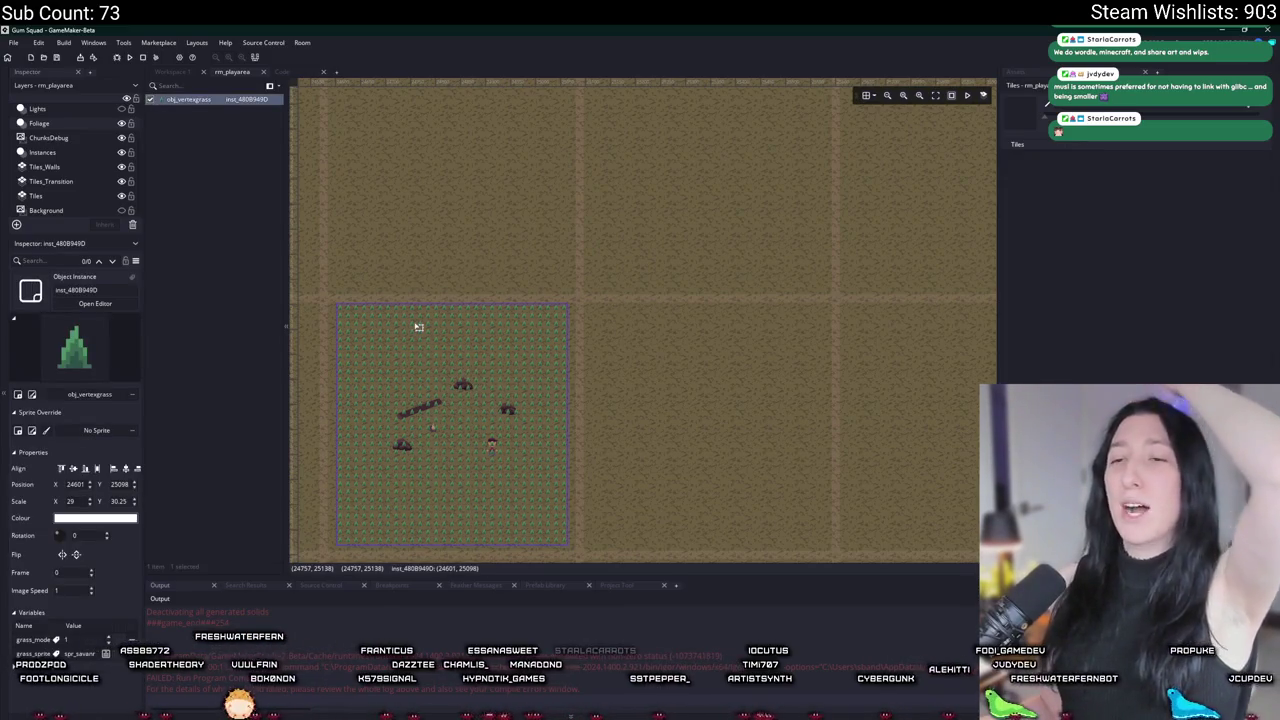
Step: Zoom and pan the room to centre the grass patch, then deselect it
scroll(486, 289, up, 1)
drag(494, 286, 594, 220)
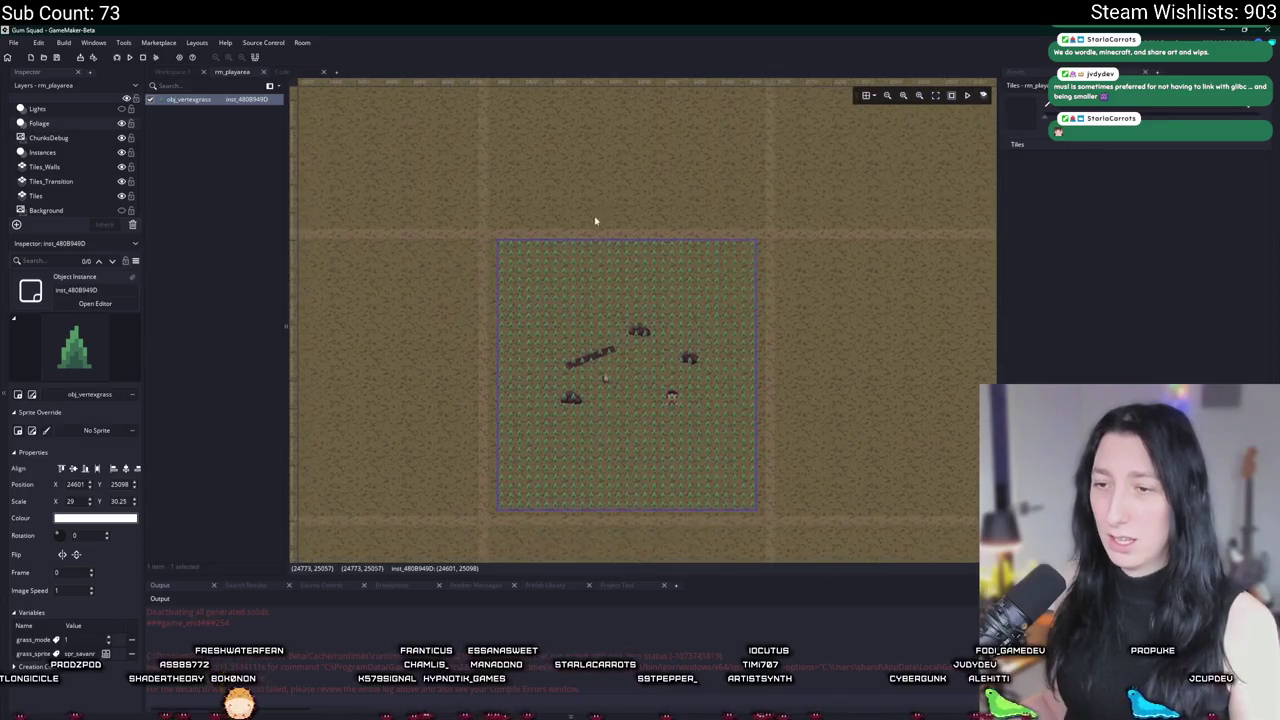
click(621, 213)
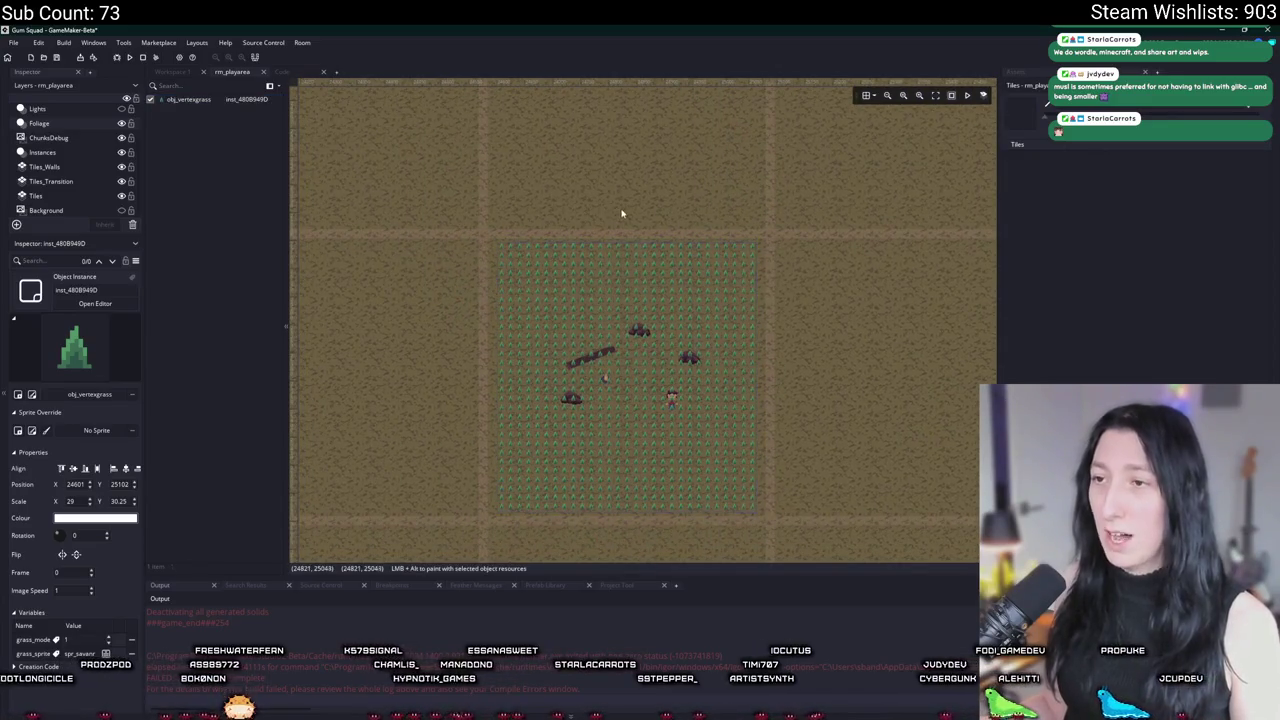
click(1038, 76)
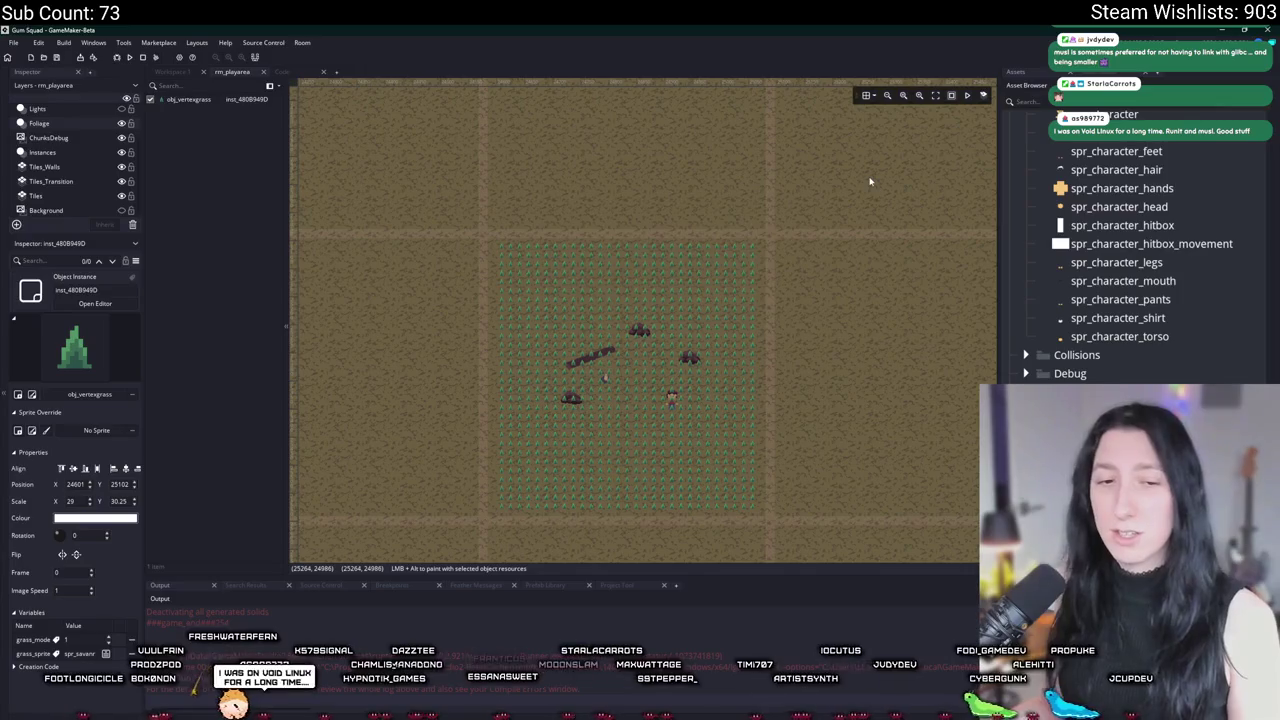
Step: Find obj_world through the Ctrl+T asset search and open its Step event code
key(ctrl+t)
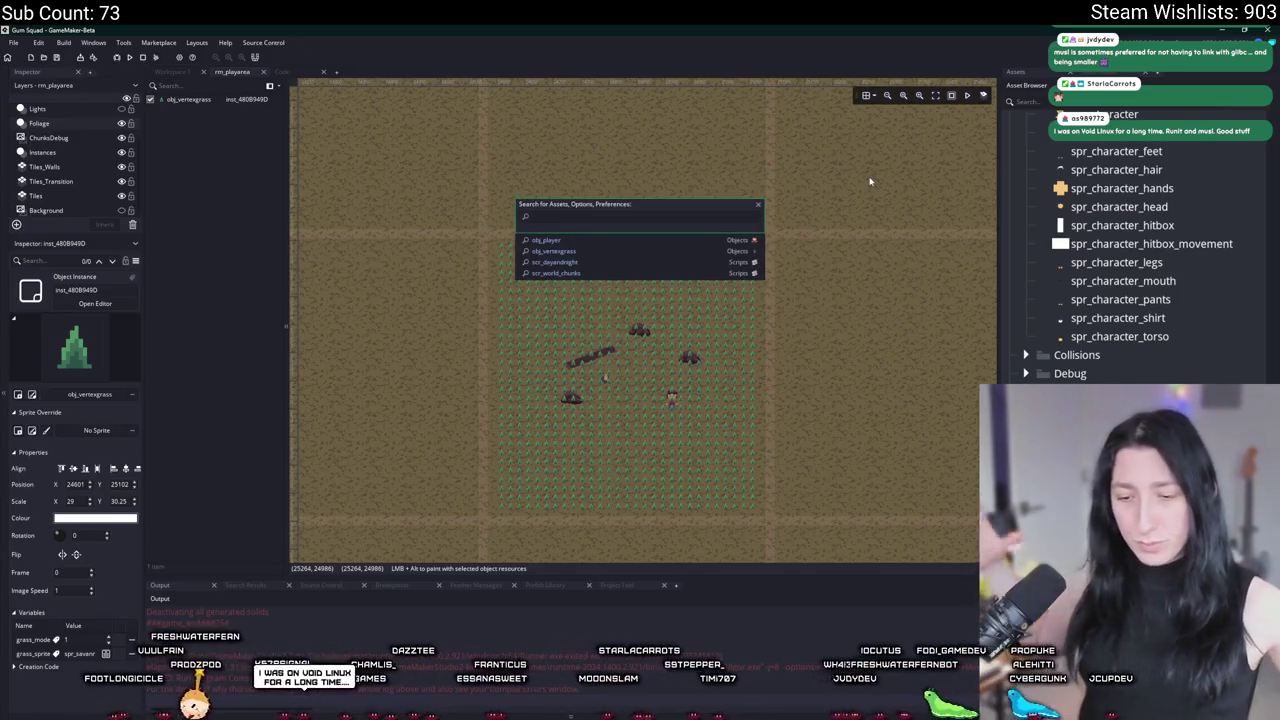
text(oi)
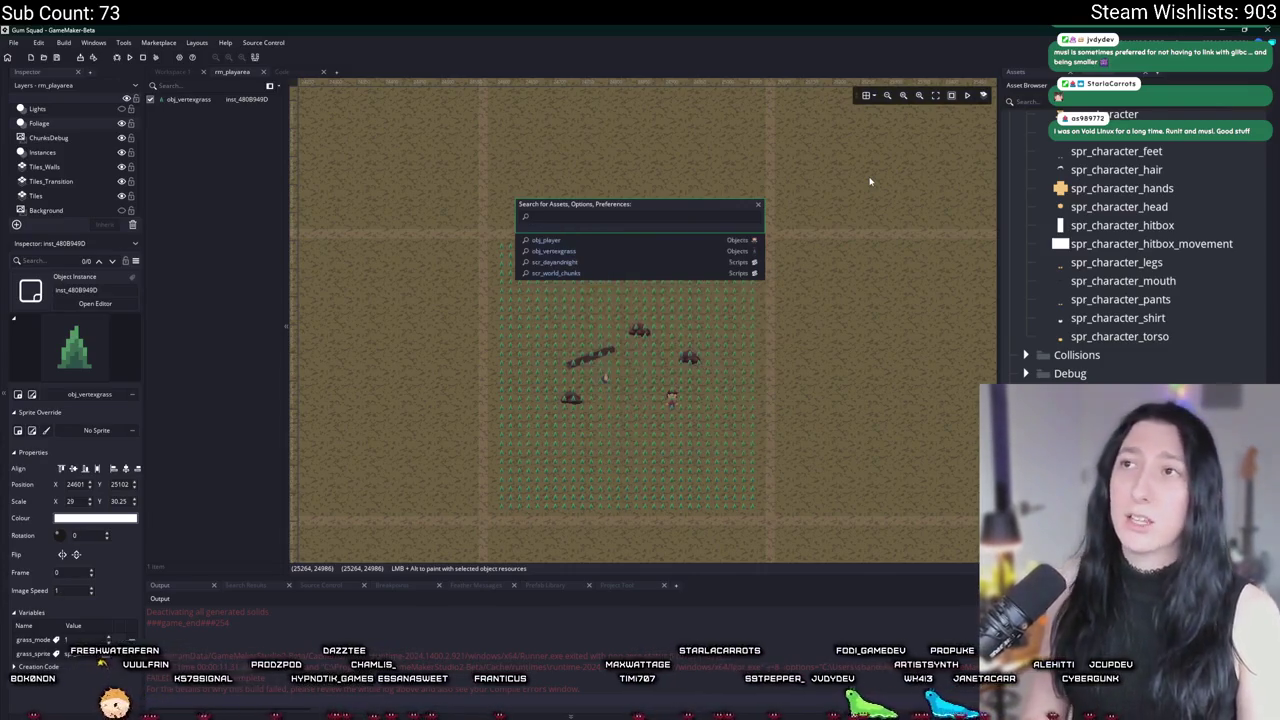
text(bj_worl)
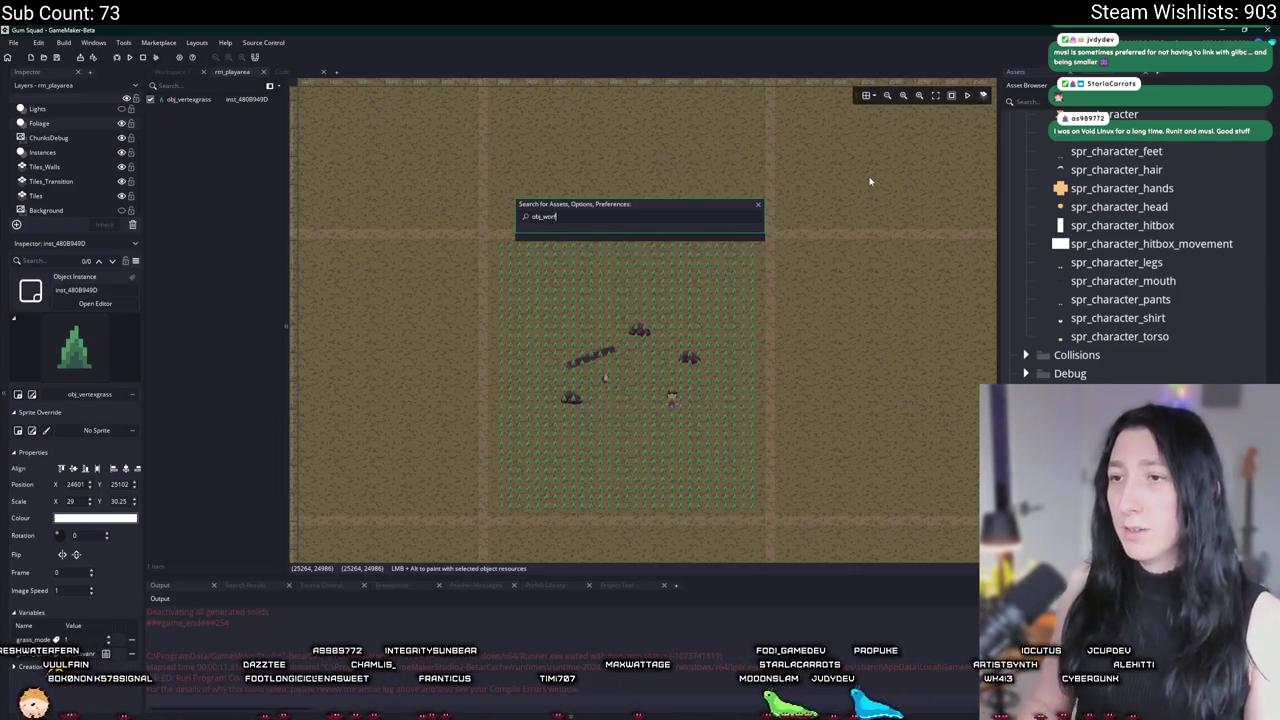
key(BackSpace)
key(BackSpace)
key(Down)
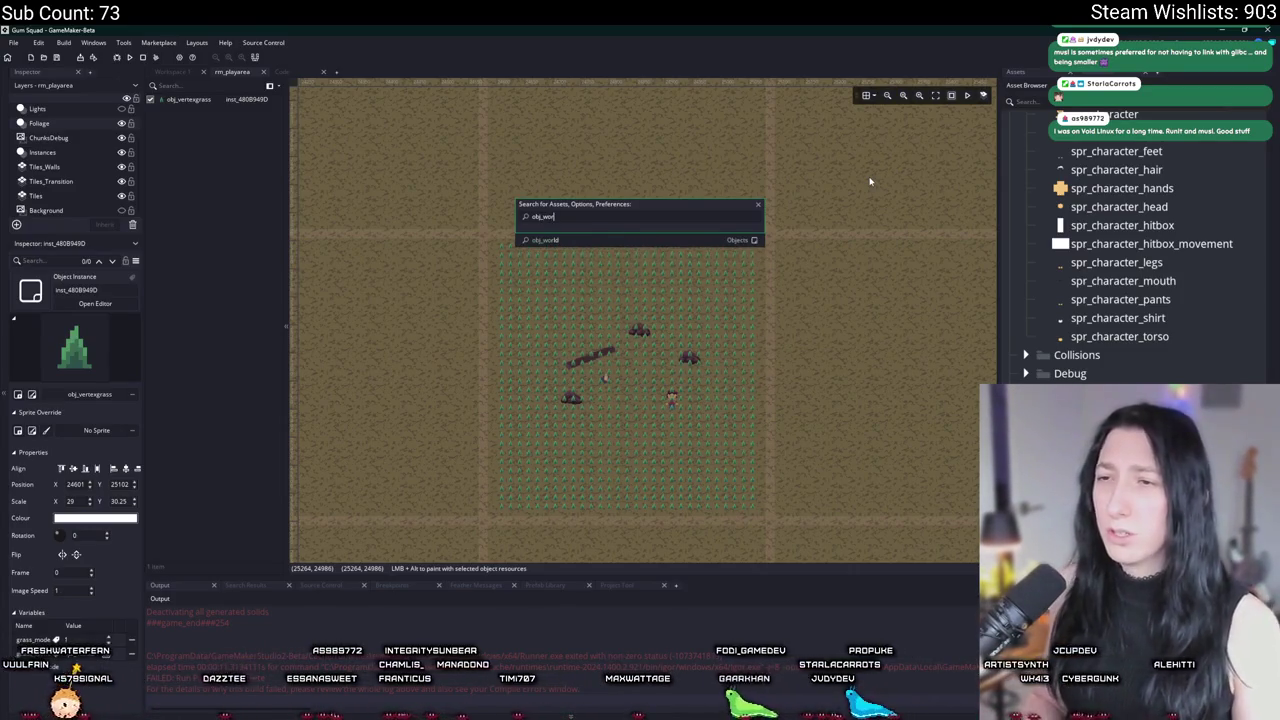
key(Return)
click(549, 229)
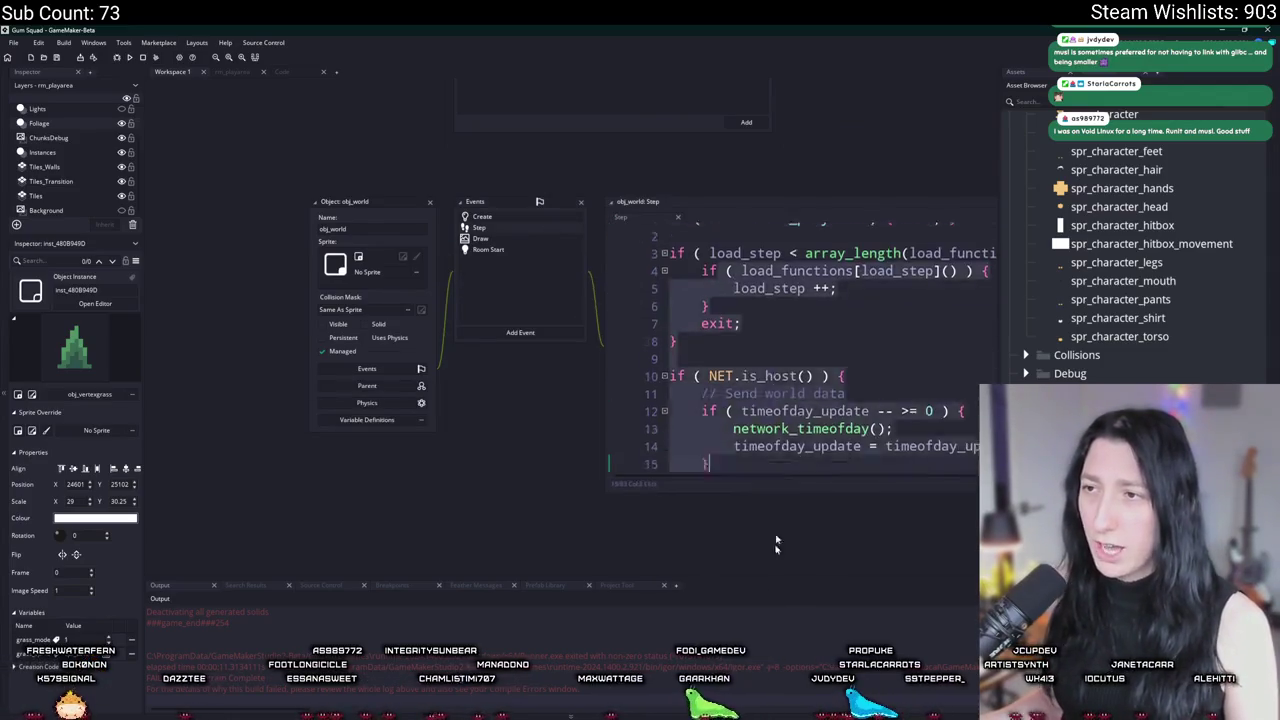
Step: Jump from the Step code to world_chunk_get_radius_edges in scr_world_chunks and scroll to the WorldChunk constructor
click(801, 216)
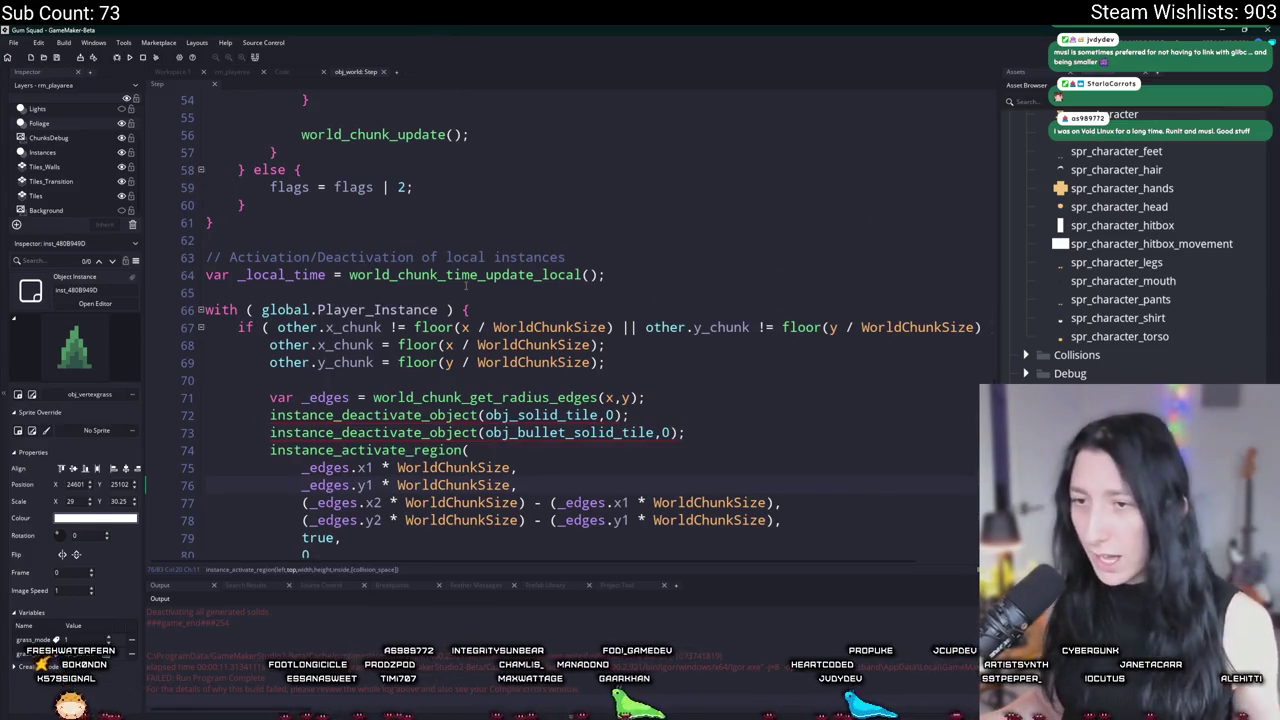
click(474, 274)
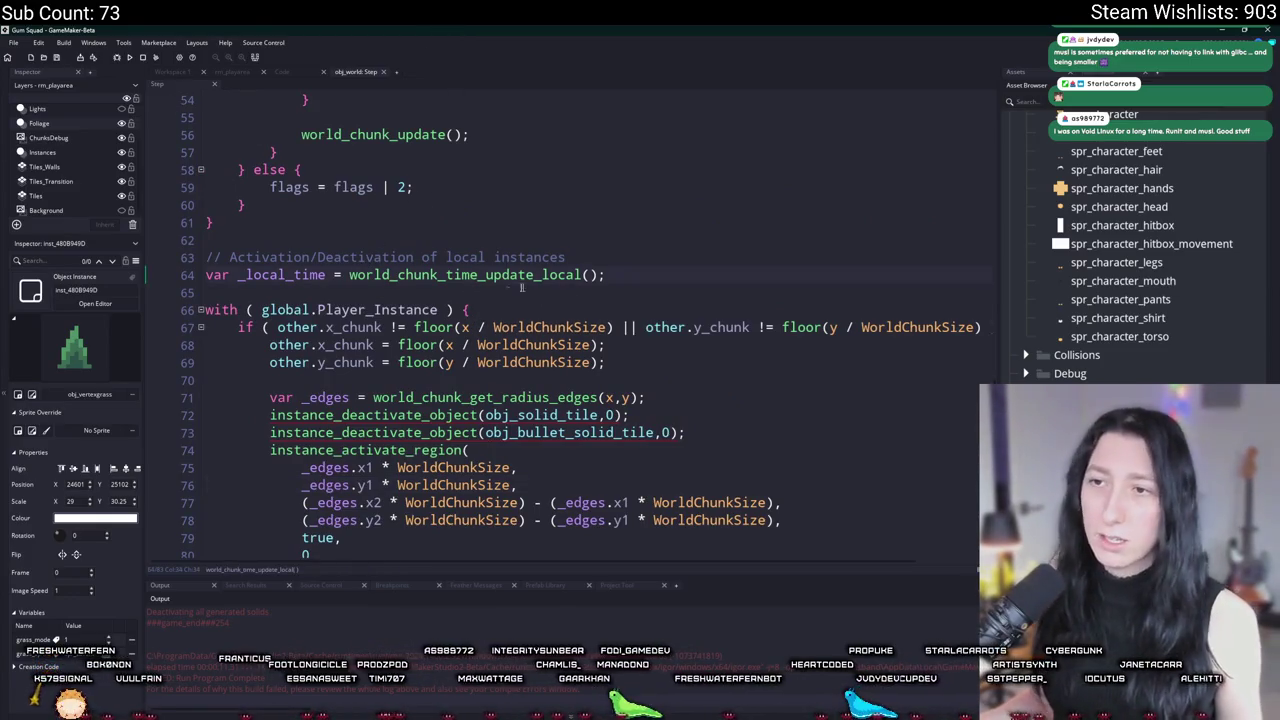
middle_click(470, 397)
scroll(427, 268, up, 15)
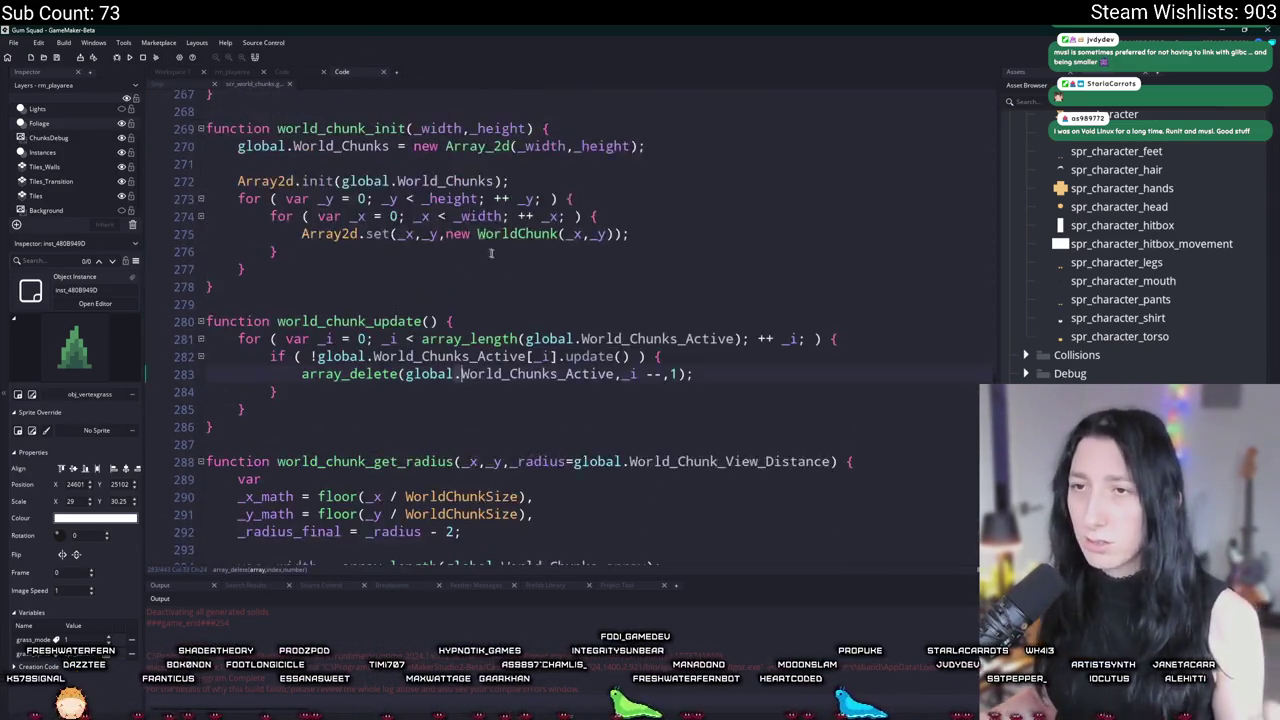
scroll(491, 253, up, 5)
scroll(491, 253, down, 10)
scroll(537, 443, down, 18)
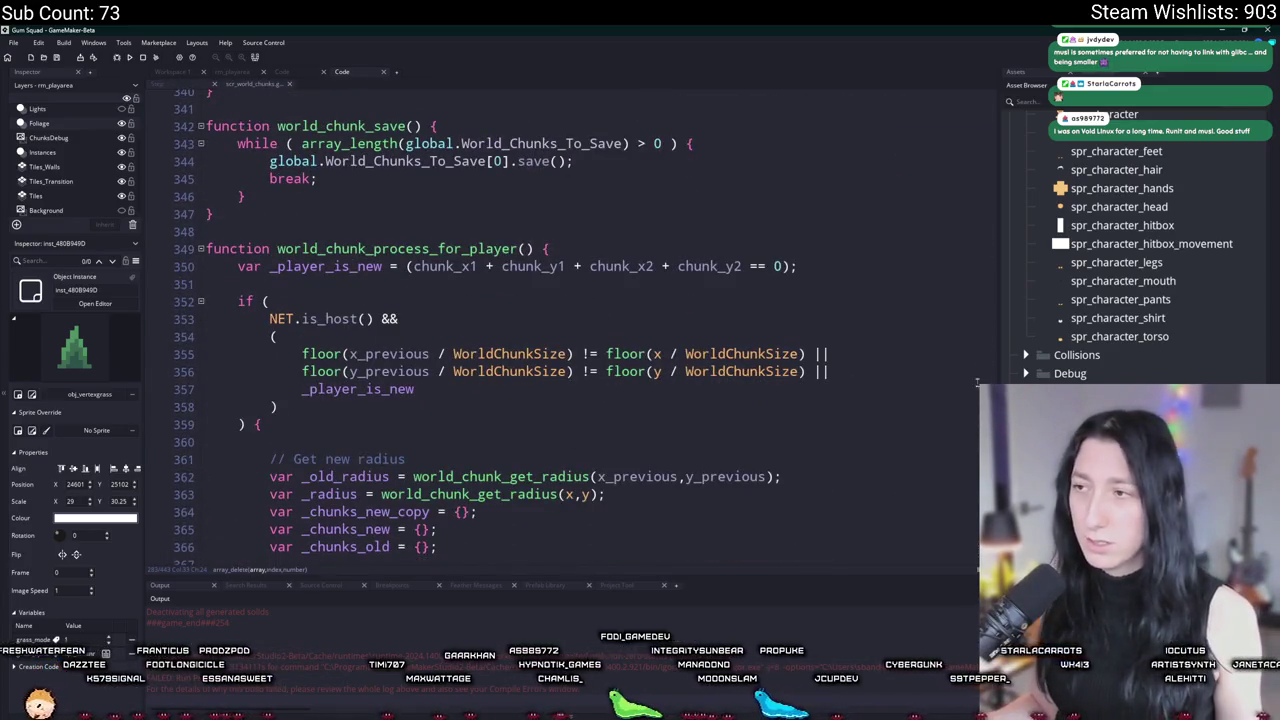
drag(980, 420, 990, 125)
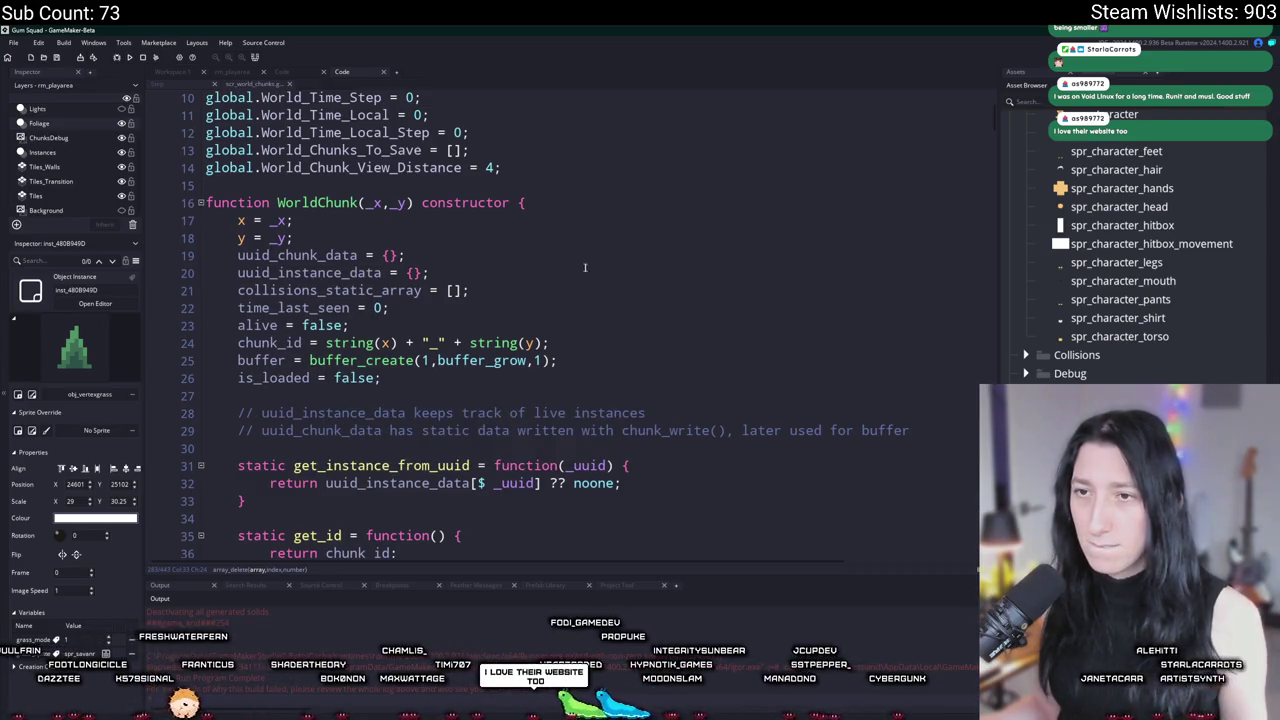
Step: Insert a new line 19 after y = _y and type grass_vertex_buffer
click(562, 237)
scroll(500, 320, up, 2)
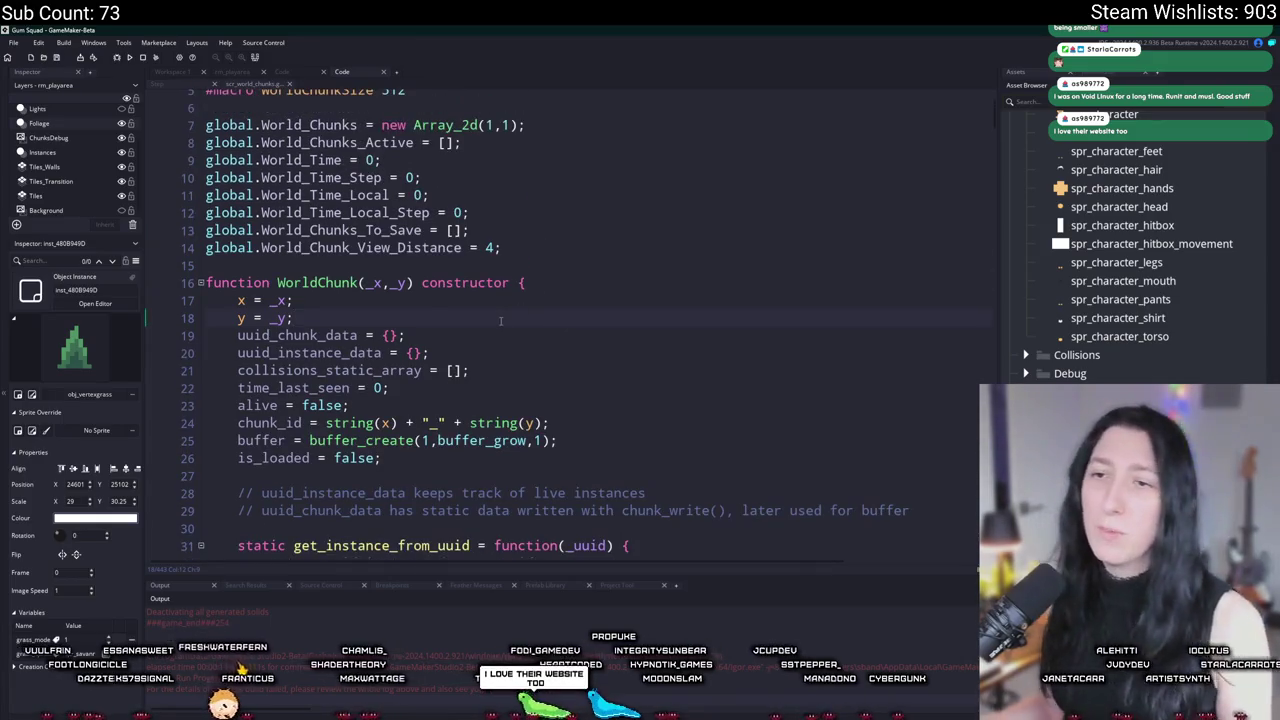
key(Return)
text(i)
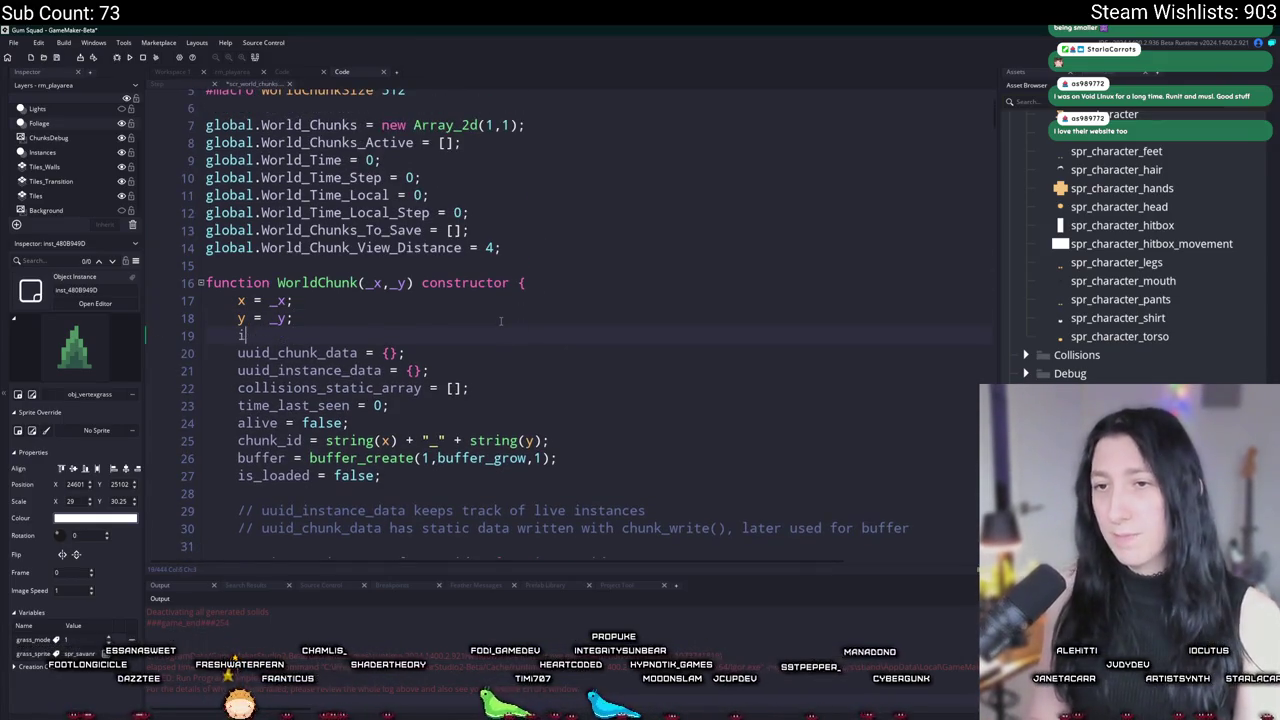
text(grassver)
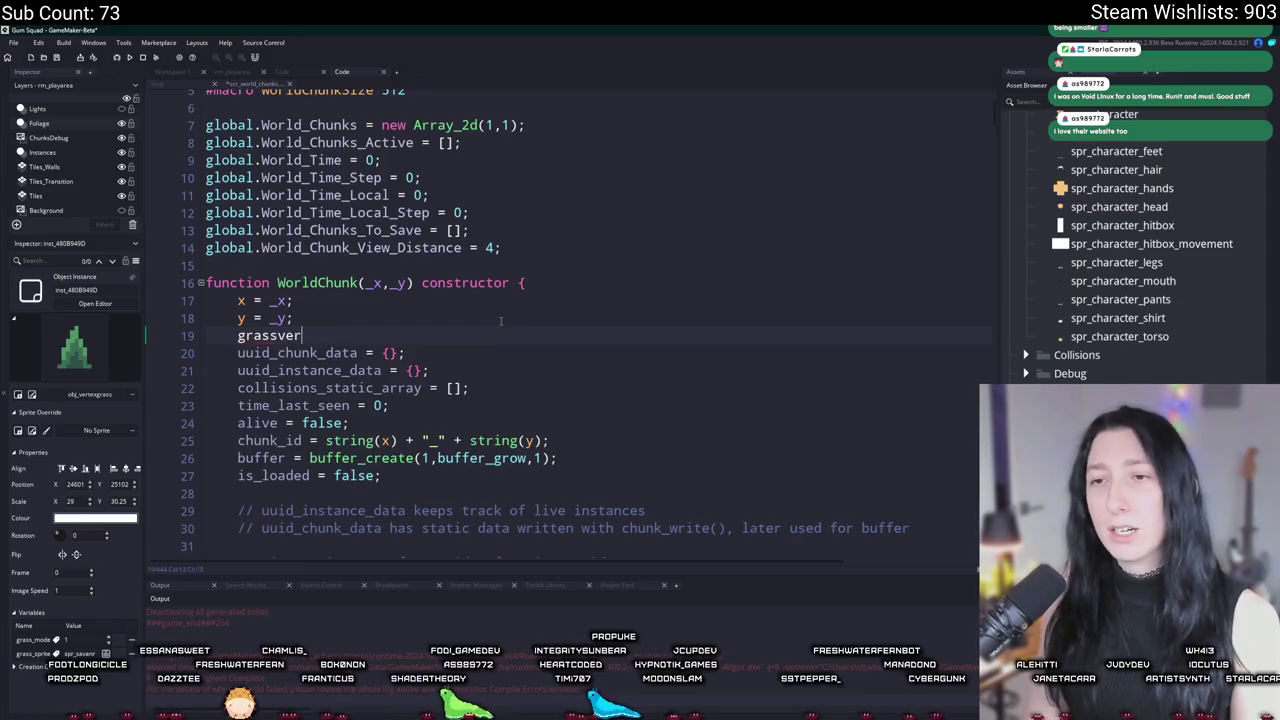
key(BackSpace)
key(BackSpace)
key(BackSpace)
text(_vertex)
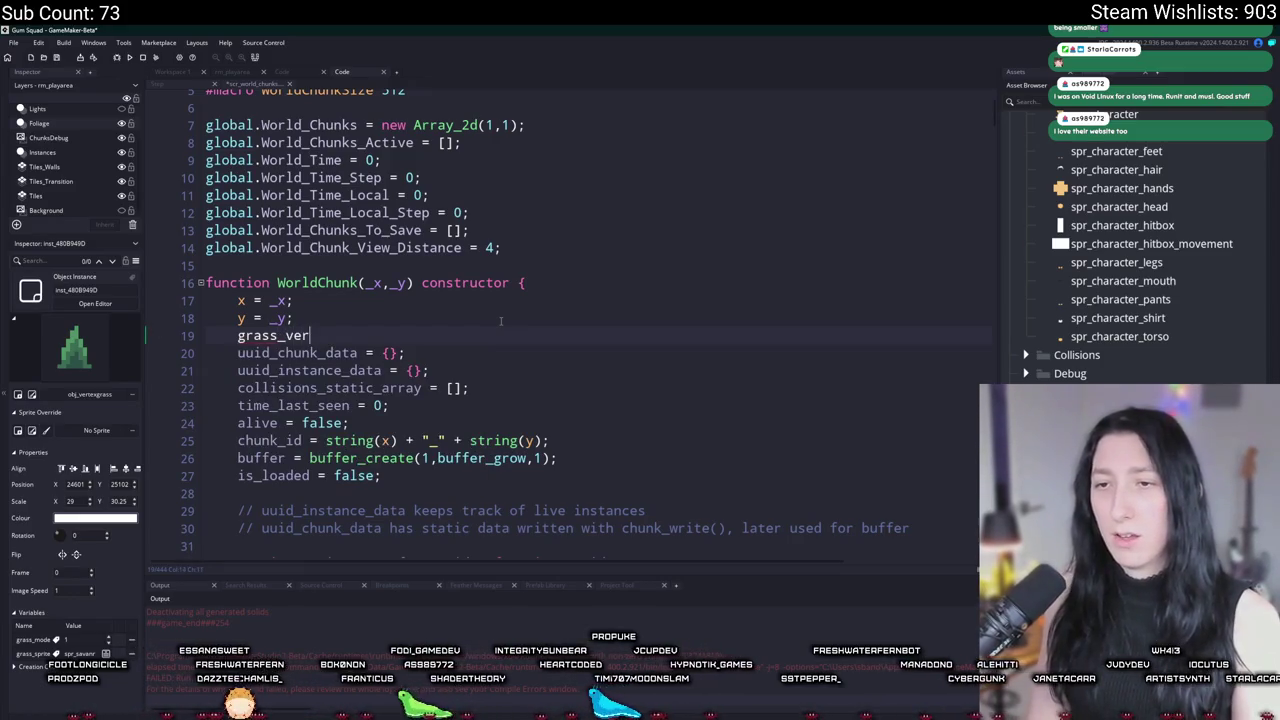
text(_bu)
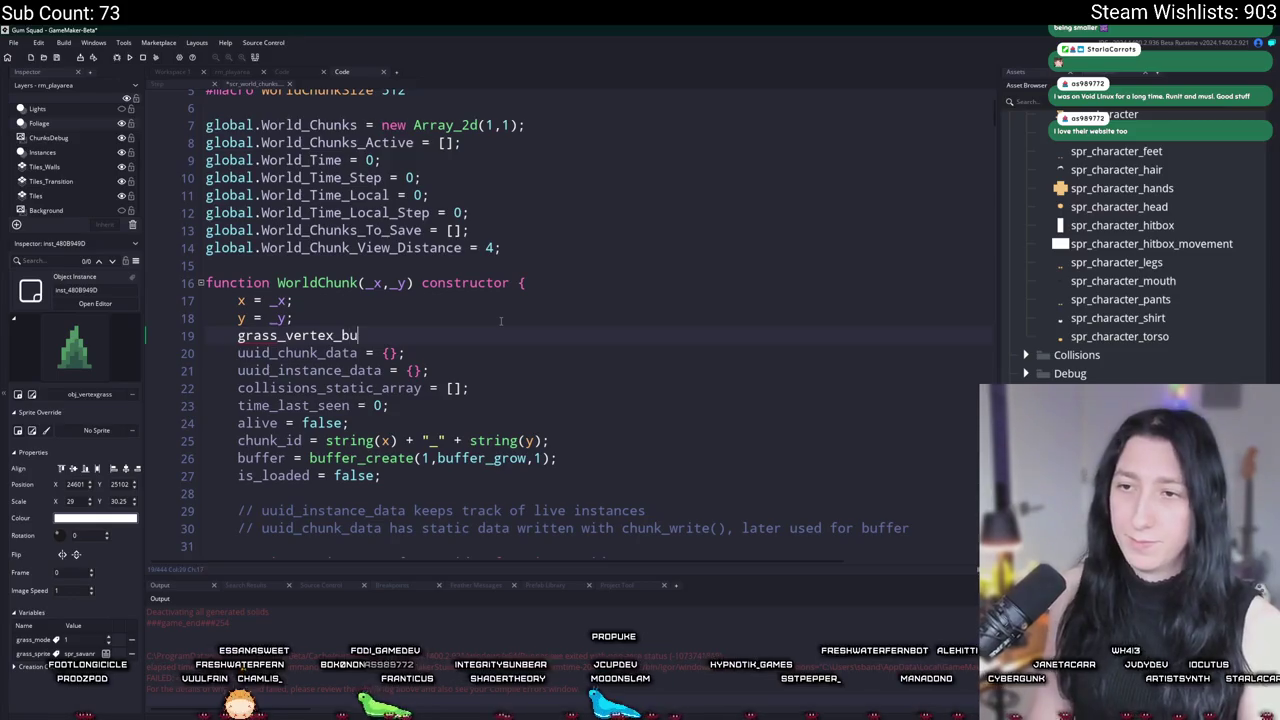
text(ffer =)
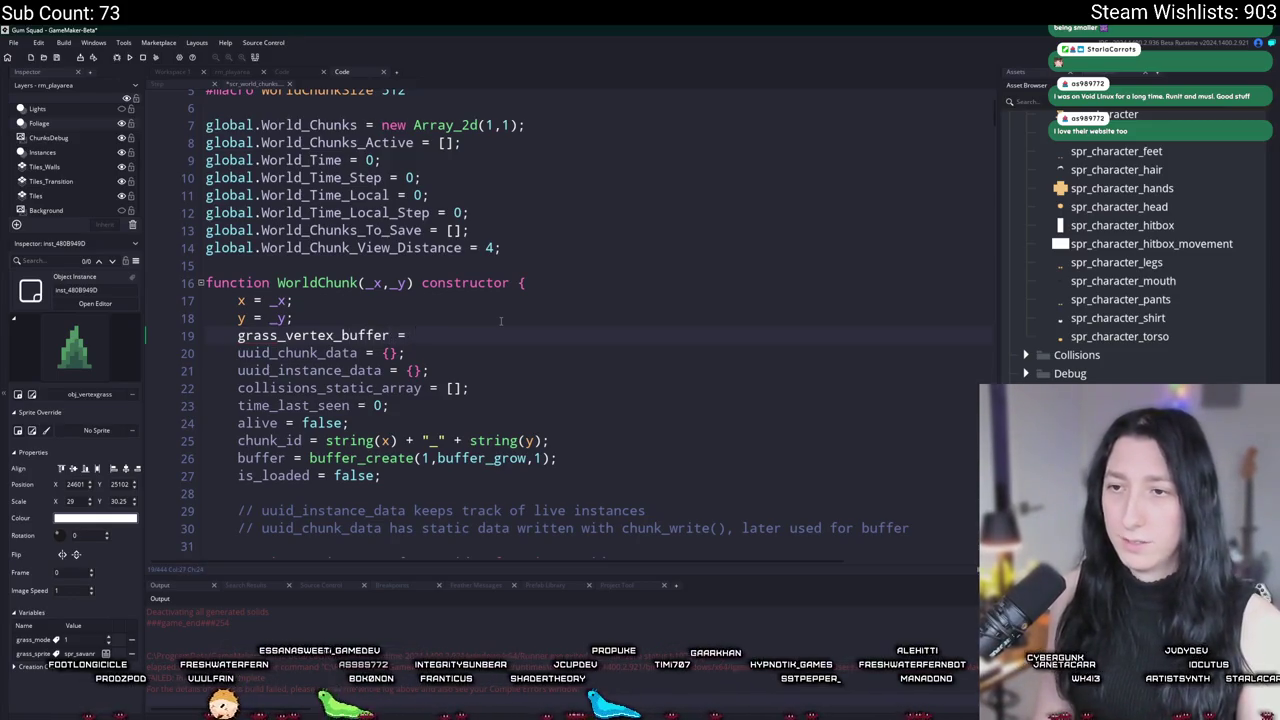